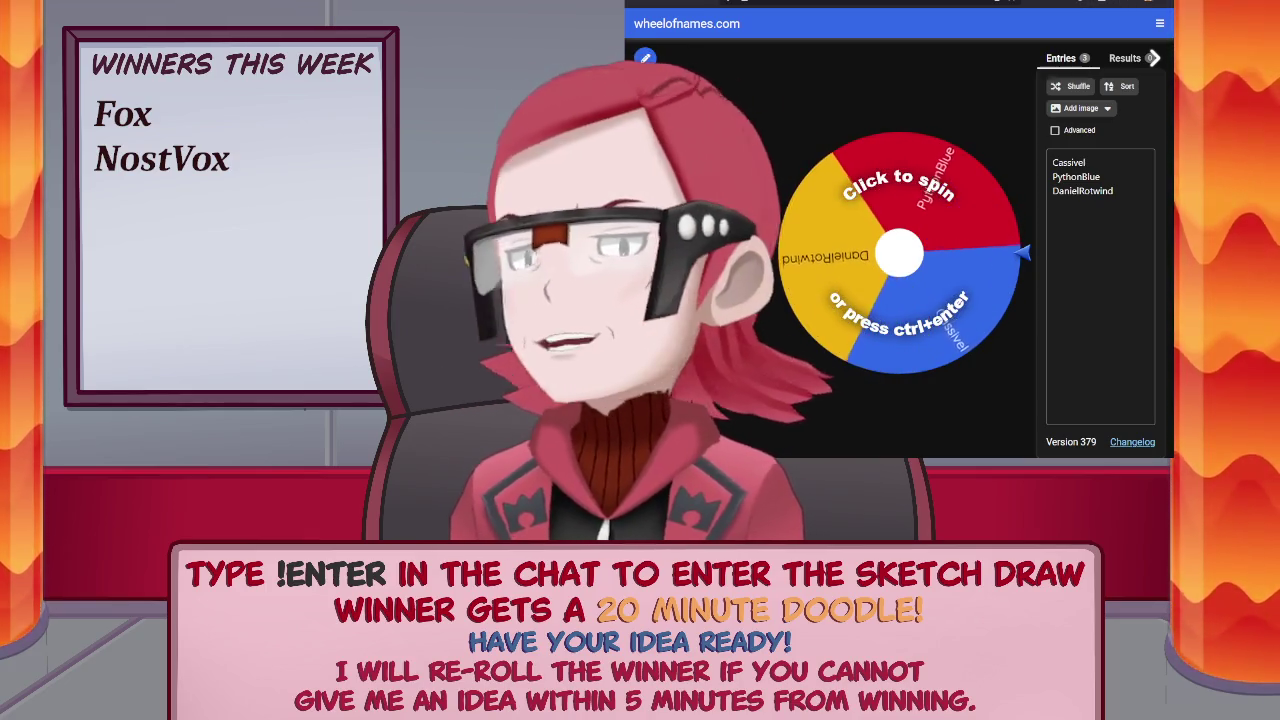
Spin the three-name wheel to draw a winner.
{"action": "key", "text": "ctrl+Return"}
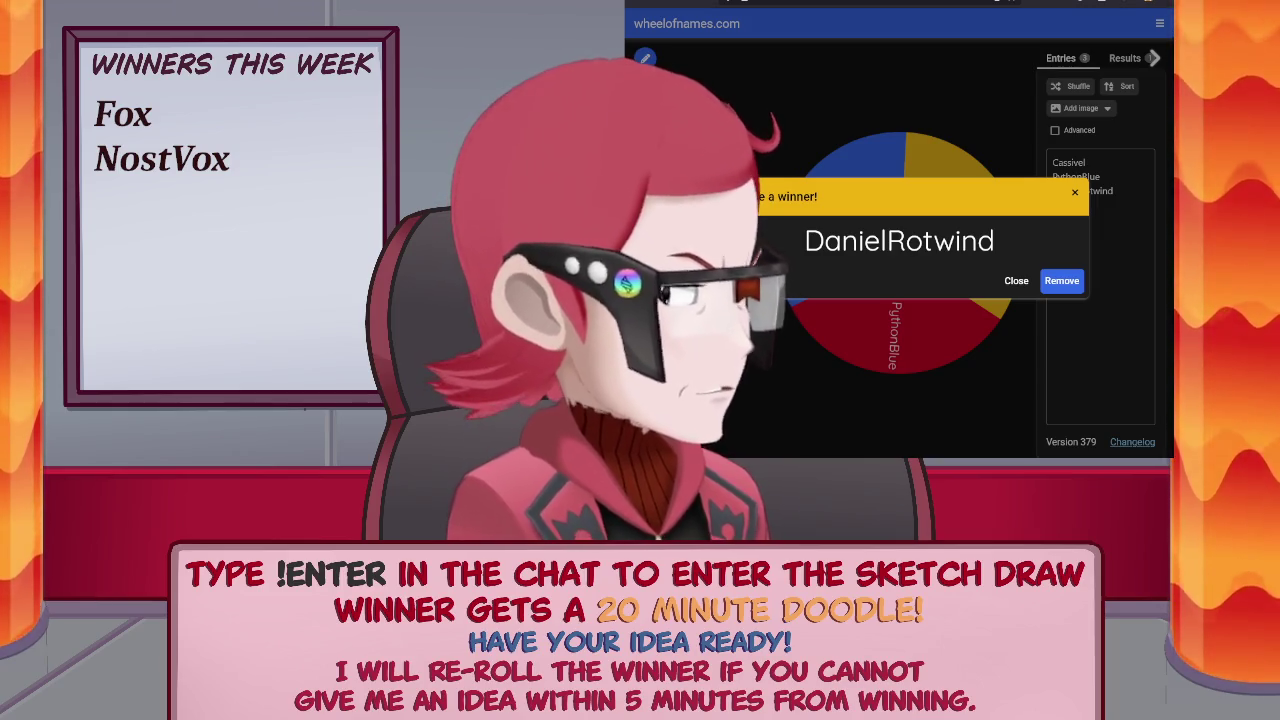
Enter the winner's name on the weekly winners board, then switch to the Pen in Clip Studio Paint.
{"action": "type", "text": "Da"}
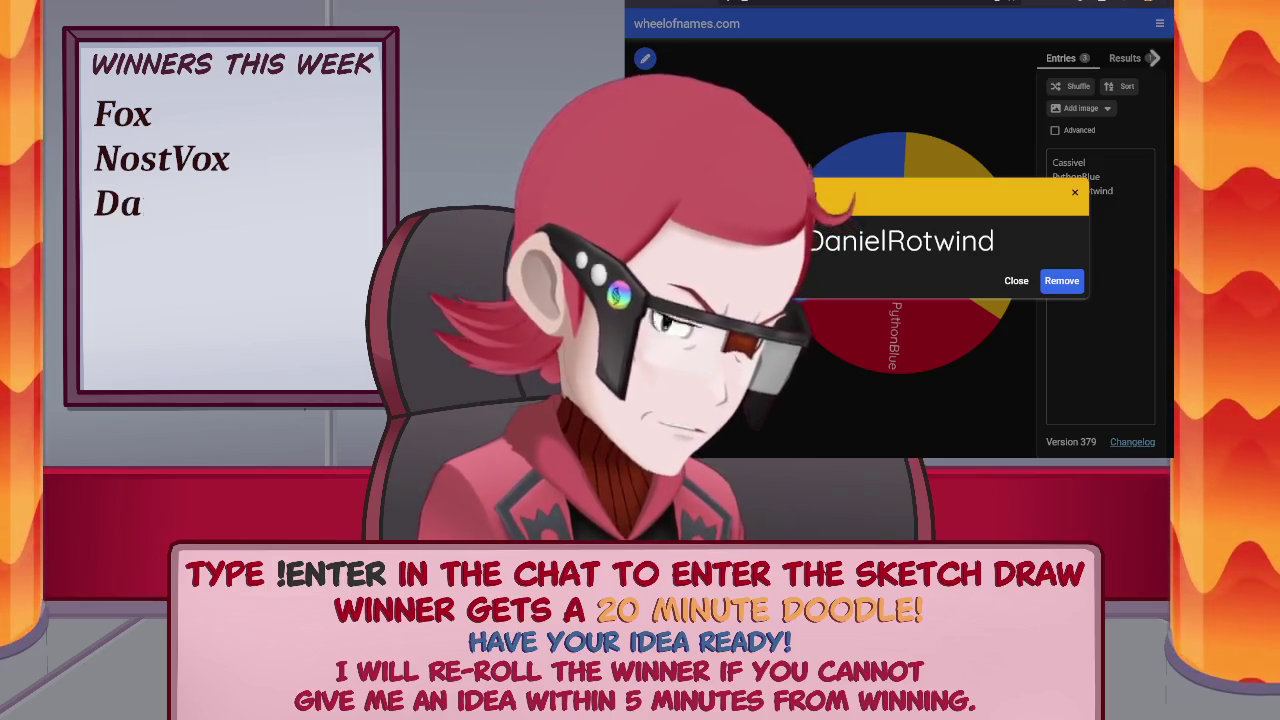
{"action": "type", "text": "nielRotwind"}
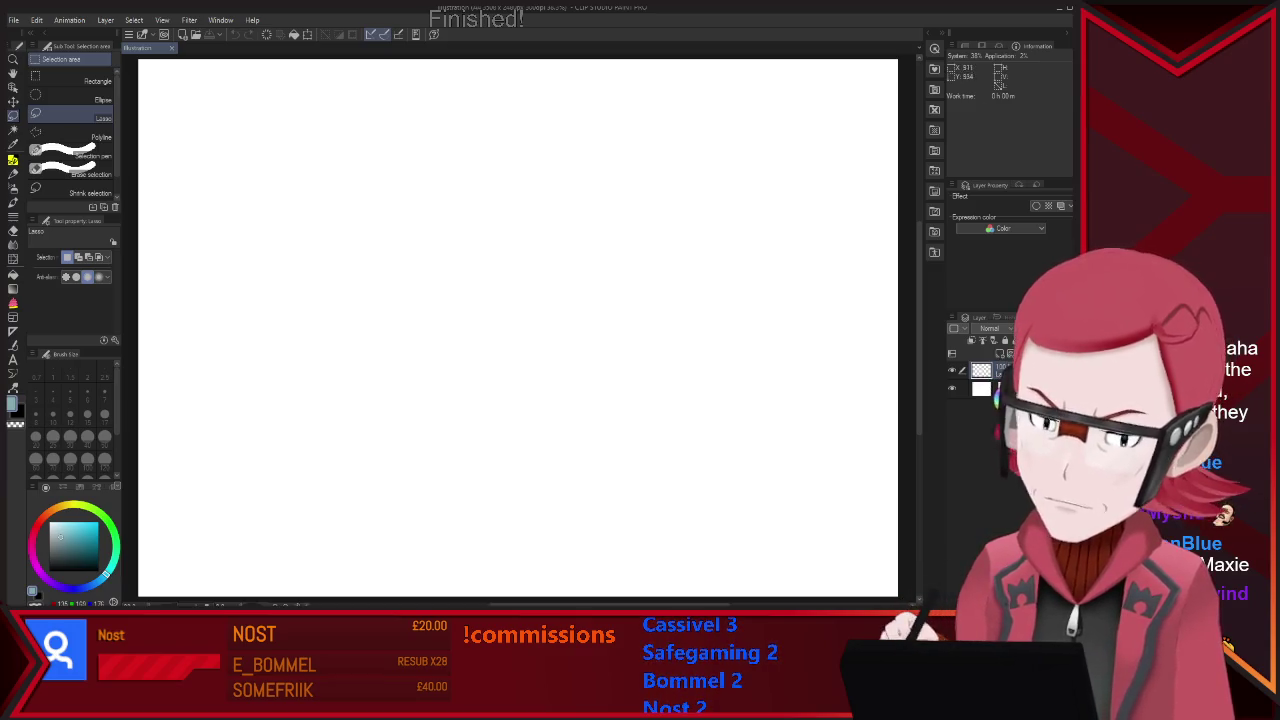
{"action": "key", "text": "p"}
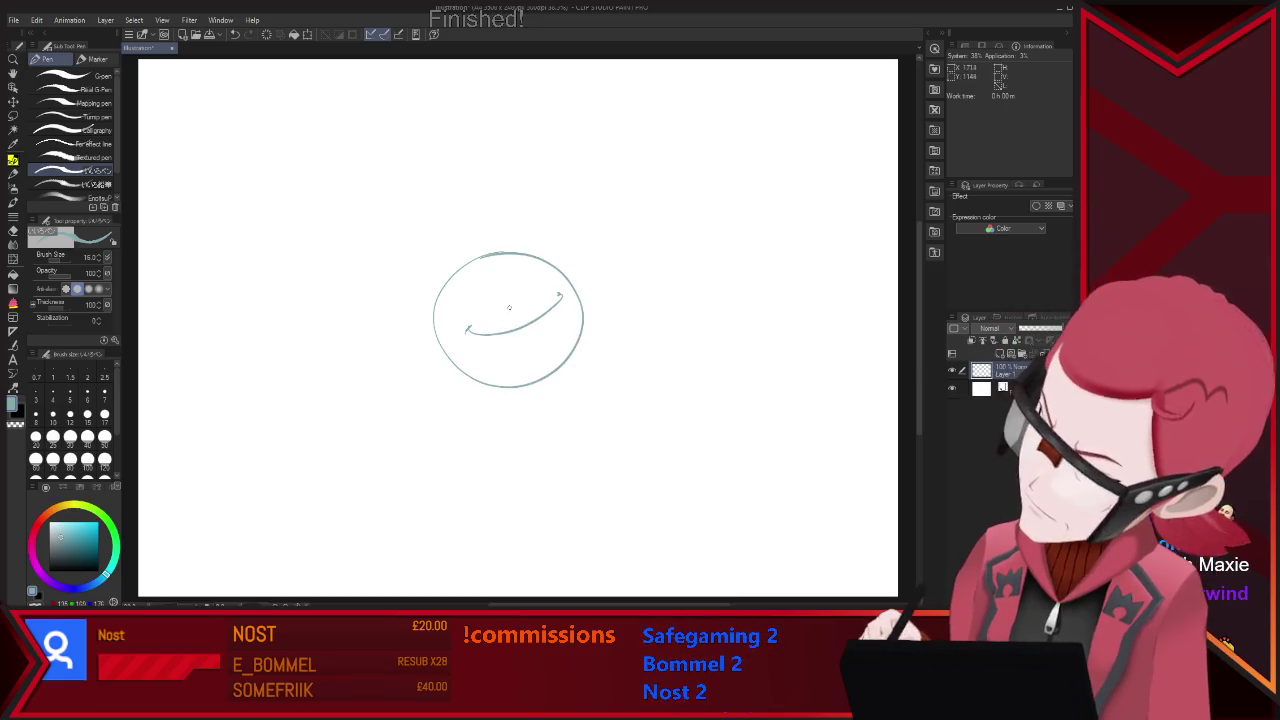
{"action": "mouse_move", "coordinate": [492, 292]}
{"action": "left_mouse_down"}
{"action": "mouse_move", "coordinate": [493, 304]}
{"action": "mouse_move", "coordinate": [510, 298]}
{"action": "left_mouse_up"}
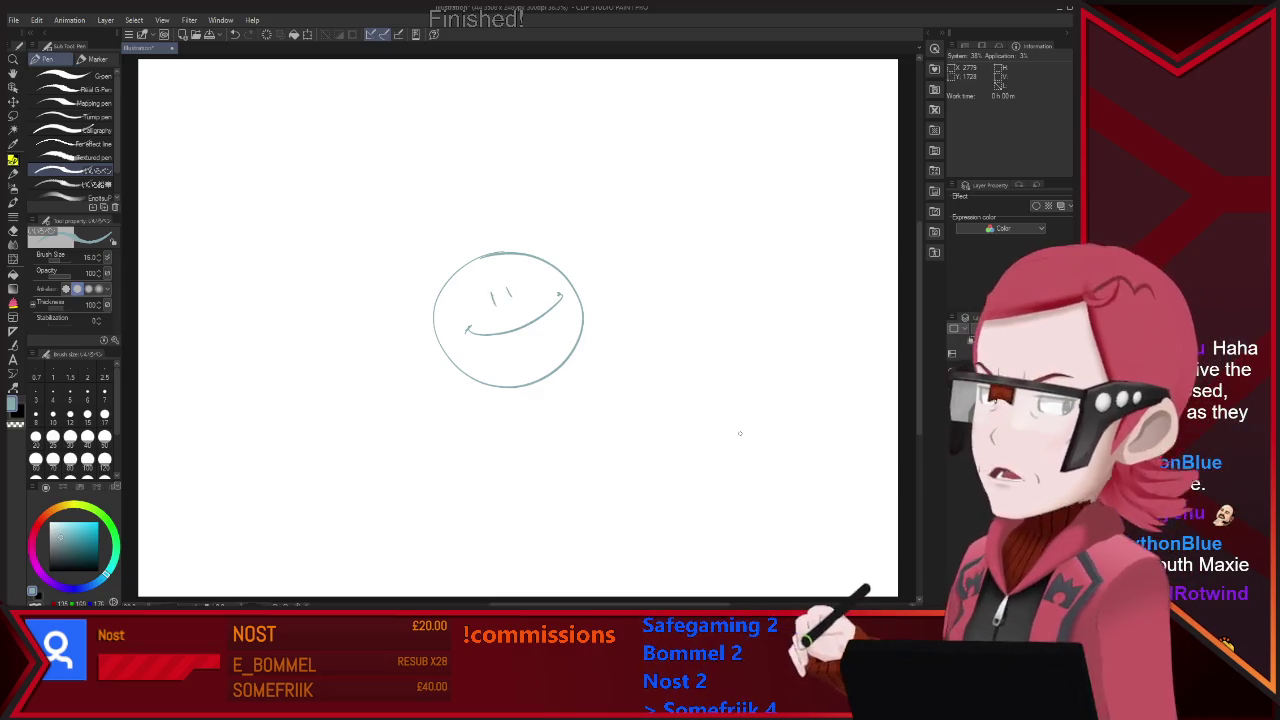
{"action": "left_click_drag", "start_coordinate": [476, 338], "coordinate": [528, 331]}
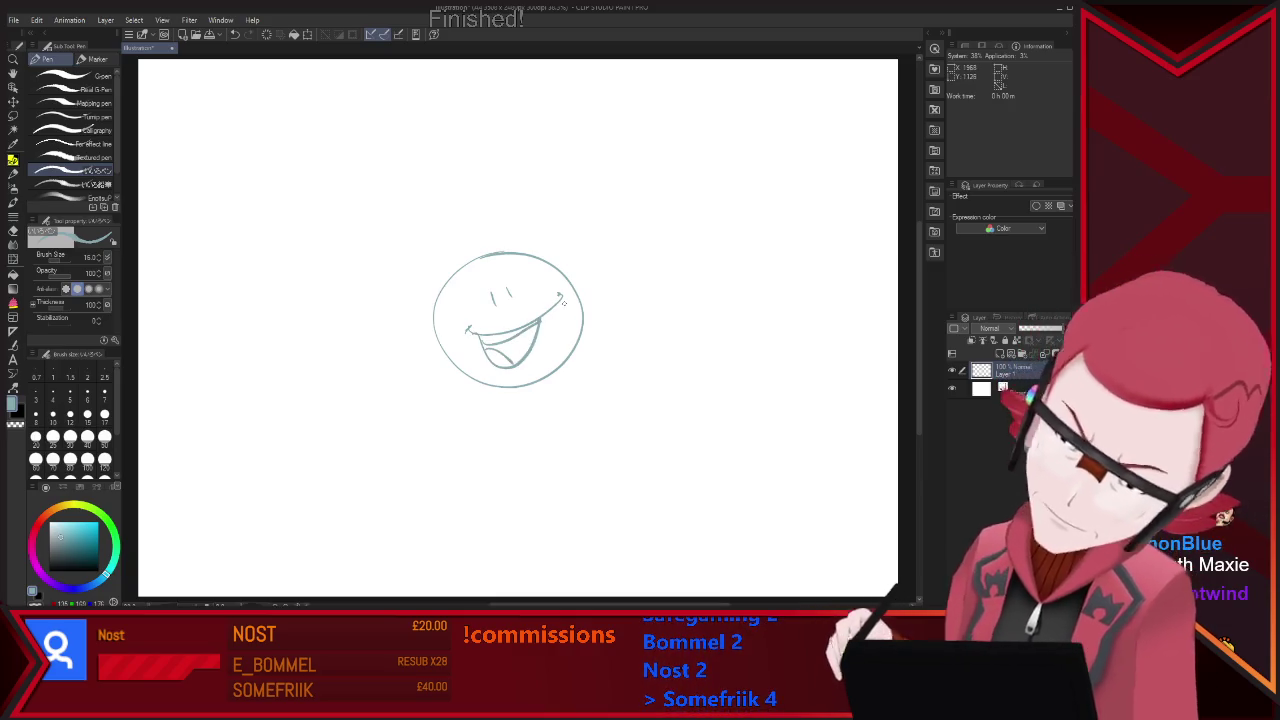
{"action": "mouse_move", "coordinate": [466, 300]}
{"action": "left_mouse_down"}
{"action": "mouse_move", "coordinate": [517, 257]}
{"action": "mouse_move", "coordinate": [556, 388]}
{"action": "left_mouse_up"}
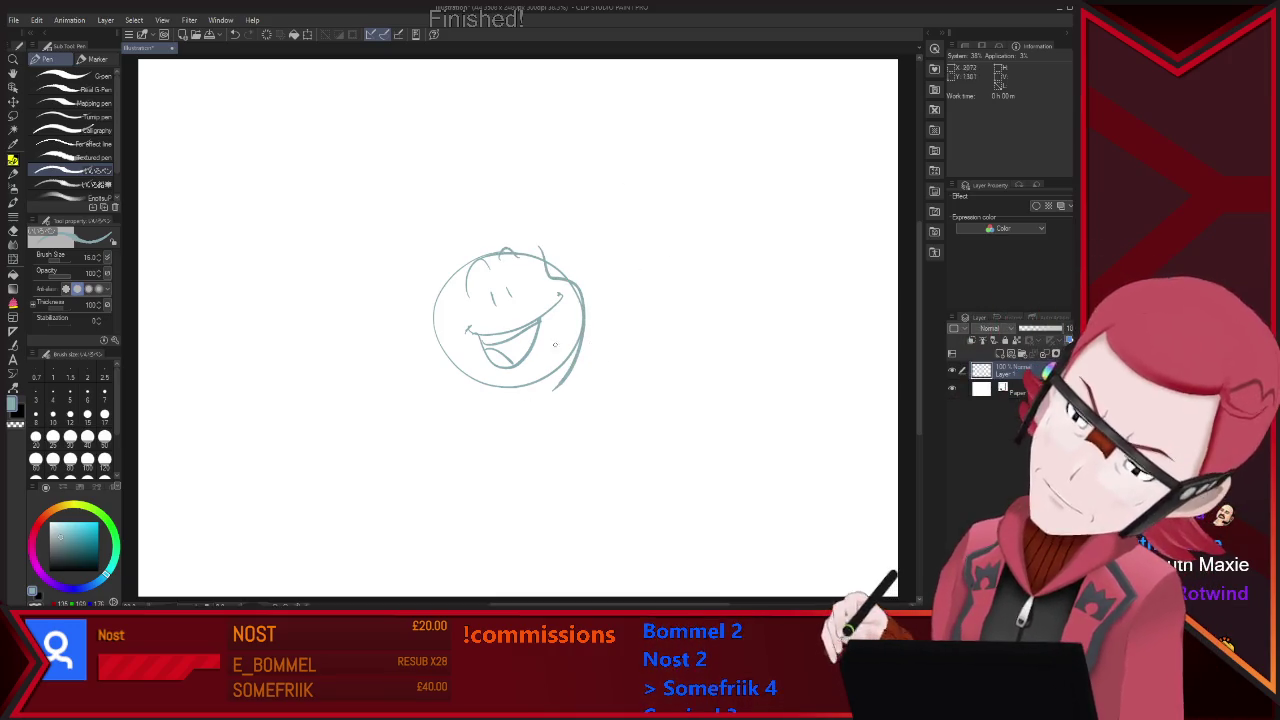
{"action": "left_click_drag", "start_coordinate": [457, 259], "coordinate": [432, 292]}
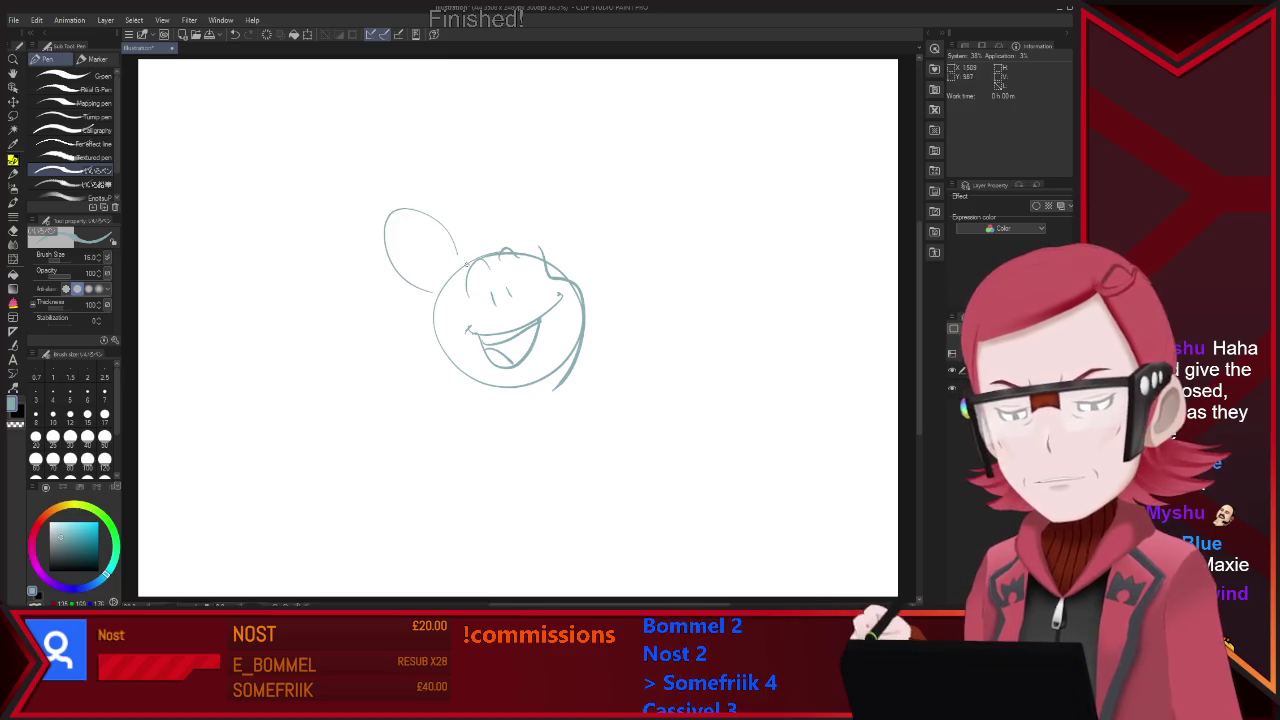
{"action": "left_click_drag", "start_coordinate": [526, 293], "coordinate": [543, 292]}
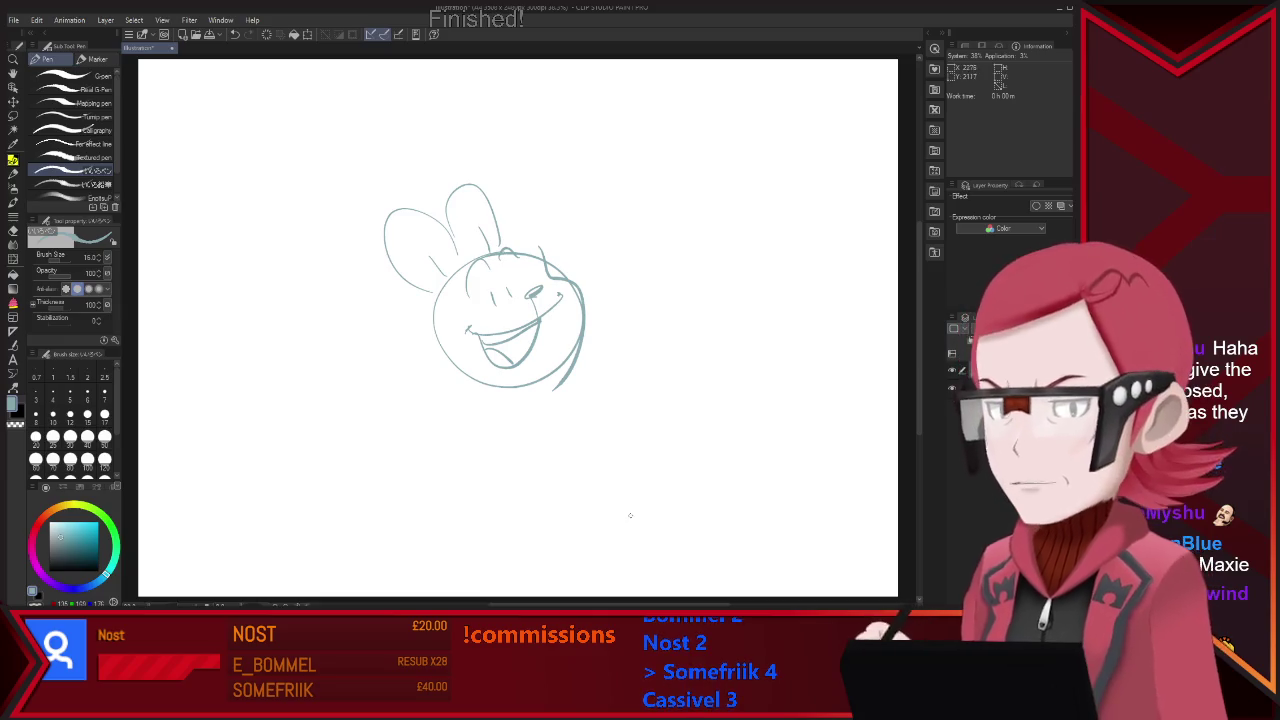
{"action": "left_click_drag", "start_coordinate": [483, 397], "coordinate": [510, 418]}
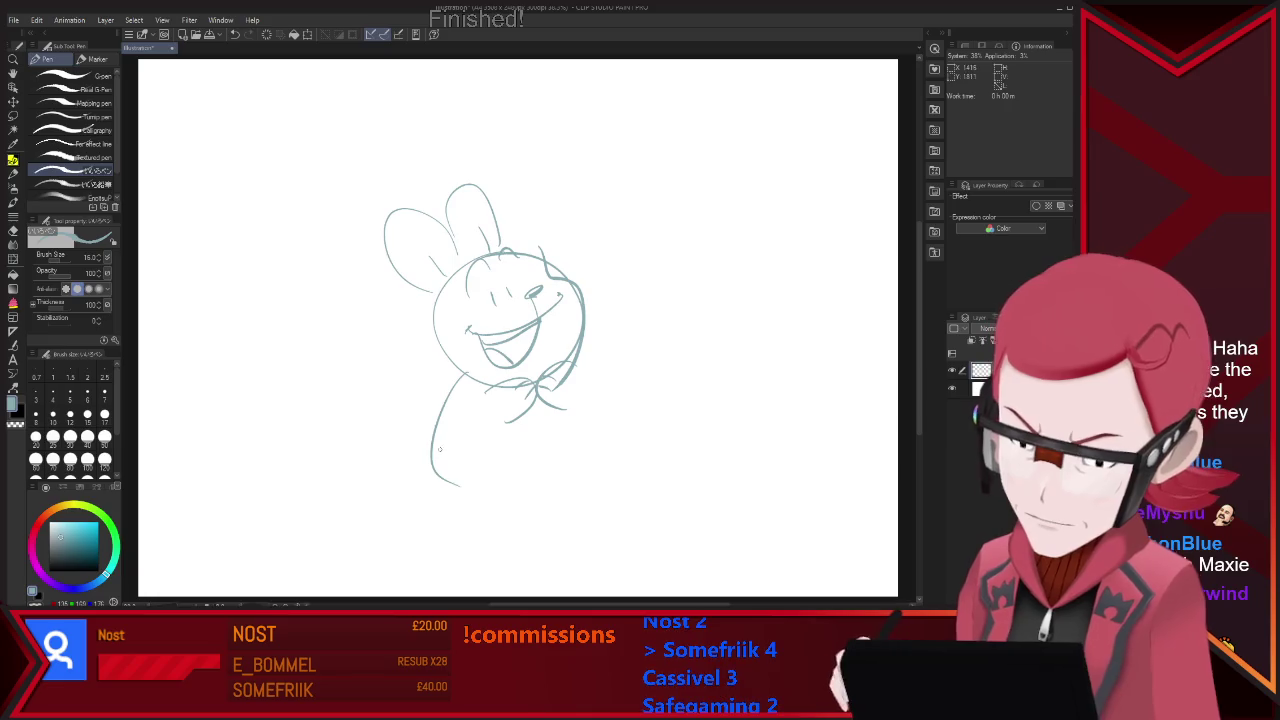
{"action": "left_click_drag", "start_coordinate": [460, 487], "coordinate": [564, 476]}
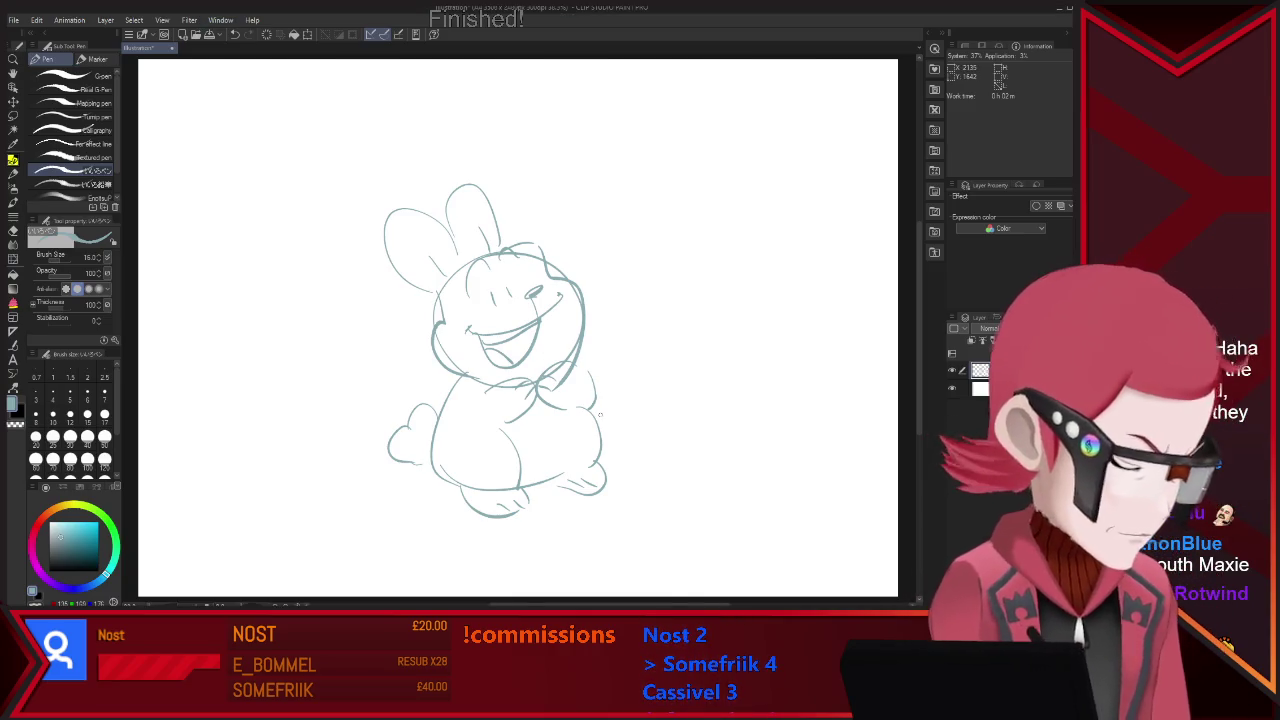
{"action": "key", "text": "ctrl+a"}
{"action": "key", "text": "Delete"}
{"action": "key", "text": "ctrl+d"}
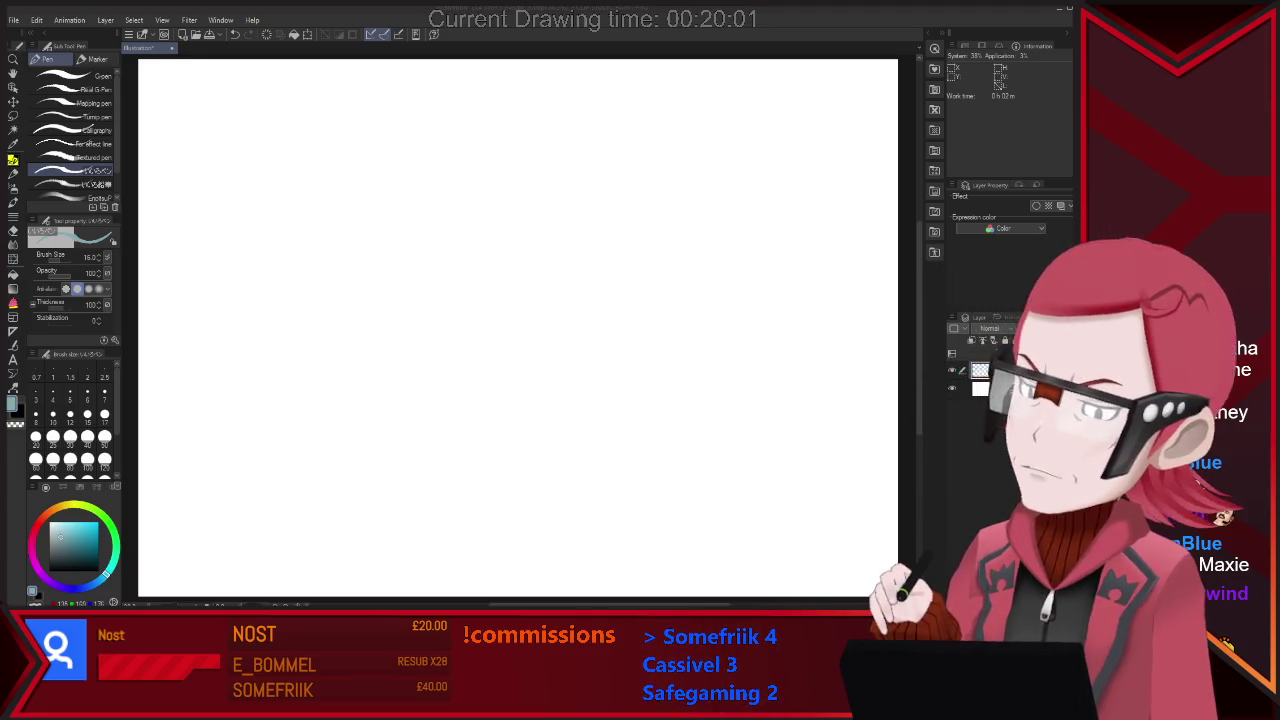
Draw the round head circle, redoing it several times until it looks right.
{"action": "mouse_move", "coordinate": [427, 282]}
{"action": "left_mouse_down"}
{"action": "mouse_move", "coordinate": [572, 254]}
{"action": "mouse_move", "coordinate": [430, 275]}
{"action": "left_mouse_up"}
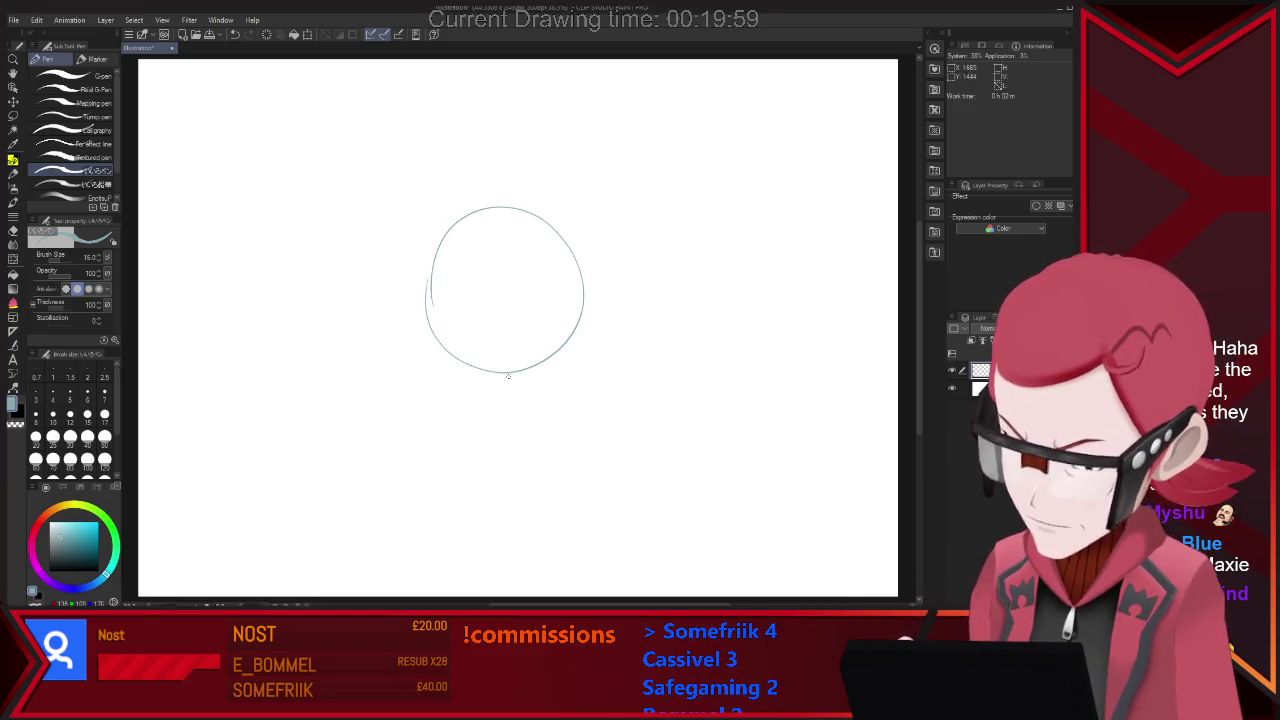
{"action": "key", "text": "ctrl+z"}
{"action": "left_click_drag", "start_coordinate": [468, 200], "coordinate": [478, 205]}
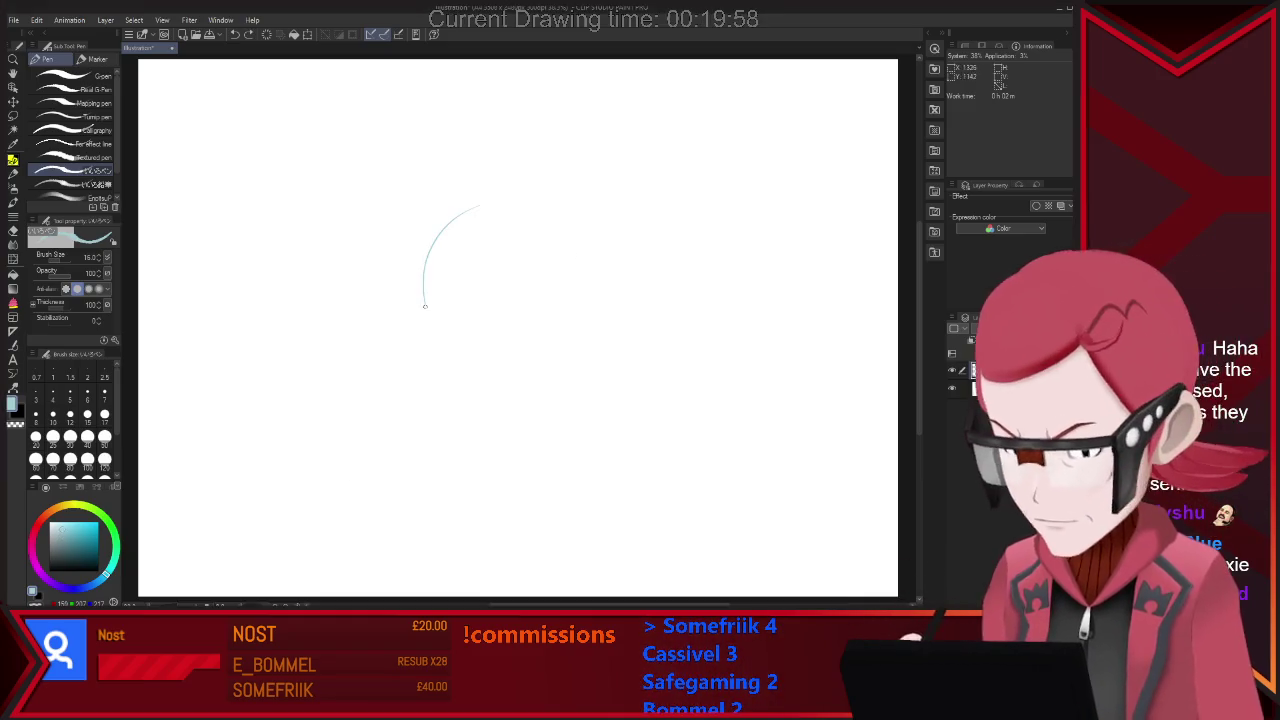
{"action": "key", "text": "ctrl+z"}
{"action": "left_click_drag", "start_coordinate": [470, 257], "coordinate": [458, 297]}
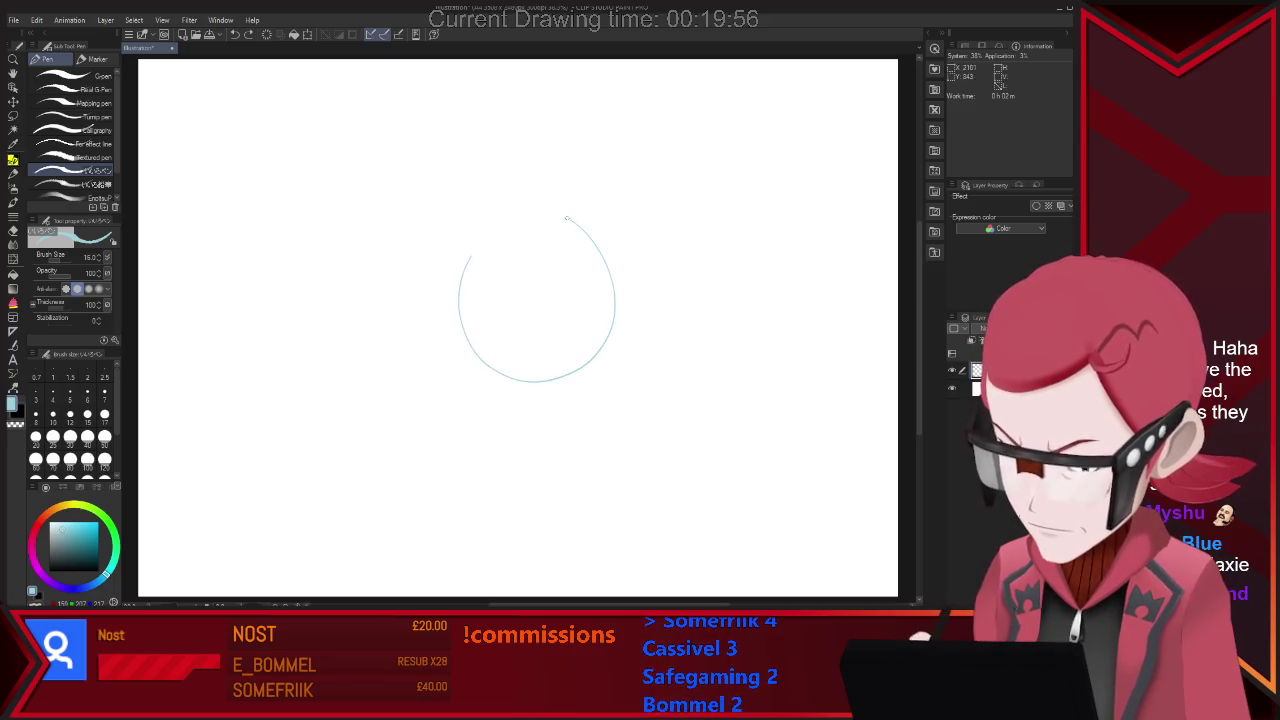
{"action": "key", "text": "ctrl+z"}
{"action": "left_click_drag", "start_coordinate": [503, 226], "coordinate": [462, 258]}
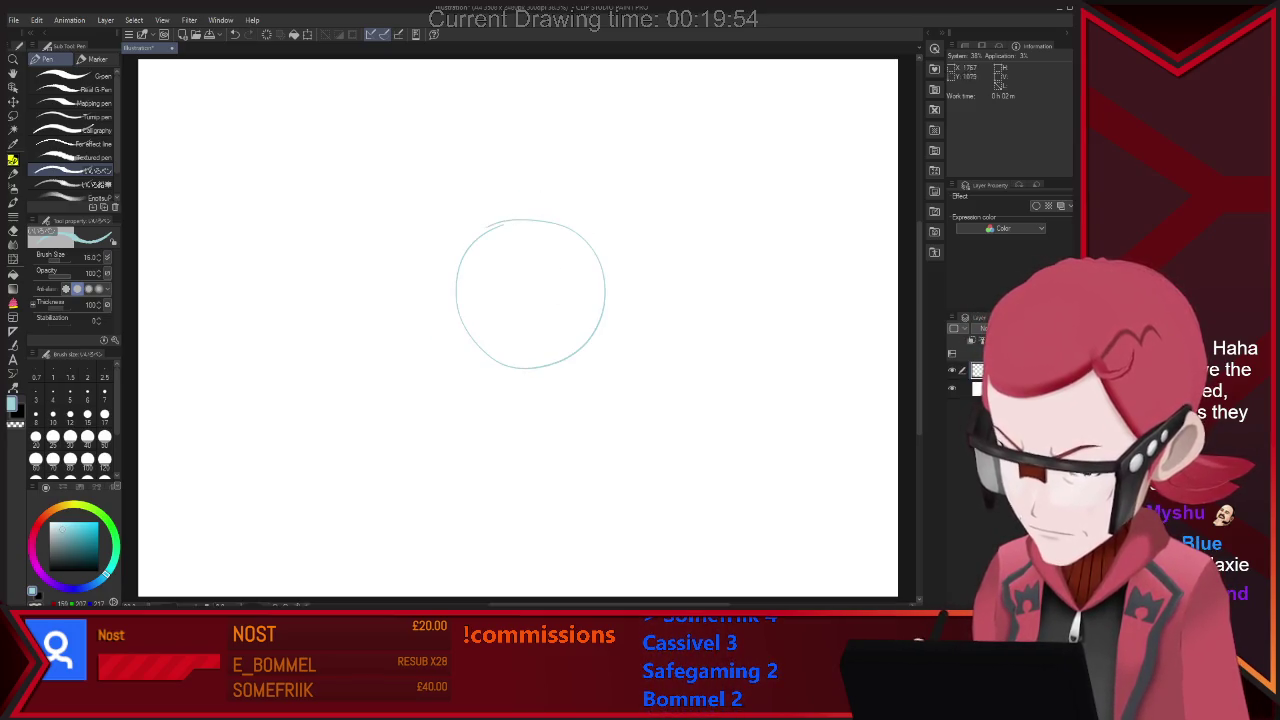
{"action": "key", "text": "ctrl+z"}
{"action": "left_click_drag", "start_coordinate": [500, 214], "coordinate": [470, 333]}
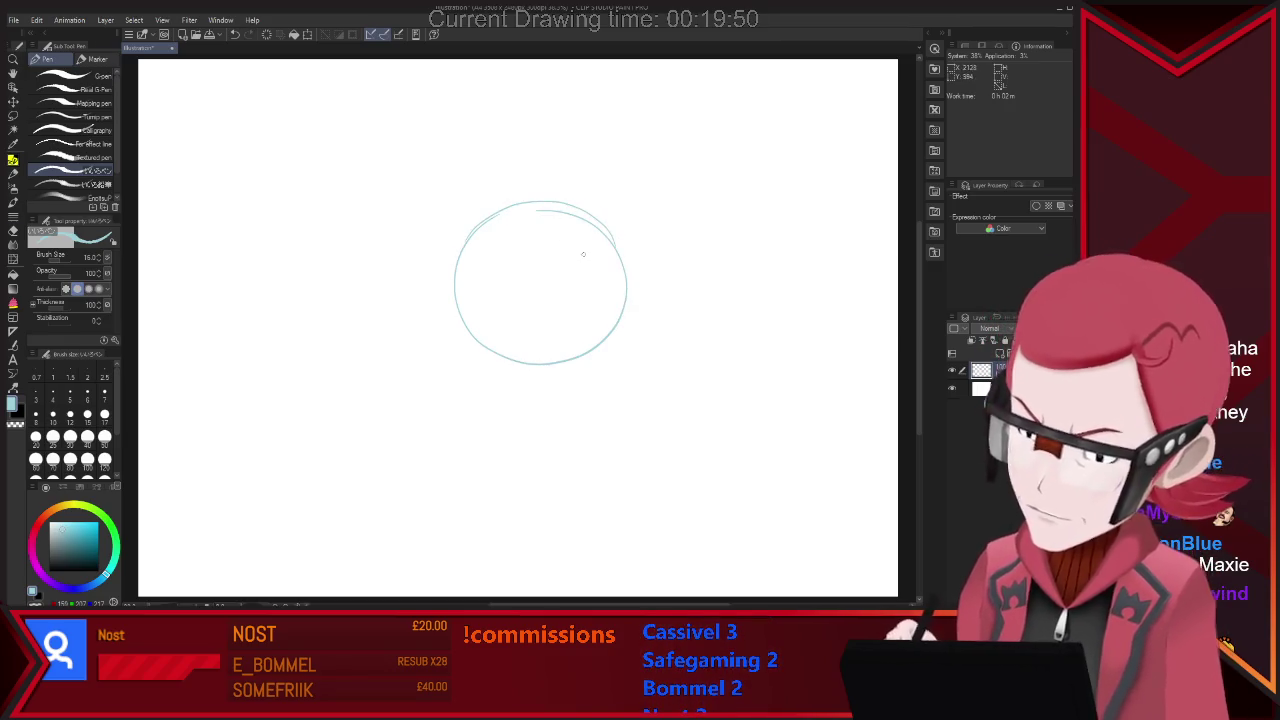
{"action": "key", "text": "e"}
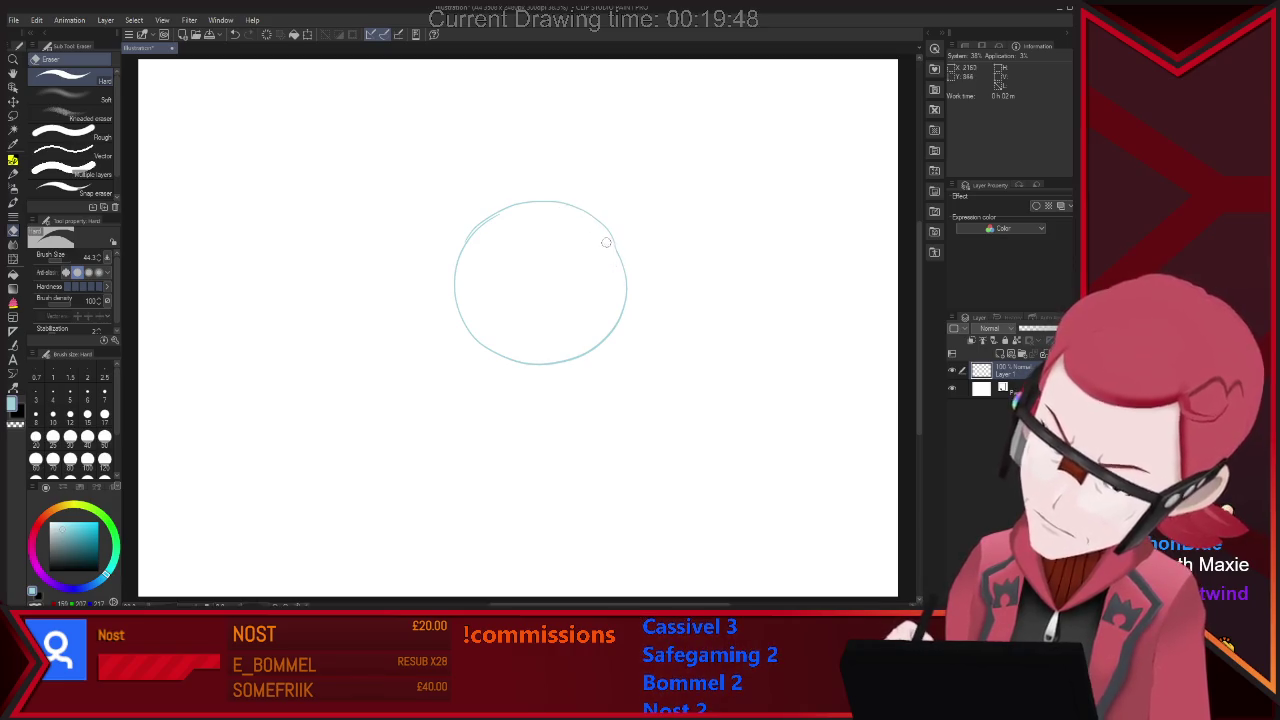
{"action": "key", "text": "p"}
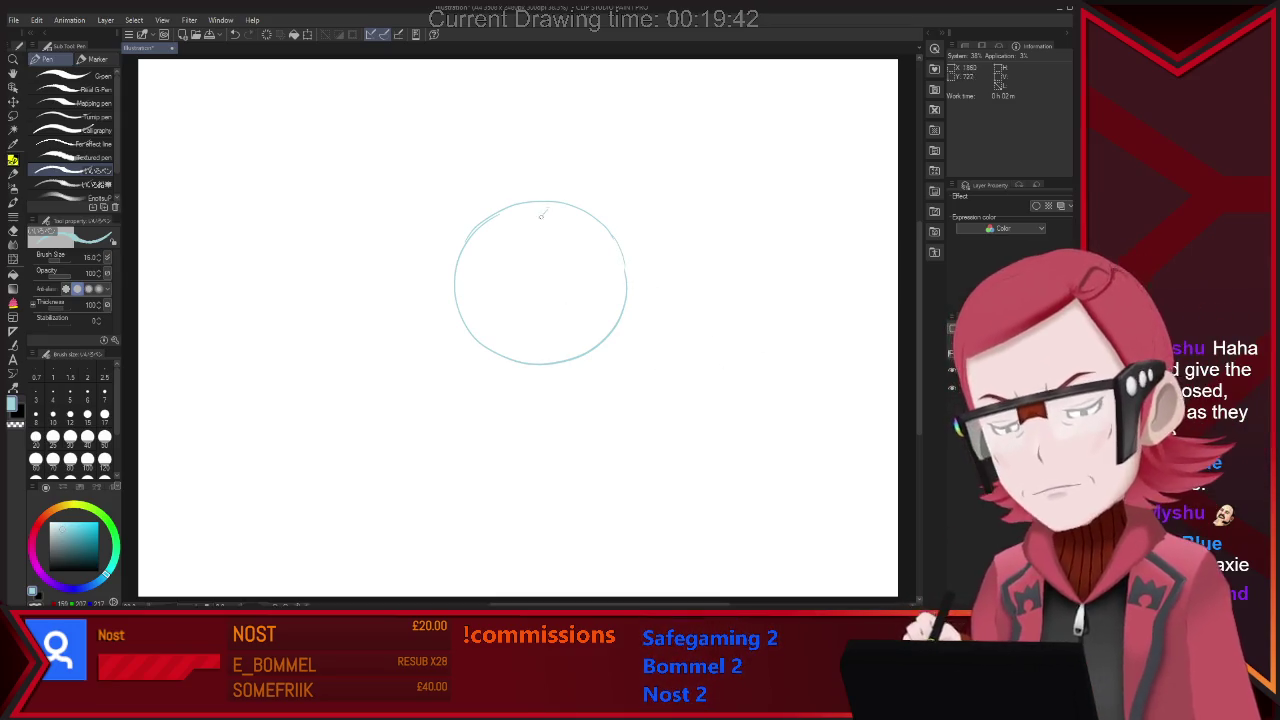
Try a centre line in the head, then sketch the left hand.
{"action": "left_click_drag", "start_coordinate": [546, 208], "coordinate": [519, 316]}
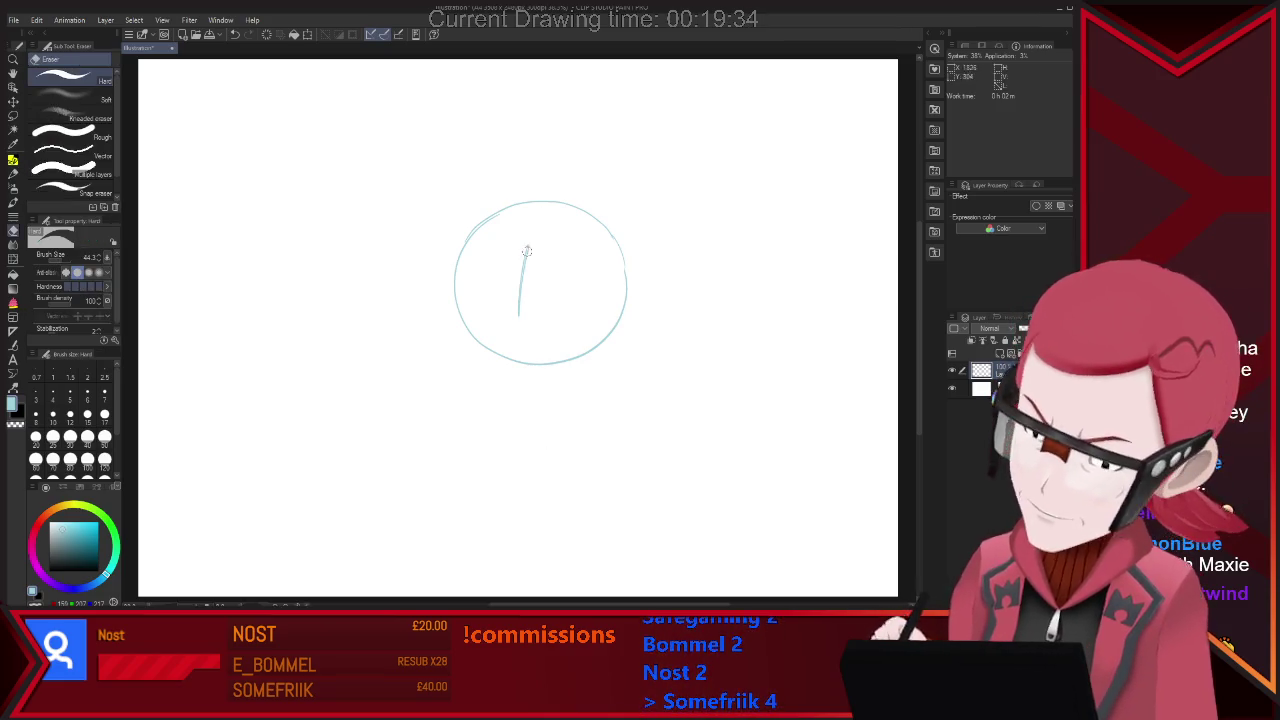
{"action": "key", "text": "ctrl+z"}
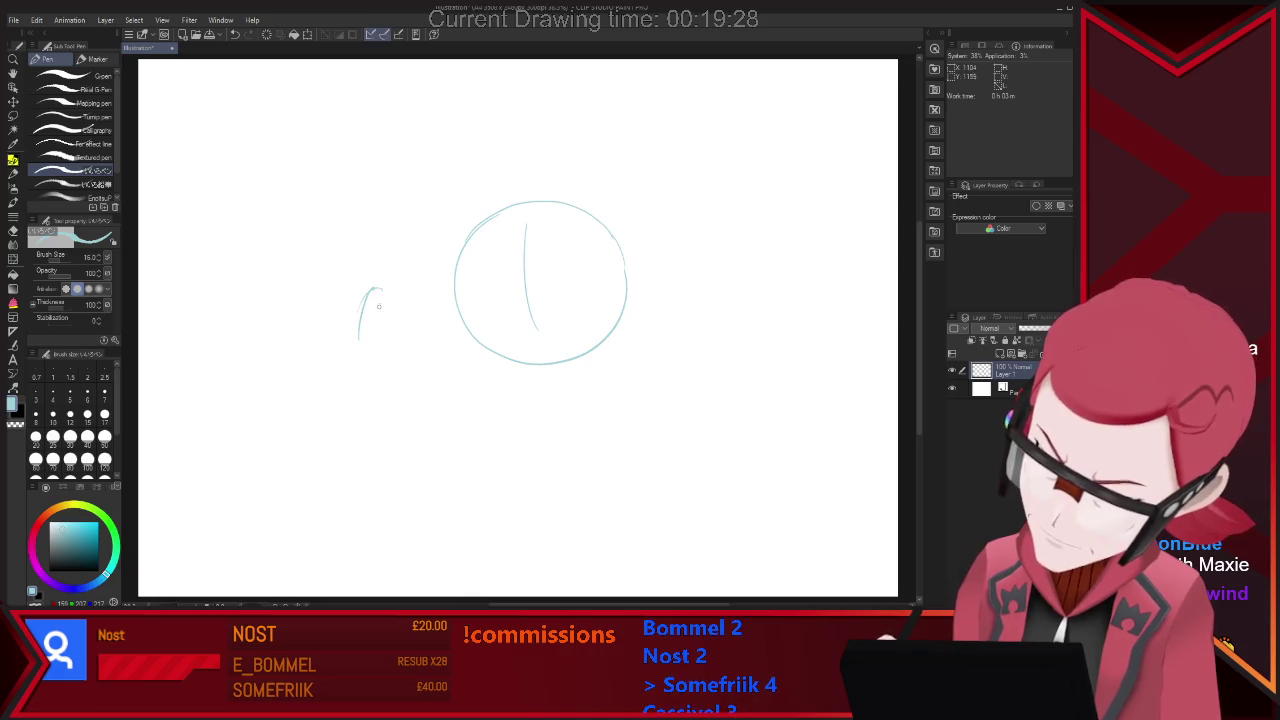
{"action": "mouse_move", "coordinate": [387, 298]}
{"action": "left_mouse_down"}
{"action": "mouse_move", "coordinate": [379, 321]}
{"action": "mouse_move", "coordinate": [399, 344]}
{"action": "left_mouse_up"}
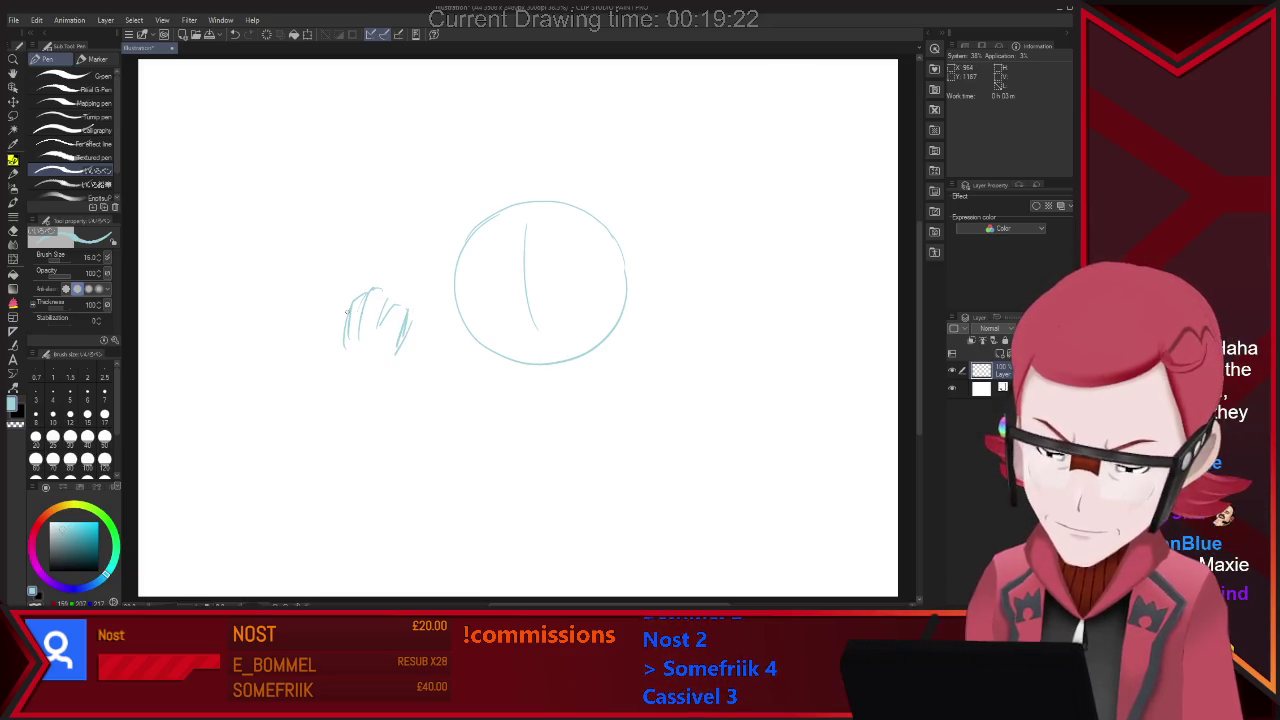
{"action": "left_click_drag", "start_coordinate": [334, 352], "coordinate": [374, 393]}
{"action": "mouse_move", "coordinate": [399, 345]}
{"action": "left_mouse_down"}
{"action": "mouse_move", "coordinate": [405, 374]}
{"action": "mouse_move", "coordinate": [416, 312]}
{"action": "mouse_move", "coordinate": [422, 362]}
{"action": "left_mouse_up"}
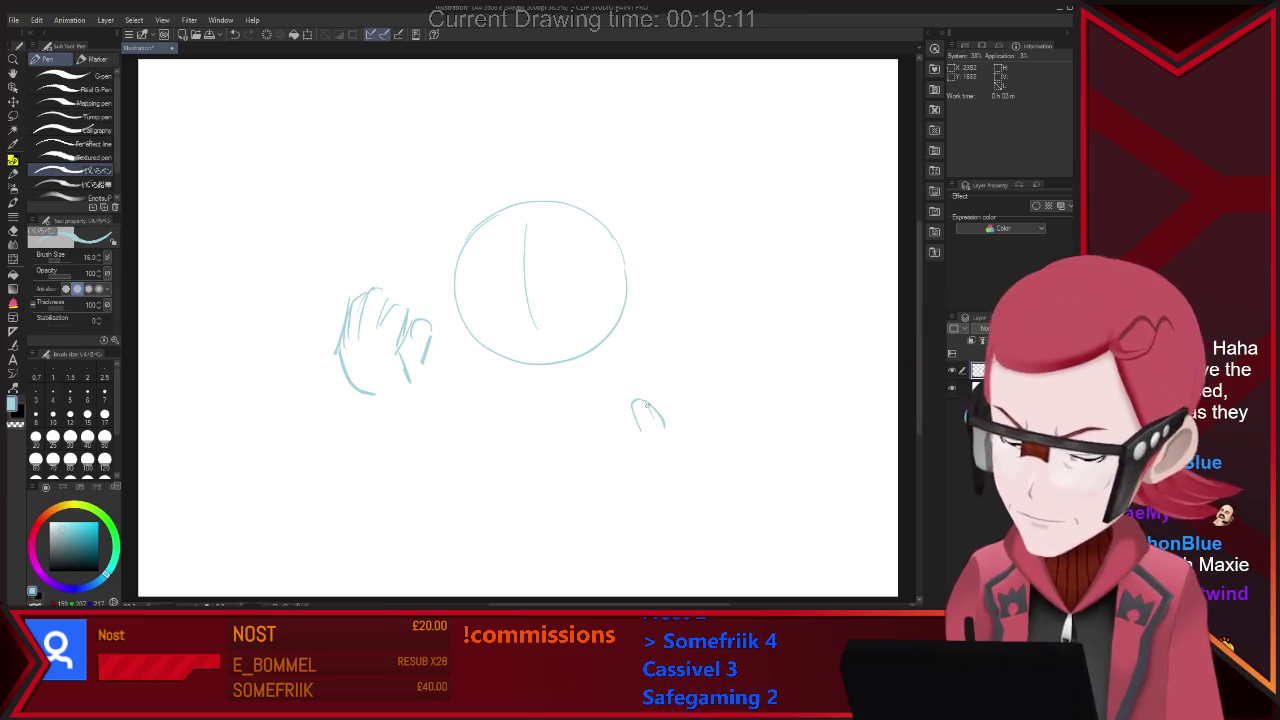
Sketch the lower-right hand cupping a ball, plus an oval above the left hand.
{"action": "mouse_move", "coordinate": [648, 405]}
{"action": "left_mouse_down"}
{"action": "mouse_move", "coordinate": [666, 436]}
{"action": "mouse_move", "coordinate": [675, 385]}
{"action": "mouse_move", "coordinate": [696, 424]}
{"action": "left_mouse_up"}
{"action": "key", "text": "ctrl+z"}
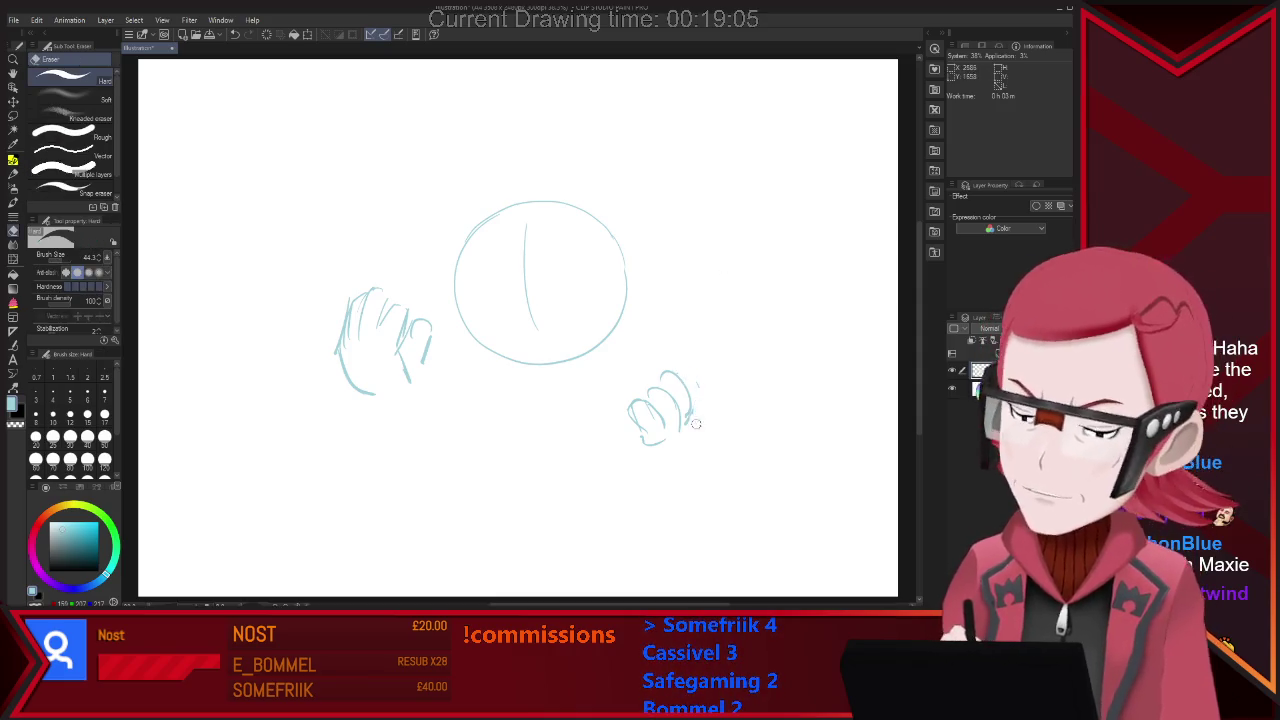
{"action": "mouse_move", "coordinate": [680, 376]}
{"action": "left_mouse_down"}
{"action": "mouse_move", "coordinate": [712, 405]}
{"action": "mouse_move", "coordinate": [690, 440]}
{"action": "mouse_move", "coordinate": [645, 452]}
{"action": "mouse_move", "coordinate": [632, 408]}
{"action": "mouse_move", "coordinate": [641, 445]}
{"action": "left_mouse_up"}
{"action": "key", "text": "e"}
{"action": "key", "text": "p"}
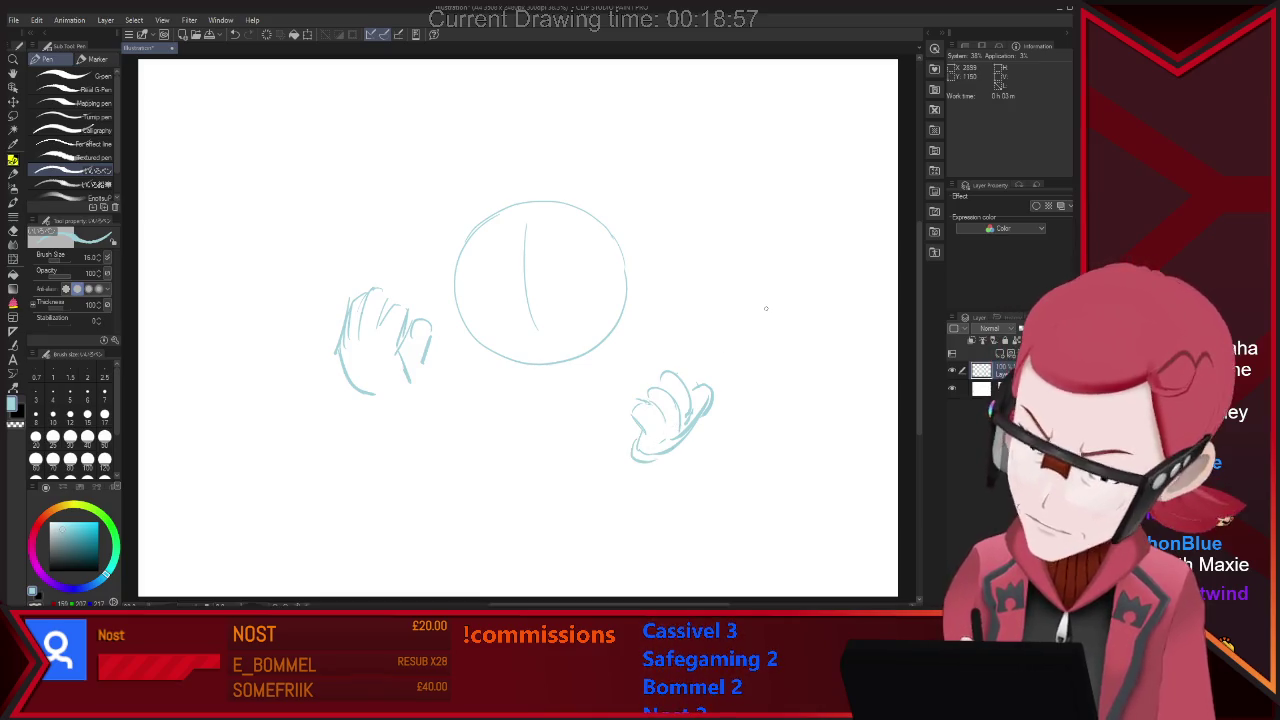
{"action": "left_click_drag", "start_coordinate": [636, 428], "coordinate": [660, 452]}
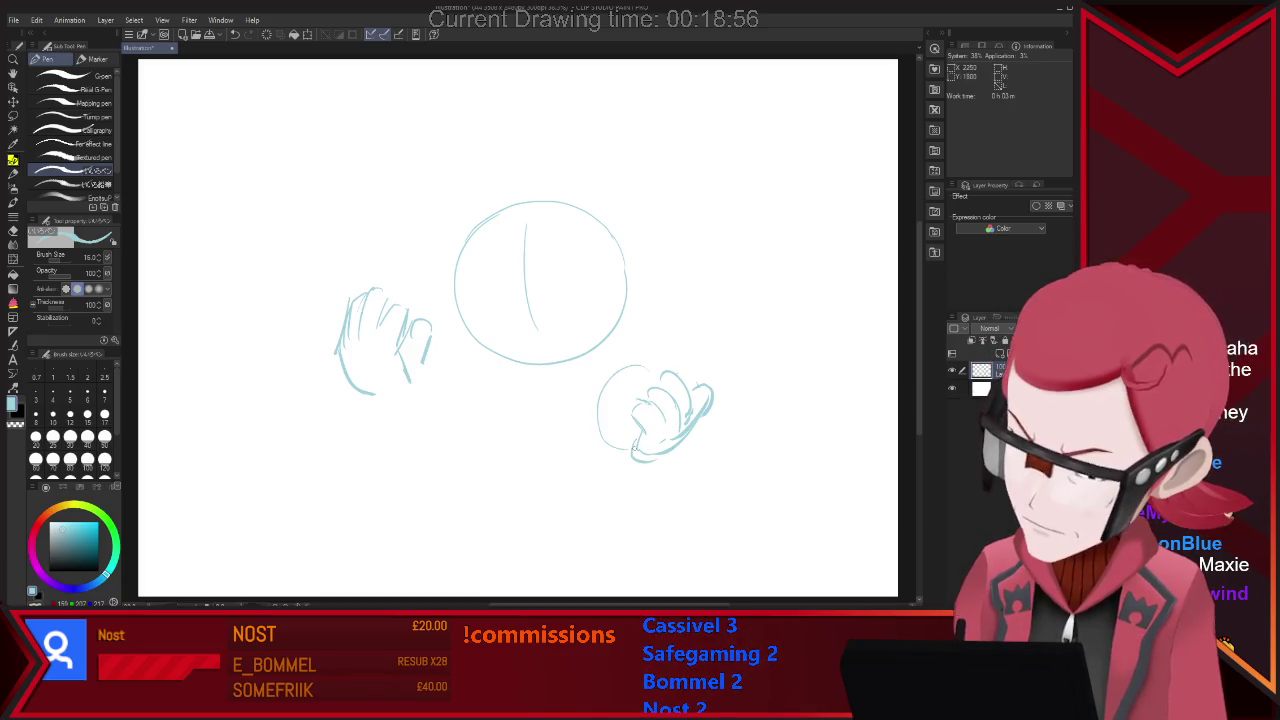
{"action": "left_click_drag", "start_coordinate": [626, 364], "coordinate": [632, 446]}
{"action": "left_click_drag", "start_coordinate": [603, 366], "coordinate": [660, 357]}
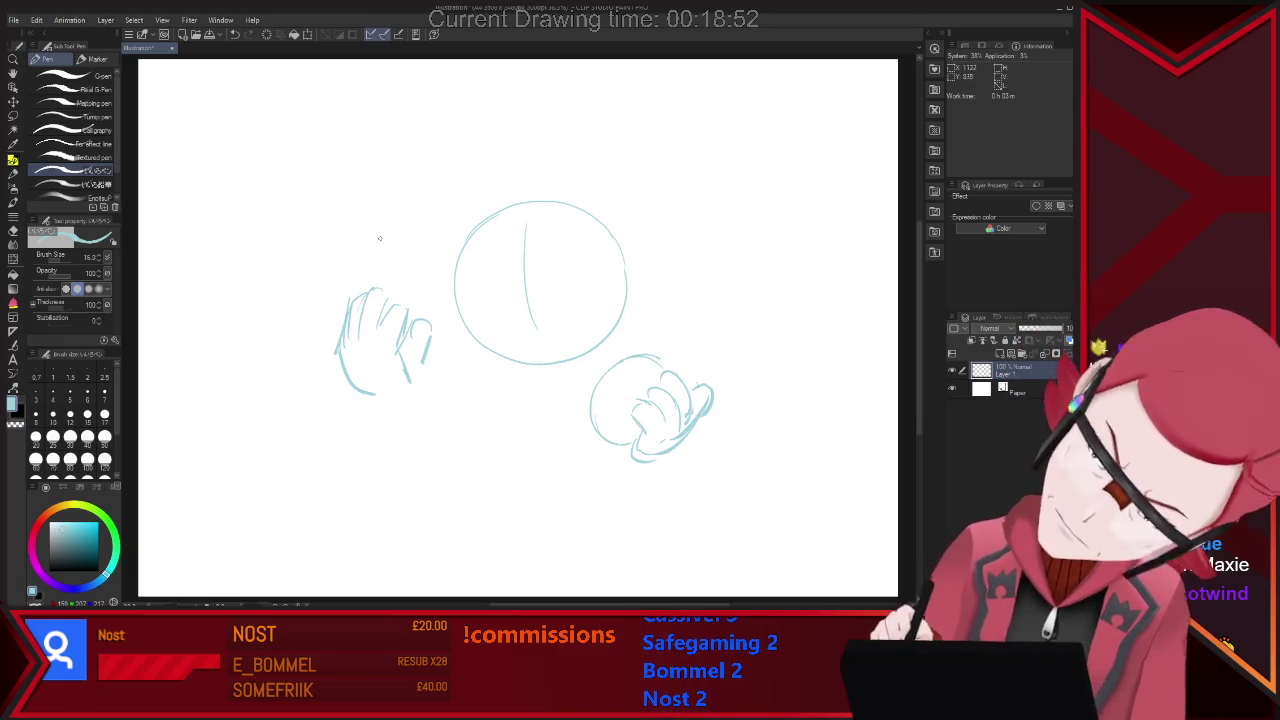
{"action": "mouse_move", "coordinate": [383, 243]}
{"action": "left_mouse_down"}
{"action": "mouse_move", "coordinate": [400, 140]}
{"action": "mouse_move", "coordinate": [432, 218]}
{"action": "left_mouse_up"}
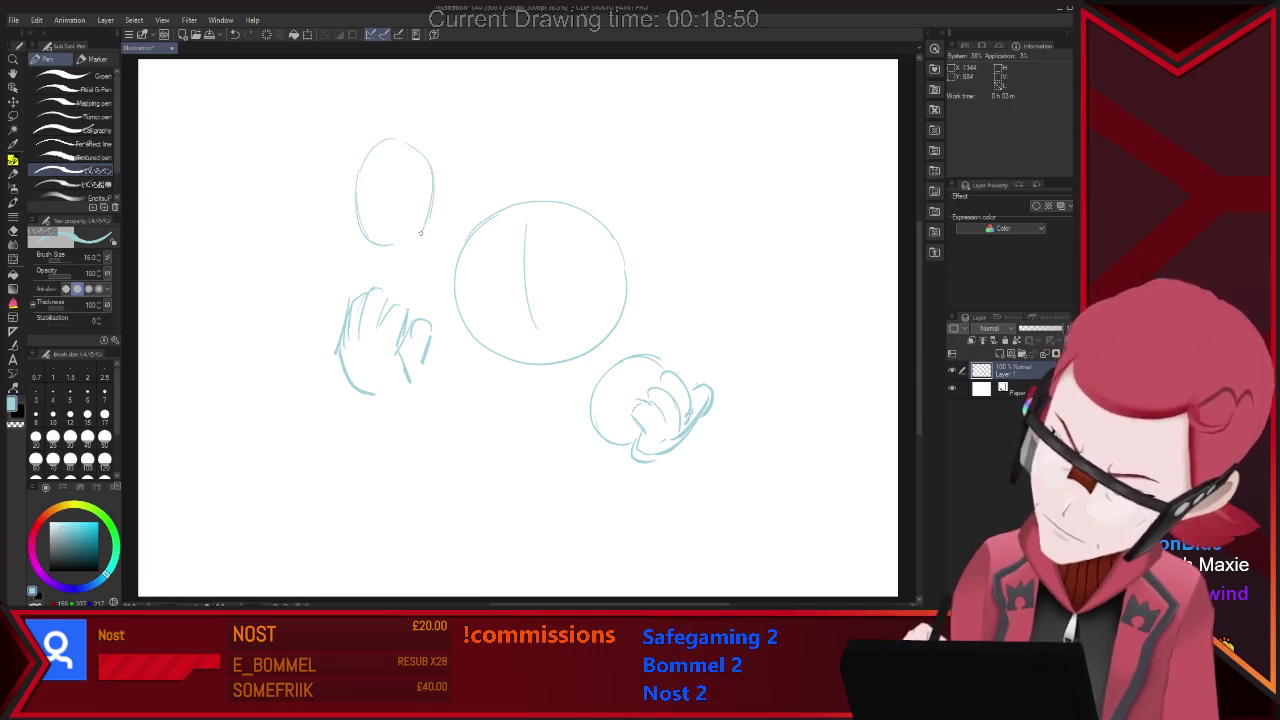
{"action": "key", "text": "ctrl+minus"}
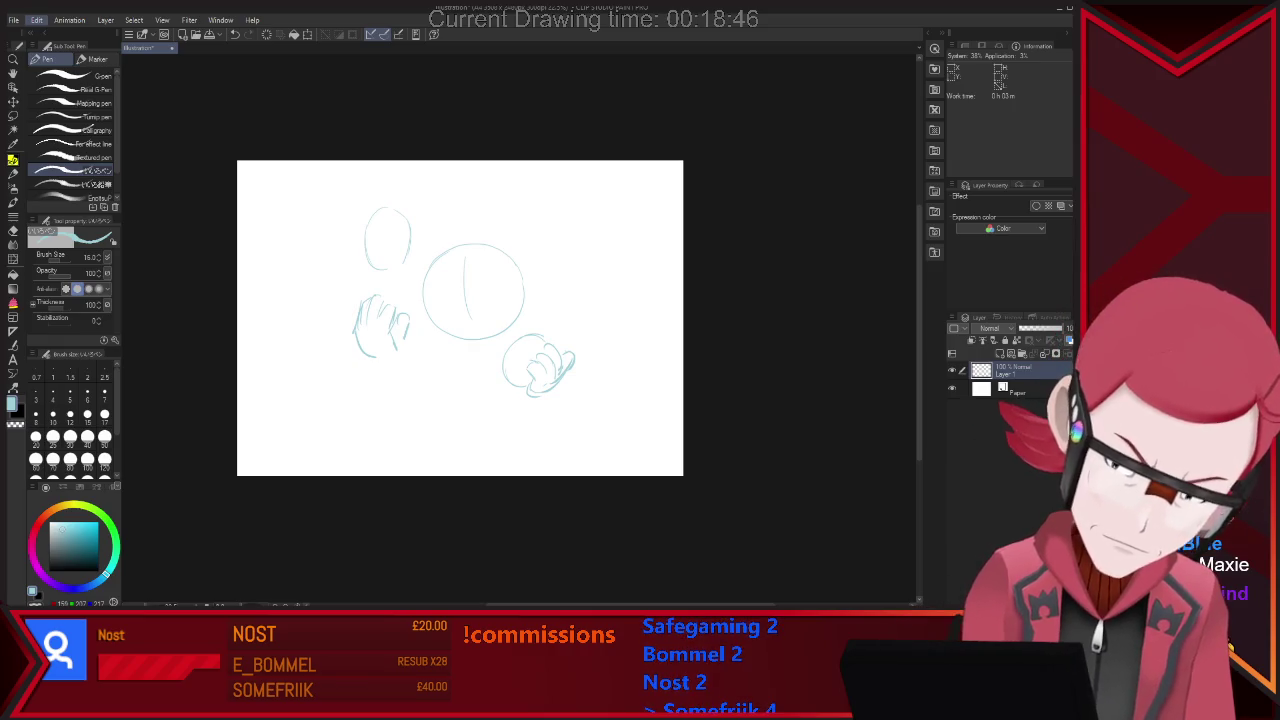
Stretch the canvas rightward and upward into a taller portrait page and apply it.
{"action": "key", "text": "ctrl+t"}
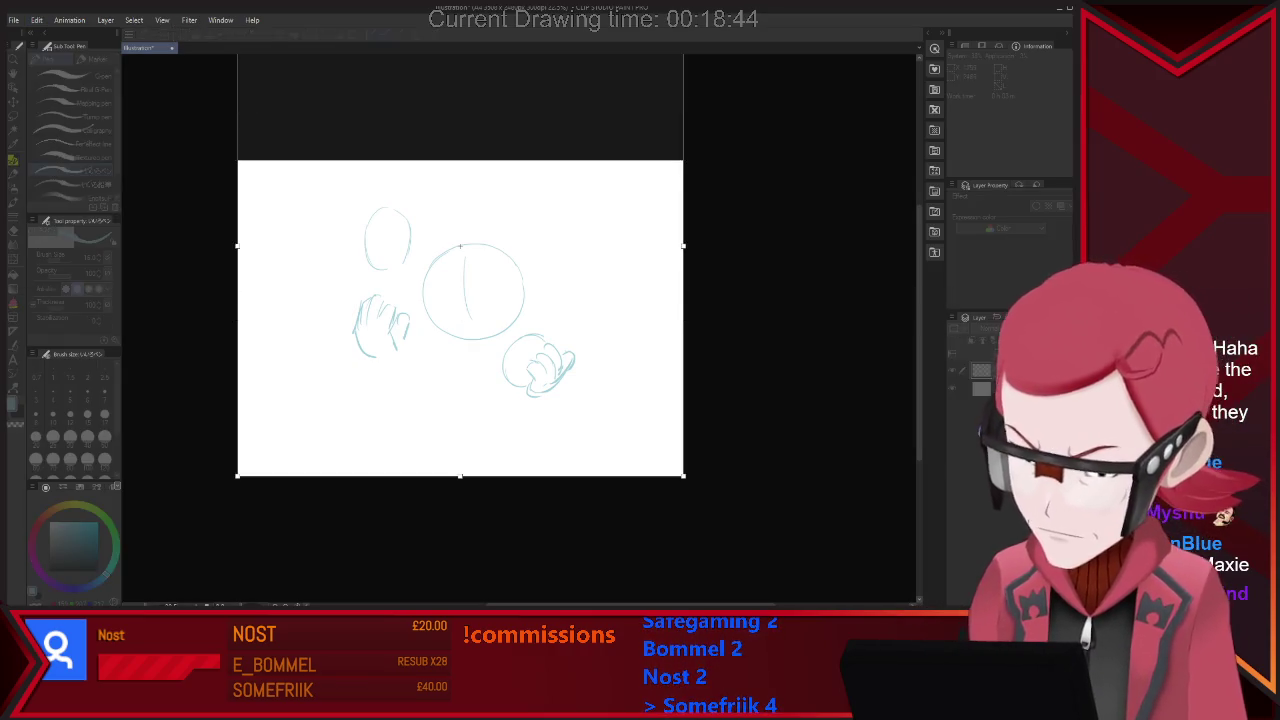
{"action": "left_click_drag", "start_coordinate": [683, 245], "coordinate": [714, 245]}
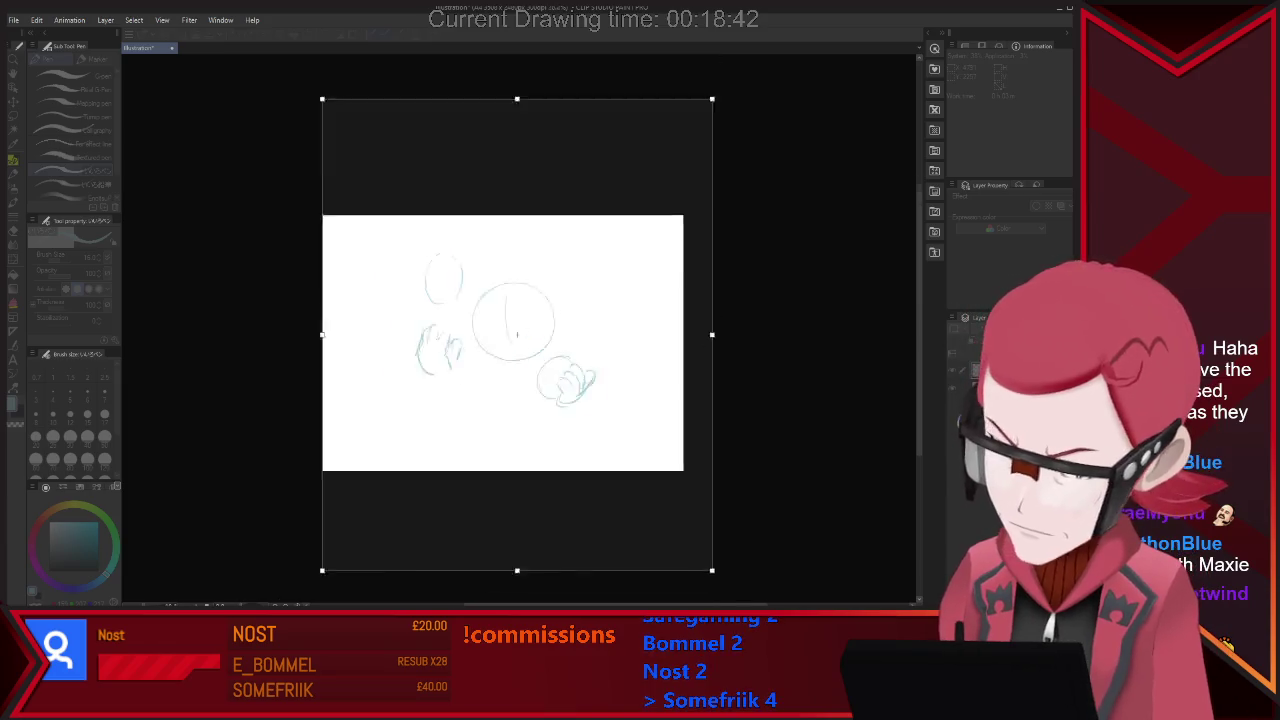
{"action": "scroll", "coordinate": [683, 448], "scroll_direction": "down", "scroll_amount": 2}
{"action": "left_click_drag", "start_coordinate": [561, 193], "coordinate": [561, 135]}
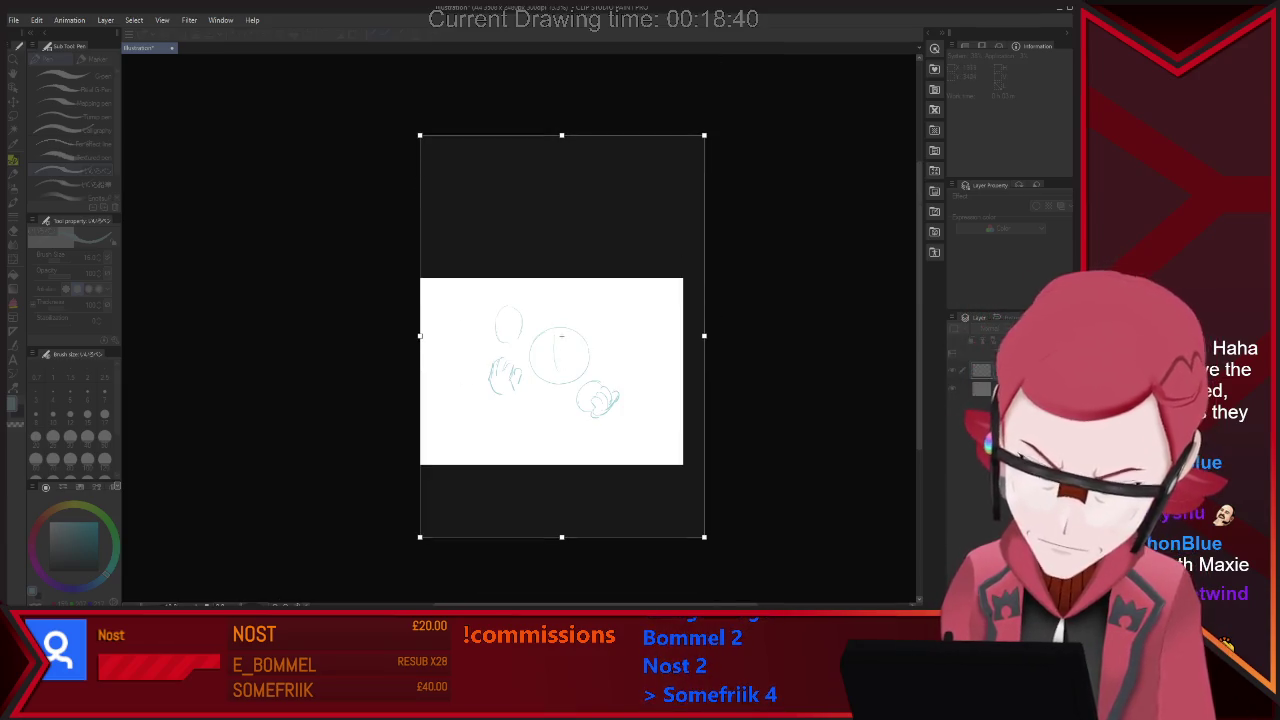
{"action": "key", "text": "Return"}
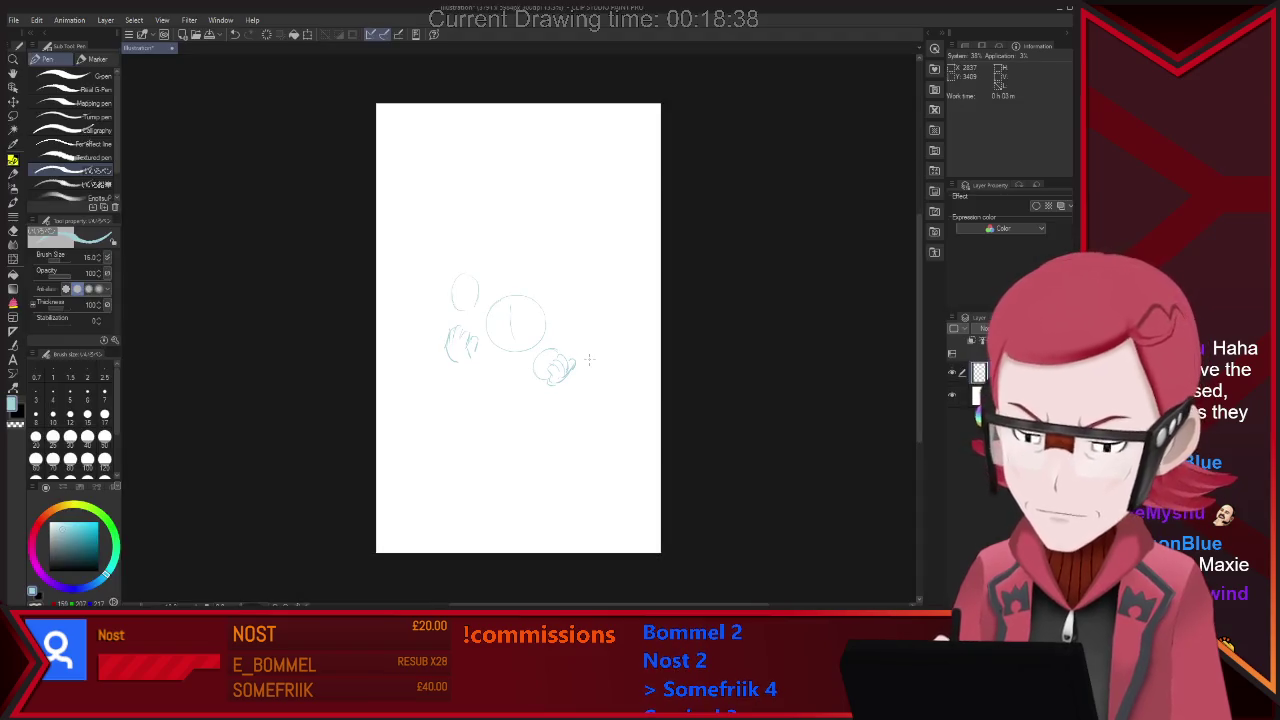
{"action": "scroll", "coordinate": [589, 360], "scroll_direction": "up", "scroll_amount": 1}
Add spiky tufts atop the head, a horizontal face guideline, and strokes joining both ears.
{"action": "scroll", "coordinate": [589, 360], "scroll_direction": "up", "scroll_amount": 1}
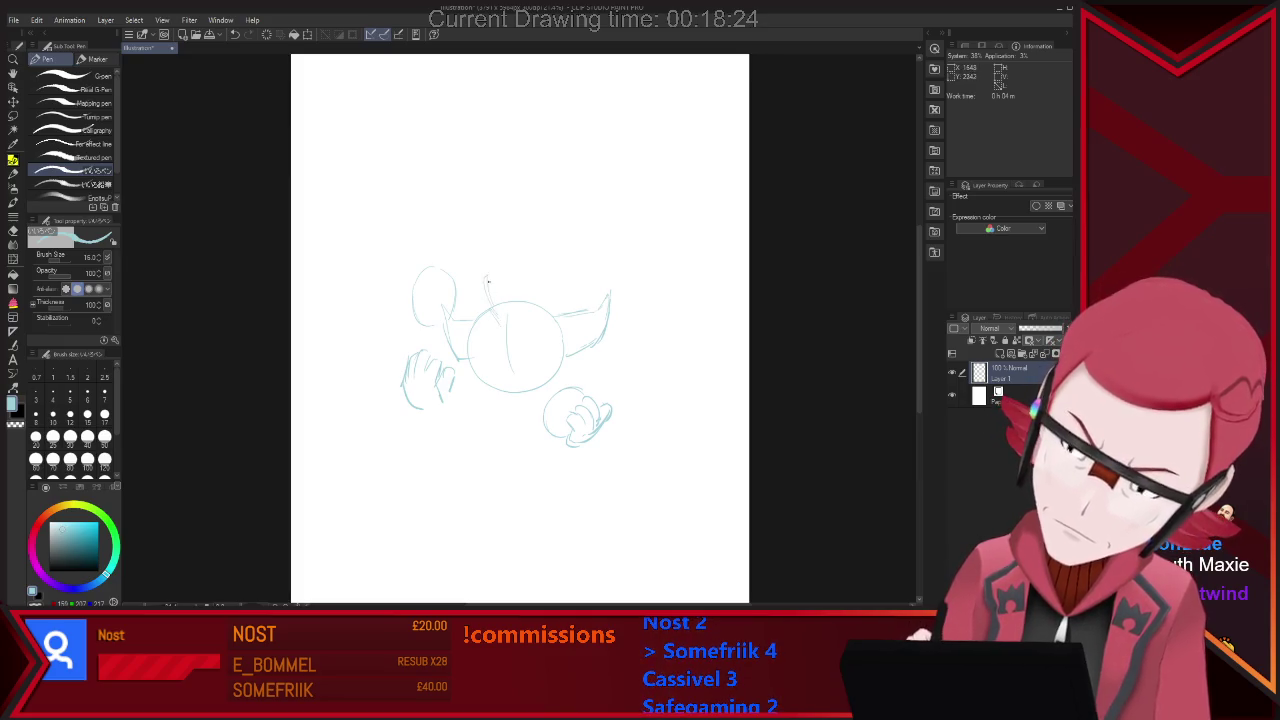
{"action": "mouse_move", "coordinate": [500, 288]}
{"action": "left_mouse_down"}
{"action": "mouse_move", "coordinate": [512, 250]}
{"action": "mouse_move", "coordinate": [556, 300]}
{"action": "left_mouse_up"}
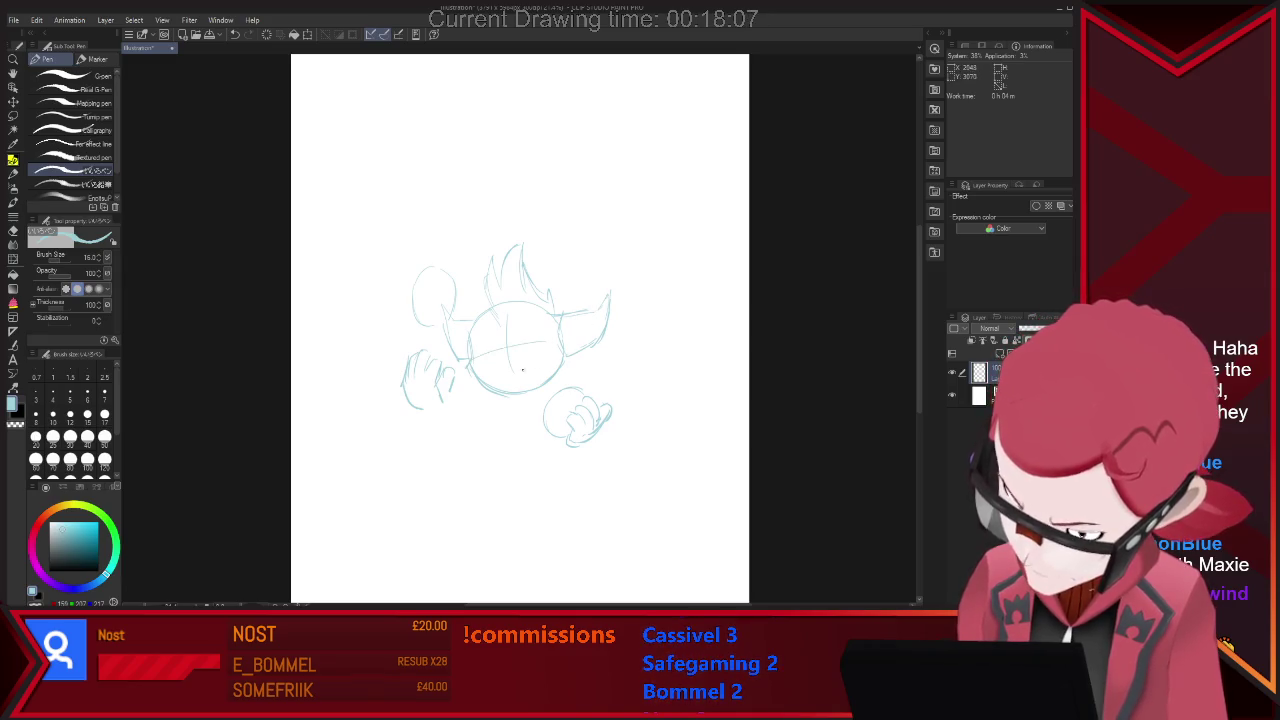
{"action": "left_click_drag", "start_coordinate": [470, 347], "coordinate": [560, 342]}
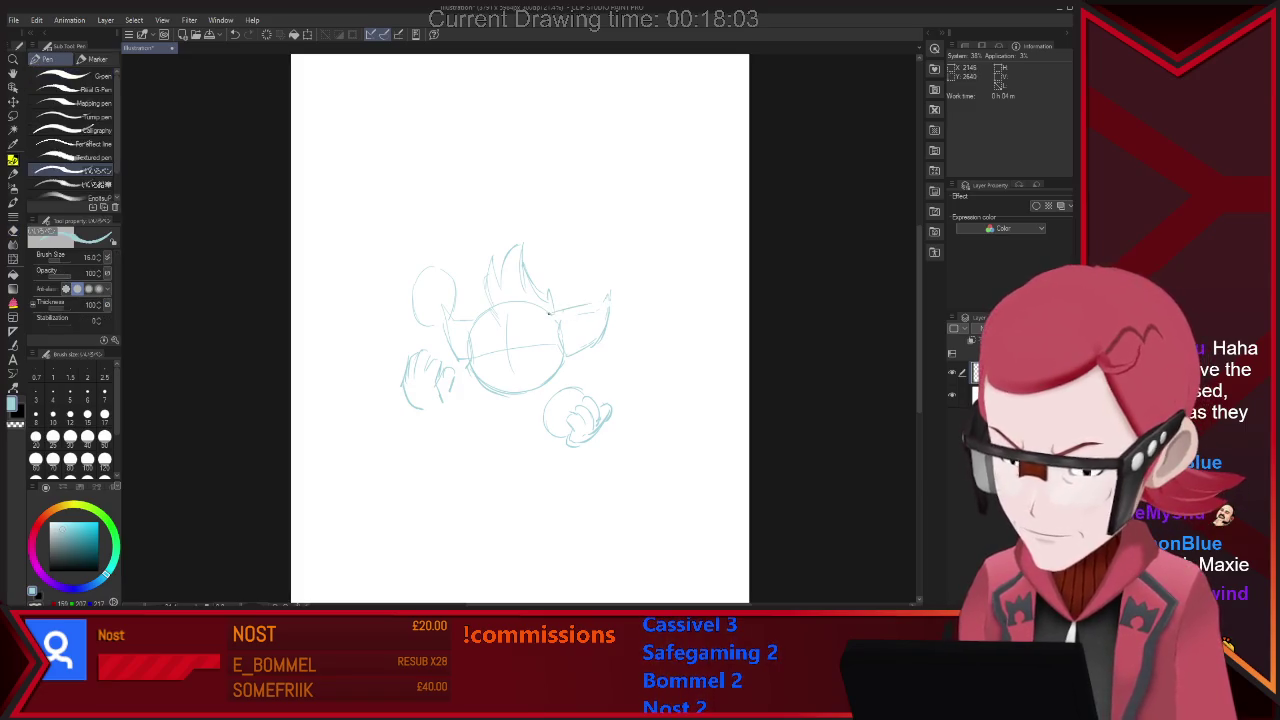
{"action": "left_click_drag", "start_coordinate": [554, 314], "coordinate": [608, 283]}
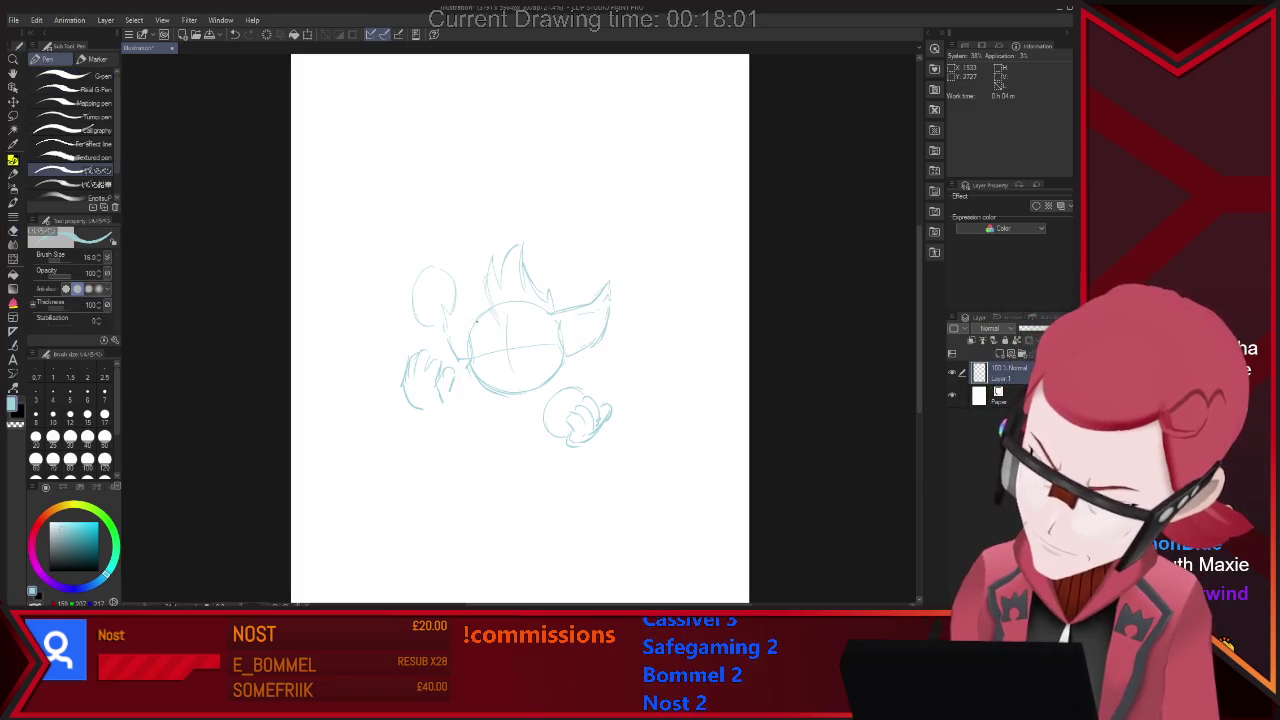
{"action": "left_click_drag", "start_coordinate": [414, 318], "coordinate": [468, 334]}
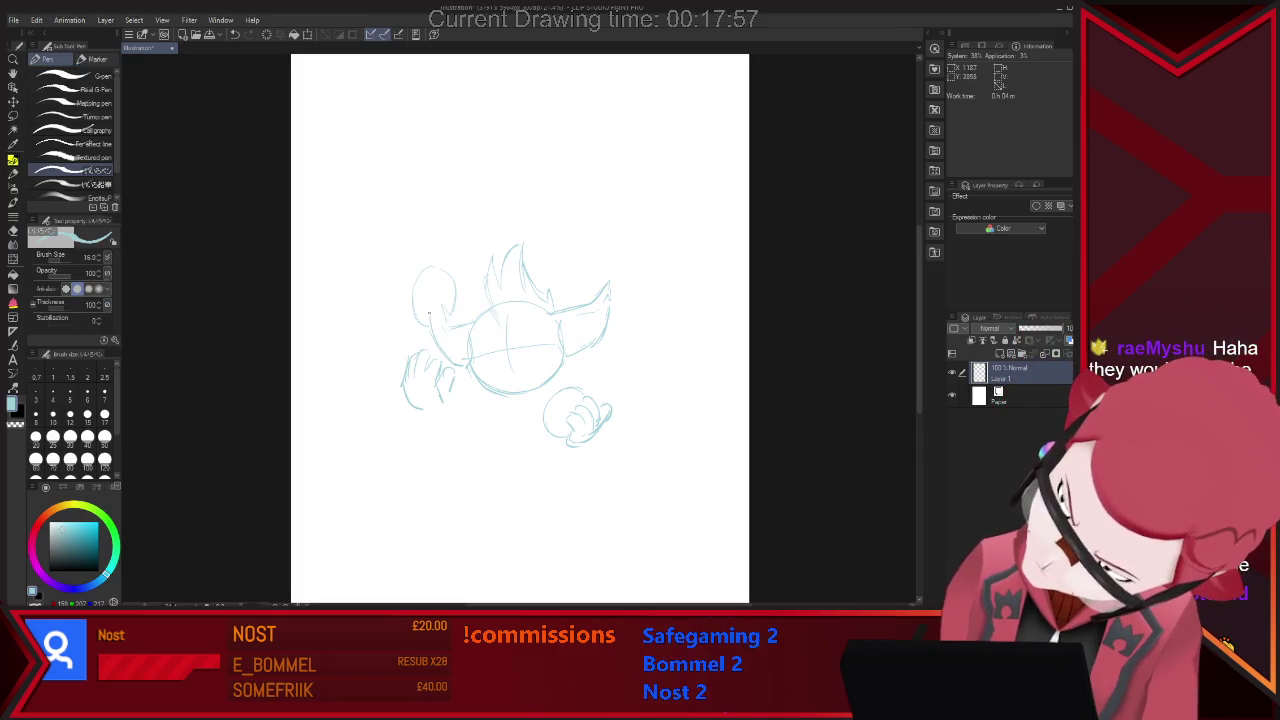
Lasso the small oval above the left hand and move it higher up the page.
{"action": "key", "text": "m"}
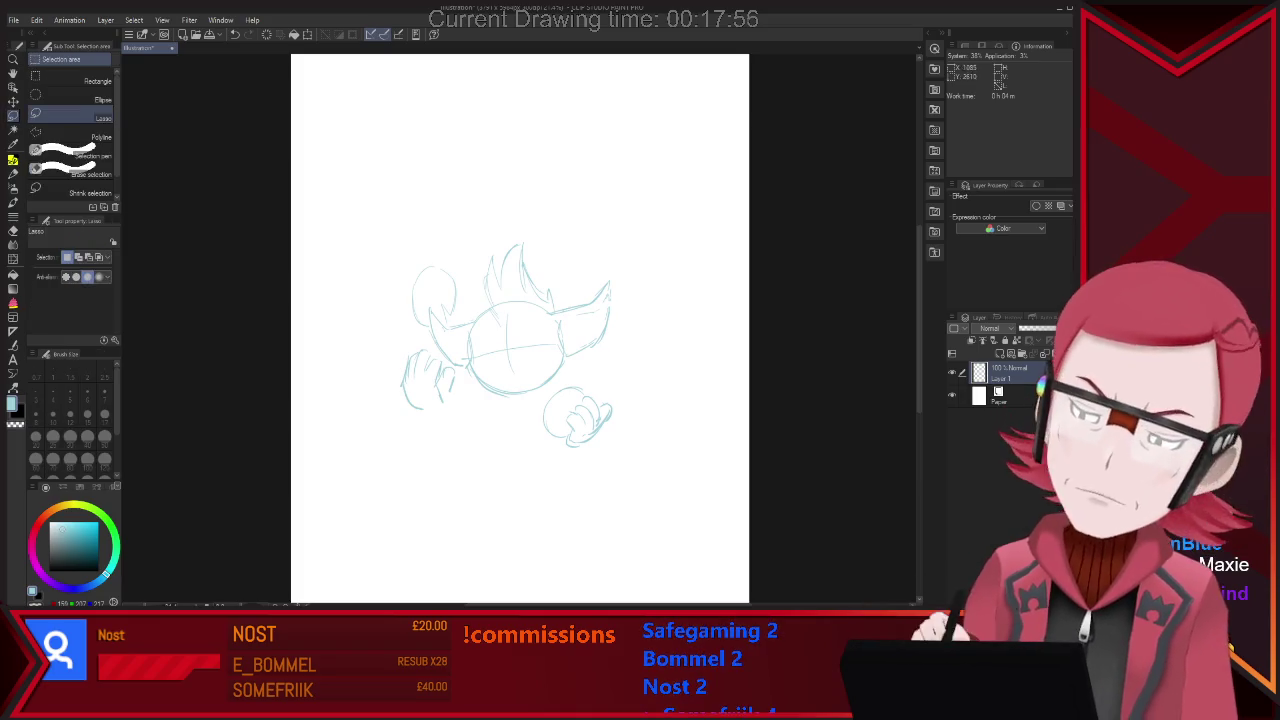
{"action": "left_click_drag", "start_coordinate": [428, 318], "coordinate": [428, 292]}
{"action": "key", "text": "ctrl+t"}
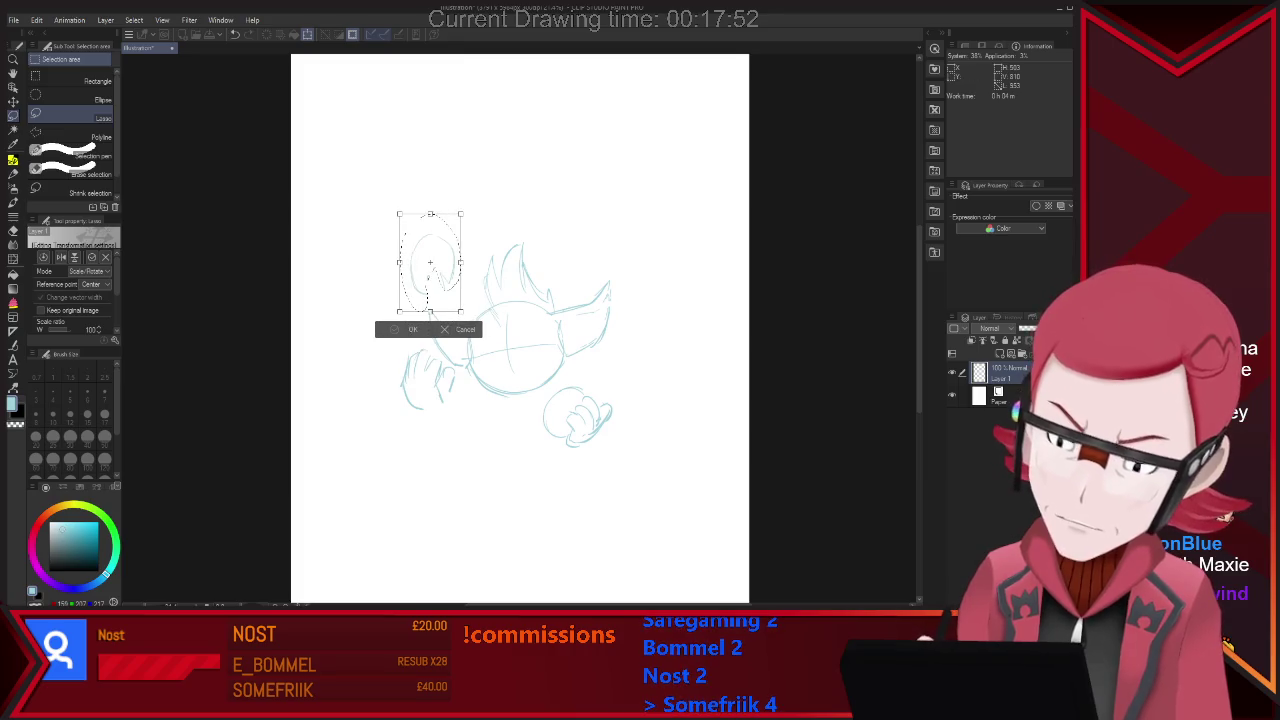
{"action": "key", "text": "Return"}
{"action": "key", "text": "ctrl+z"}
{"action": "key", "text": "ctrl+z"}
{"action": "key", "text": "p"}
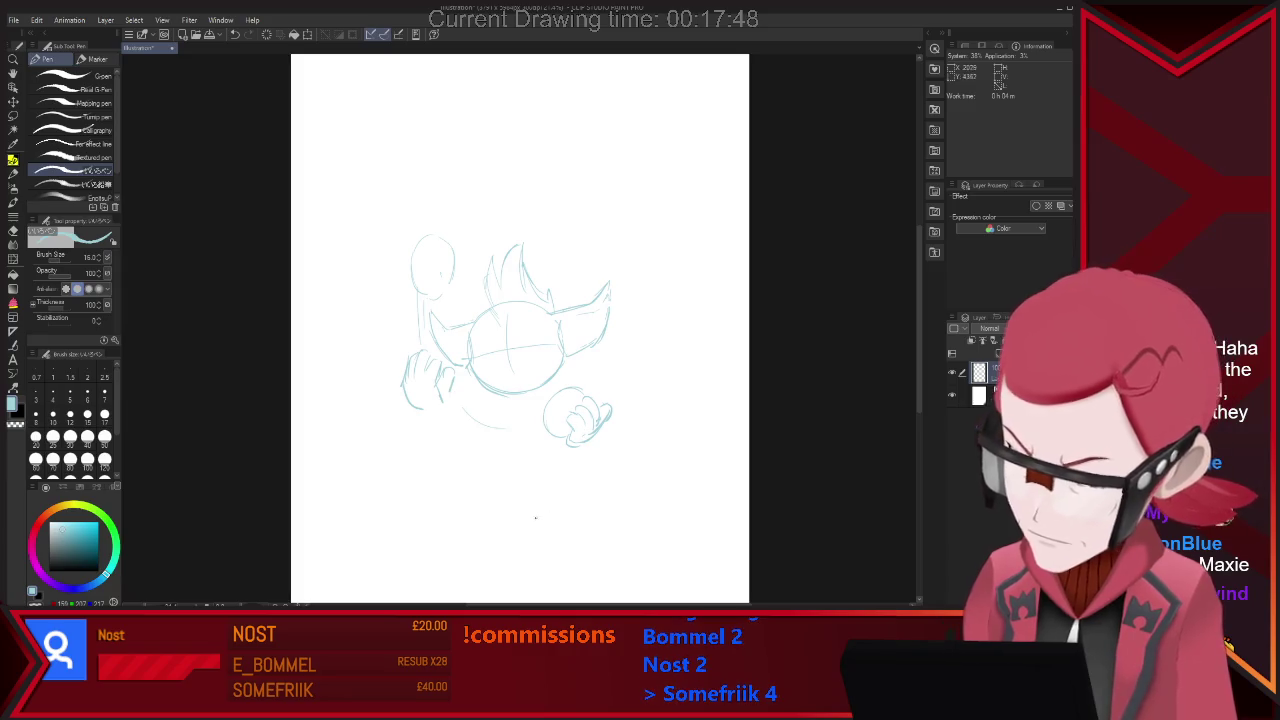
Draw a motion arc rising from the right fist and a ball near the page top.
{"action": "left_click_drag", "start_coordinate": [565, 384], "coordinate": [634, 352]}
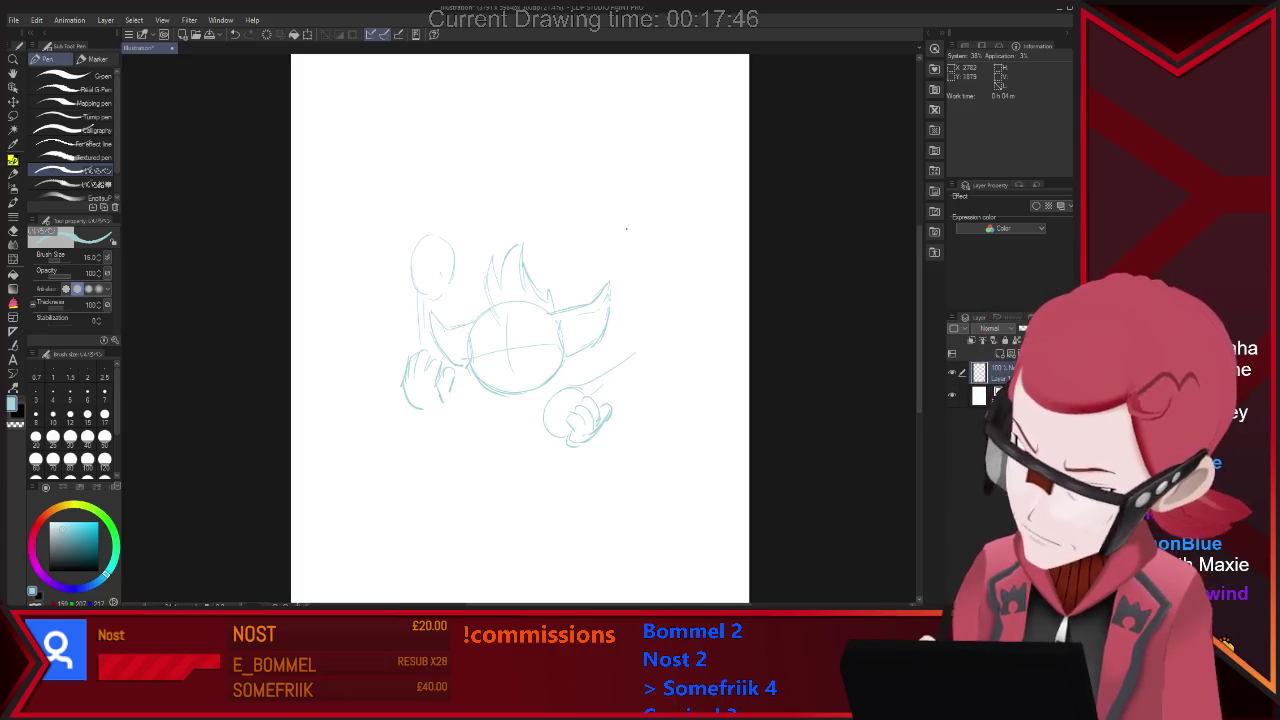
{"action": "mouse_move", "coordinate": [563, 124]}
{"action": "left_mouse_down"}
{"action": "mouse_move", "coordinate": [572, 200]}
{"action": "mouse_move", "coordinate": [590, 128]}
{"action": "mouse_move", "coordinate": [588, 190]}
{"action": "mouse_move", "coordinate": [615, 168]}
{"action": "mouse_move", "coordinate": [603, 188]}
{"action": "left_mouse_up"}
{"action": "key", "text": "ctrl+z"}
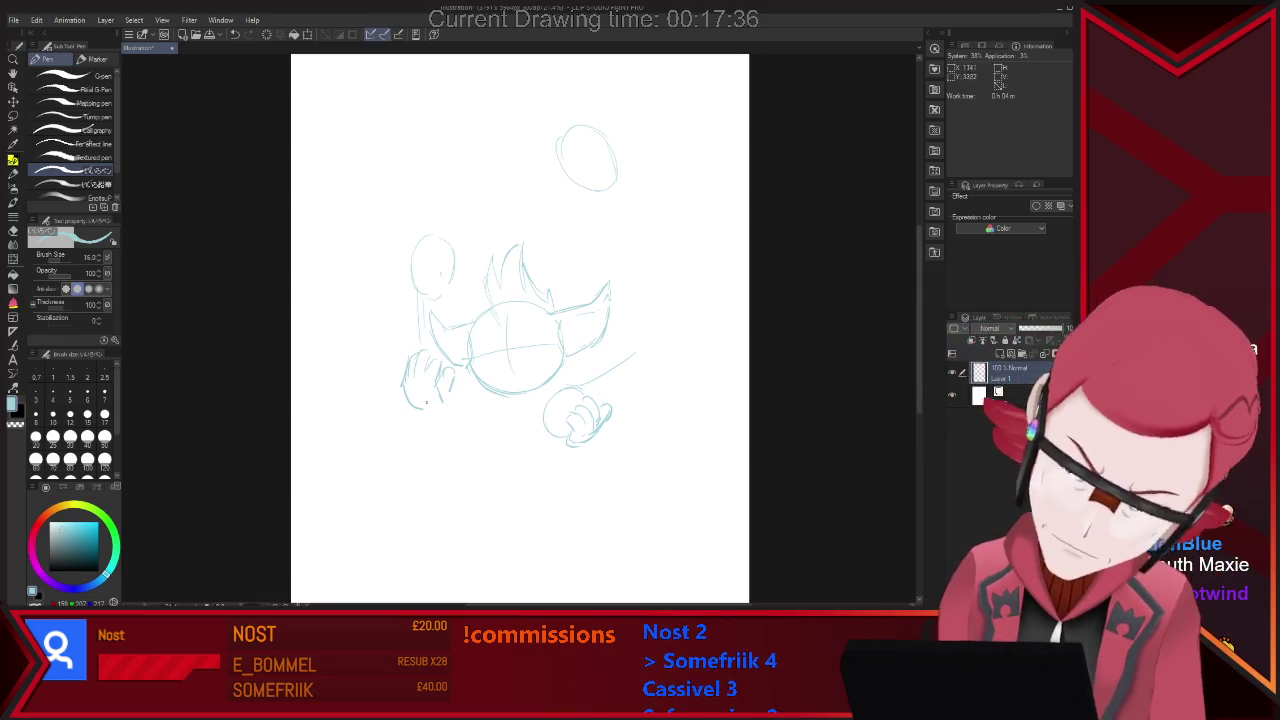
{"action": "key", "text": "e"}
{"action": "key", "text": "p"}
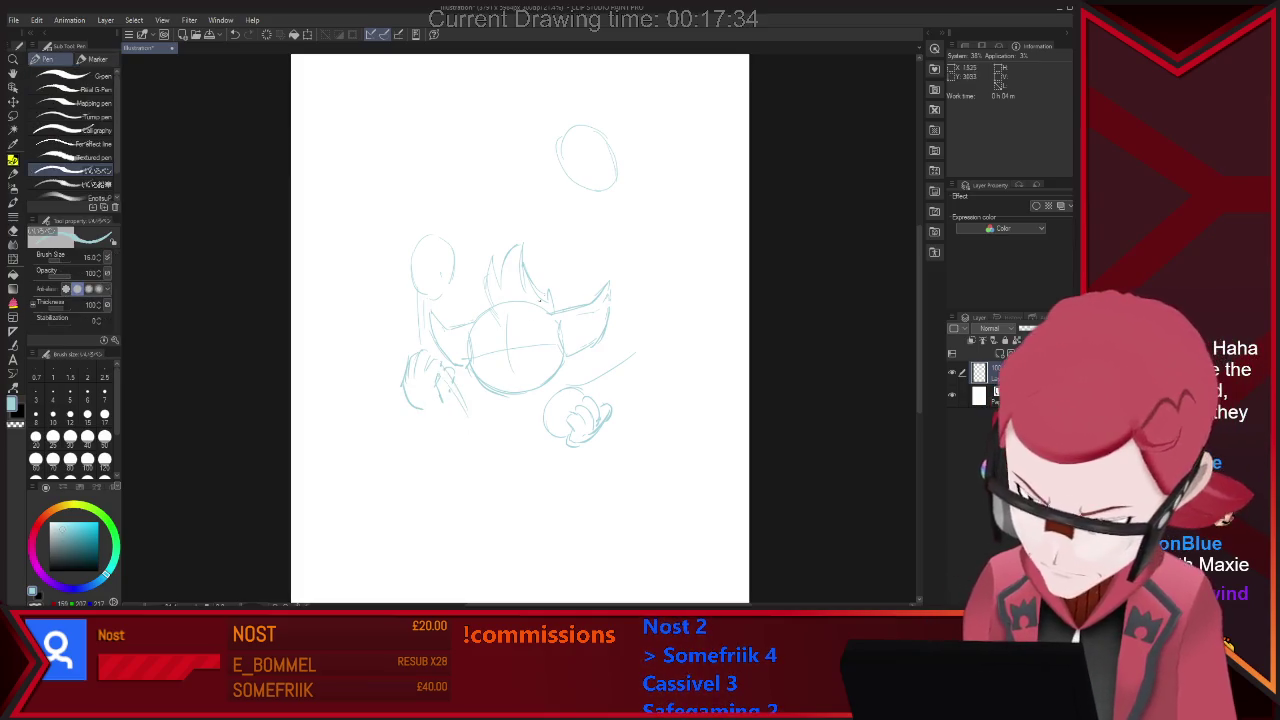
{"action": "key", "text": "e"}
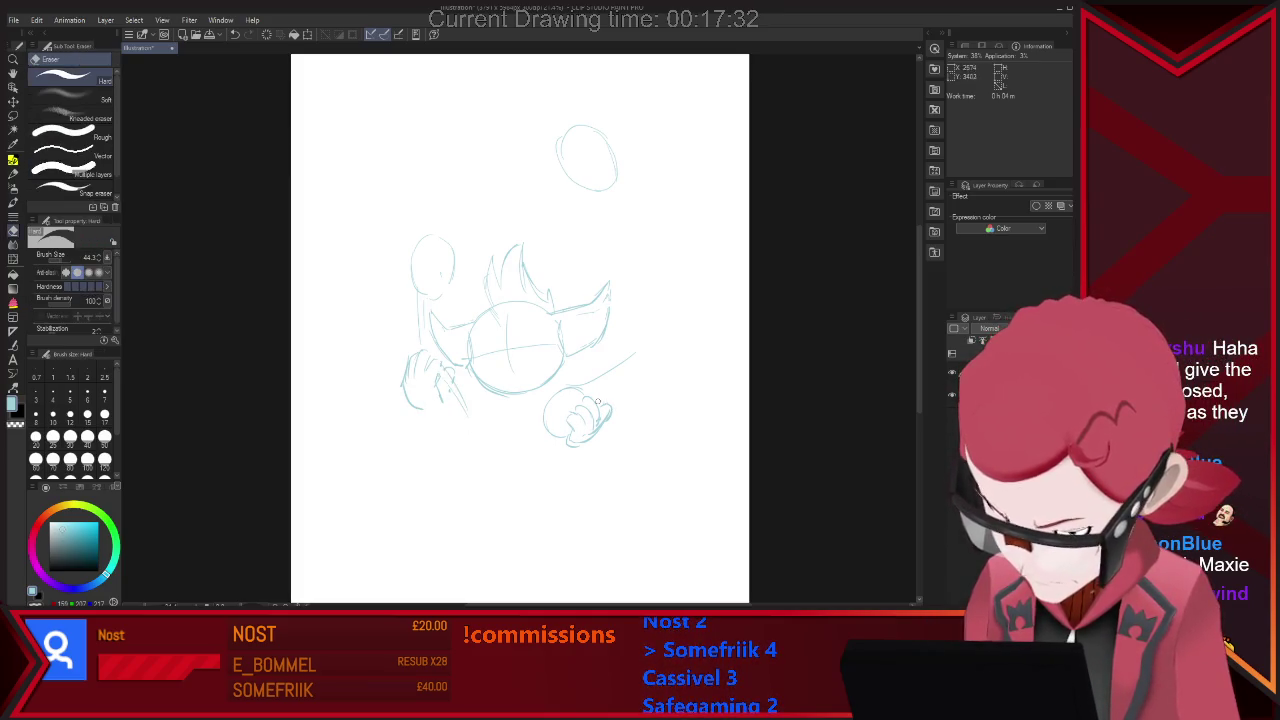
{"action": "key", "text": "p"}
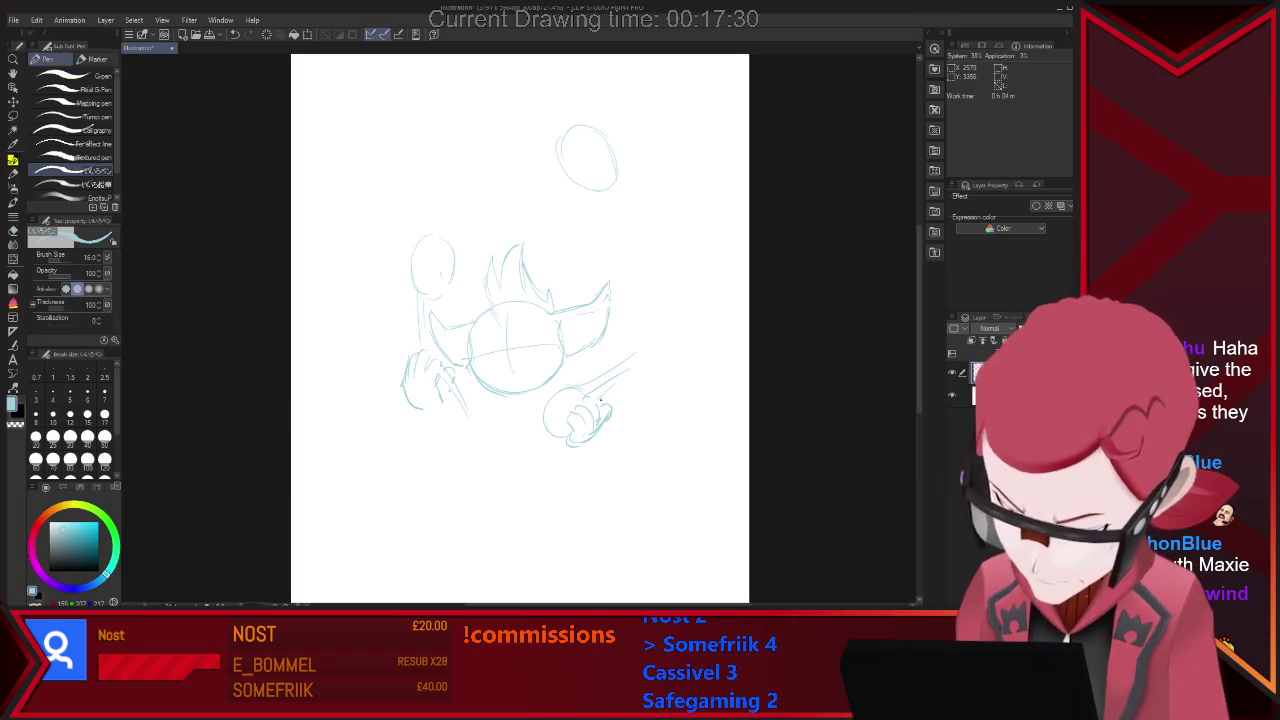
Add detail lines to the lower-right paw and rough in the eyes, fixing strokes with the eraser.
{"action": "key", "text": "e"}
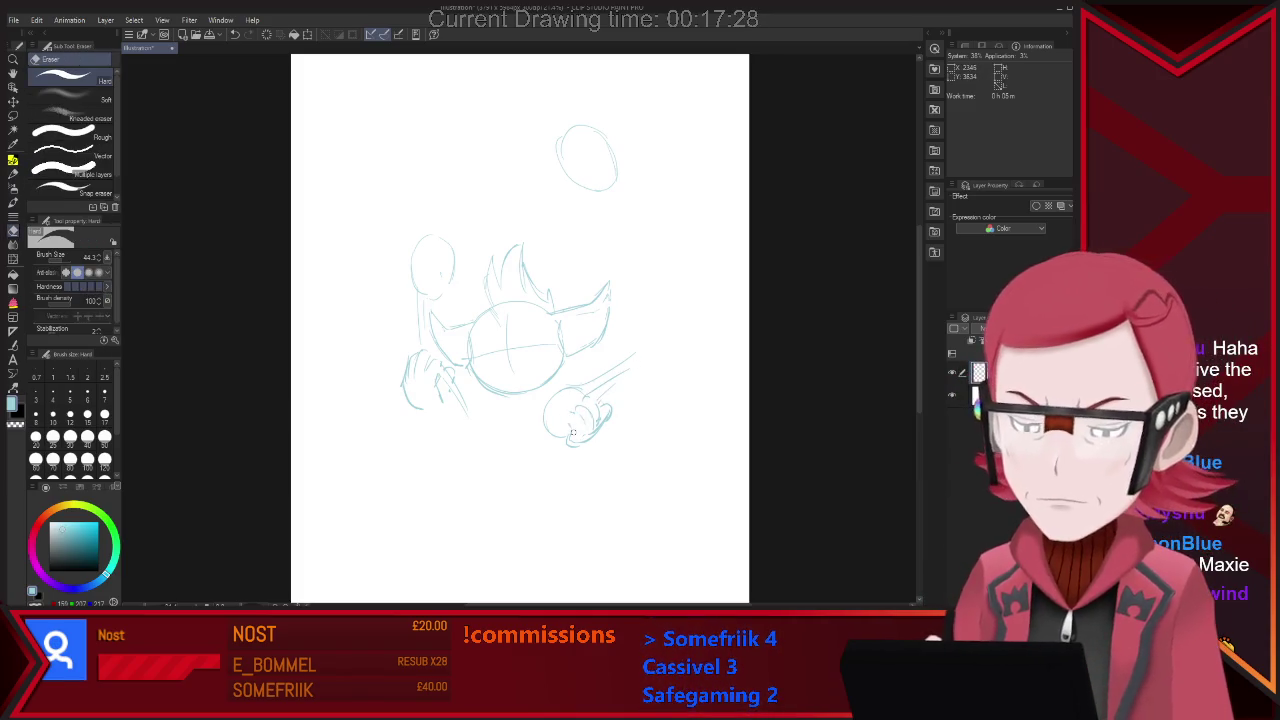
{"action": "key", "text": "p"}
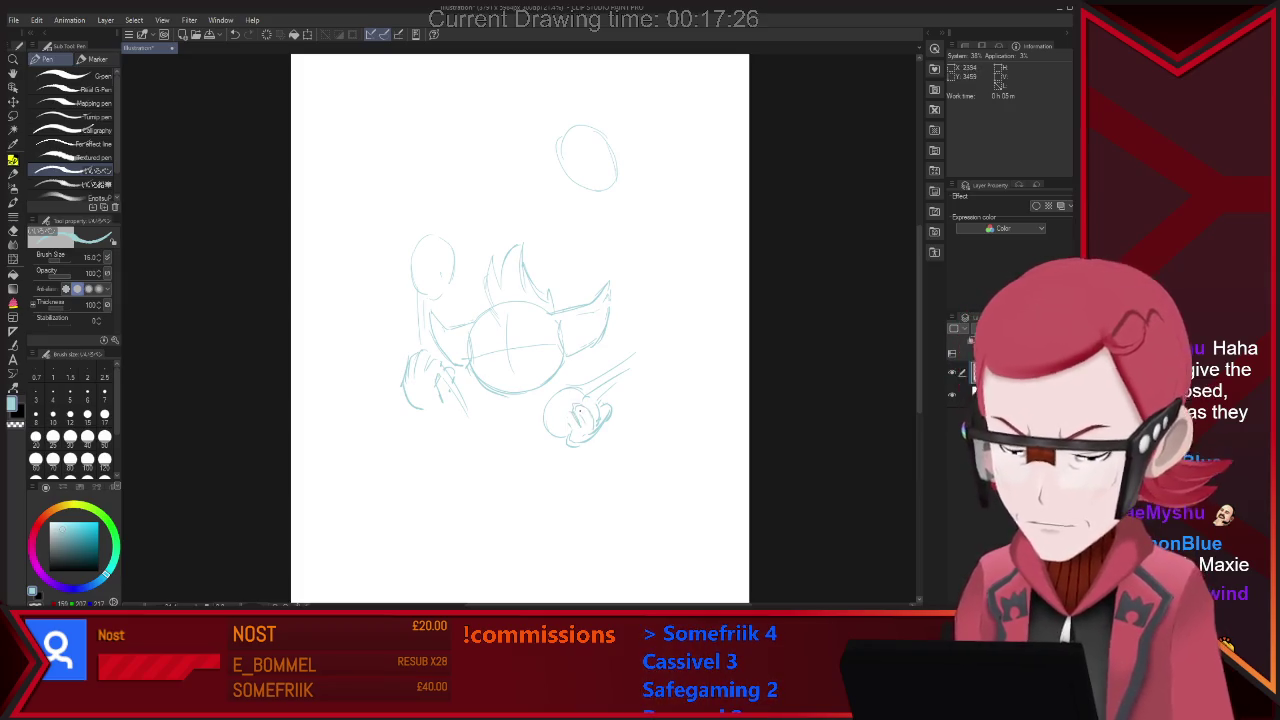
{"action": "key", "text": "e"}
{"action": "key", "text": "p"}
{"action": "left_click_drag", "start_coordinate": [572, 408], "coordinate": [600, 418]}
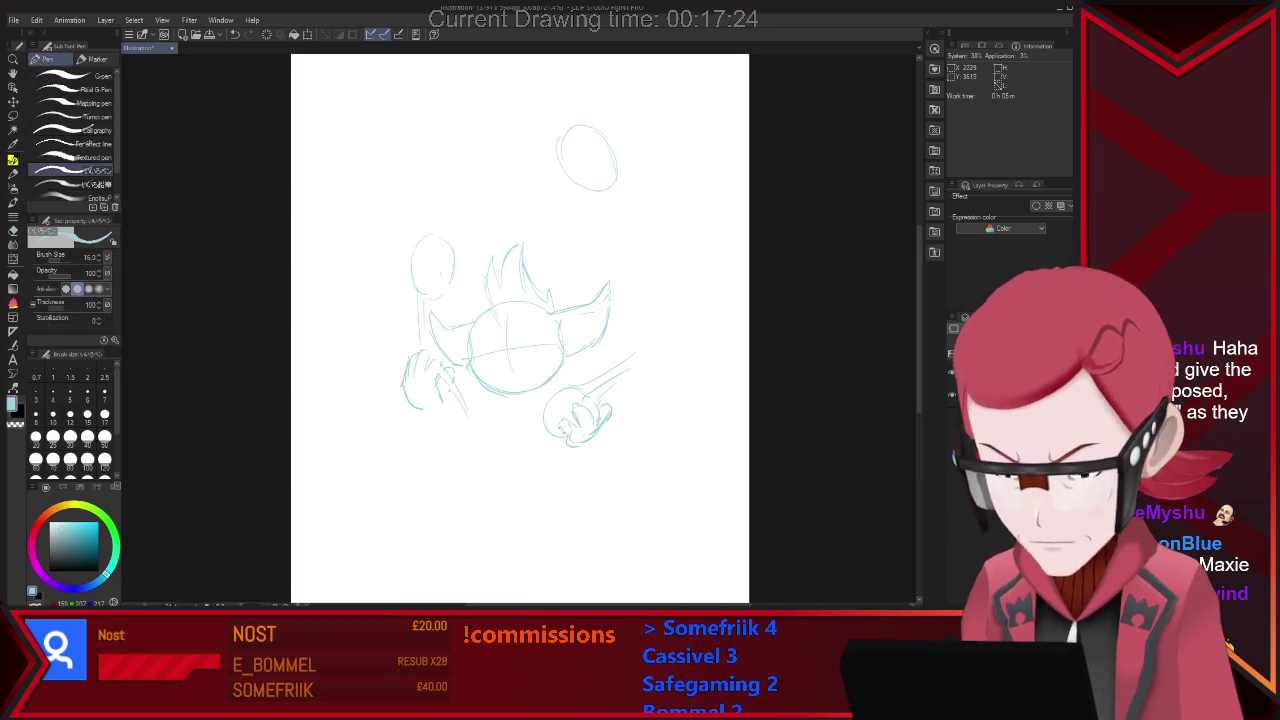
{"action": "key", "text": "e"}
{"action": "key", "text": "p"}
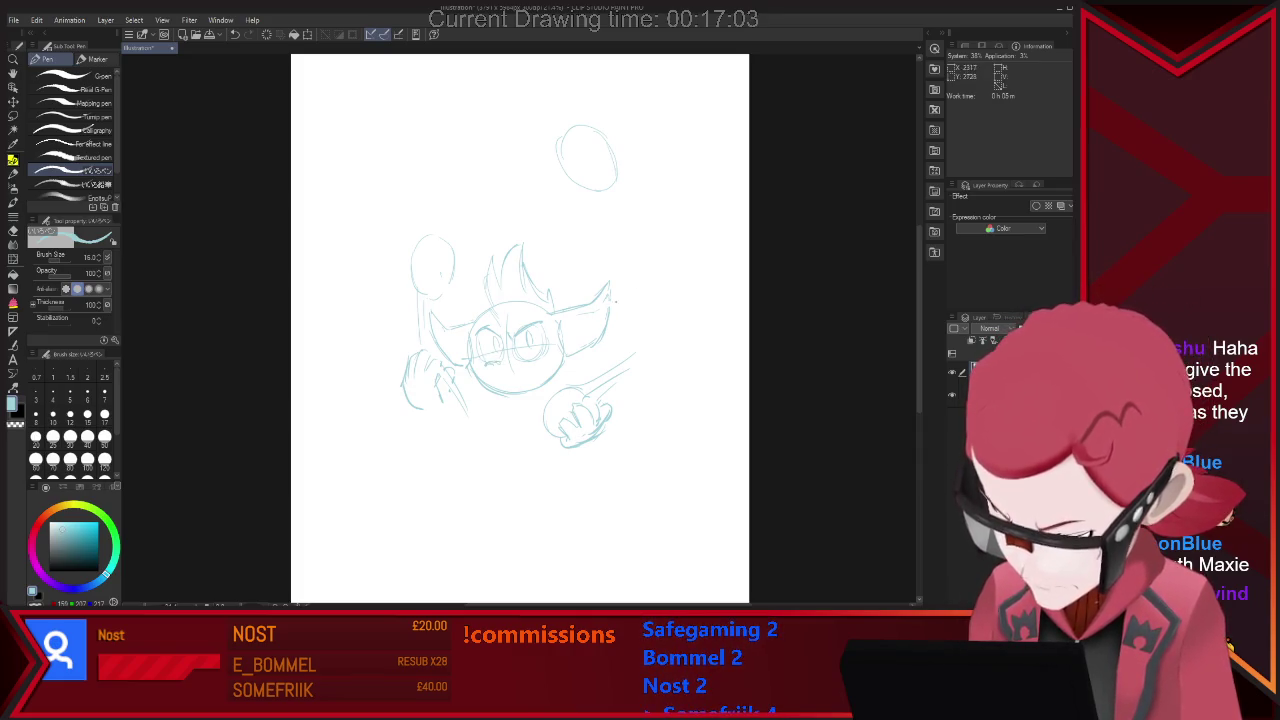
Draw the brows, eyes and a wide toothy grin, erasing and redrawing strokes as needed.
{"action": "scroll", "coordinate": [615, 300], "scroll_direction": "up", "scroll_amount": 1}
{"action": "key", "text": "e"}
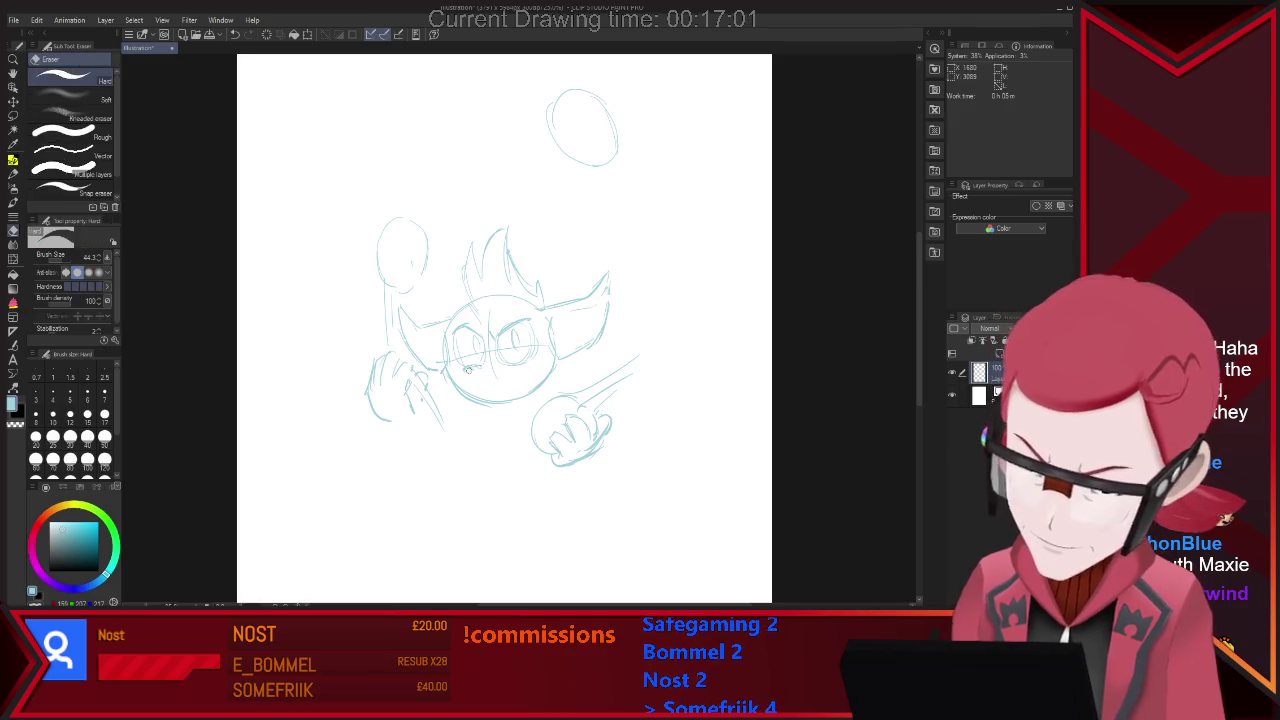
{"action": "key", "text": "p"}
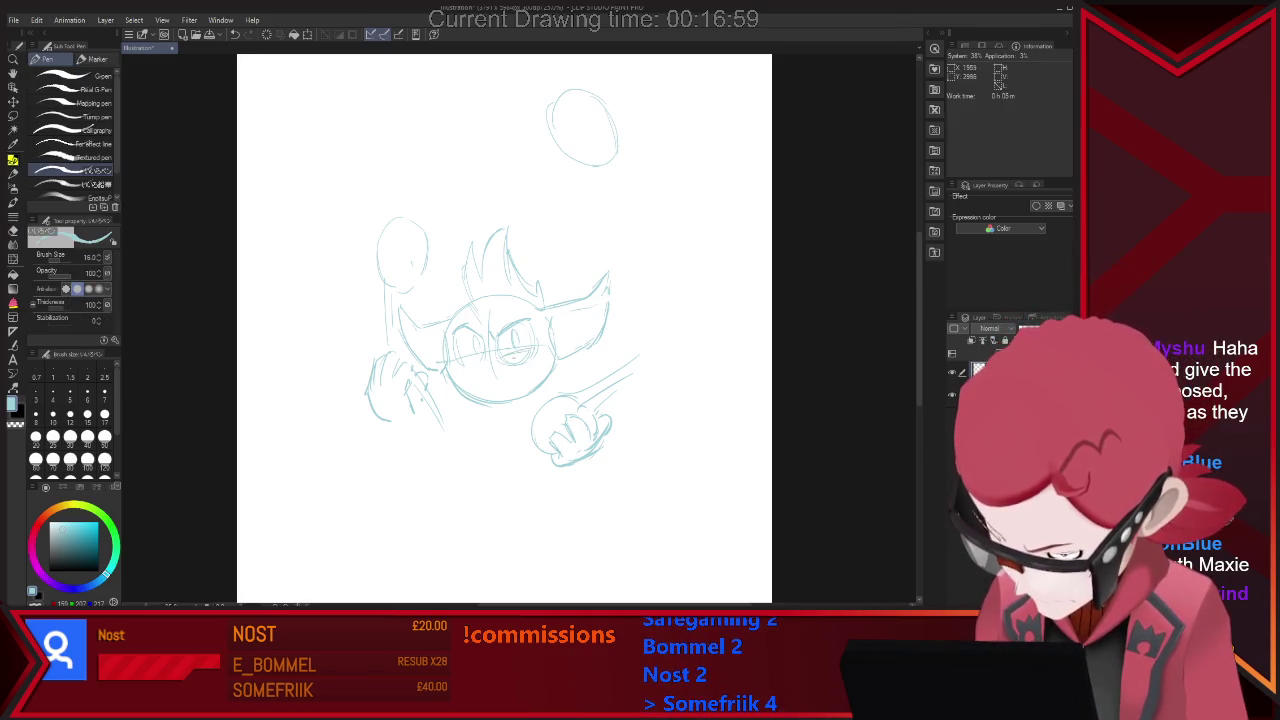
{"action": "key", "text": "e"}
{"action": "key", "text": "p"}
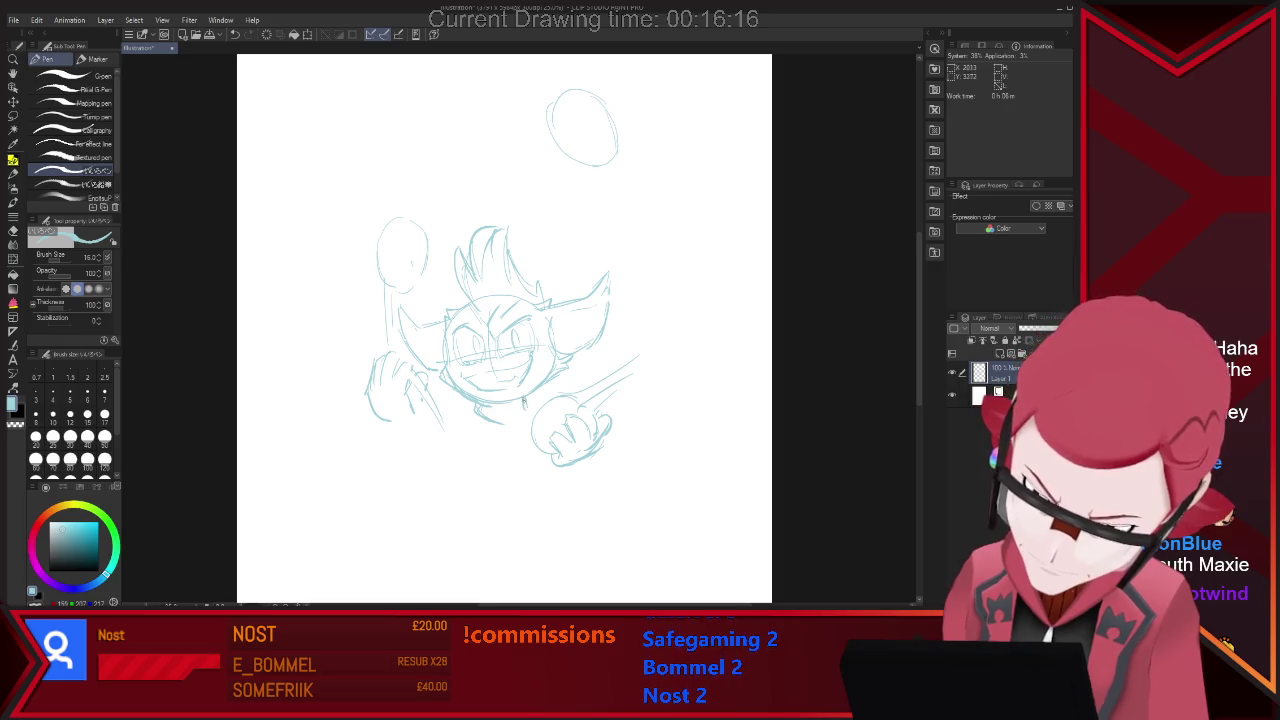
{"action": "key", "text": "e"}
{"action": "key", "text": "p"}
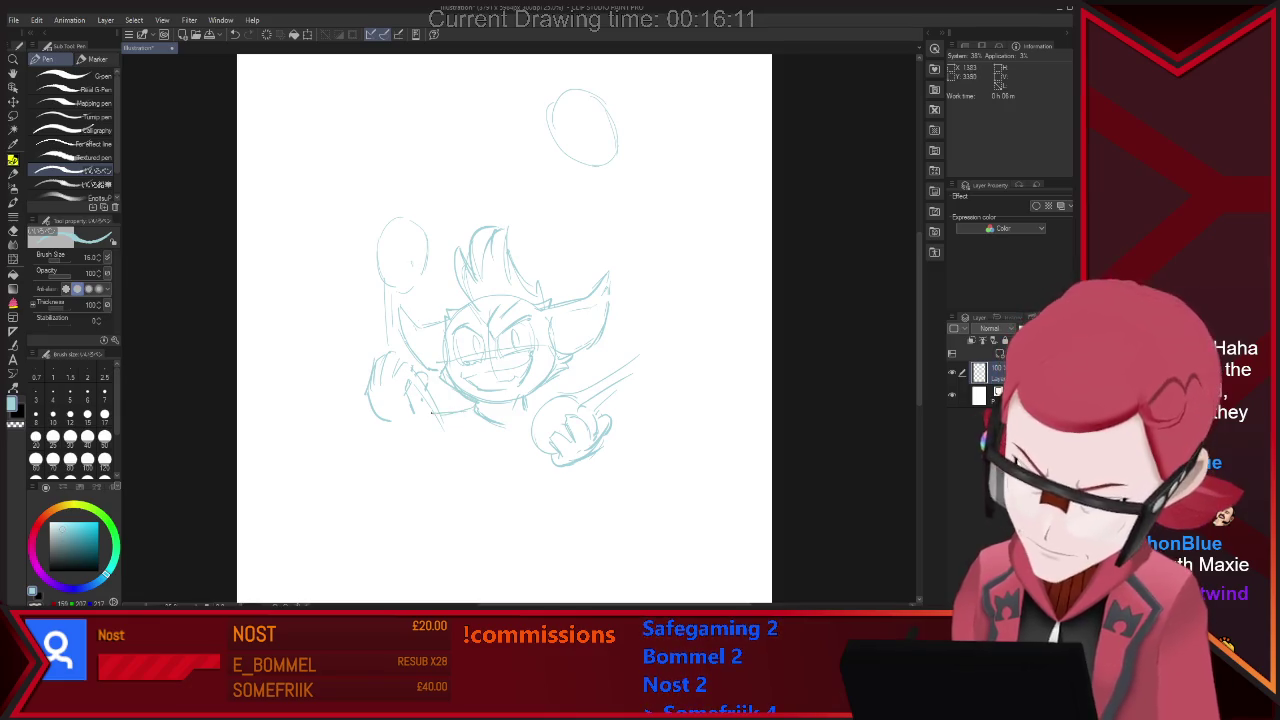
Lasso the right arm and fist and shift them down and to the right.
{"action": "key", "text": "m"}
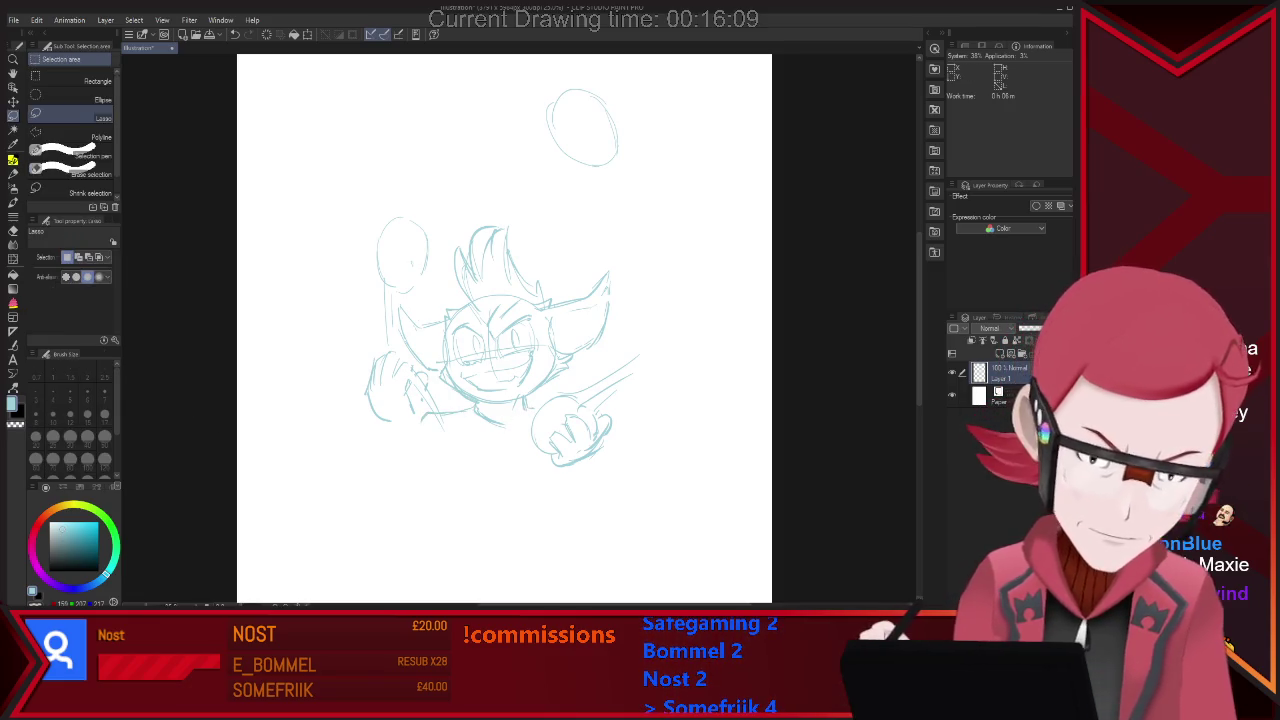
{"action": "key", "text": "p"}
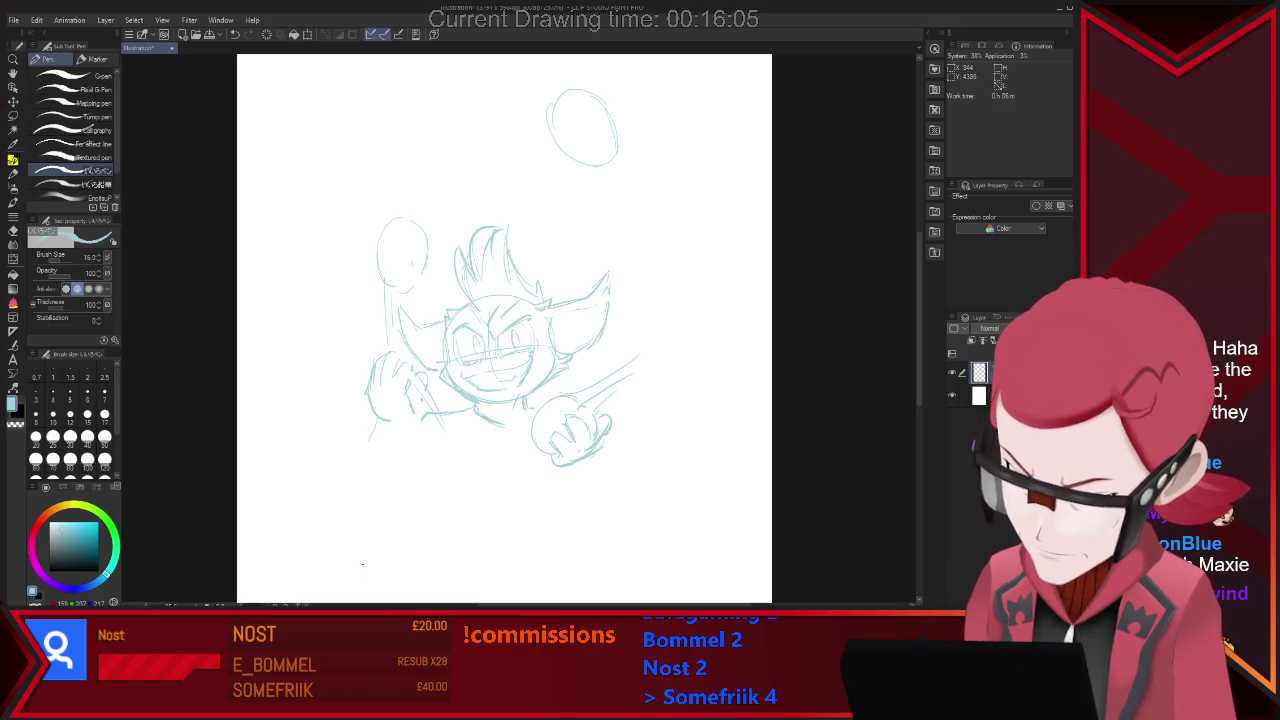
{"action": "key", "text": "m"}
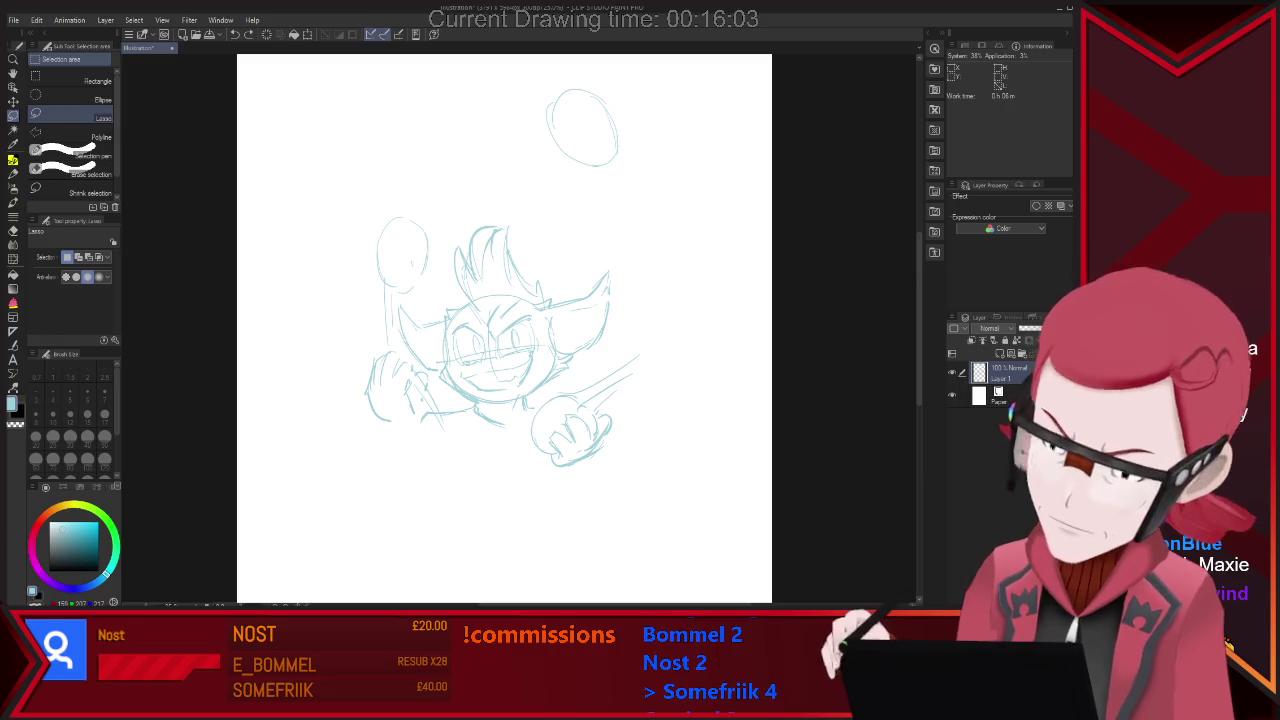
{"action": "mouse_move", "coordinate": [633, 342]}
{"action": "left_mouse_down"}
{"action": "mouse_move", "coordinate": [527, 460]}
{"action": "mouse_move", "coordinate": [676, 352]}
{"action": "left_mouse_up"}
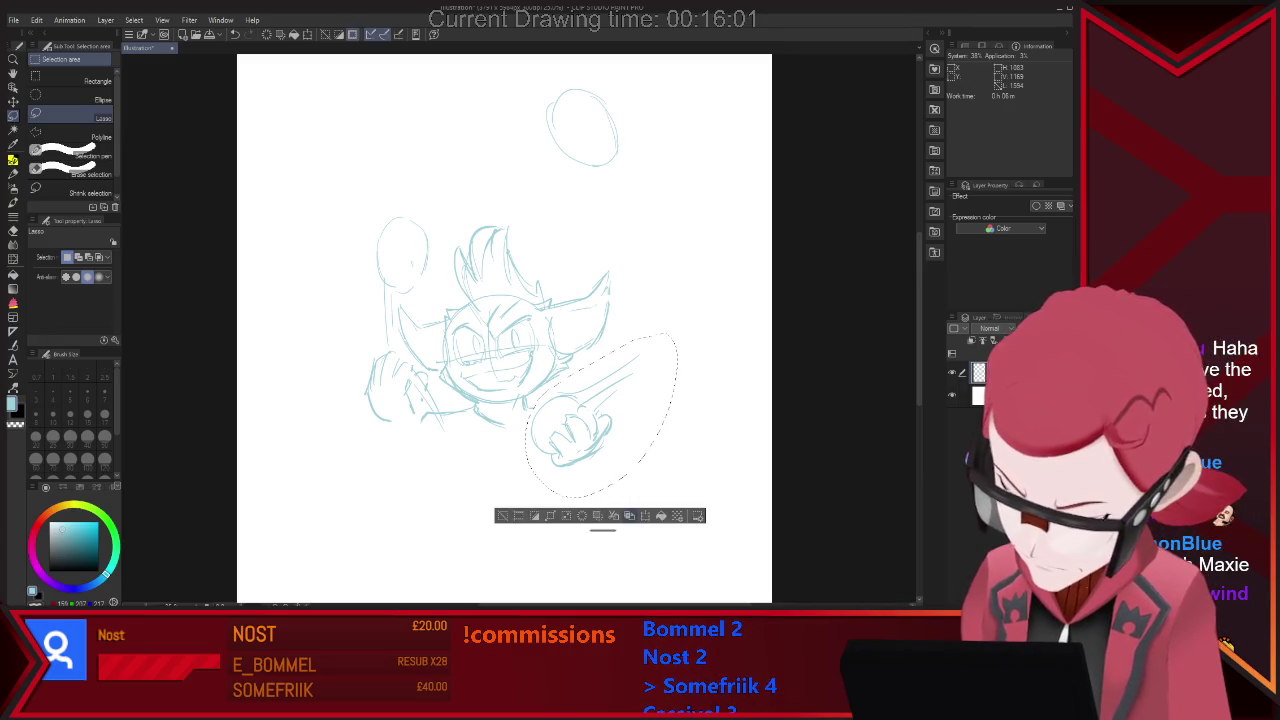
{"action": "left_click", "coordinate": [645, 516]}
{"action": "left_click_drag", "start_coordinate": [600, 417], "coordinate": [621, 437]}
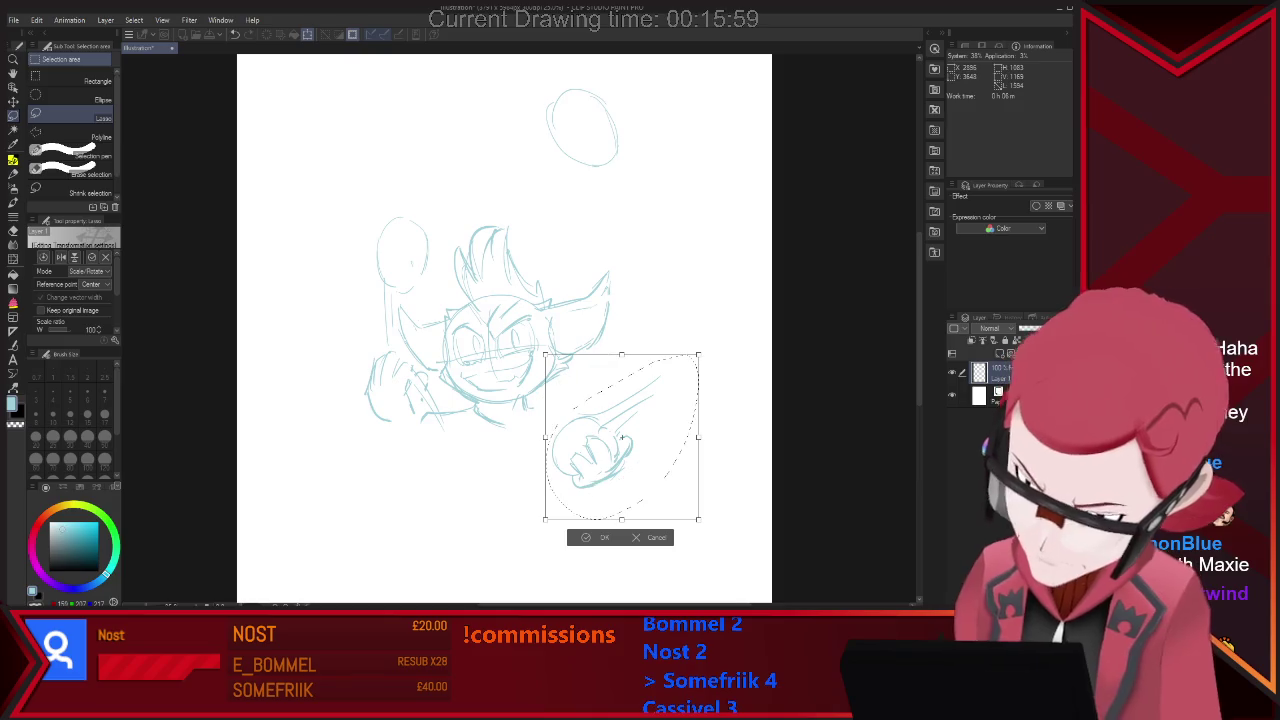
{"action": "key", "text": "Return"}
{"action": "key", "text": "ctrl+d"}
{"action": "key", "text": "p"}
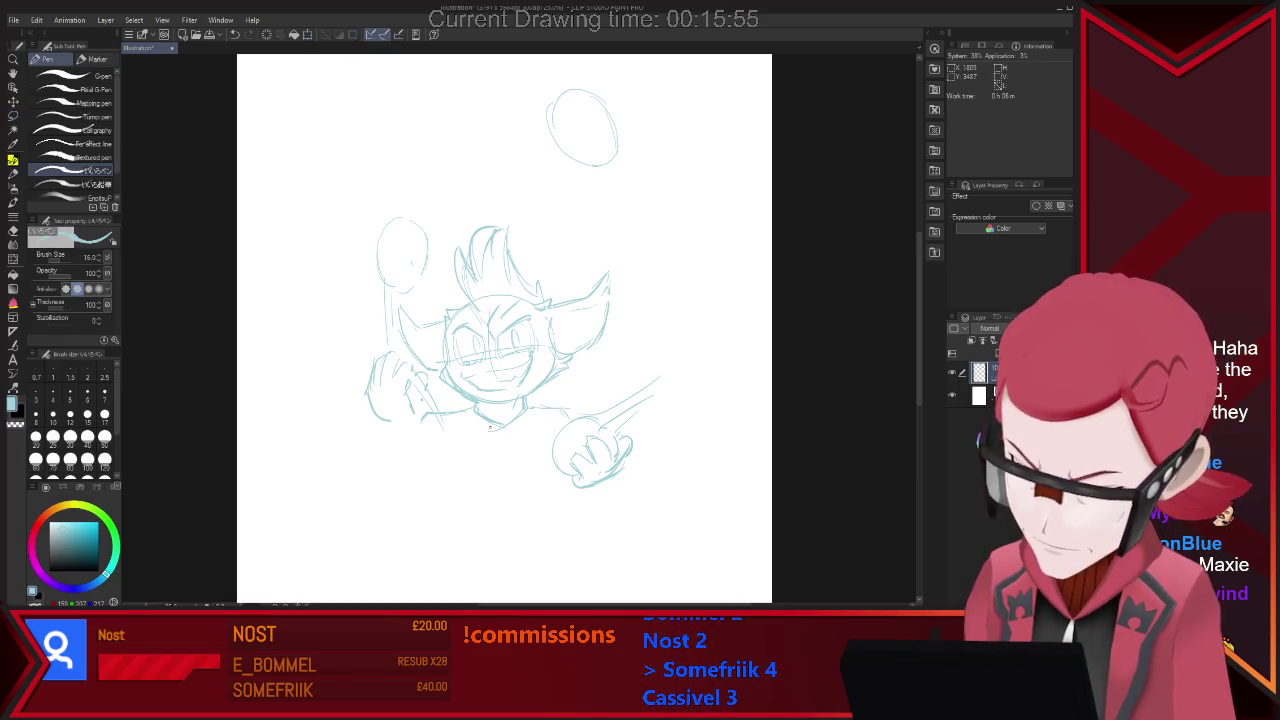
Sketch the torso's lower curve and its right side below the head.
{"action": "key", "text": "e"}
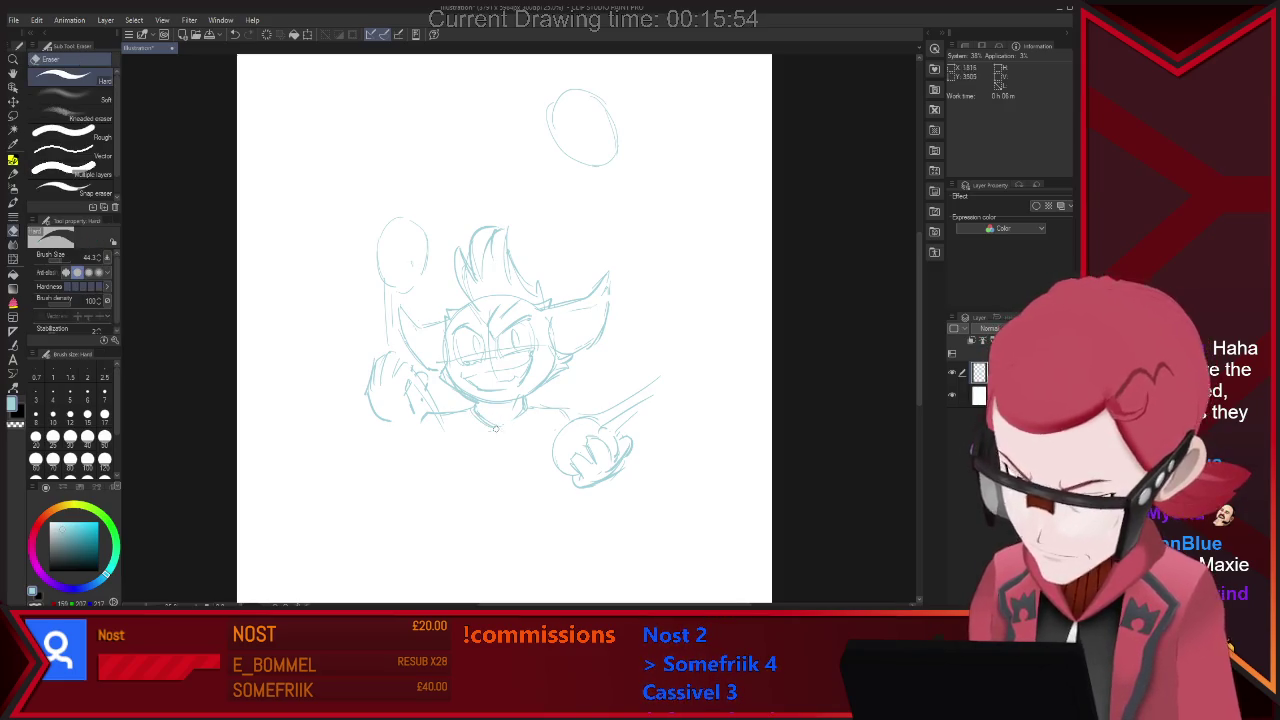
{"action": "key", "text": "p"}
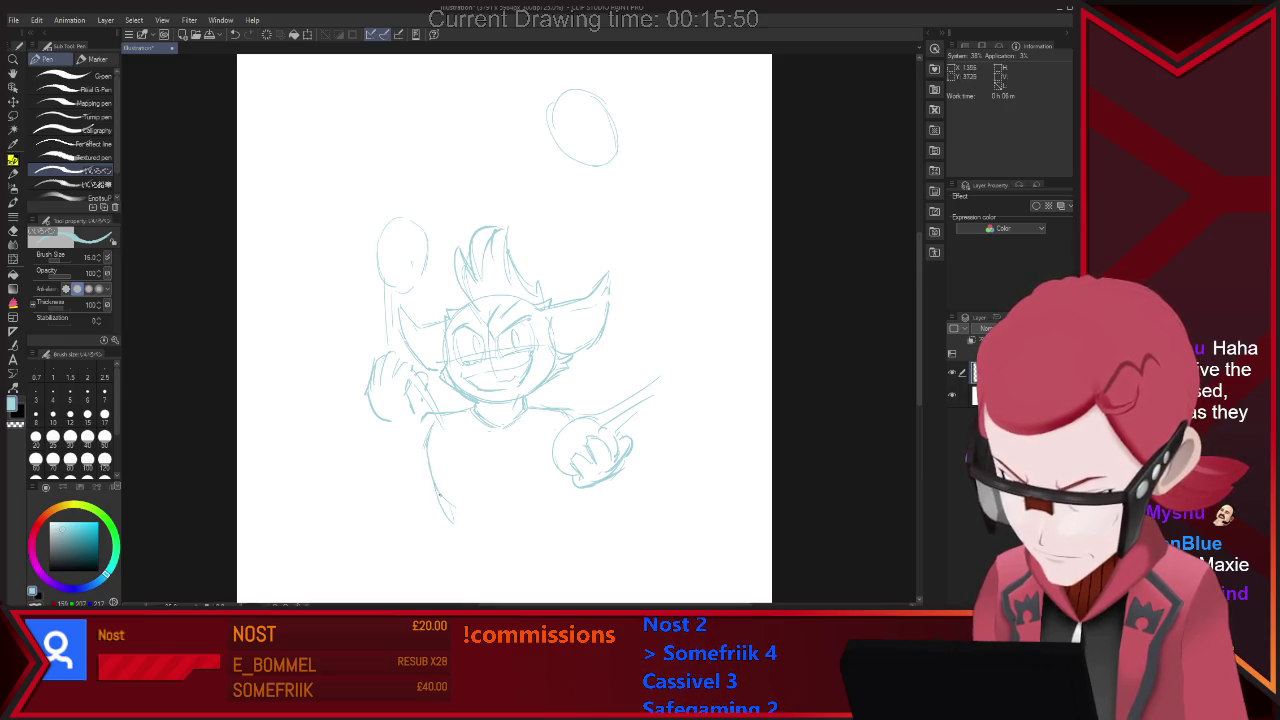
{"action": "key", "text": "e"}
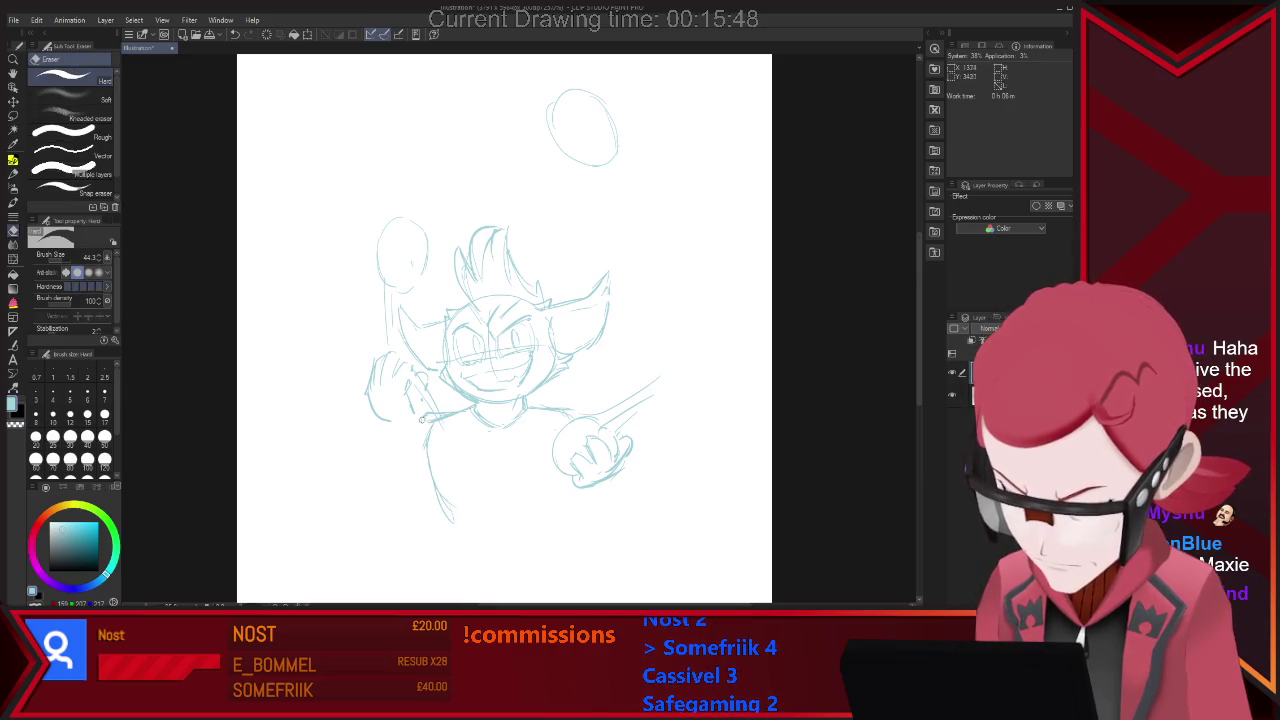
{"action": "key", "text": "p"}
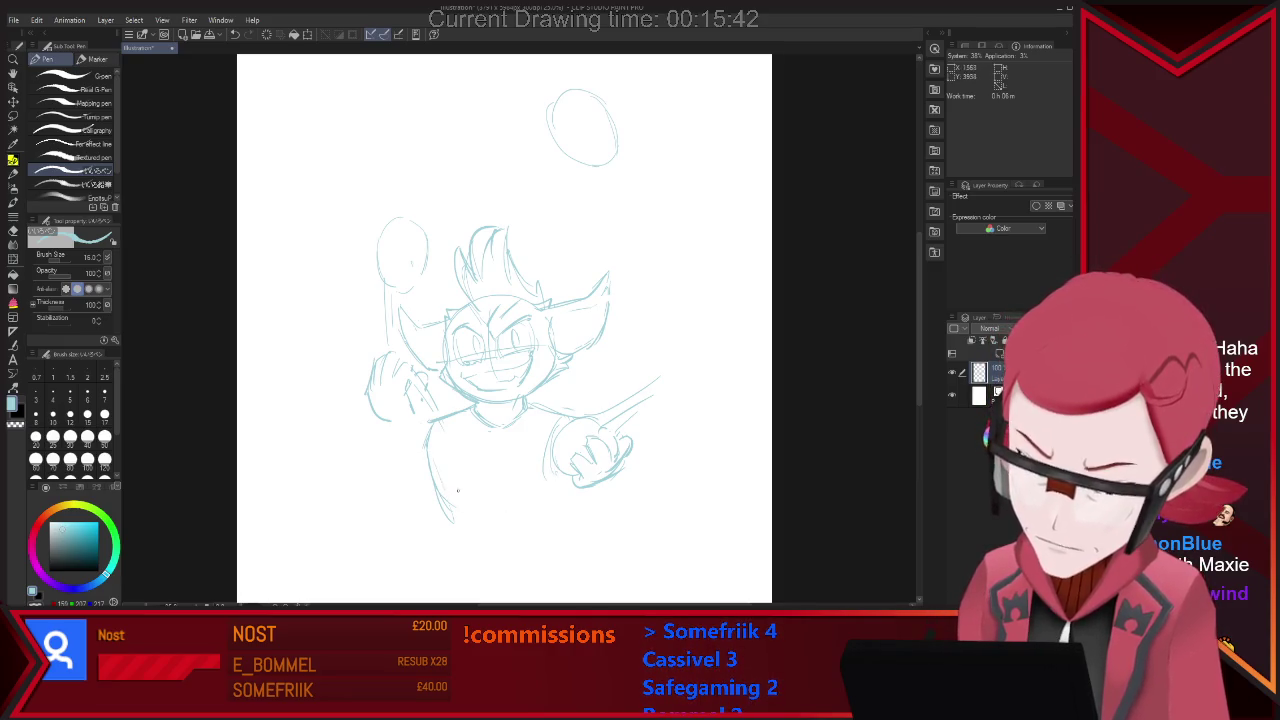
{"action": "mouse_move", "coordinate": [458, 490]}
{"action": "left_mouse_down"}
{"action": "mouse_move", "coordinate": [545, 510]}
{"action": "mouse_move", "coordinate": [453, 532]}
{"action": "left_mouse_up"}
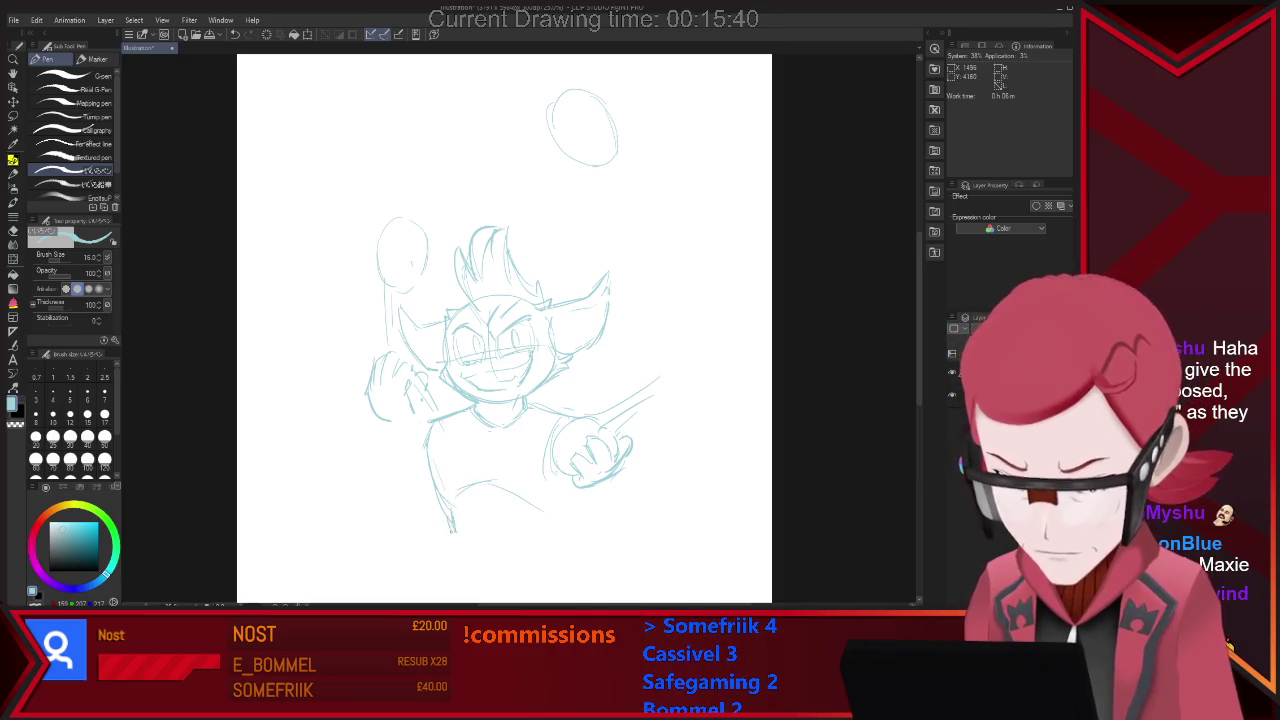
{"action": "left_click_drag", "start_coordinate": [547, 507], "coordinate": [527, 548]}
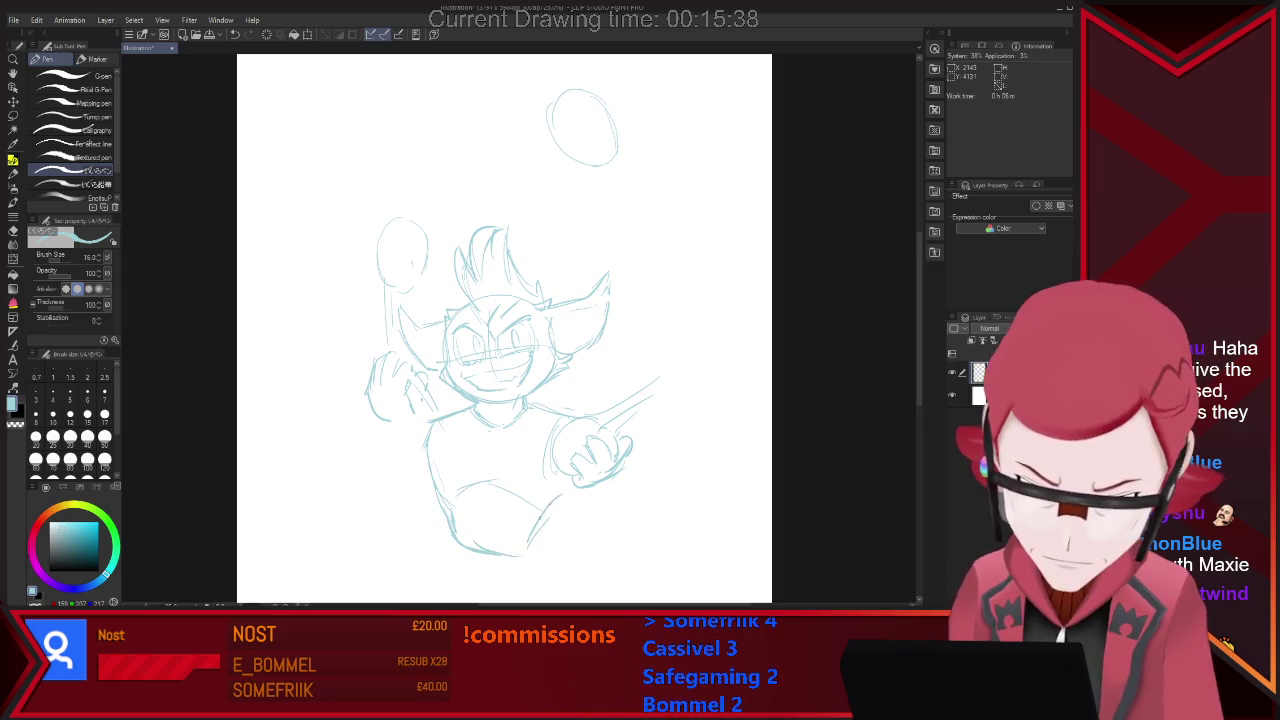
{"action": "left_click_drag", "start_coordinate": [575, 480], "coordinate": [517, 553]}
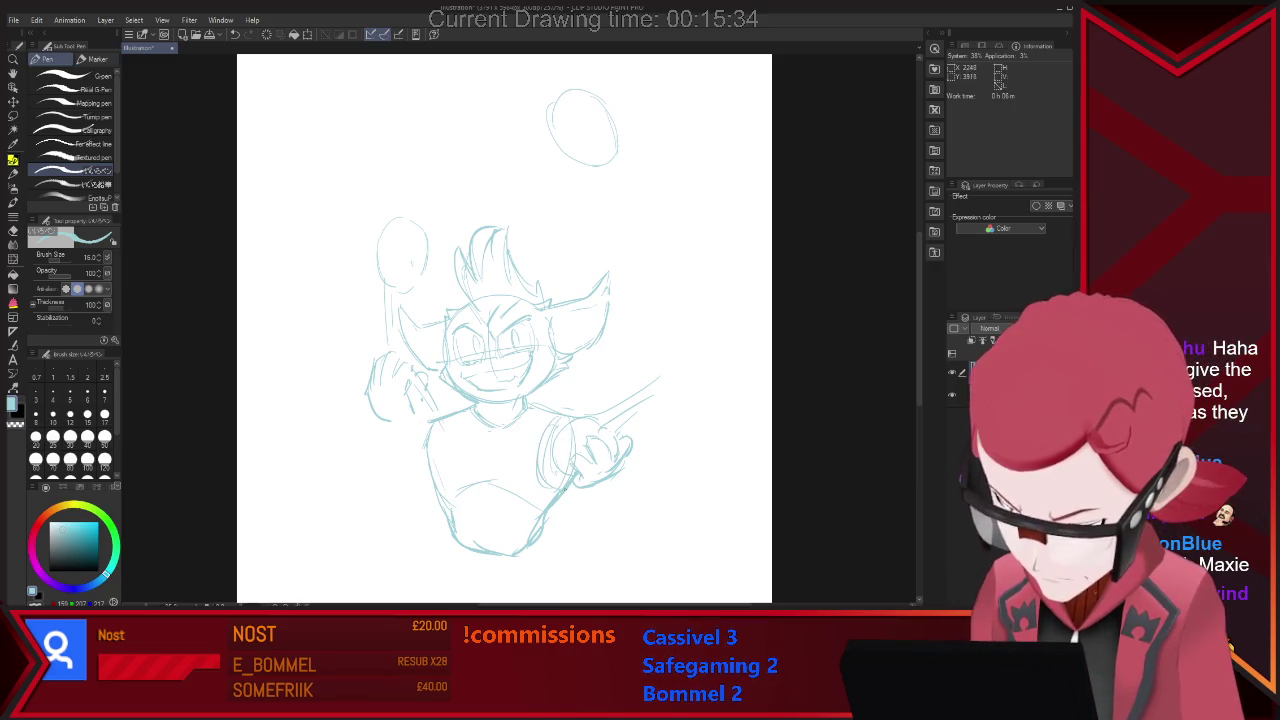
Sketch the left arm reaching diagonally down along the torso.
{"action": "left_click_drag", "start_coordinate": [428, 420], "coordinate": [378, 478]}
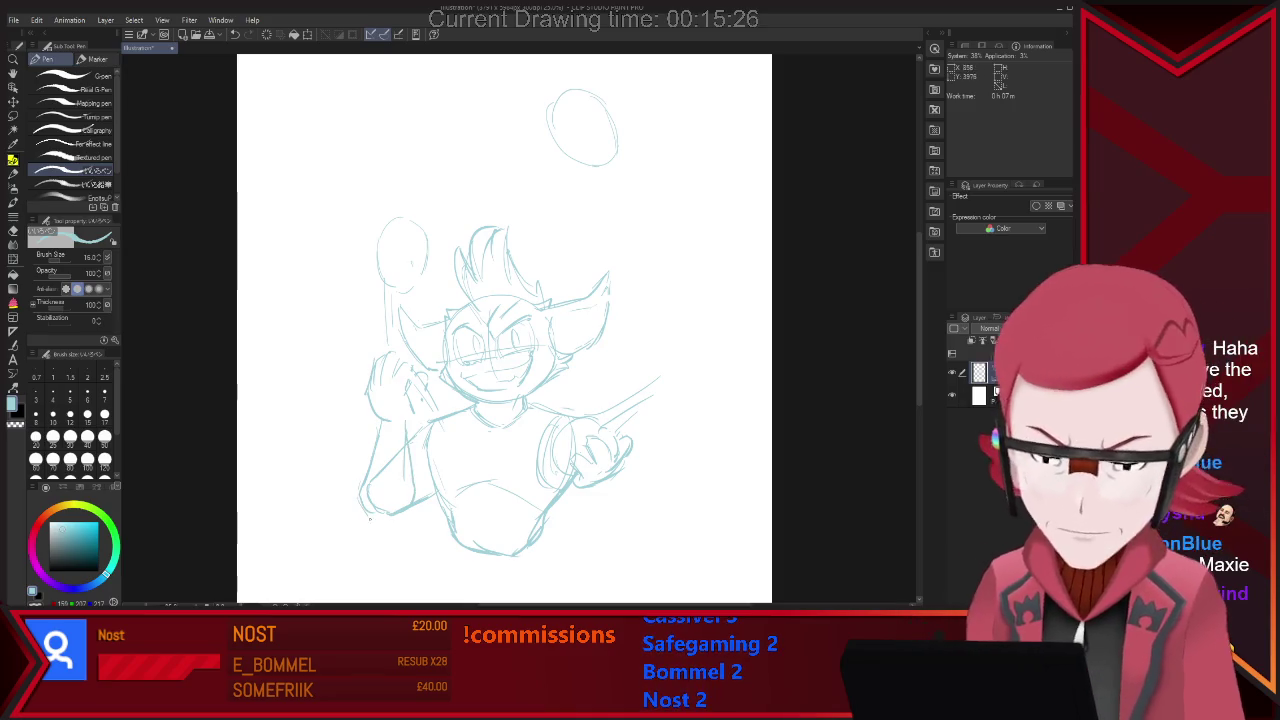
{"action": "left_click_drag", "start_coordinate": [412, 440], "coordinate": [378, 522]}
{"action": "key", "text": "e"}
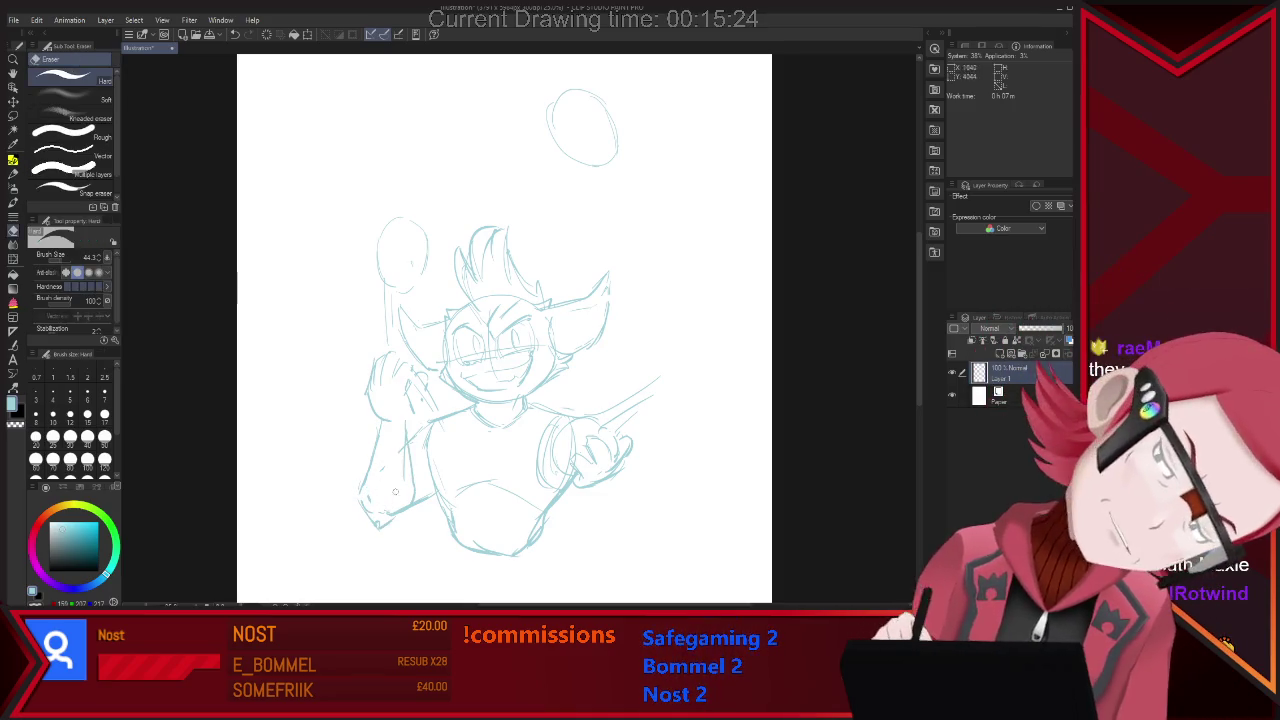
{"action": "key", "text": "p"}
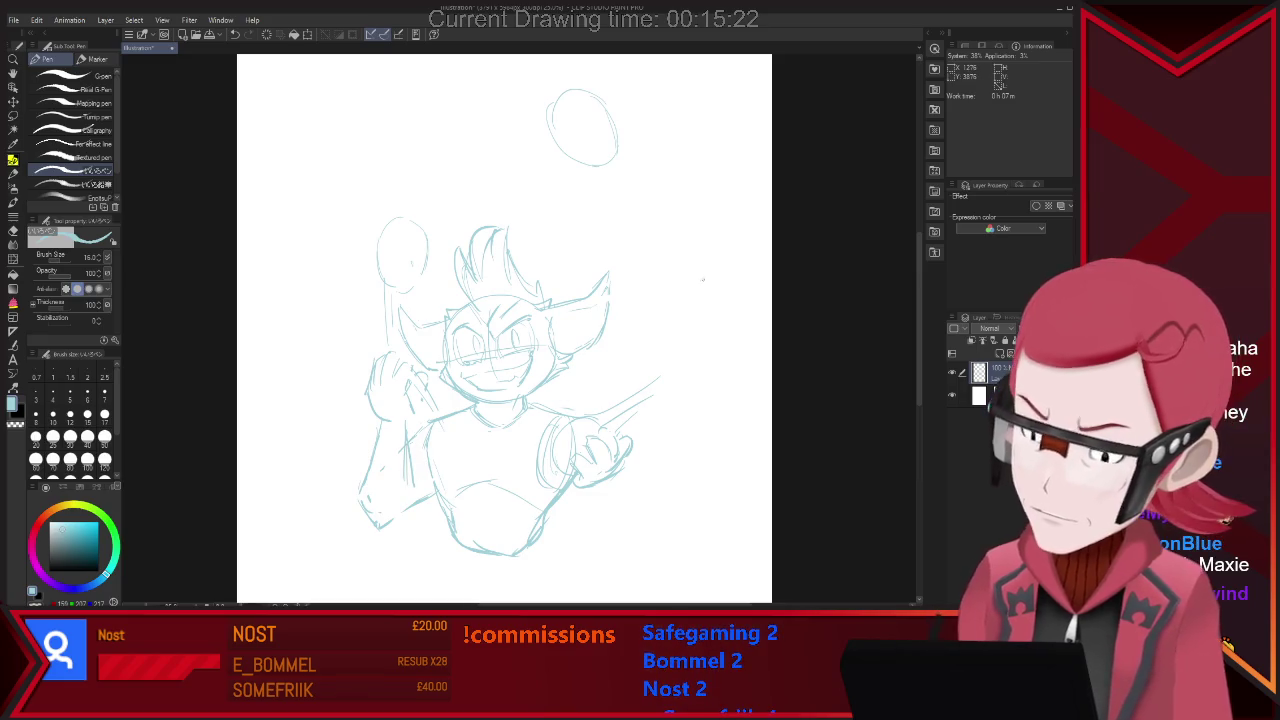
Lasso the raised left arm and its ball and shift them slightly left.
{"action": "key", "text": "m"}
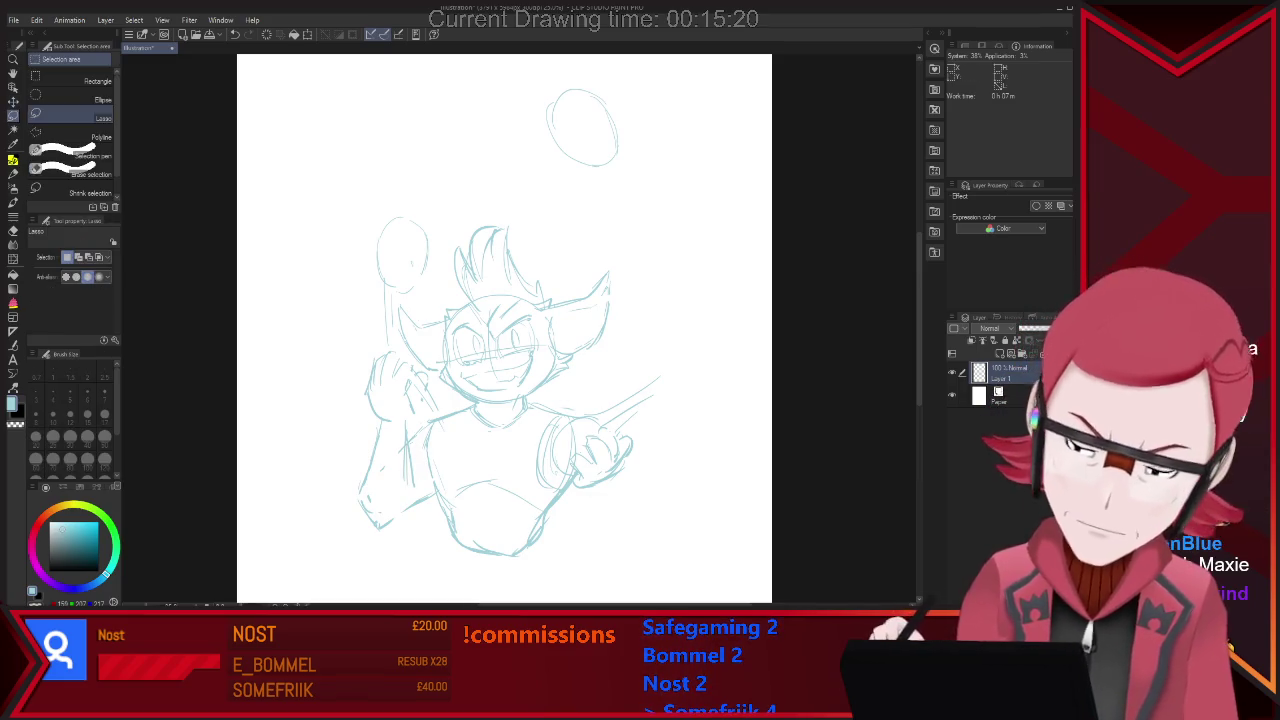
{"action": "key", "text": "p"}
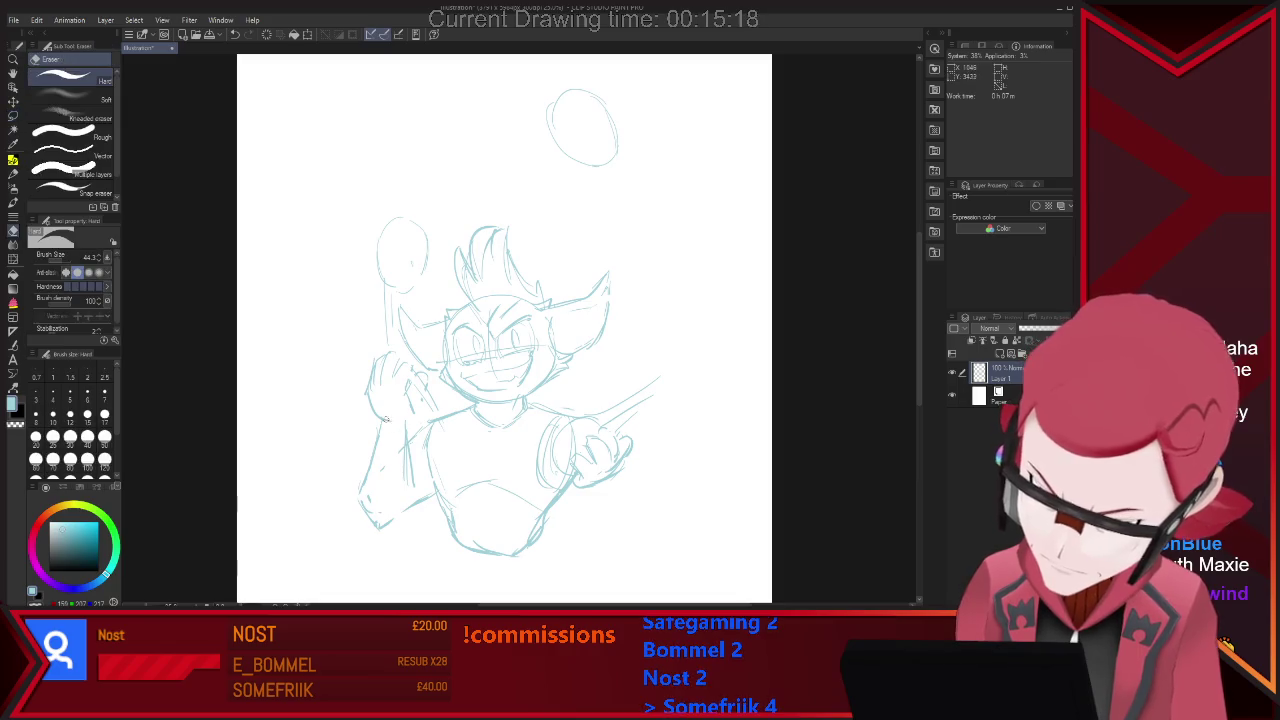
{"action": "key", "text": "m"}
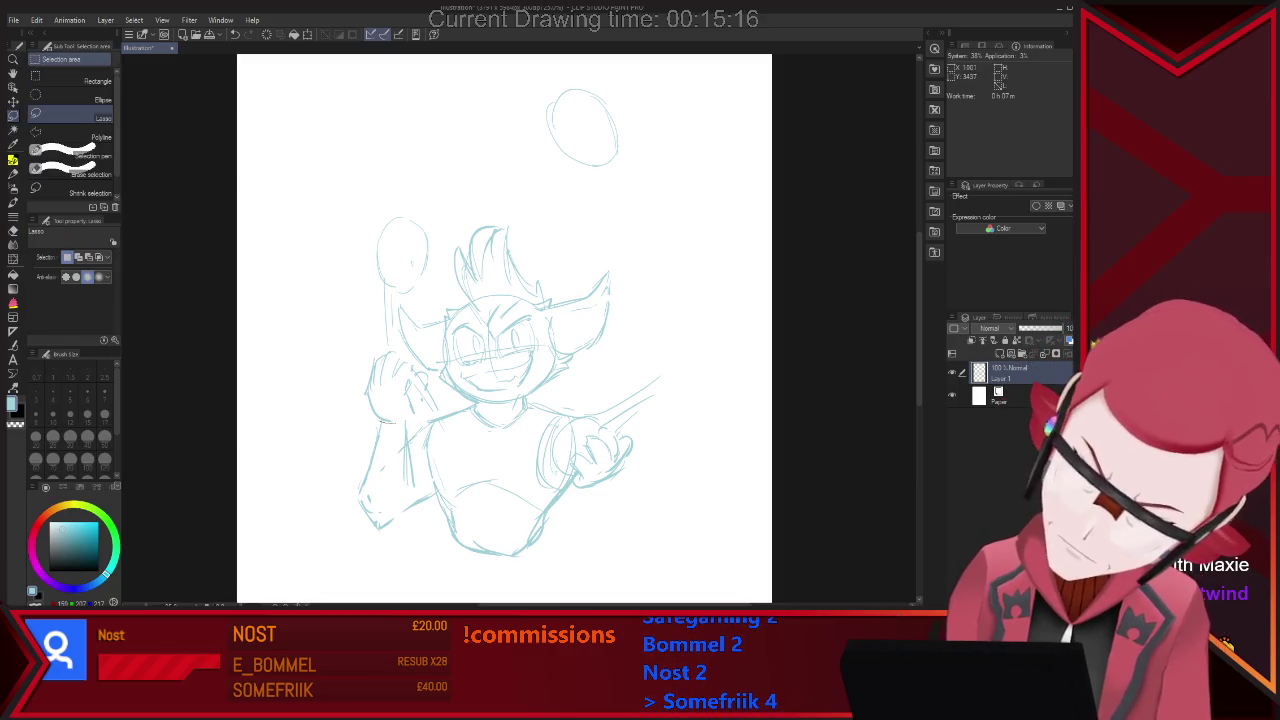
{"action": "mouse_move", "coordinate": [380, 204]}
{"action": "left_mouse_down"}
{"action": "mouse_move", "coordinate": [372, 420]}
{"action": "mouse_move", "coordinate": [390, 422]}
{"action": "left_mouse_up"}
{"action": "key", "text": "ctrl+t"}
{"action": "left_click_drag", "start_coordinate": [400, 300], "coordinate": [368, 303]}
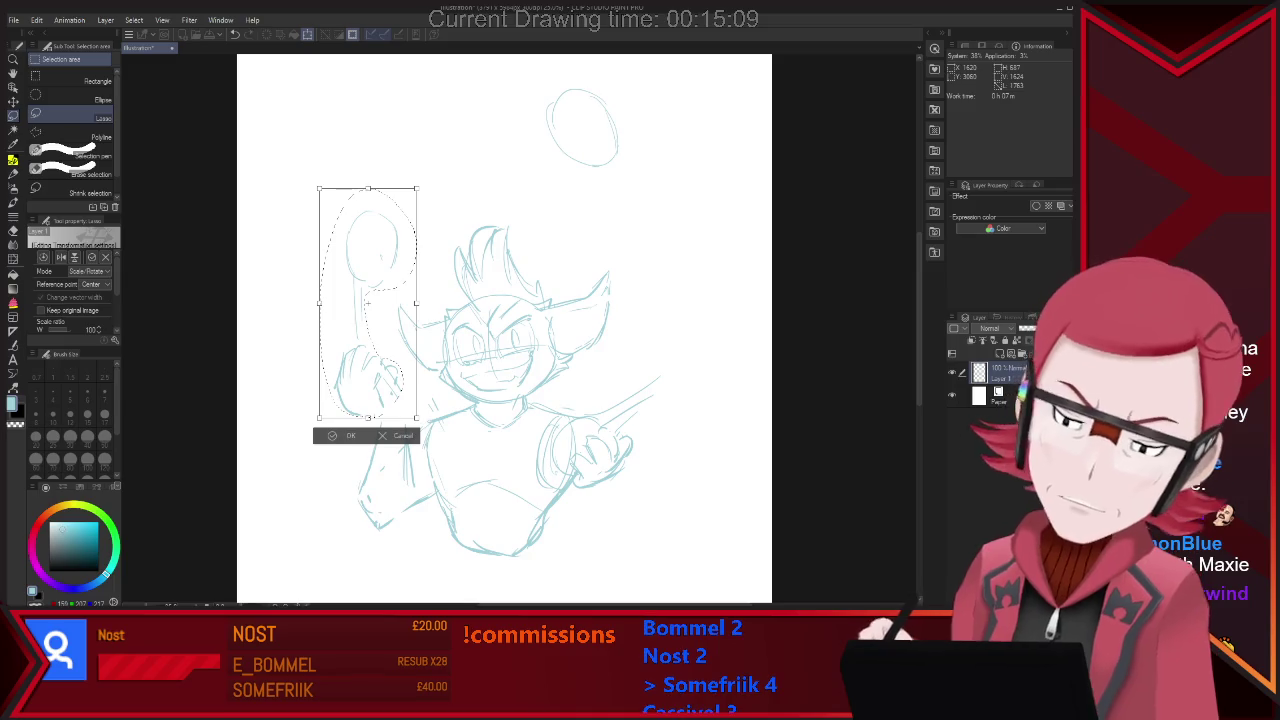
{"action": "left_click_drag", "start_coordinate": [368, 303], "coordinate": [377, 300]}
{"action": "key", "text": "Return"}
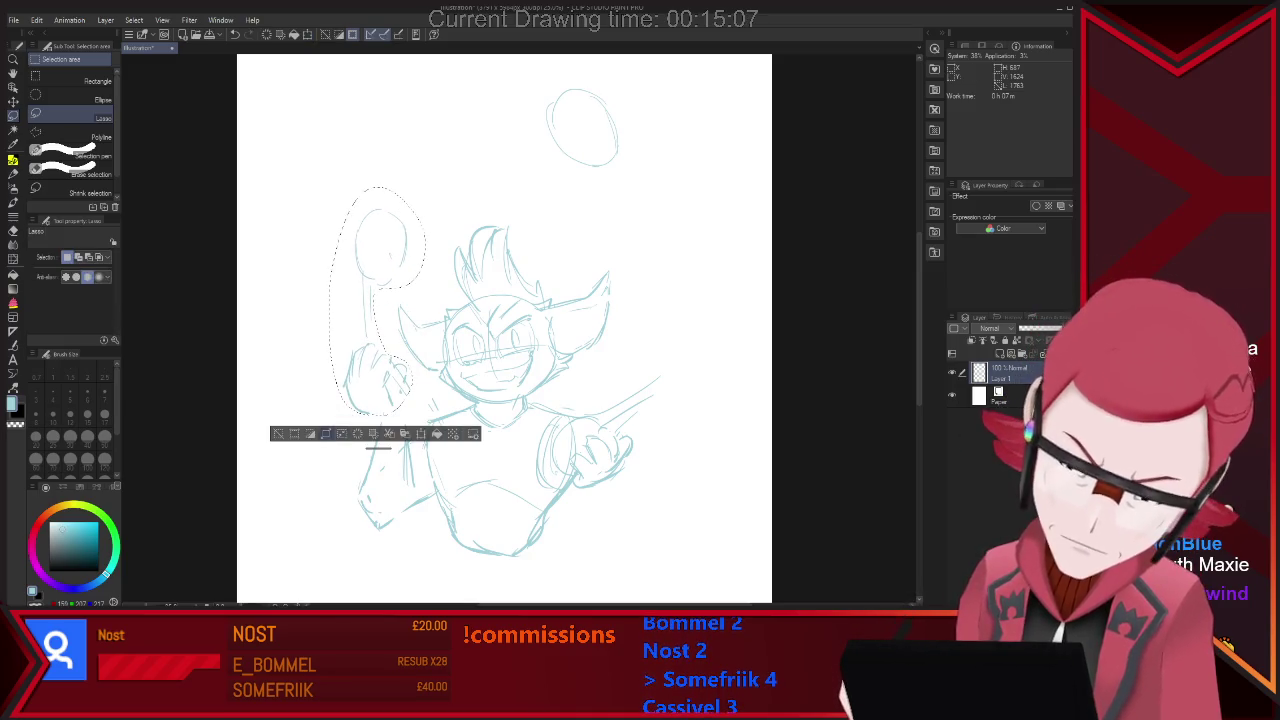
{"action": "key", "text": "ctrl+d"}
Redraw the fingers of the raised hand beneath the ball.
{"action": "key", "text": "e"}
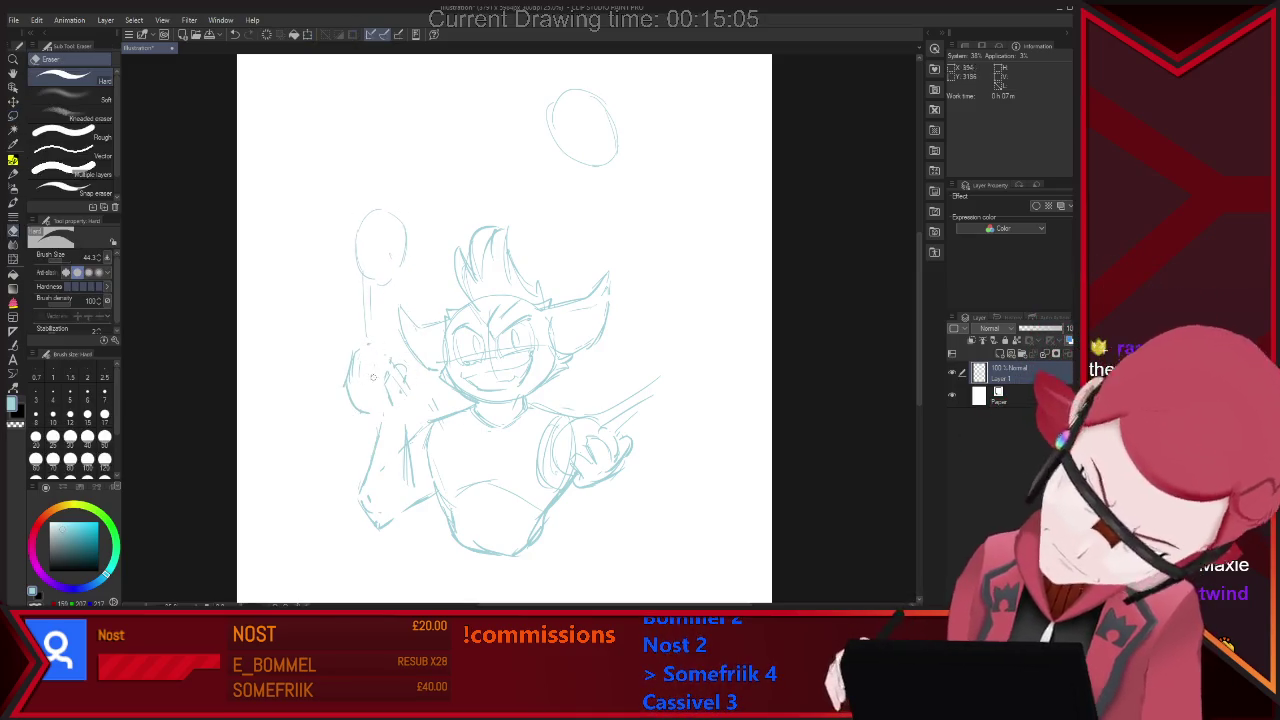
{"action": "key", "text": "p"}
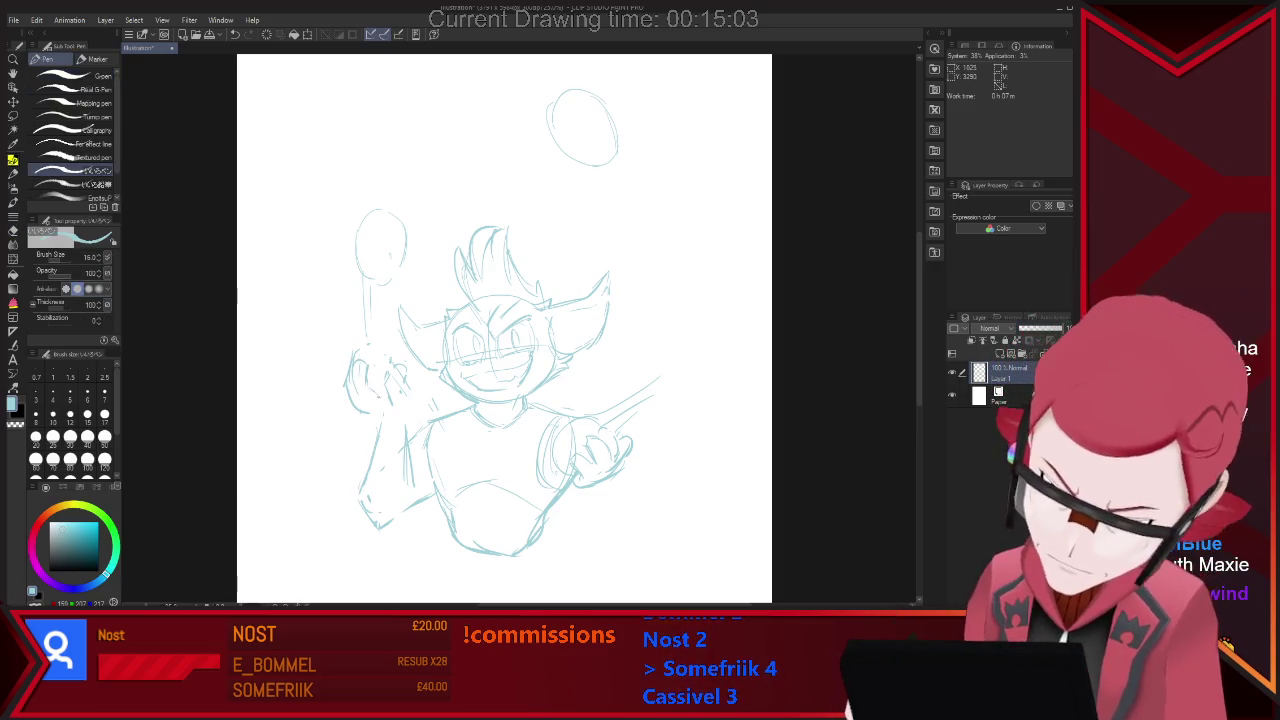
{"action": "left_click_drag", "start_coordinate": [342, 352], "coordinate": [352, 398]}
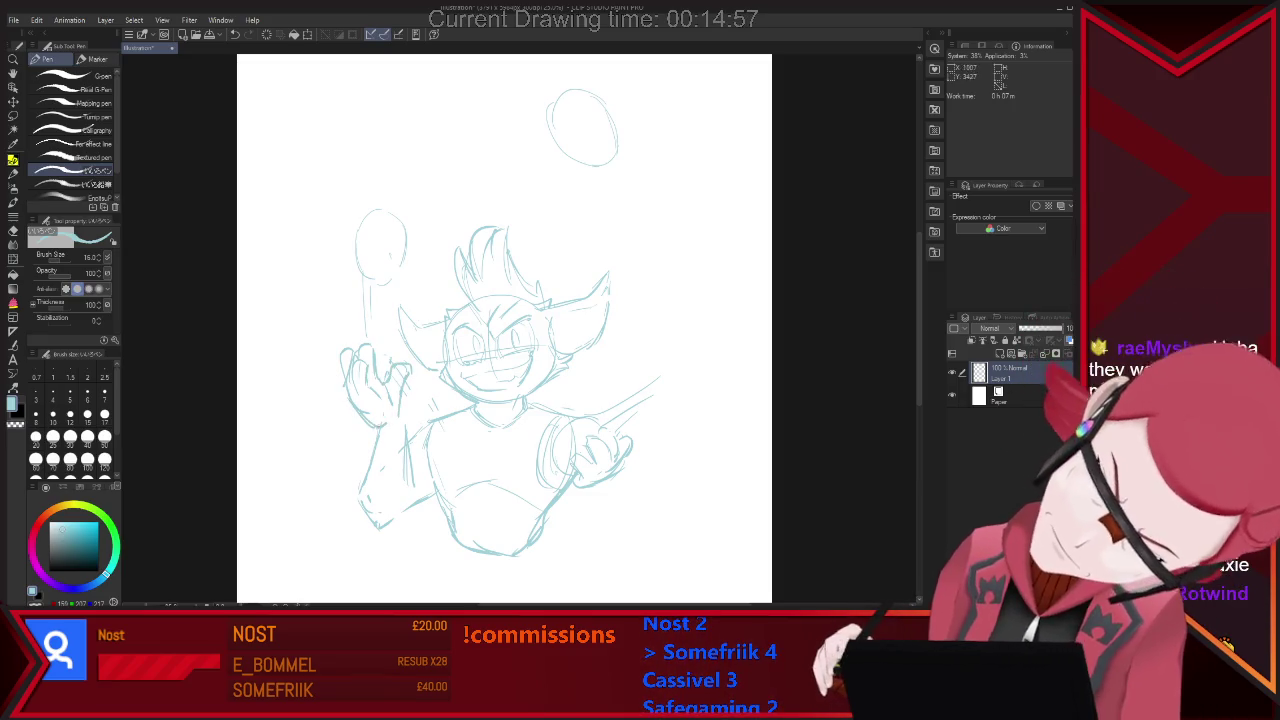
Erase stray sketch lines around the redrawn raised hand.
{"action": "key", "text": "e"}
{"action": "key", "text": "p"}
{"action": "key", "text": "e"}
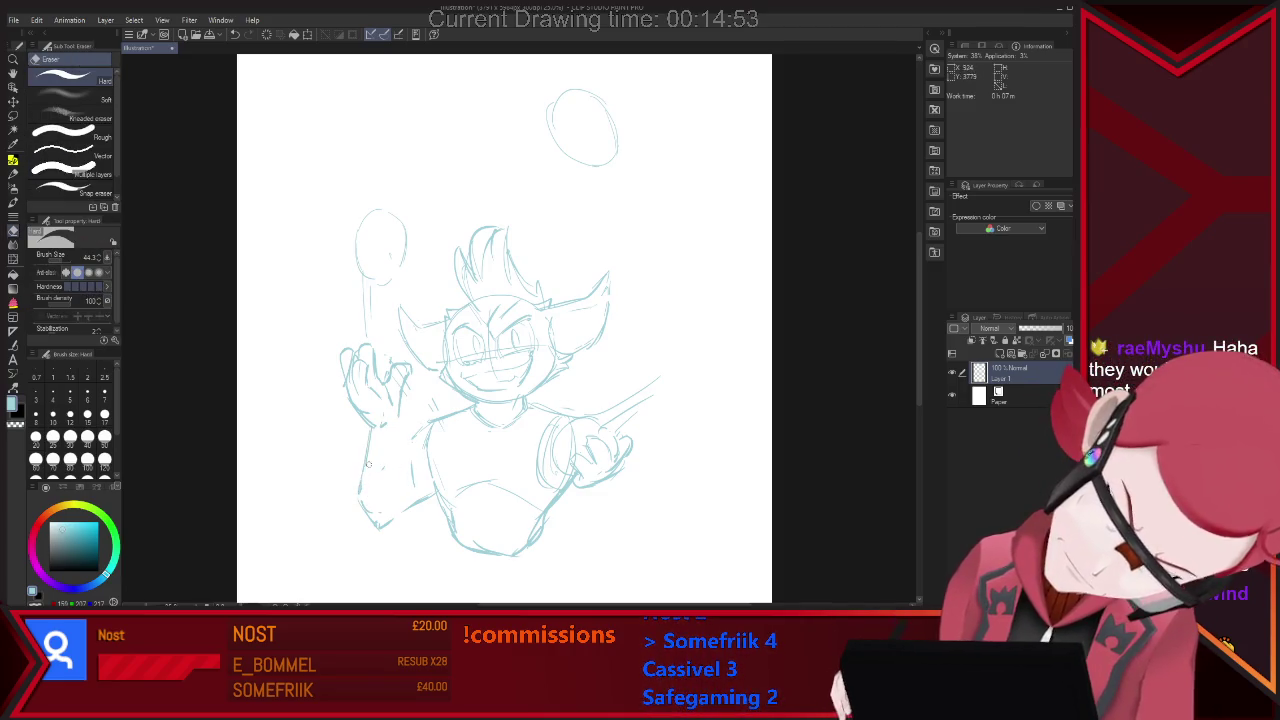
{"action": "key", "text": "p"}
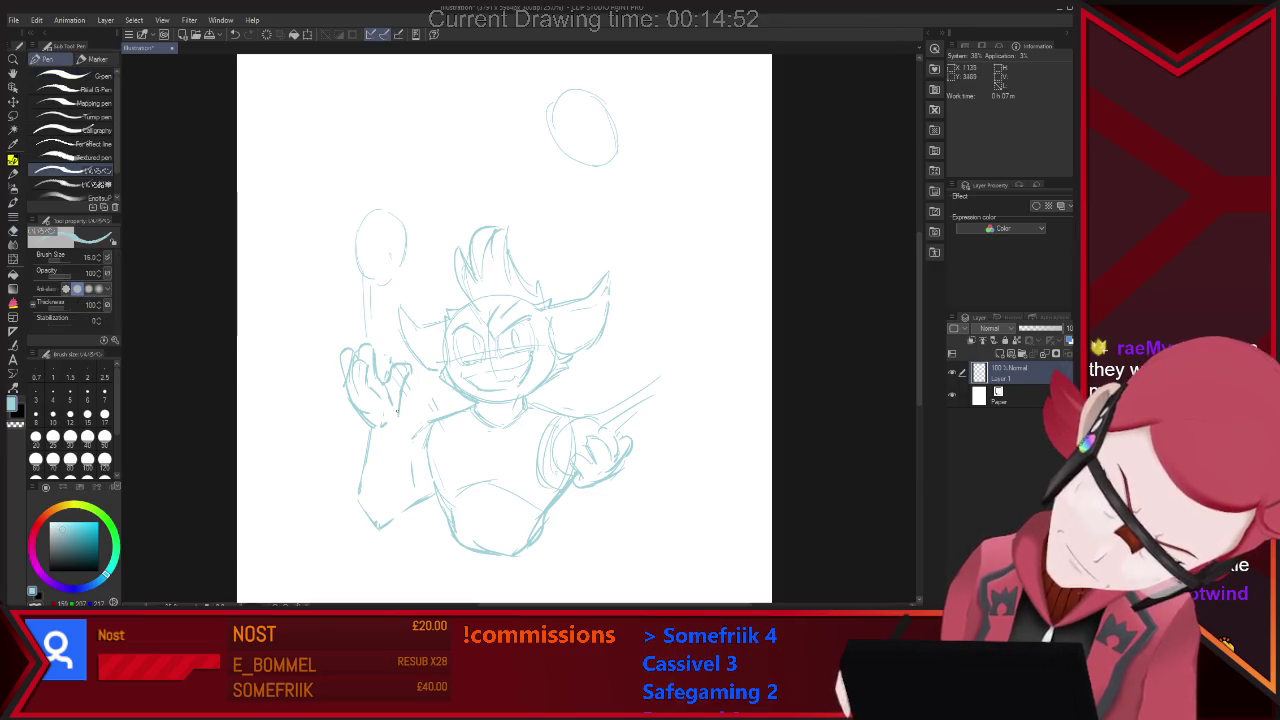
{"action": "key", "text": "e"}
{"action": "key", "text": "p"}
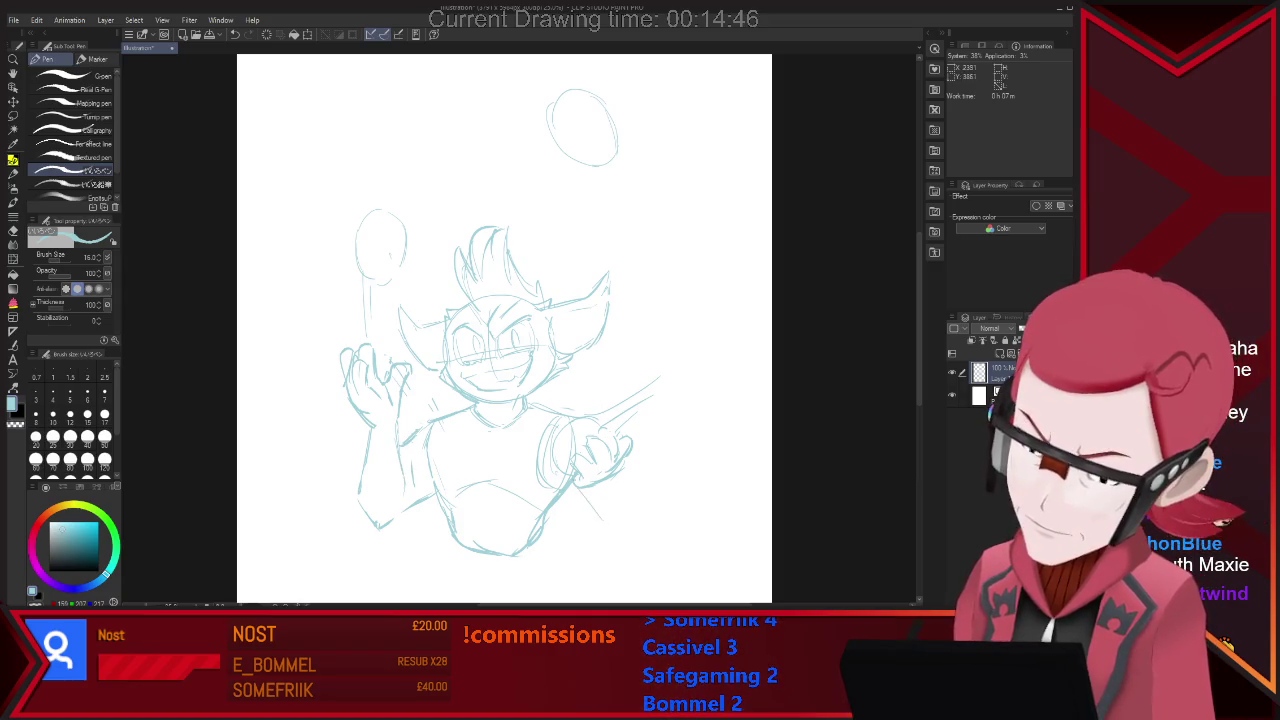
Sketch the lower right body lines running down from the pointing hand.
{"action": "left_click_drag", "start_coordinate": [600, 518], "coordinate": [636, 540]}
{"action": "mouse_move", "coordinate": [622, 478]}
{"action": "left_mouse_down"}
{"action": "mouse_move", "coordinate": [651, 516]}
{"action": "mouse_move", "coordinate": [652, 545]}
{"action": "left_mouse_up"}
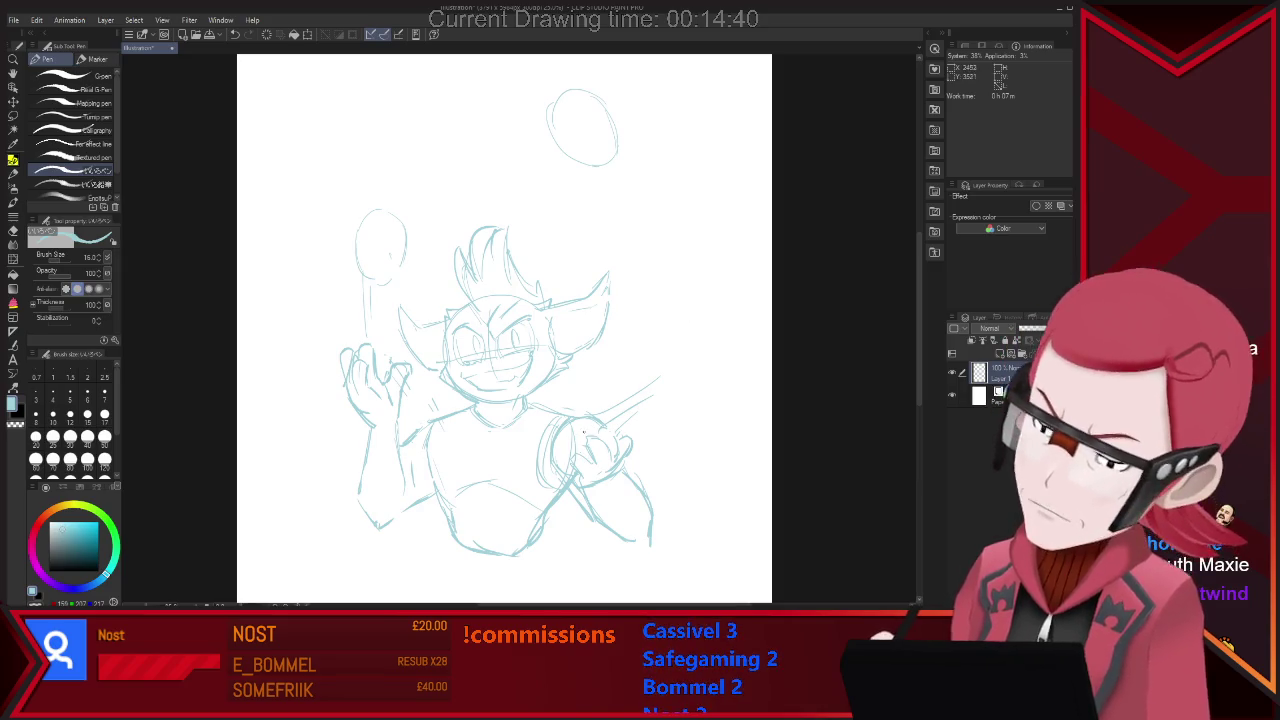
{"action": "scroll", "coordinate": [752, 426], "scroll_direction": "down", "scroll_amount": 3}
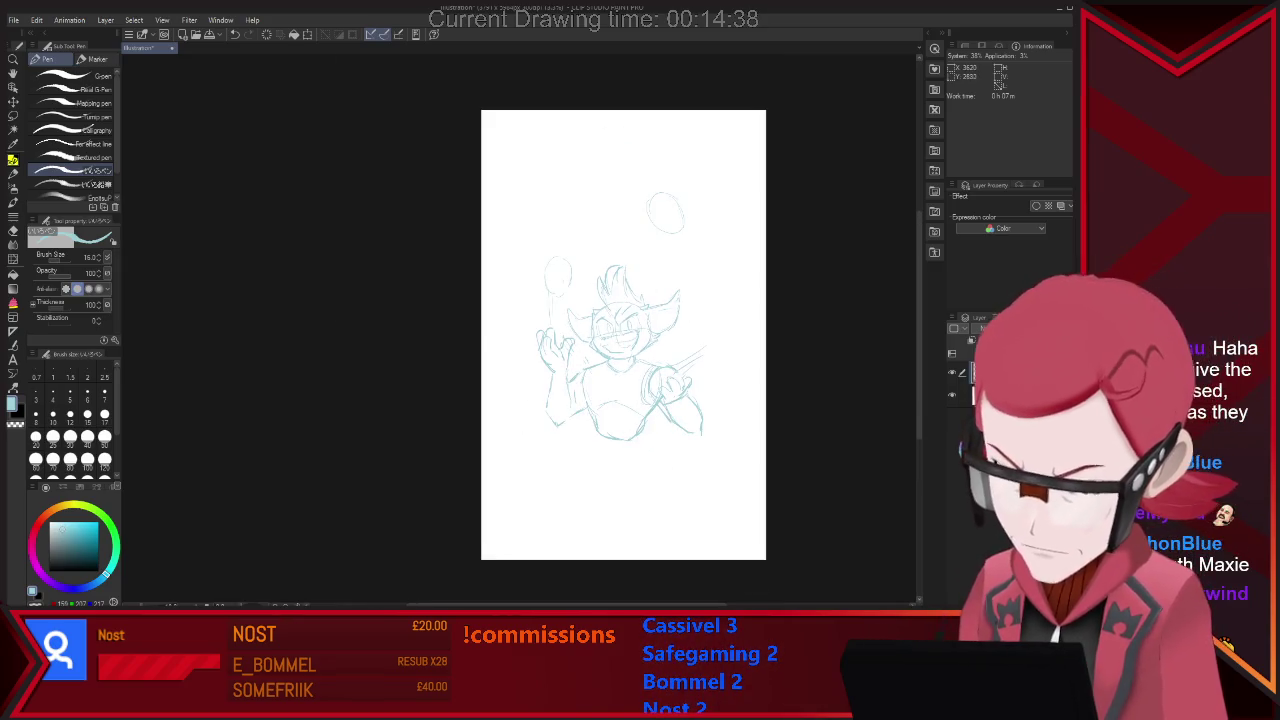
Zoom out and draw a leg line down from below the torso.
{"action": "scroll", "coordinate": [752, 426], "scroll_direction": "up", "scroll_amount": 1}
{"action": "scroll", "coordinate": [752, 426], "scroll_direction": "up", "scroll_amount": 1}
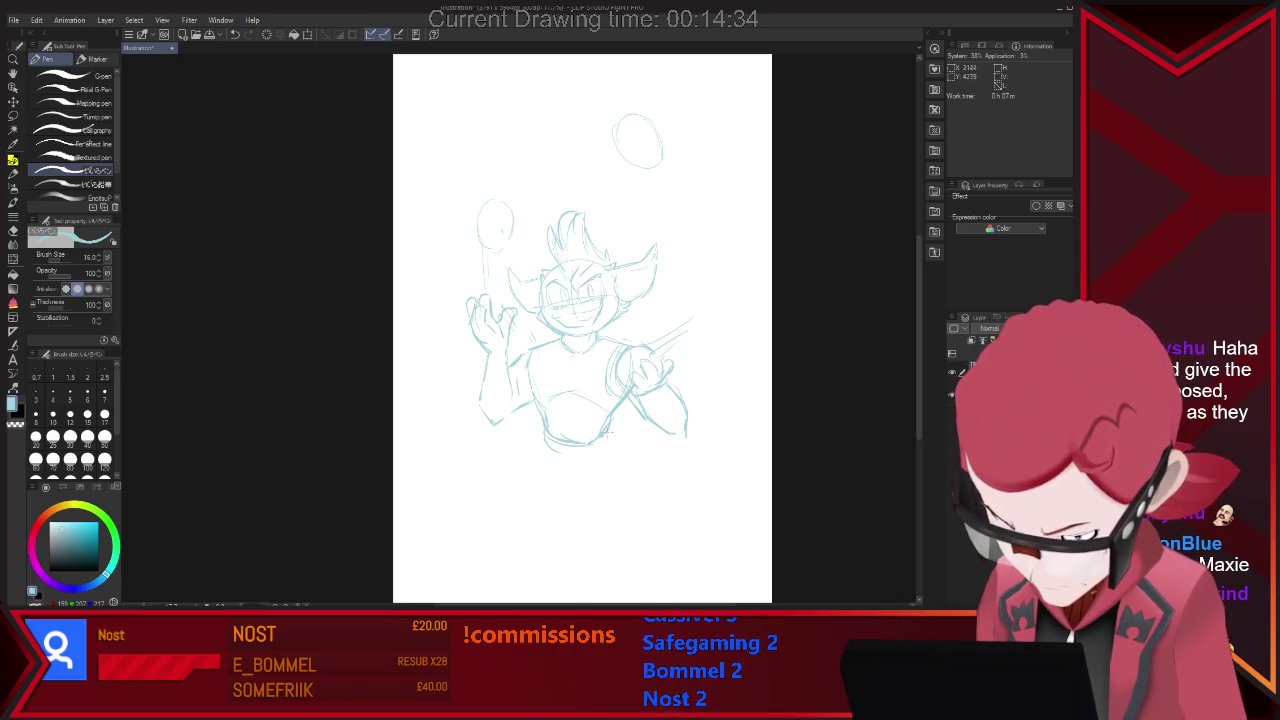
{"action": "left_click_drag", "start_coordinate": [544, 449], "coordinate": [543, 484]}
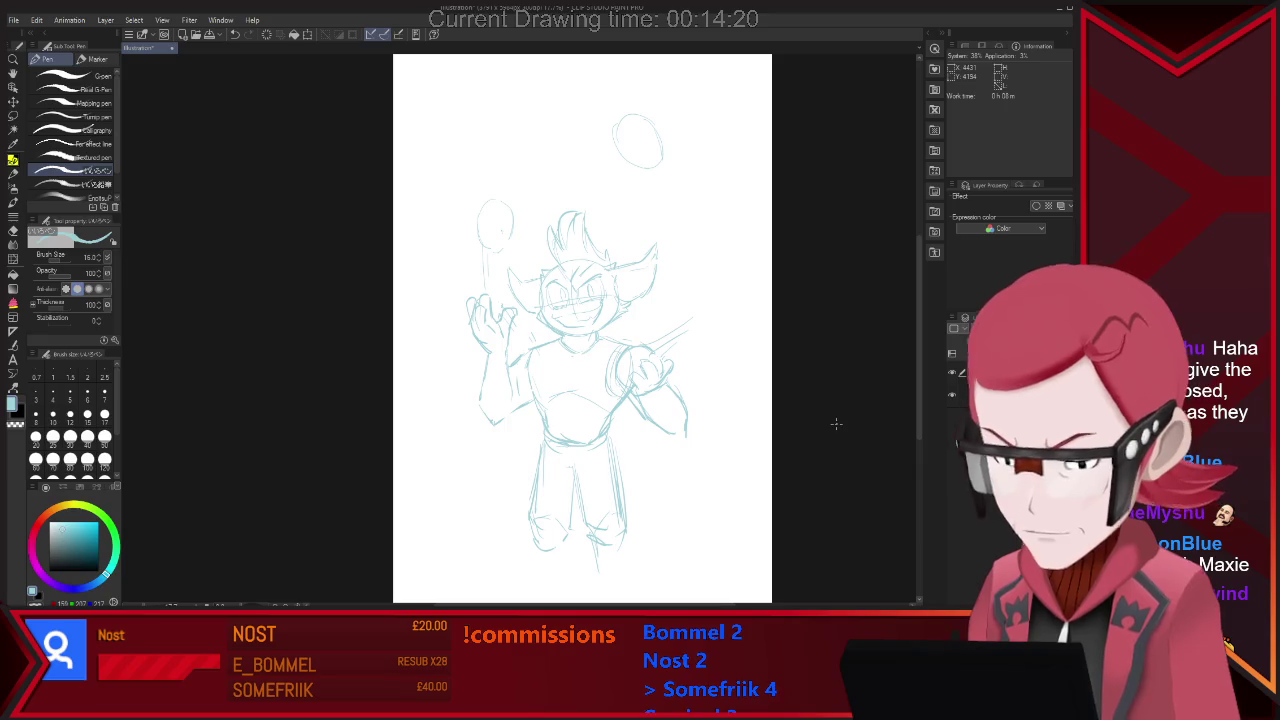
{"action": "scroll", "coordinate": [836, 424], "scroll_direction": "down", "scroll_amount": 2}
{"action": "scroll", "coordinate": [825, 428], "scroll_direction": "up", "scroll_amount": 1}
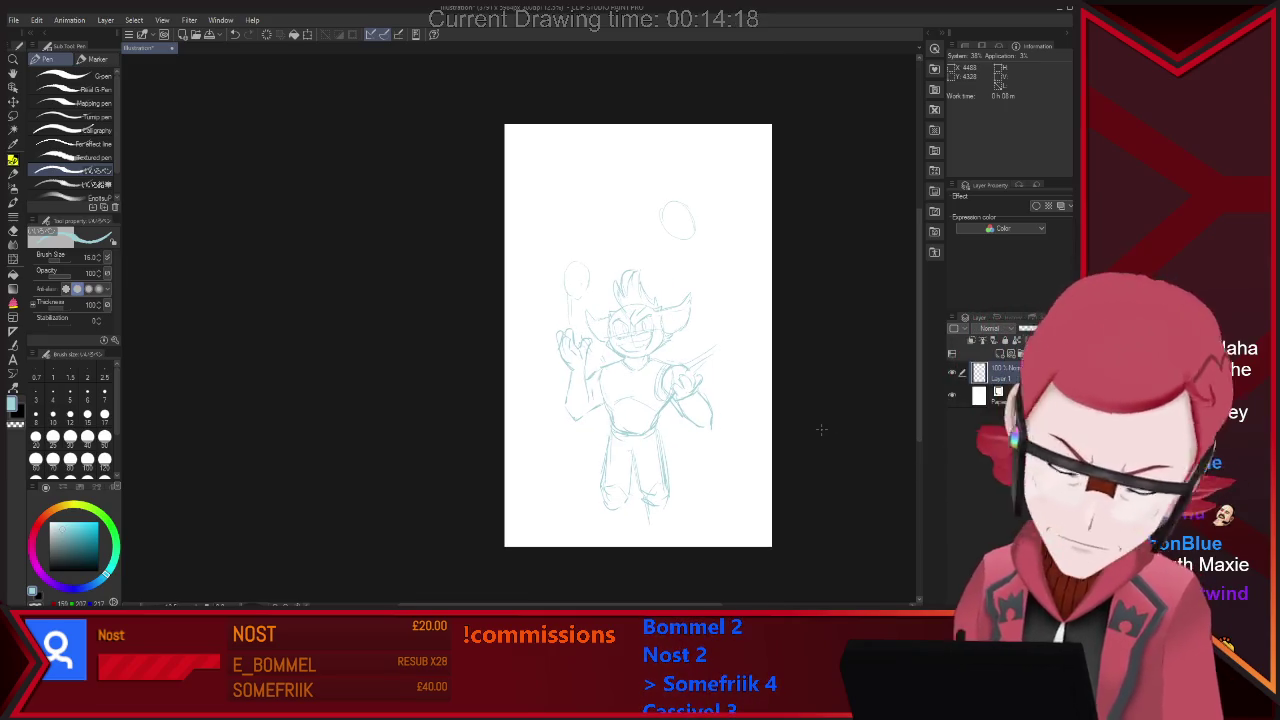
Transform the whole sketch layer upward on the page to free room below the legs.
{"action": "key", "text": "ctrl+t"}
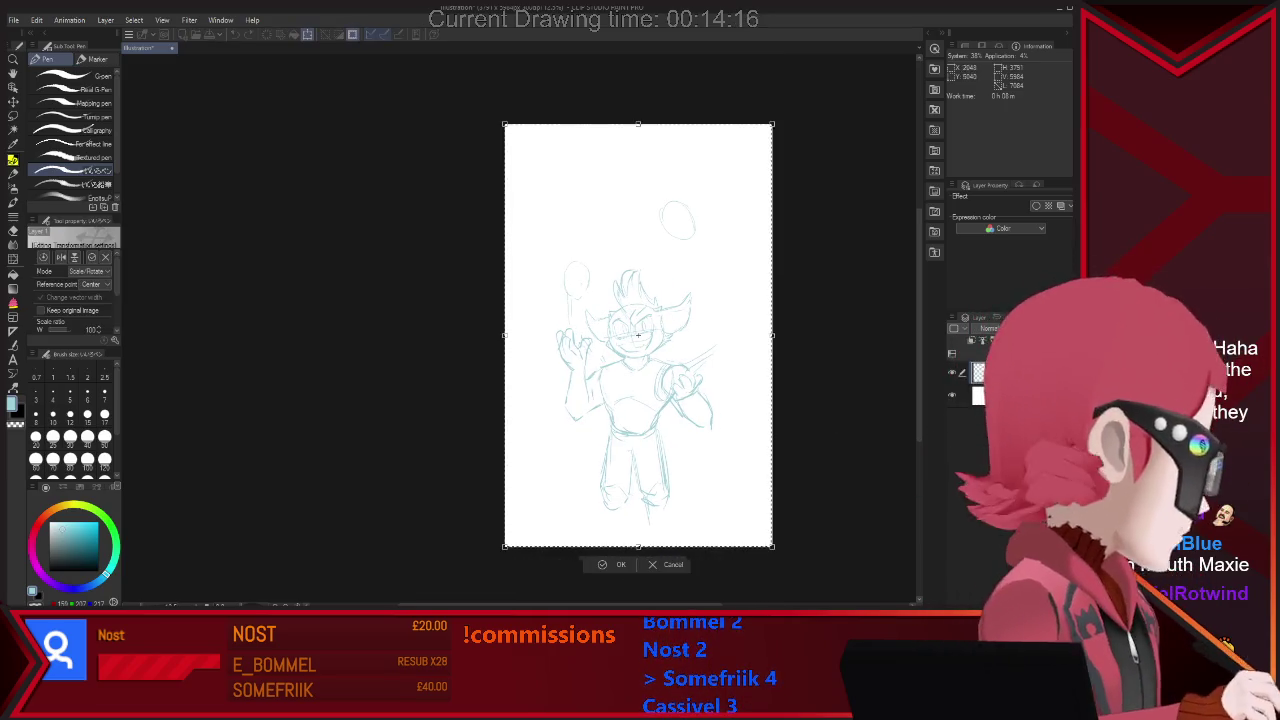
{"action": "left_click_drag", "start_coordinate": [640, 335], "coordinate": [640, 290]}
{"action": "key", "text": "Return"}
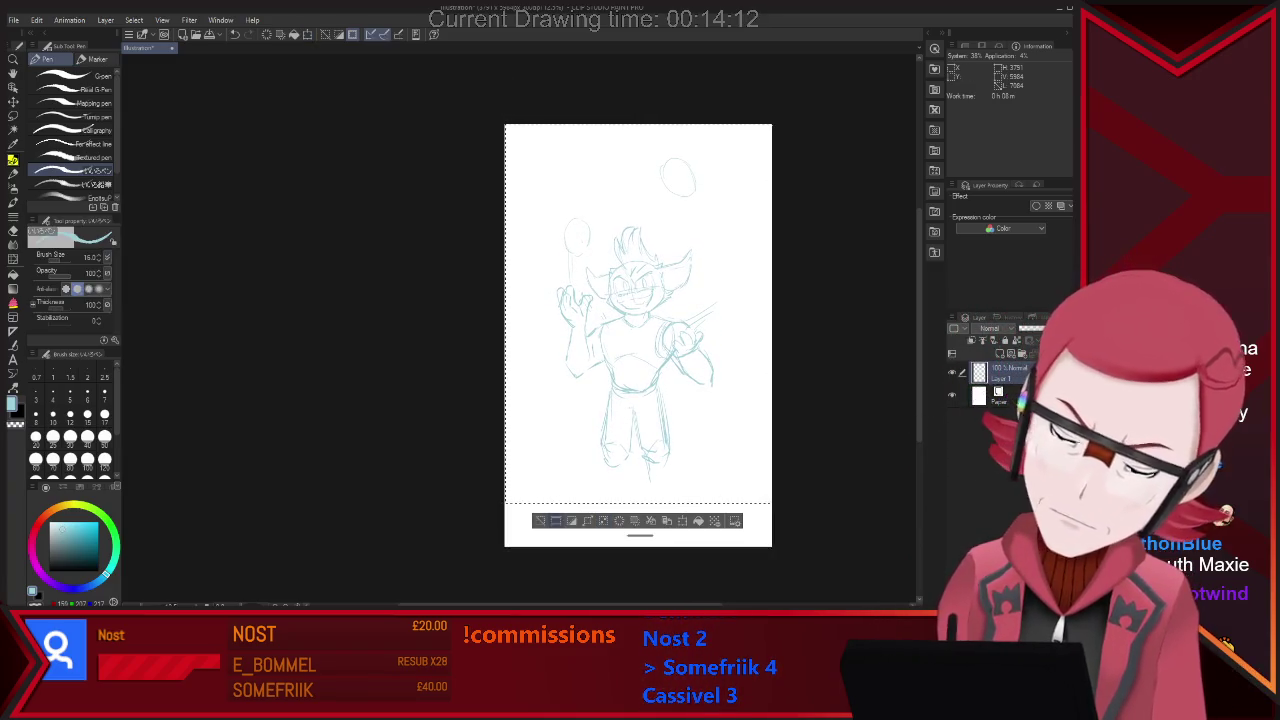
{"action": "key", "text": "ctrl+d"}
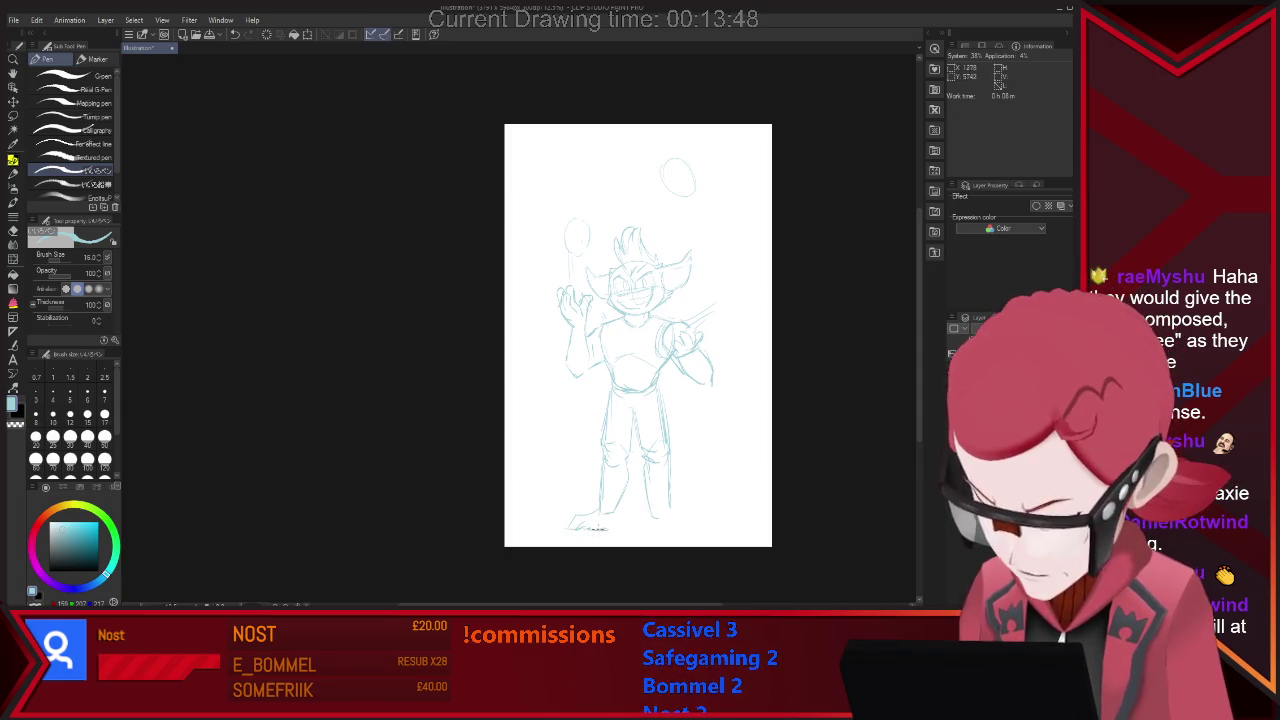
Sketch the right foot and a long curling tail beside the legs.
{"action": "mouse_move", "coordinate": [595, 528]}
{"action": "left_mouse_down"}
{"action": "mouse_move", "coordinate": [618, 514]}
{"action": "mouse_move", "coordinate": [661, 525]}
{"action": "left_mouse_up"}
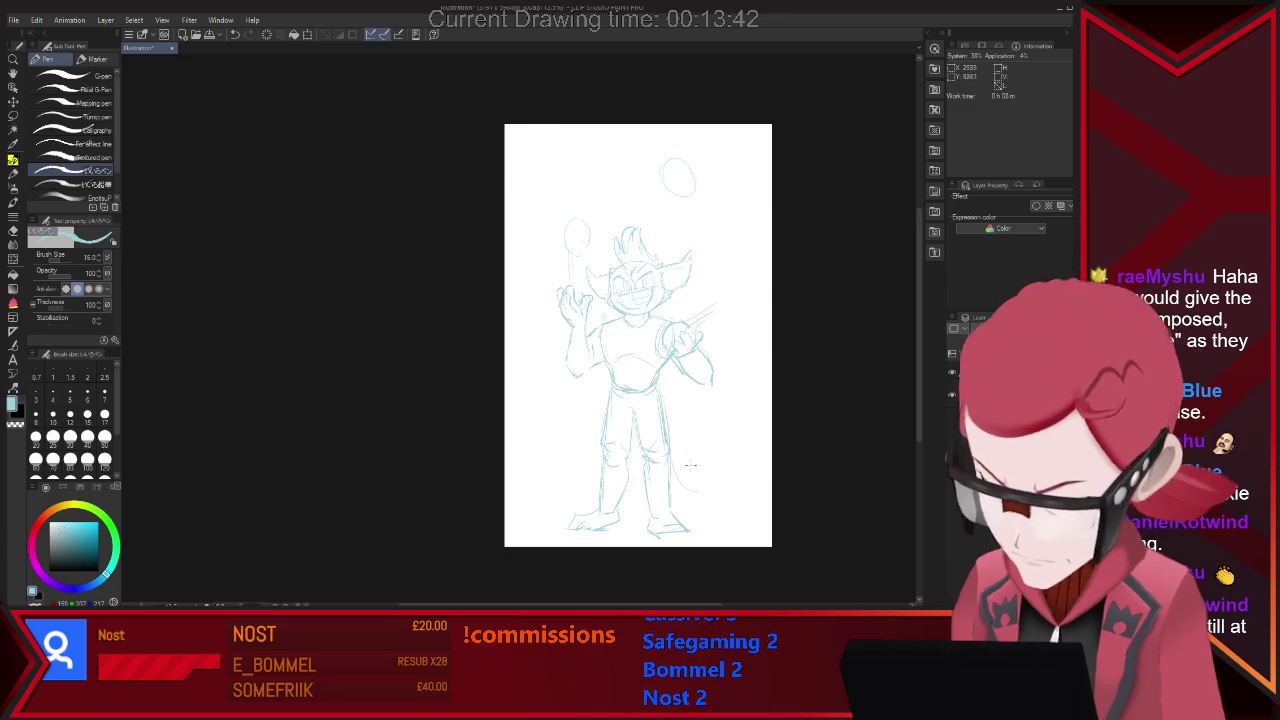
{"action": "mouse_move", "coordinate": [690, 482]}
{"action": "left_mouse_down"}
{"action": "mouse_move", "coordinate": [725, 497]}
{"action": "mouse_move", "coordinate": [702, 410]}
{"action": "left_mouse_up"}
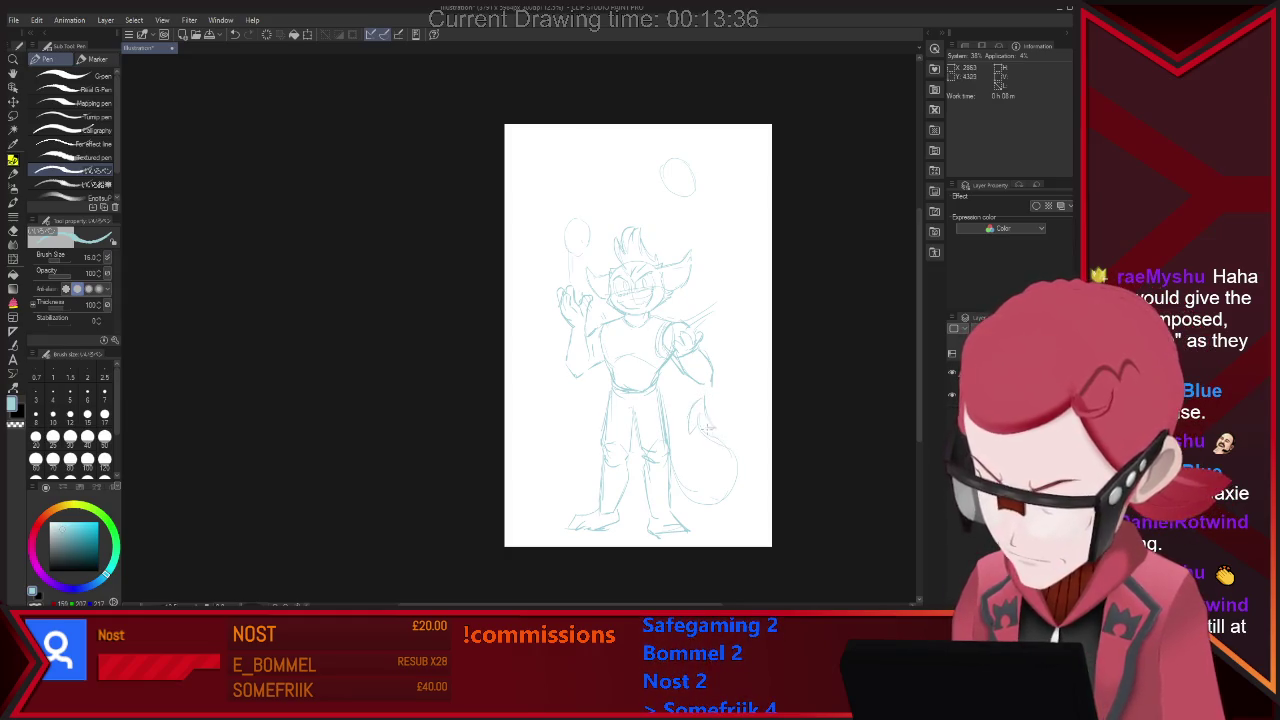
{"action": "left_click_drag", "start_coordinate": [702, 405], "coordinate": [738, 490]}
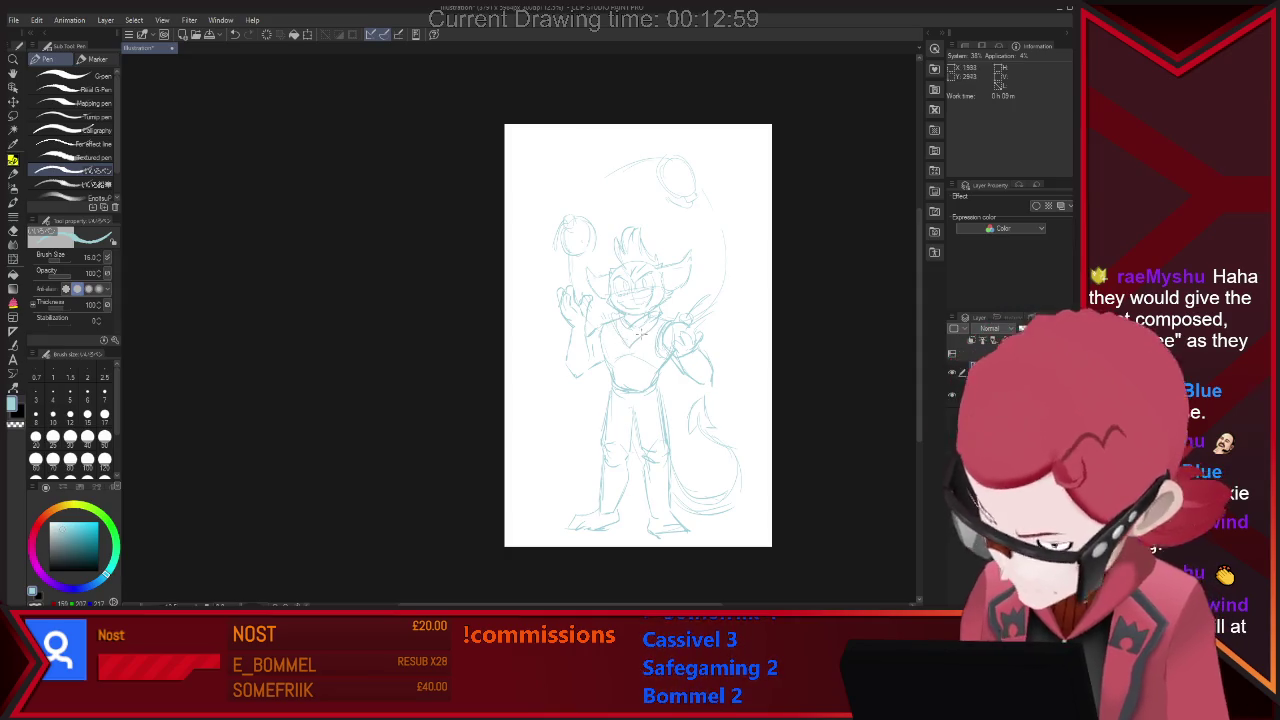
Fade Layer 1 to about 26% opacity, add Layer 2 above, and switch to black.
{"action": "key", "text": "e"}
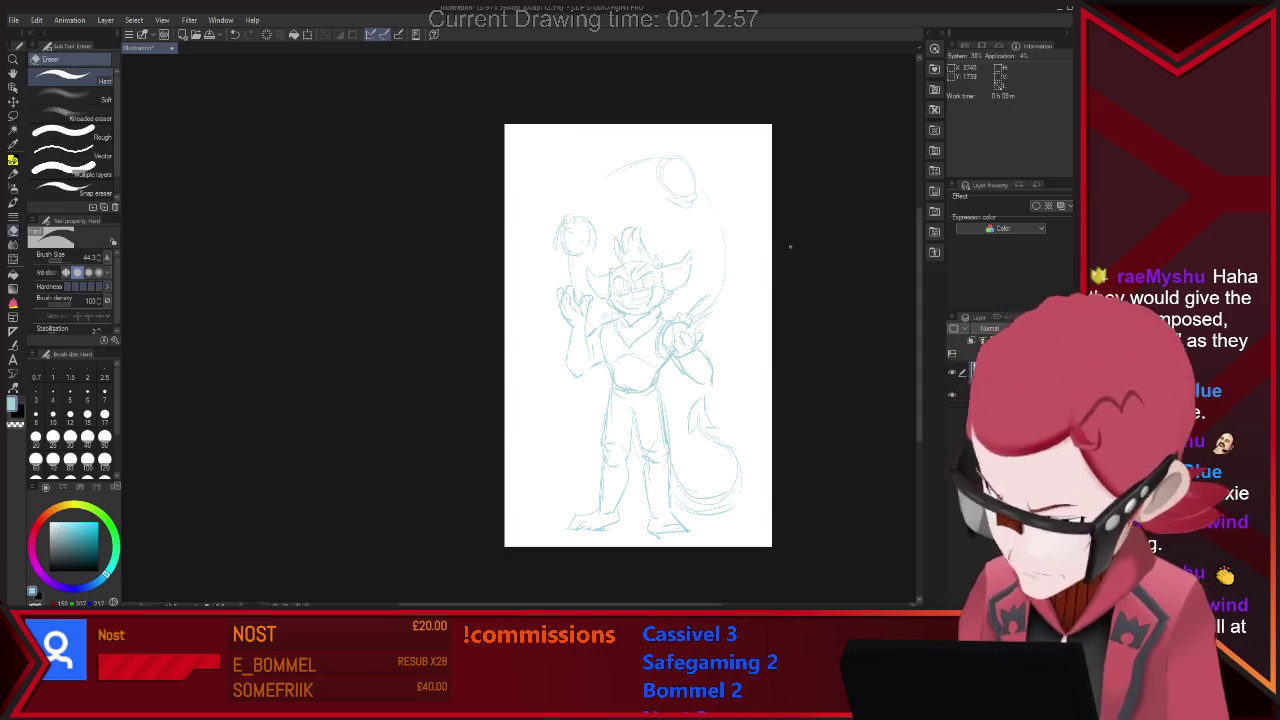
{"action": "key", "text": "p"}
{"action": "key", "text": "ctrl+shift+n"}
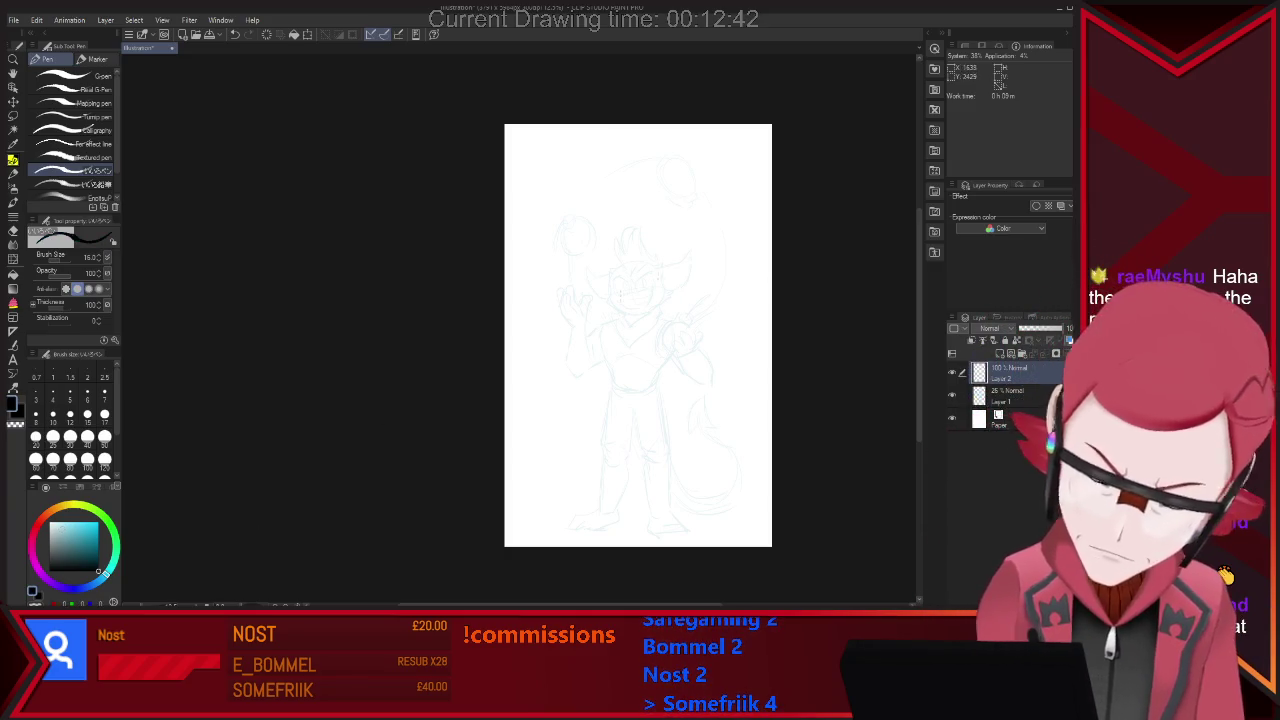
{"action": "key", "text": "x"}
{"action": "scroll", "coordinate": [721, 256], "scroll_direction": "up", "scroll_amount": 2}
Zoom into the face and ink both sides of the large eye outline.
{"action": "scroll", "coordinate": [721, 256], "scroll_direction": "up", "scroll_amount": 2}
{"action": "scroll", "coordinate": [372, 253], "scroll_direction": "up", "scroll_amount": 2}
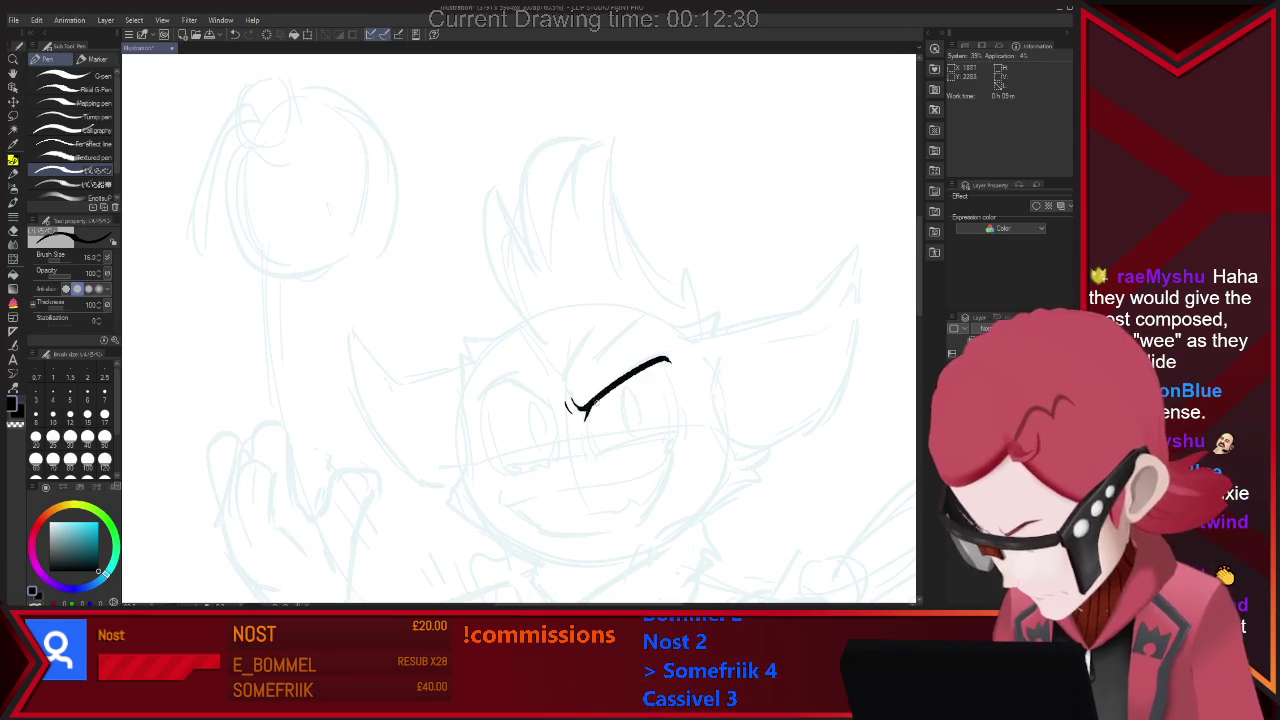
{"action": "left_click_drag", "start_coordinate": [586, 401], "coordinate": [597, 450]}
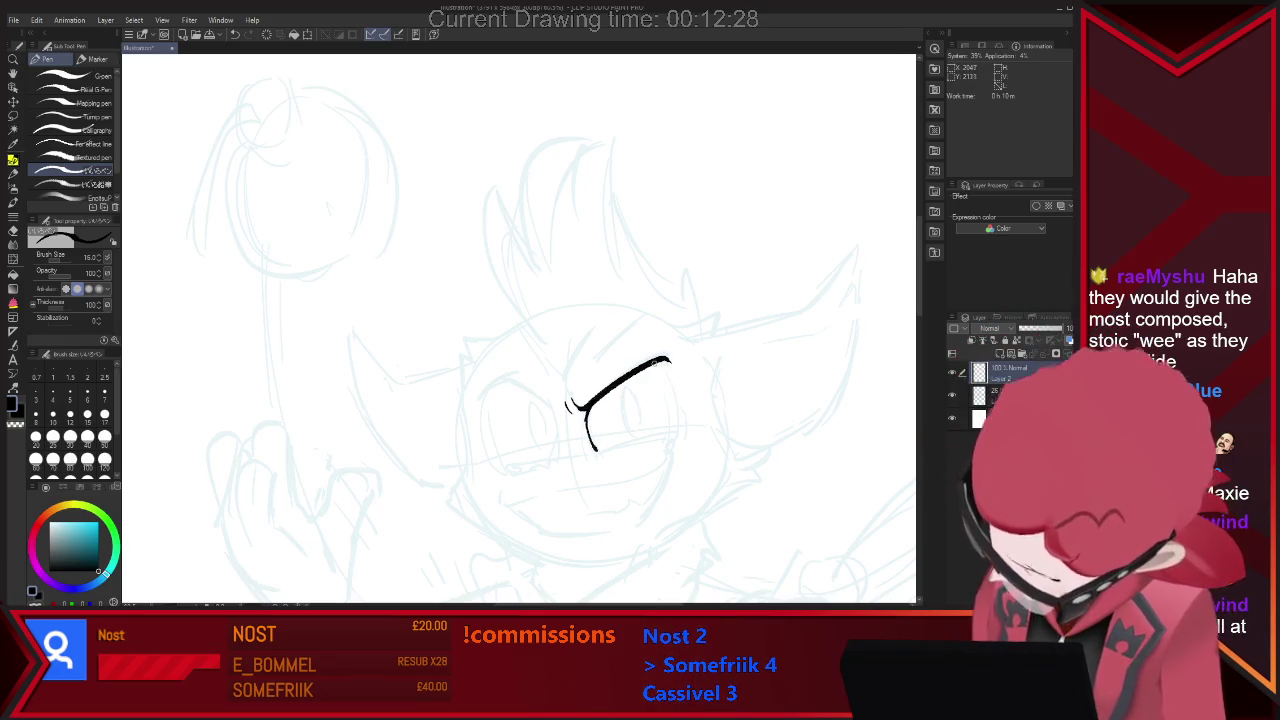
{"action": "left_click_drag", "start_coordinate": [668, 361], "coordinate": [676, 430]}
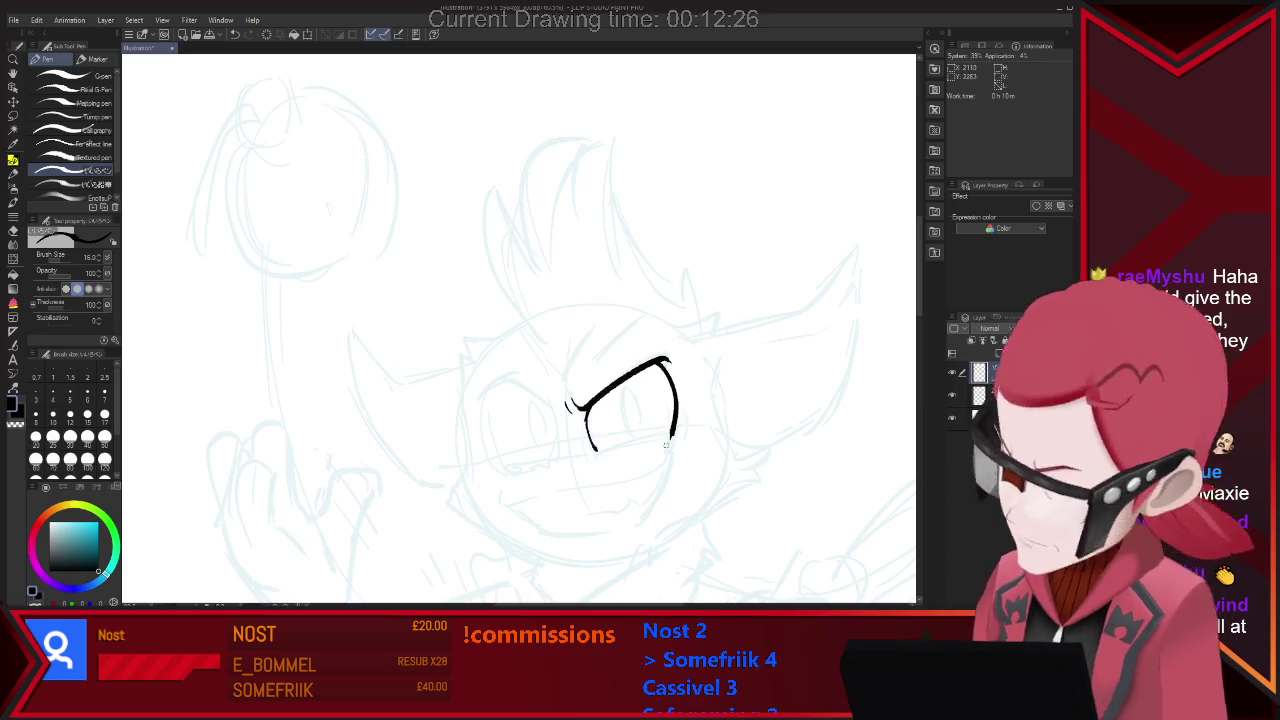
Trim the eye stroke tip, then ink the nose line and nostril.
{"action": "key", "text": "e"}
{"action": "key", "text": "p"}
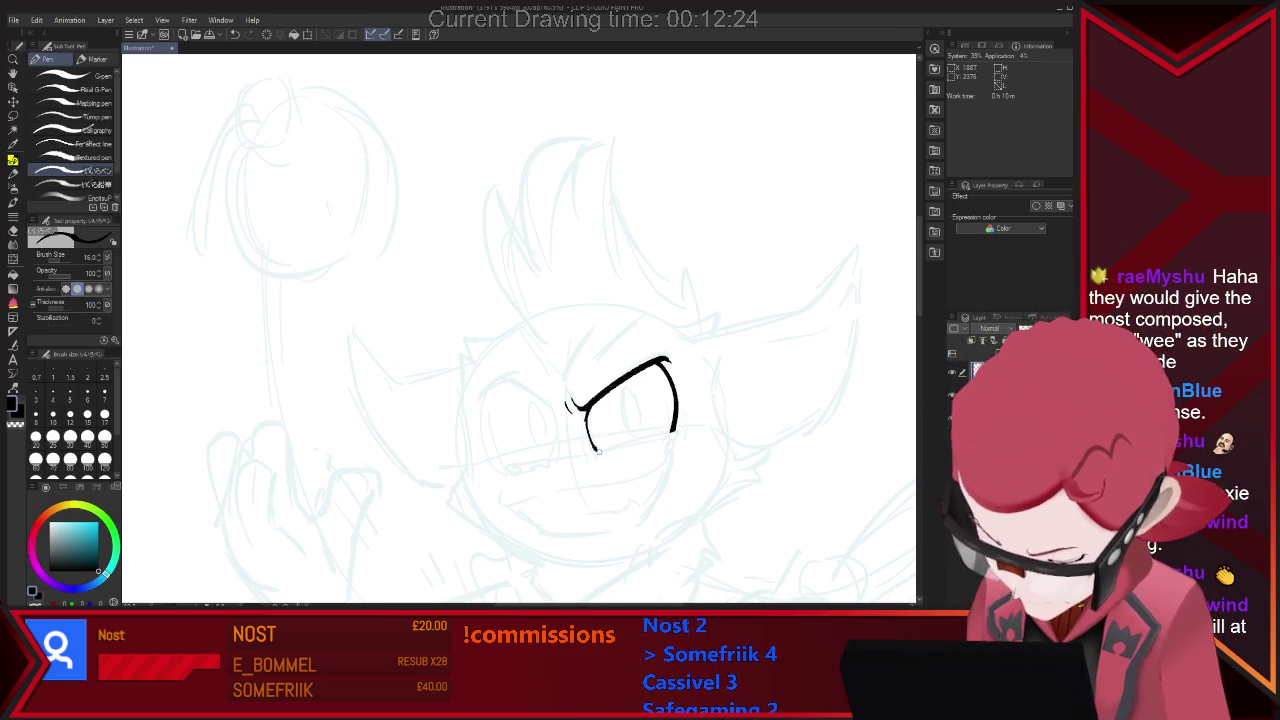
{"action": "key", "text": "e"}
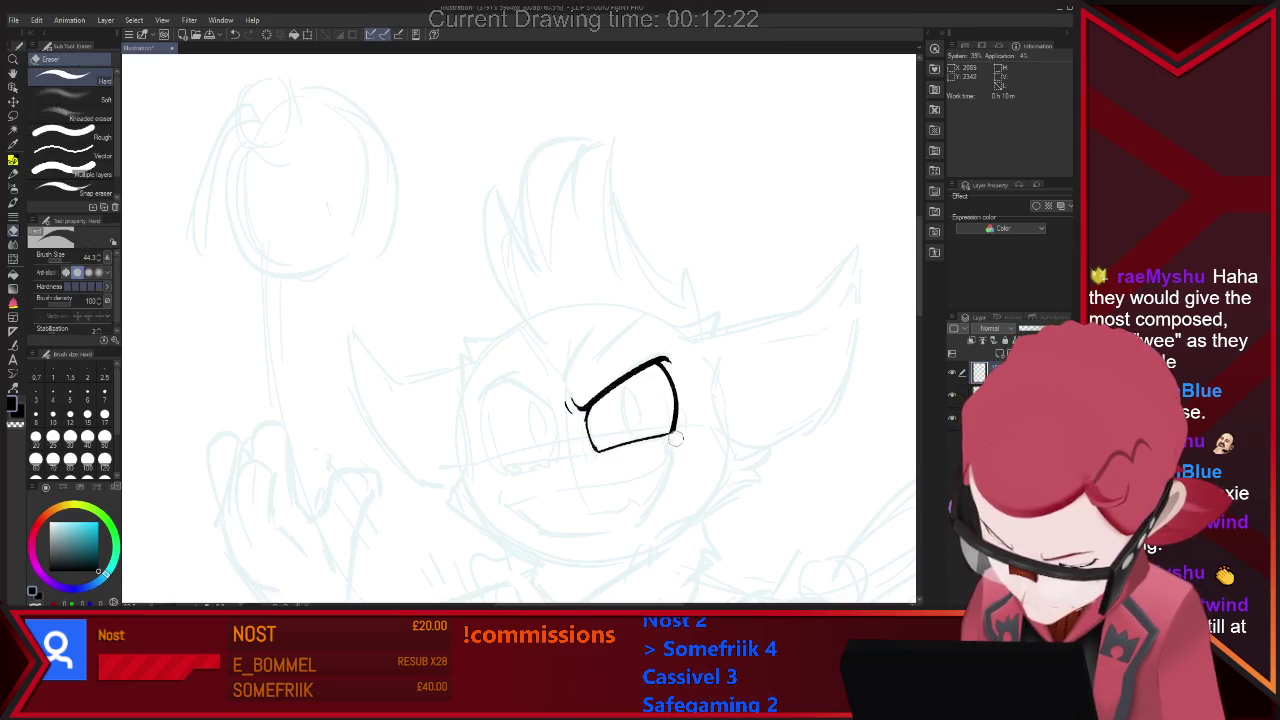
{"action": "key", "text": "p"}
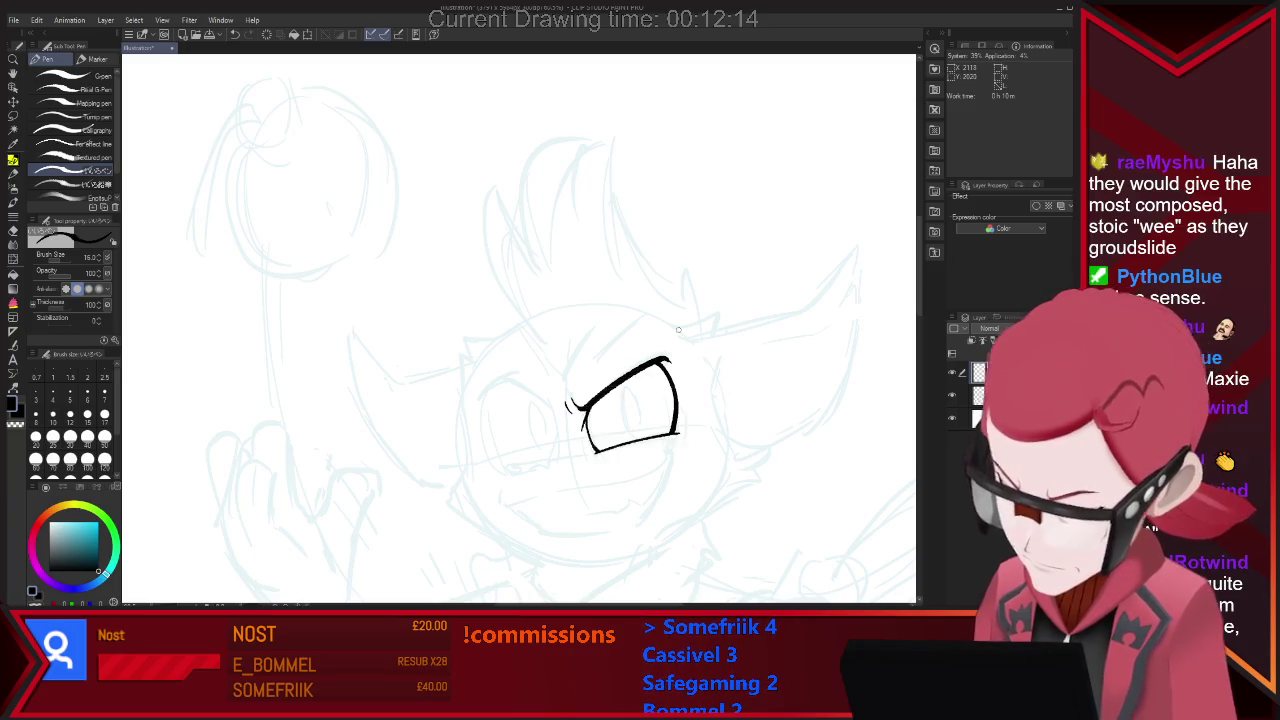
{"action": "left_click_drag", "start_coordinate": [548, 399], "coordinate": [554, 419]}
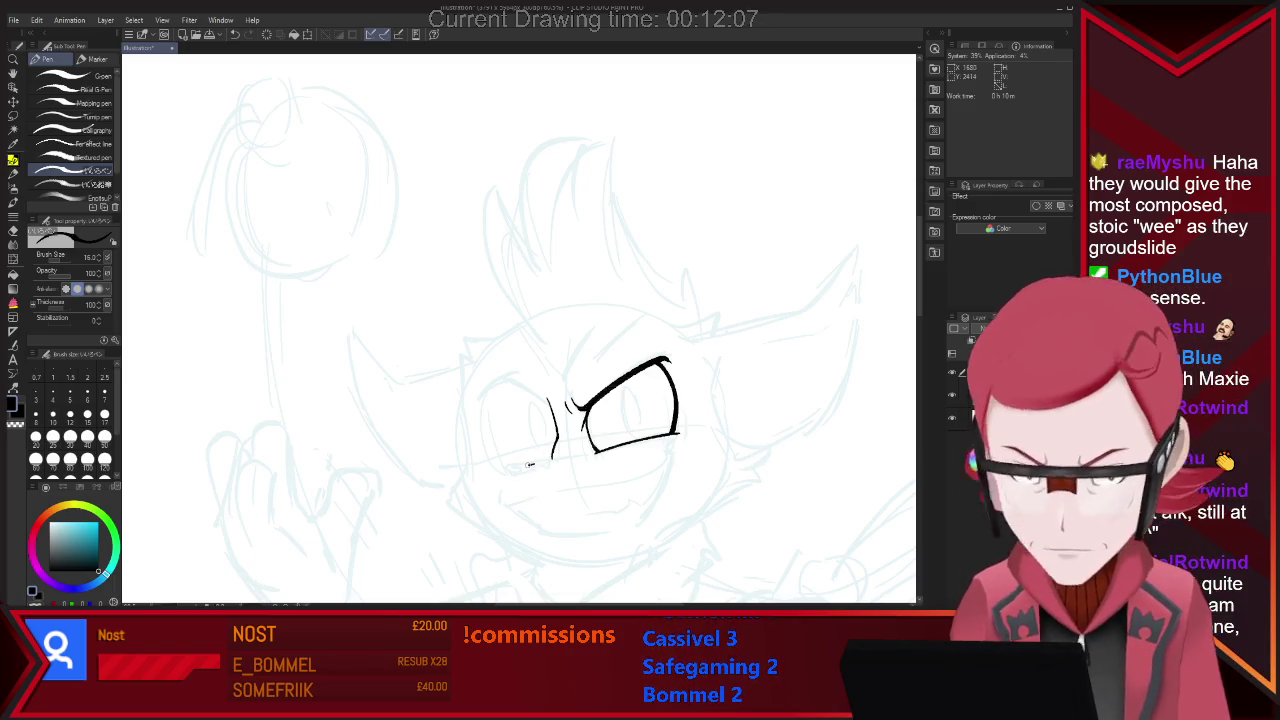
{"action": "left_click_drag", "start_coordinate": [527, 465], "coordinate": [506, 471]}
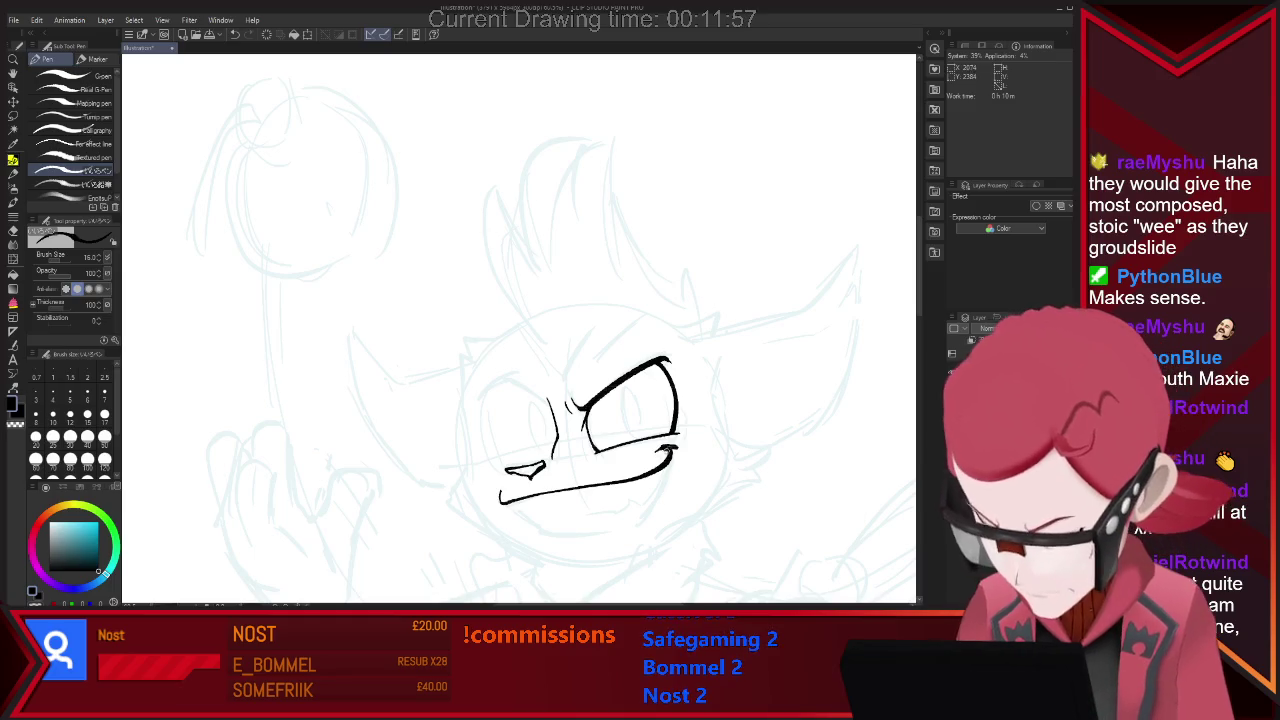
Make the eraser much smaller for fine cleanup.
{"action": "key", "text": "e"}
{"action": "key", "text": "p"}
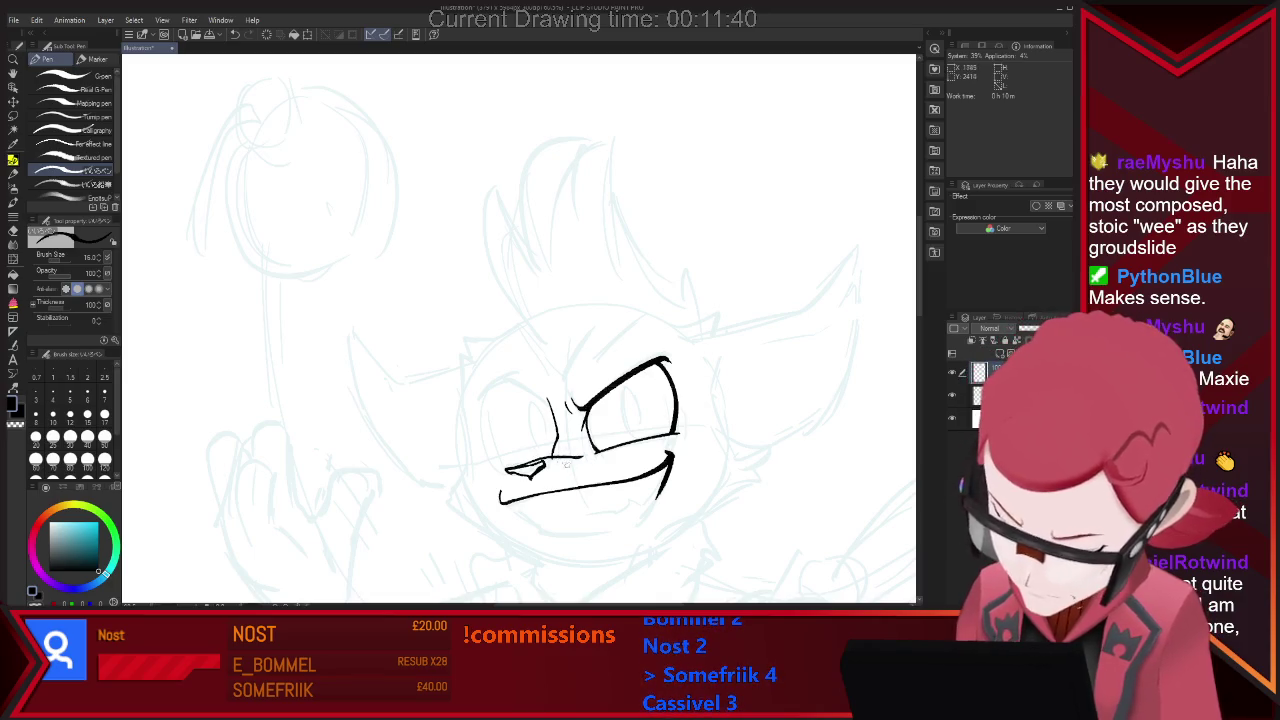
{"action": "key", "text": "e"}
{"action": "mouse_move", "coordinate": [478, 448]}
{"action": "left_mouse_down"}
{"action": "mouse_move", "coordinate": [518, 327]}
{"action": "mouse_move", "coordinate": [540, 327]}
{"action": "left_mouse_up"}
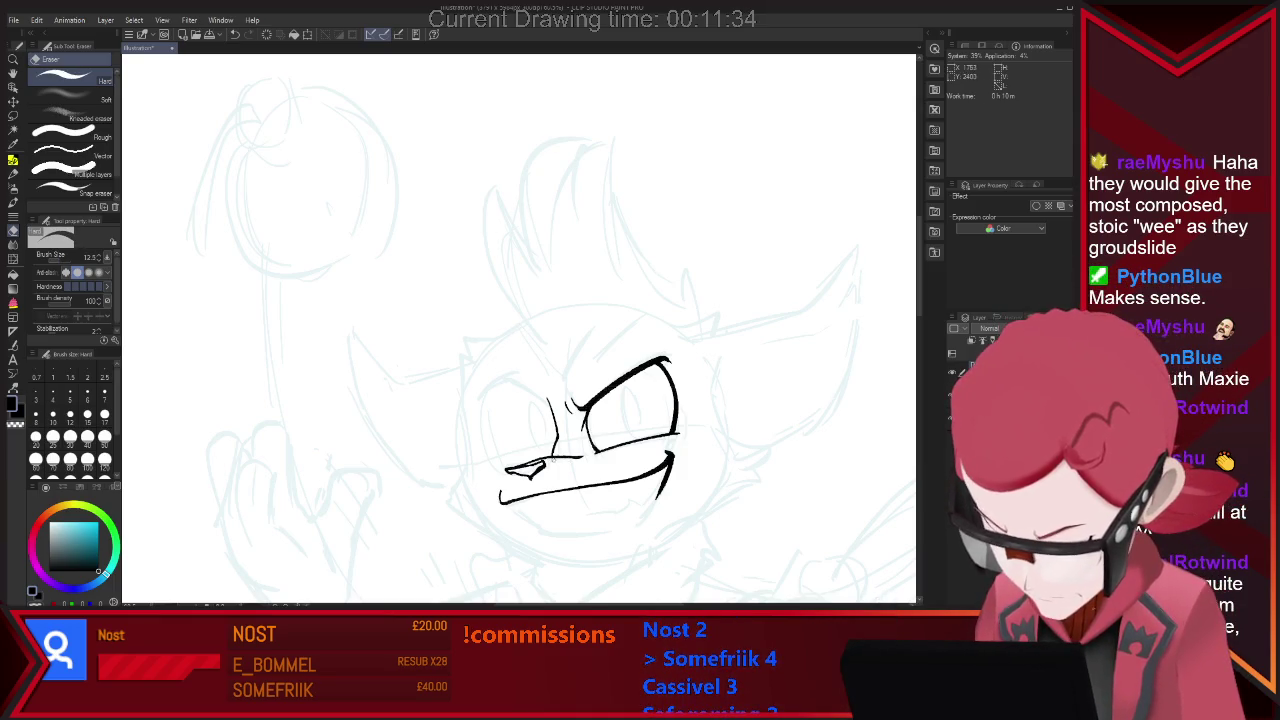
{"action": "key", "text": "p"}
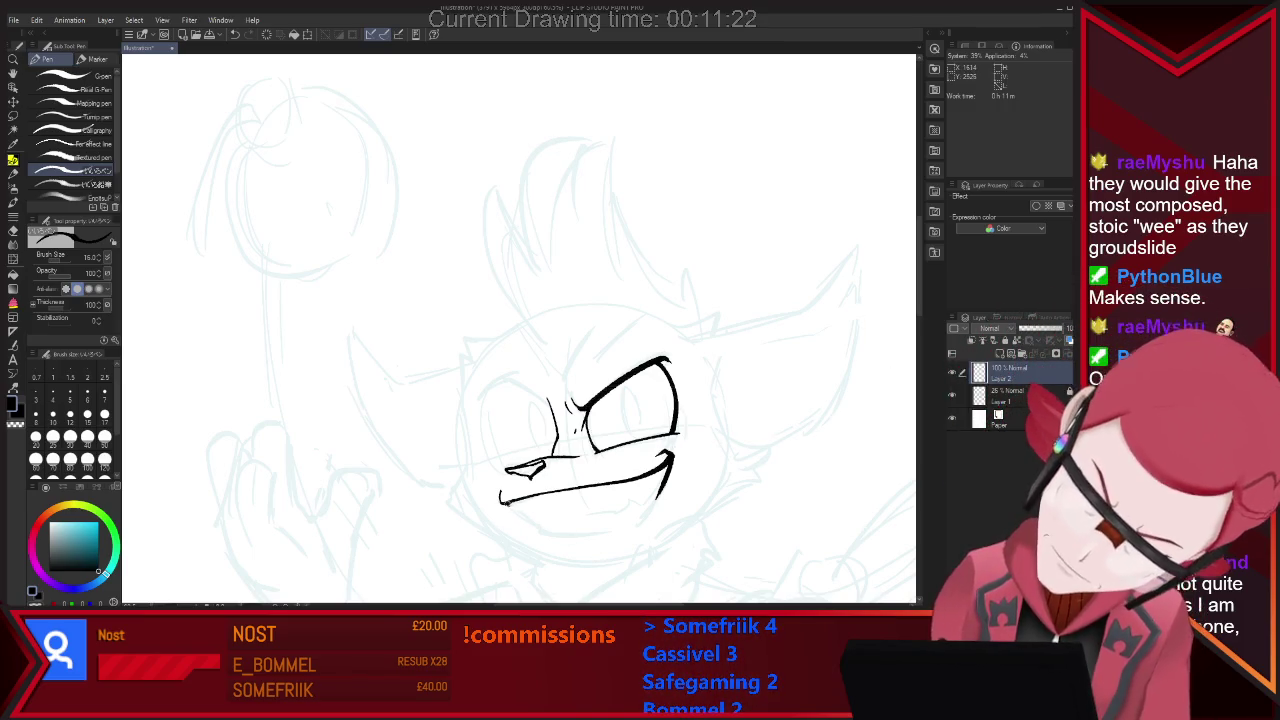
Ink the lower grin curve down to the corner of the mouth.
{"action": "mouse_move", "coordinate": [500, 500]}
{"action": "left_mouse_down"}
{"action": "mouse_move", "coordinate": [558, 534]}
{"action": "mouse_move", "coordinate": [655, 495]}
{"action": "left_mouse_up"}
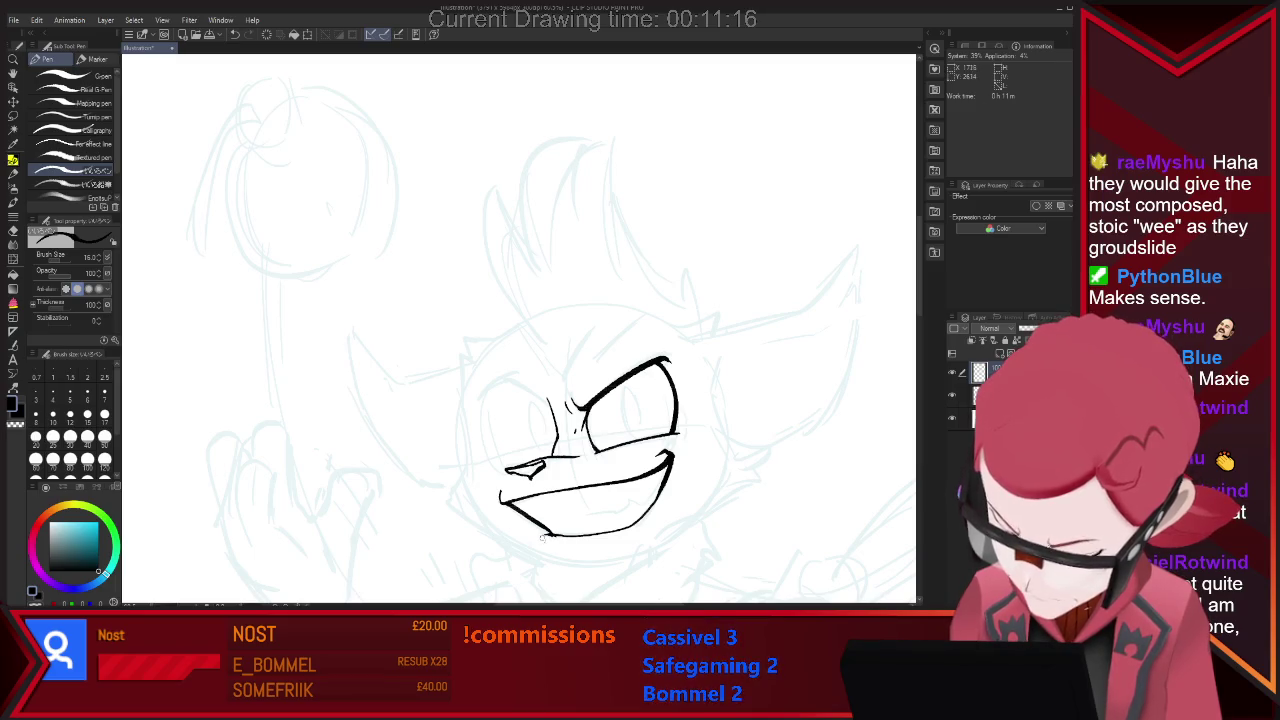
{"action": "key", "text": "e"}
{"action": "key", "text": "p"}
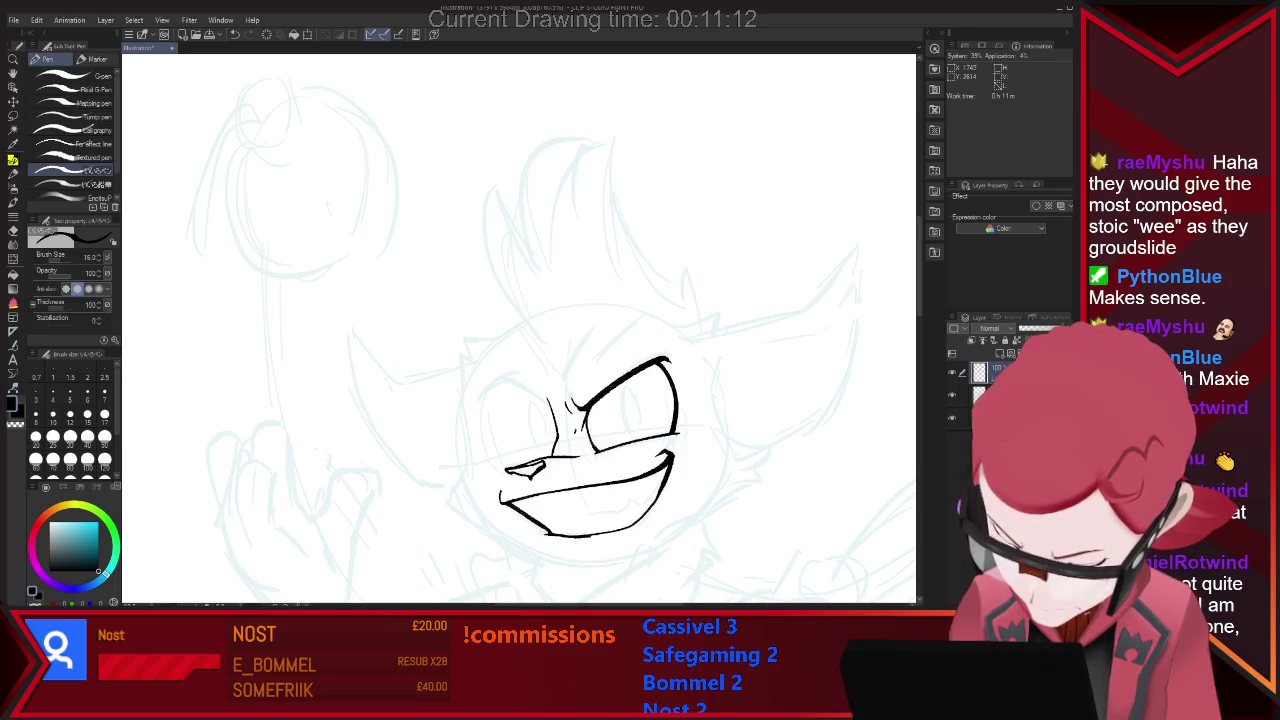
{"action": "key", "text": "e"}
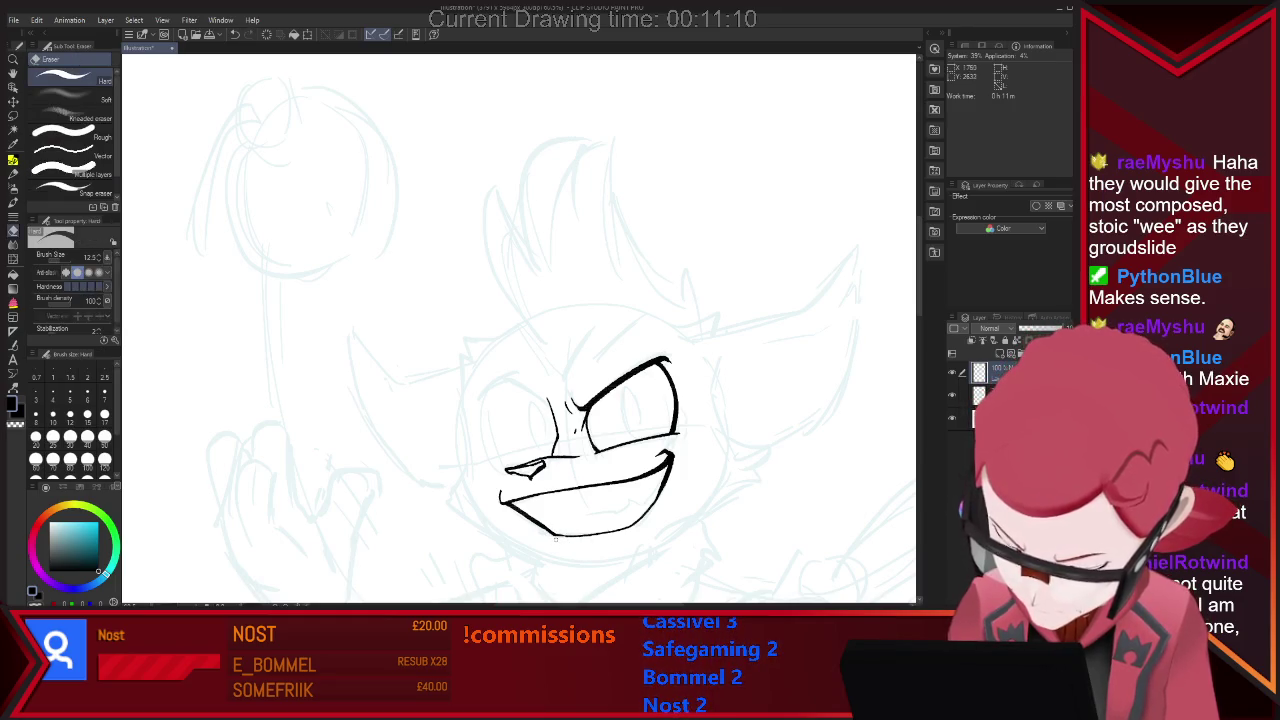
{"action": "key", "text": "p"}
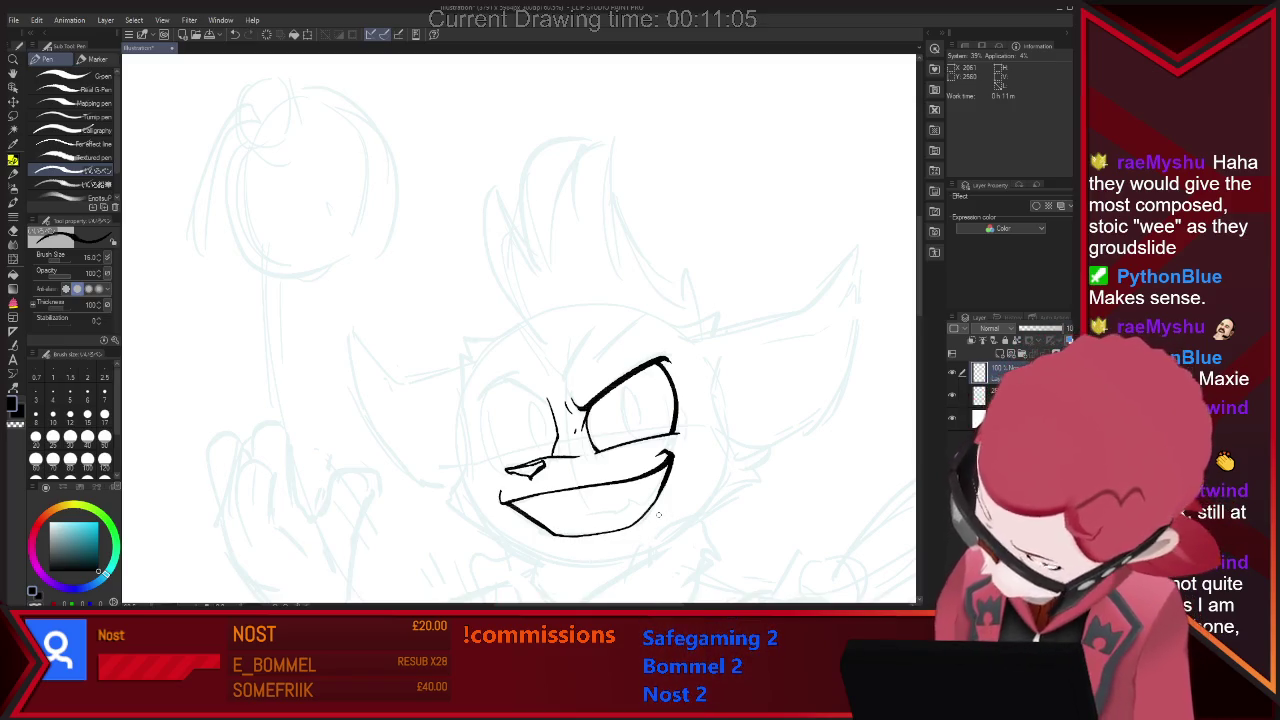
Ink a small fang inside the mouth.
{"action": "mouse_move", "coordinate": [588, 512]}
{"action": "left_mouse_down"}
{"action": "mouse_move", "coordinate": [613, 510]}
{"action": "mouse_move", "coordinate": [666, 462]}
{"action": "left_mouse_up"}
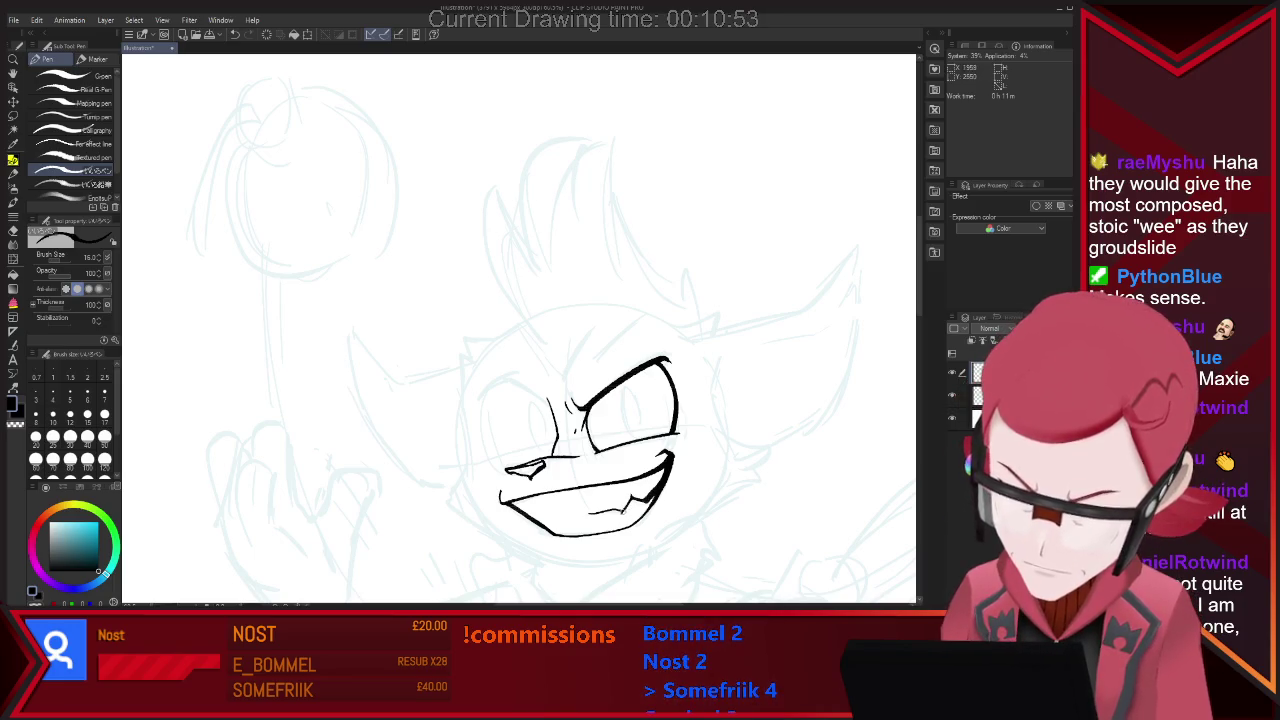
{"action": "key", "text": "e"}
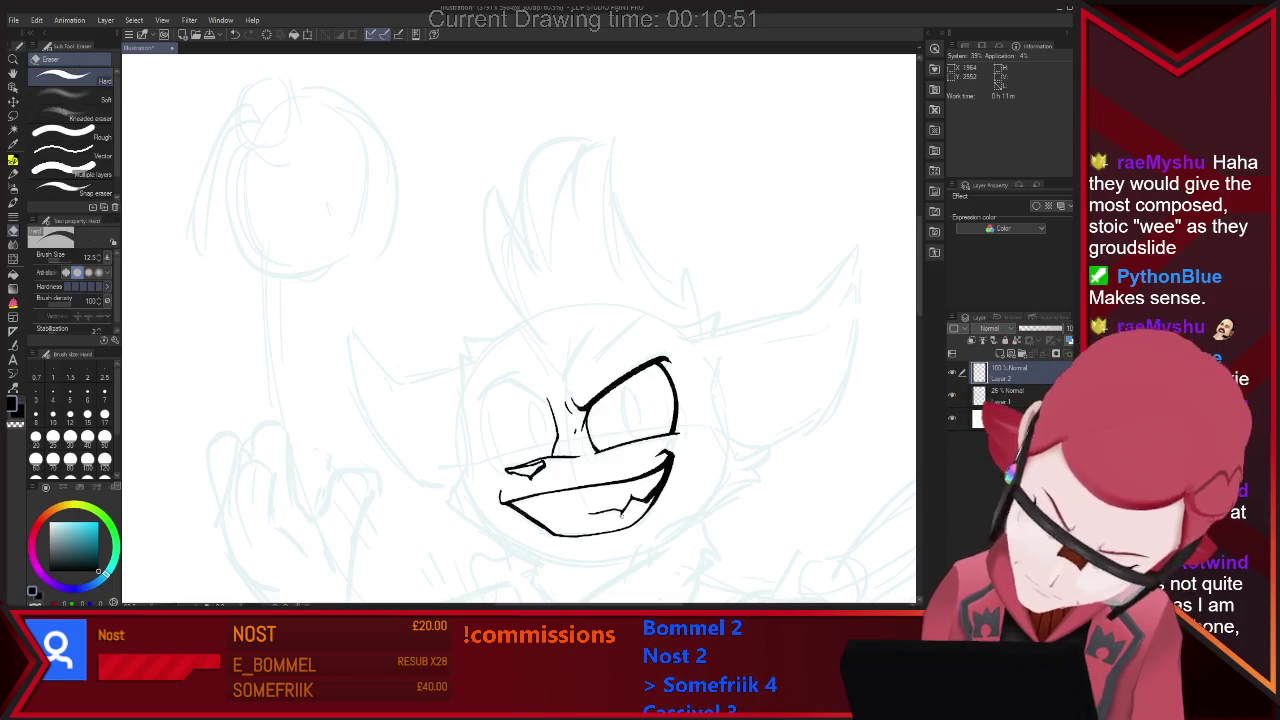
{"action": "key", "text": "p"}
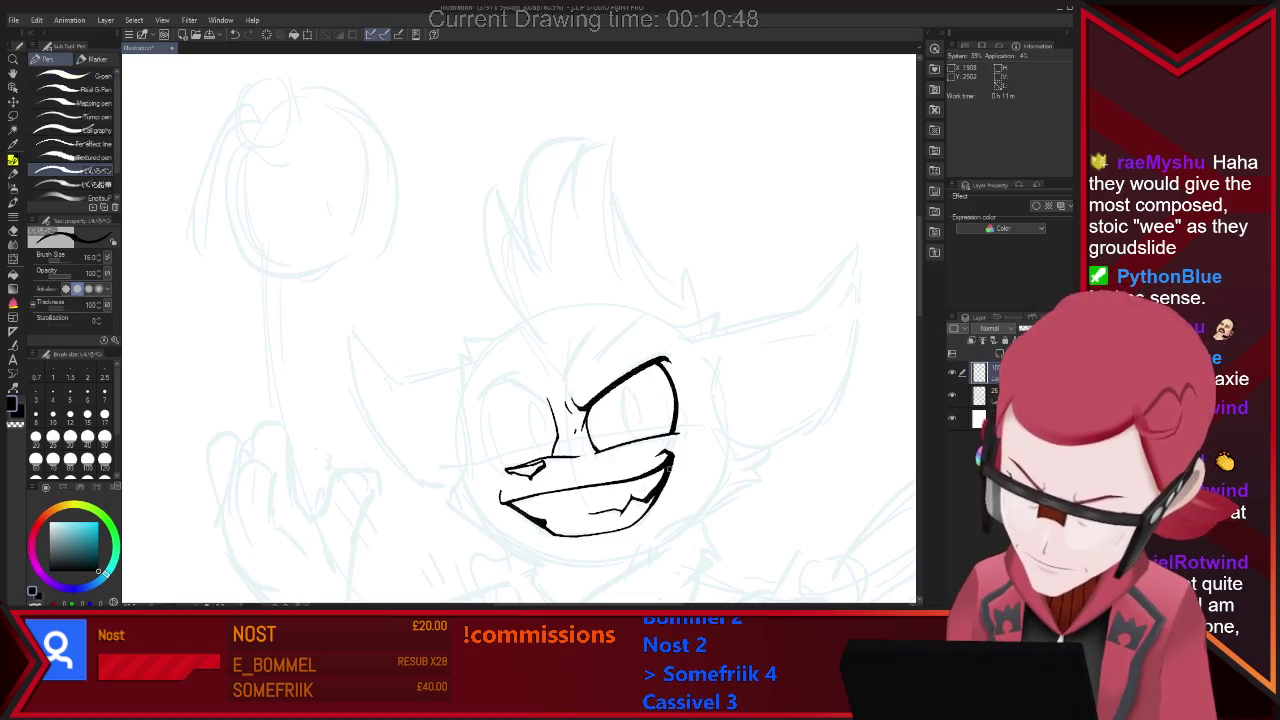
Zoom to the face, ink the second eye's upper arc and a longer eyebrow, discarding a pupil stroke.
{"action": "scroll", "coordinate": [702, 457], "scroll_direction": "down", "scroll_amount": 2}
{"action": "scroll", "coordinate": [702, 457], "scroll_direction": "down", "scroll_amount": 2}
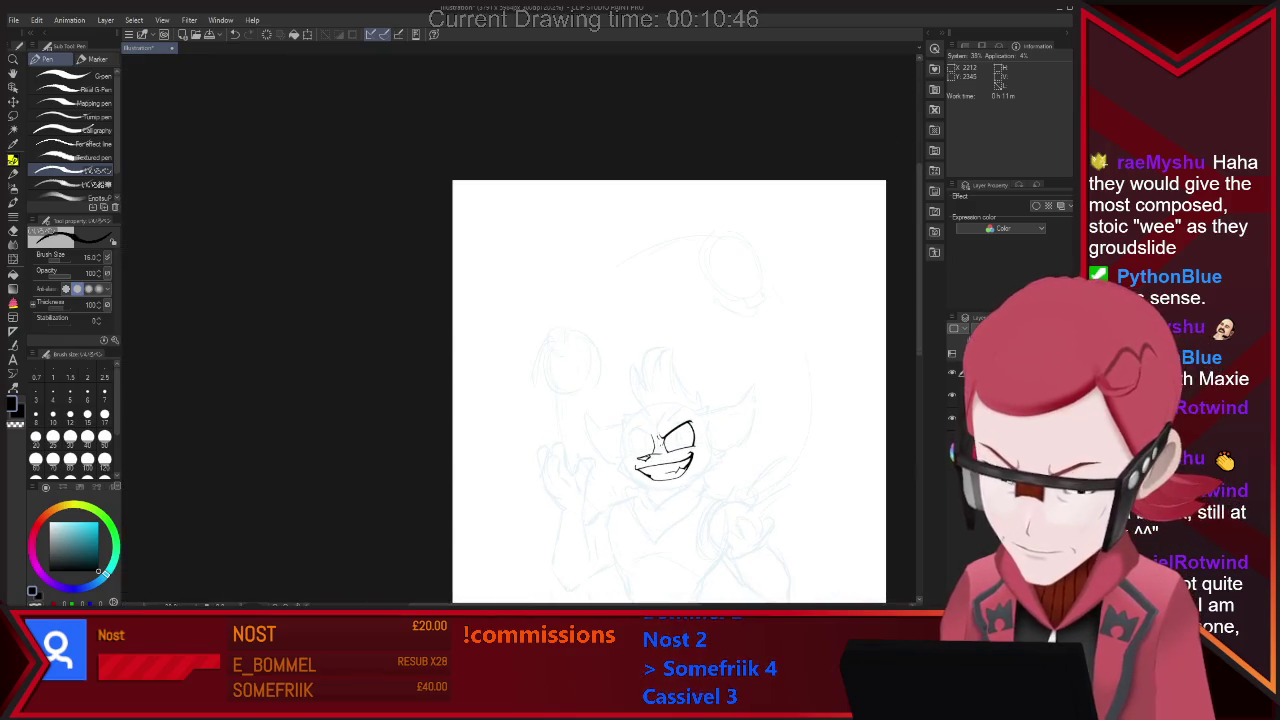
{"action": "scroll", "coordinate": [705, 458], "scroll_direction": "up", "scroll_amount": 2}
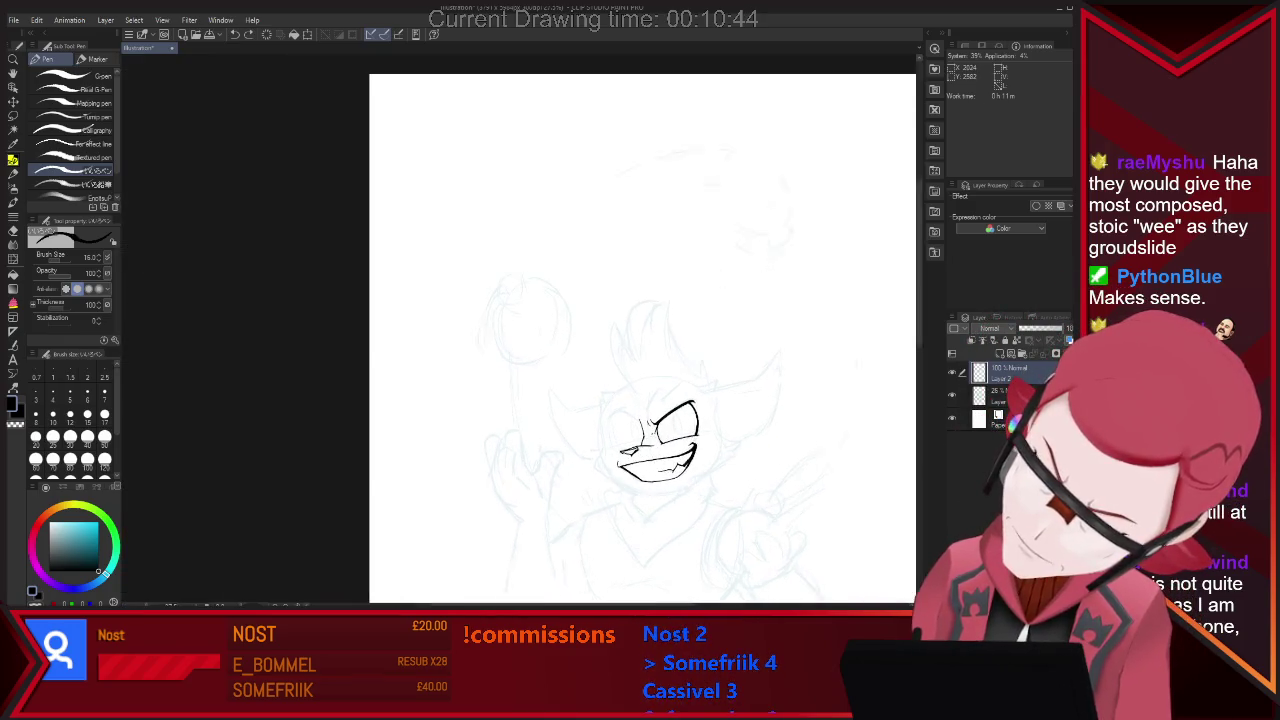
{"action": "scroll", "coordinate": [705, 458], "scroll_direction": "up", "scroll_amount": 1}
{"action": "scroll", "coordinate": [676, 430], "scroll_direction": "up", "scroll_amount": 1}
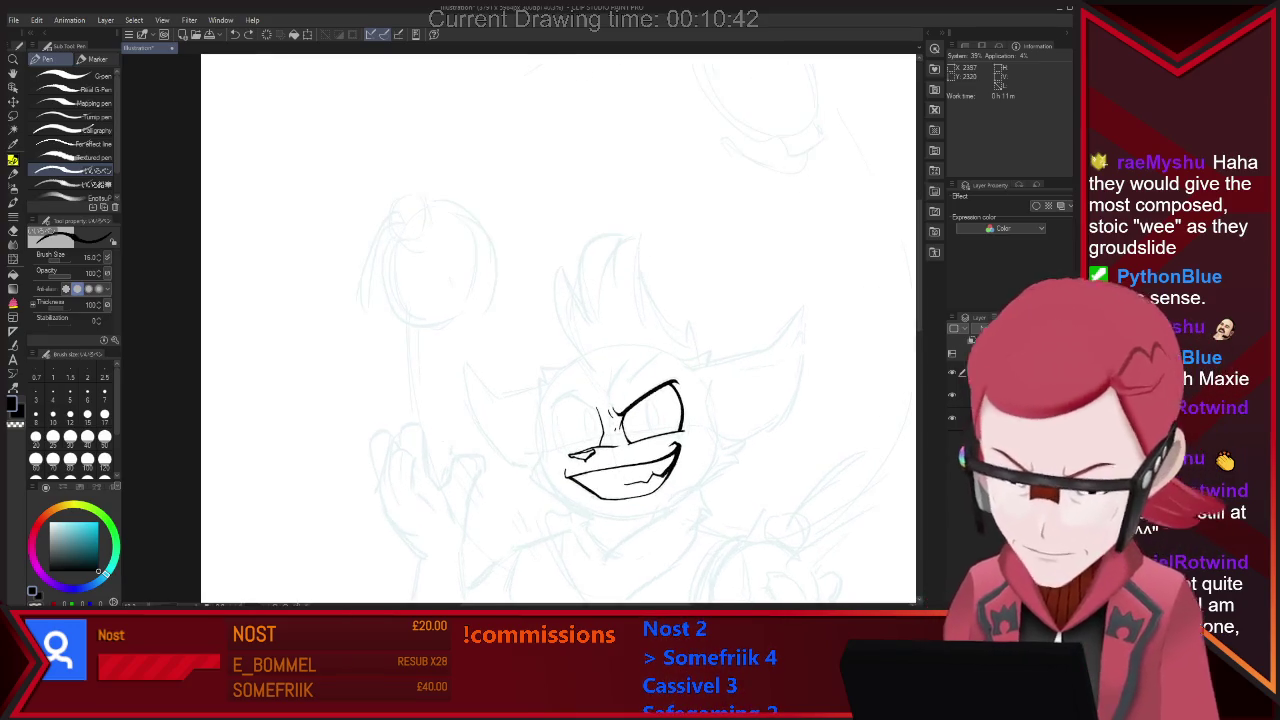
{"action": "scroll", "coordinate": [676, 430], "scroll_direction": "up", "scroll_amount": 1}
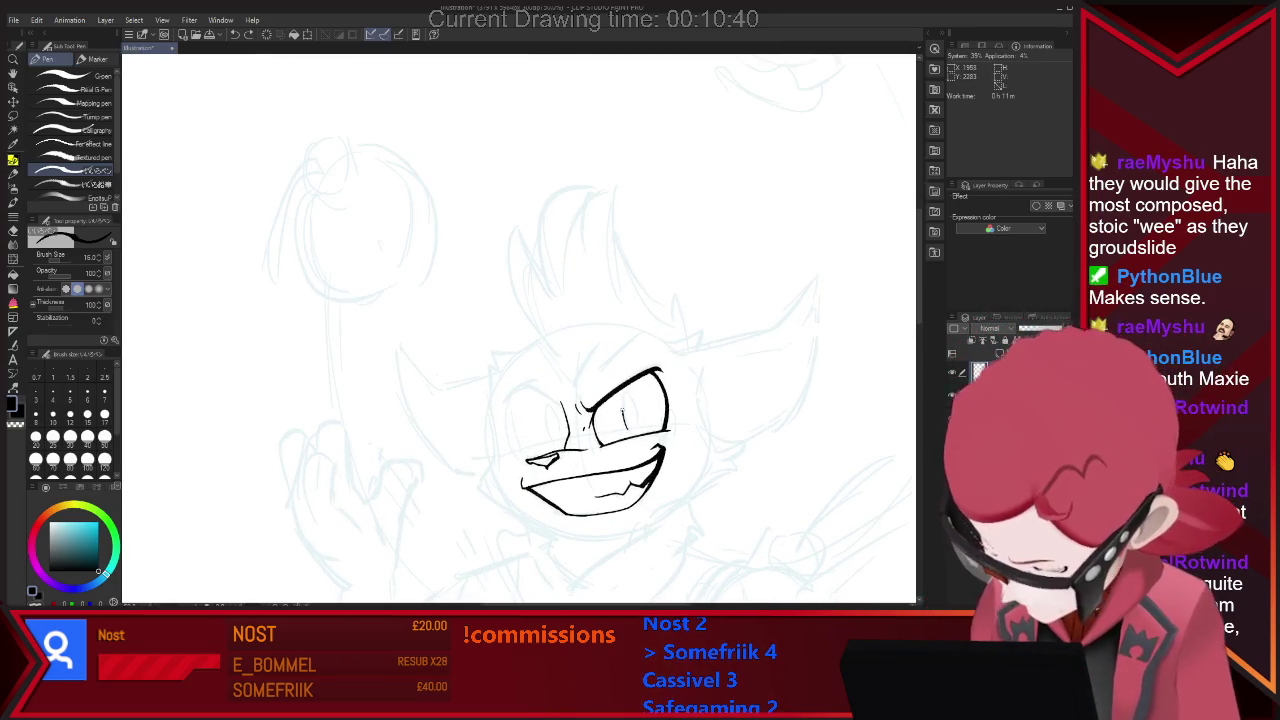
{"action": "left_click_drag", "start_coordinate": [631, 391], "coordinate": [627, 417]}
{"action": "key", "text": "ctrl+z"}
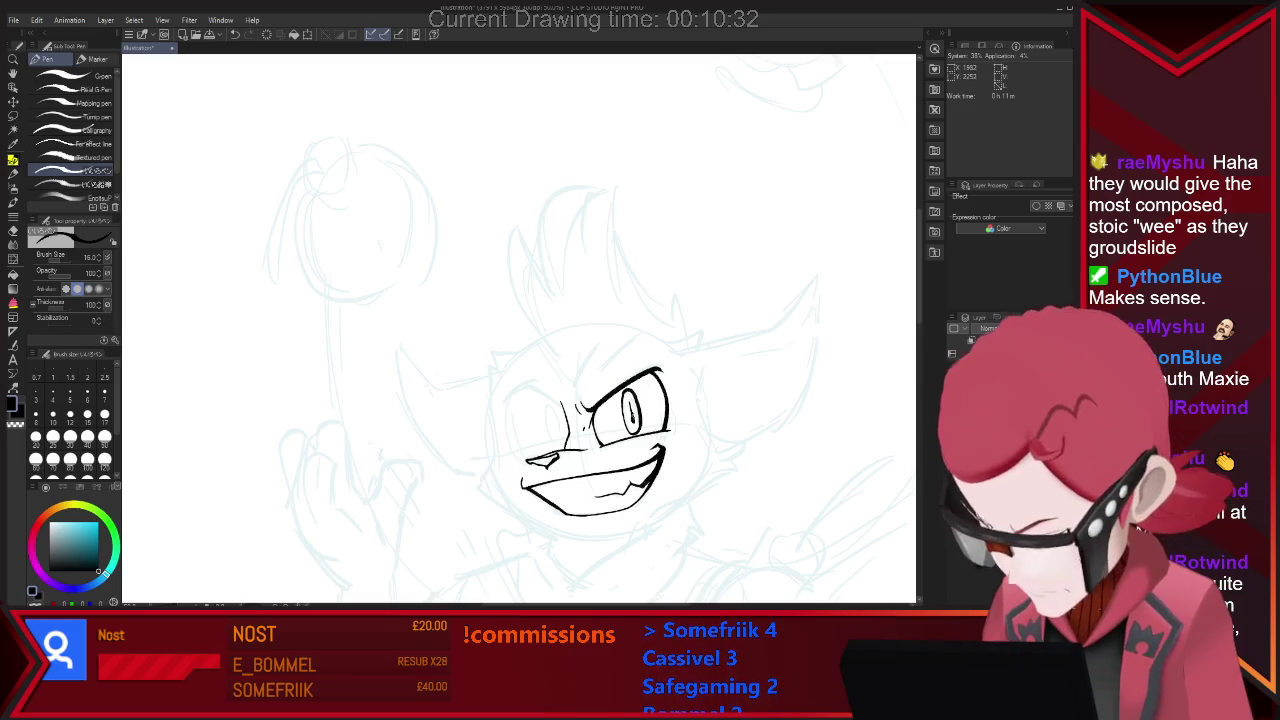
{"action": "left_click_drag", "start_coordinate": [505, 402], "coordinate": [566, 402]}
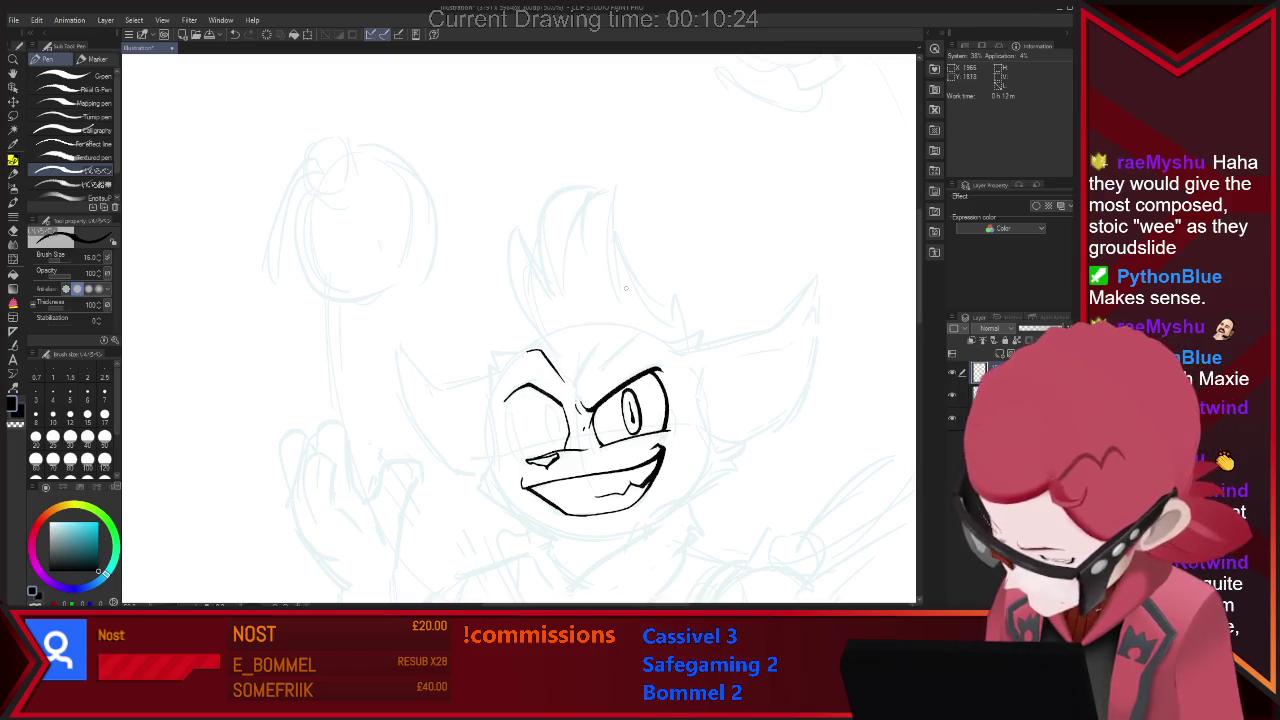
{"action": "left_click_drag", "start_coordinate": [593, 378], "coordinate": [645, 342]}
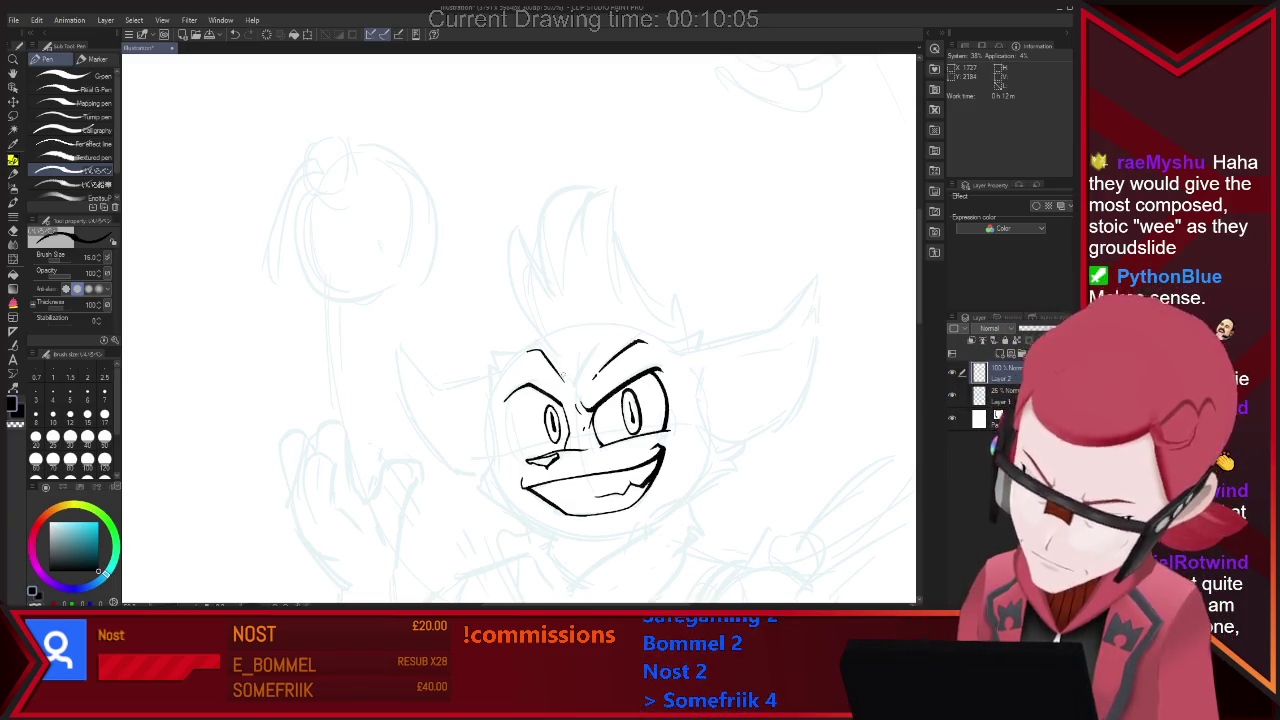
Ink the left side of the face contour in black.
{"action": "key", "text": "e"}
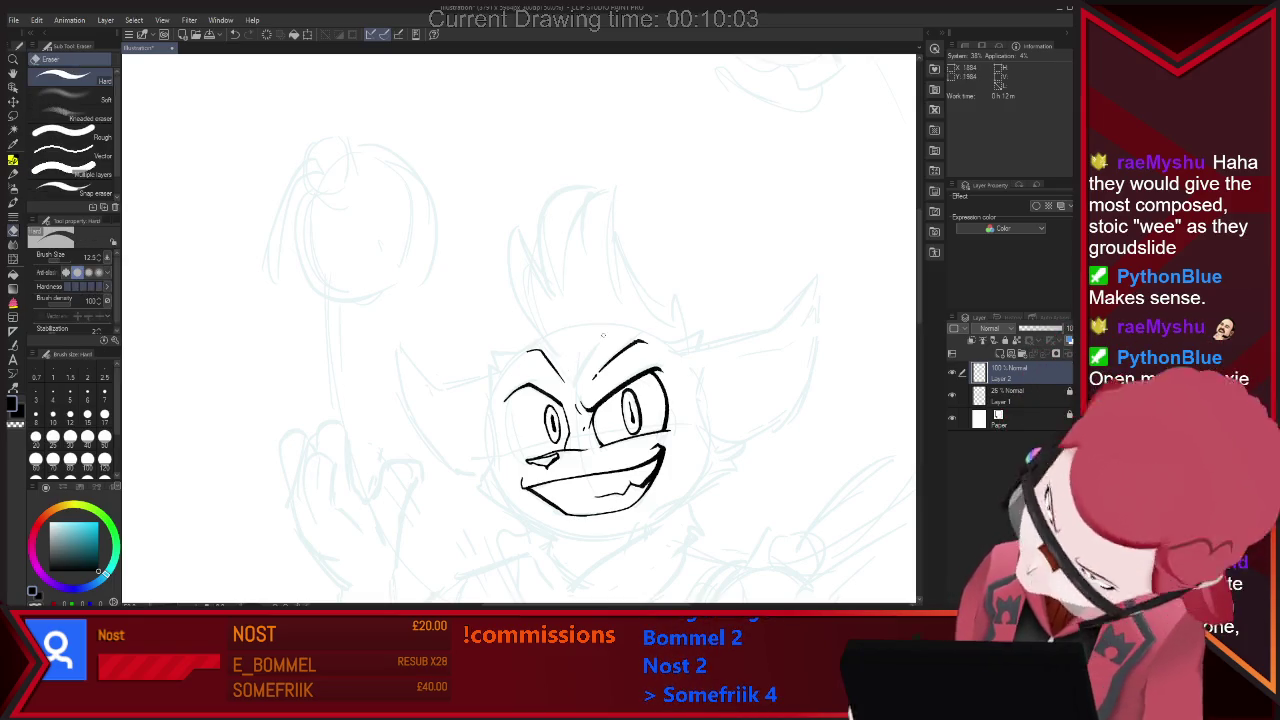
{"action": "key", "text": "p"}
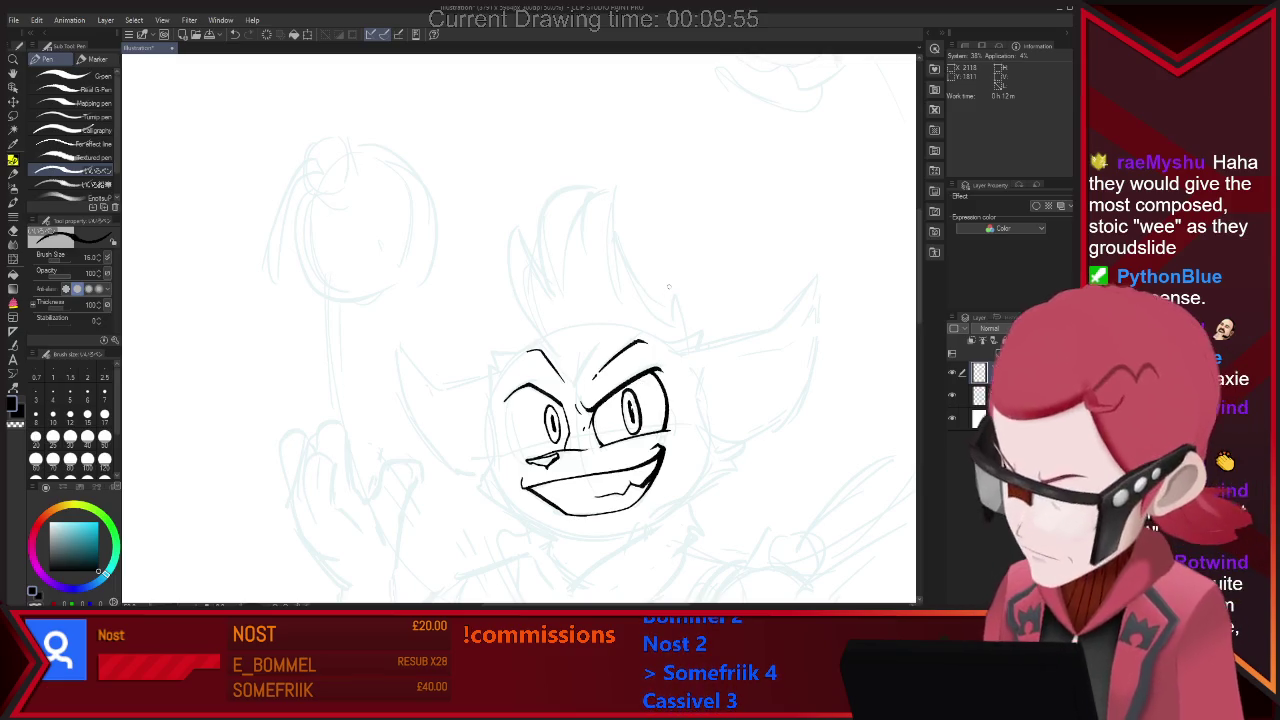
{"action": "key", "text": "e"}
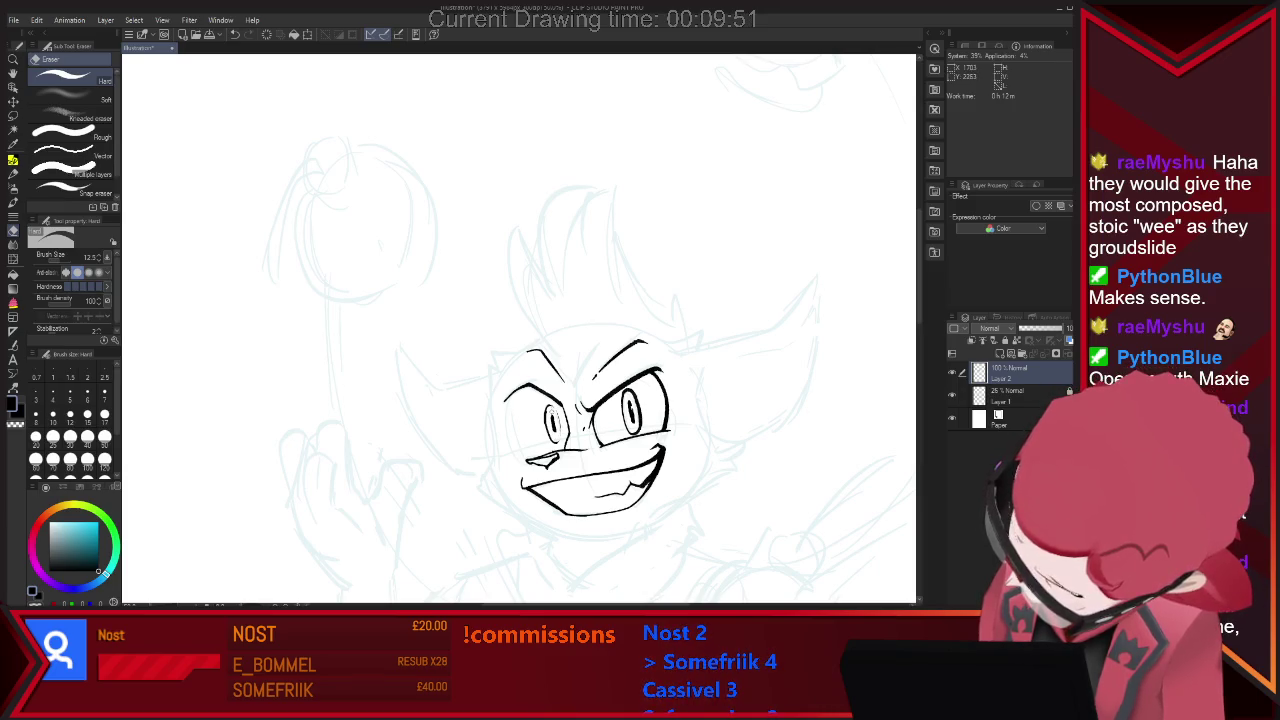
{"action": "key", "text": "p"}
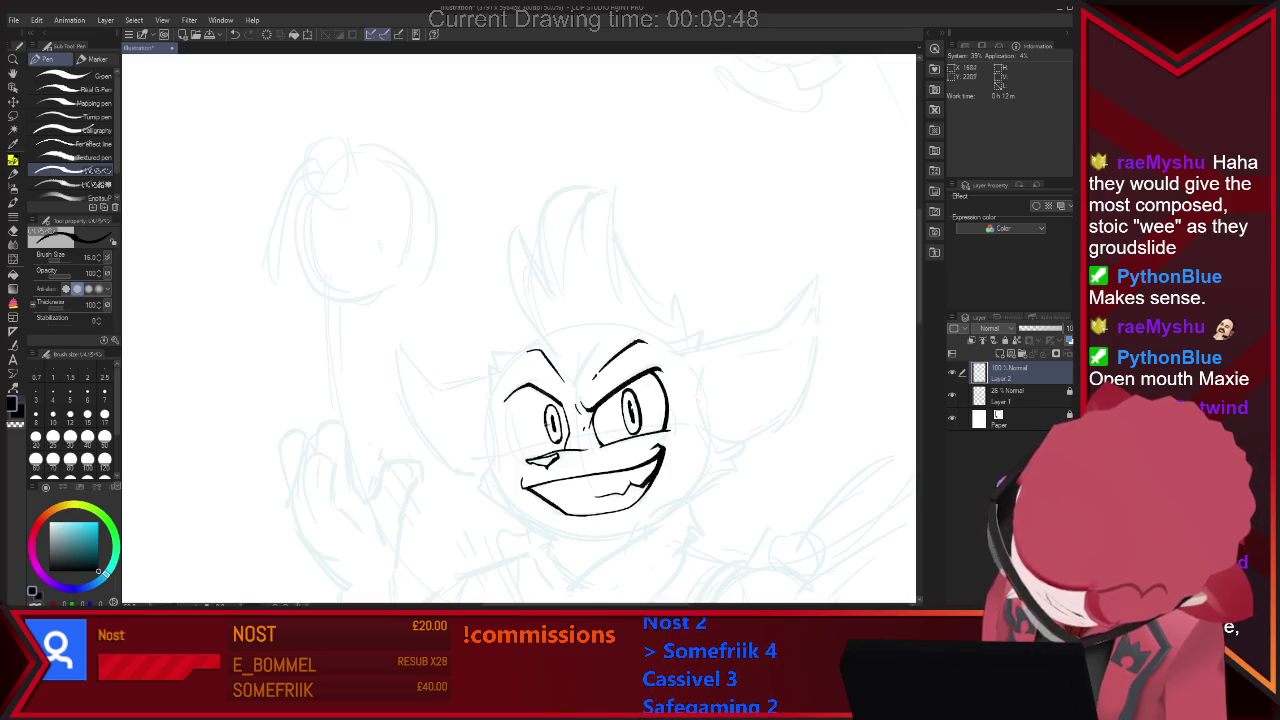
{"action": "key", "text": "e"}
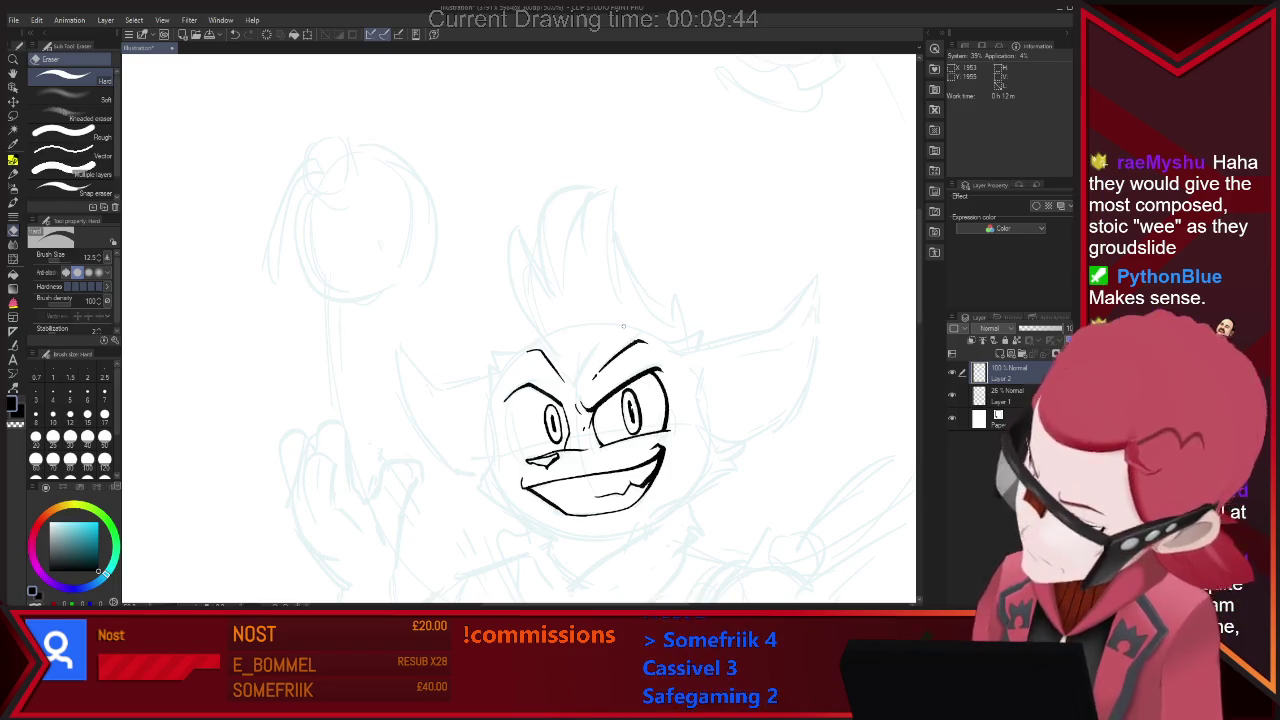
{"action": "key", "text": "p"}
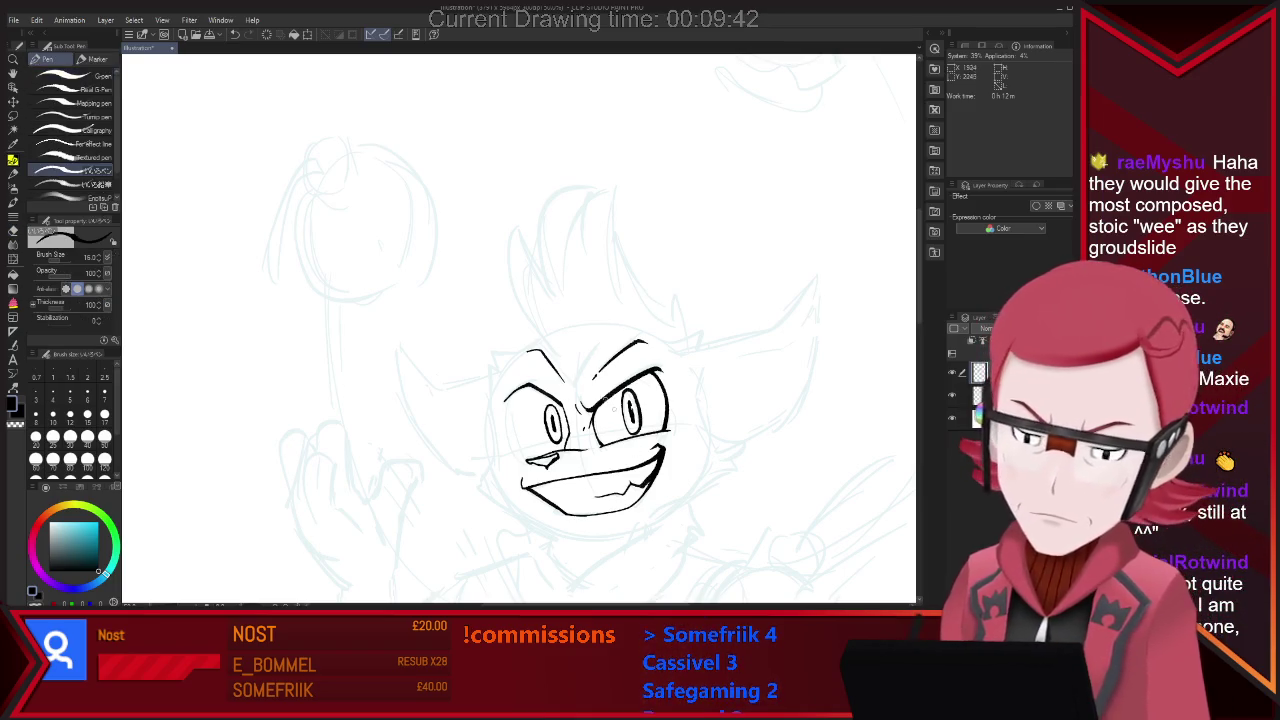
{"action": "left_click_drag", "start_coordinate": [509, 395], "coordinate": [521, 456]}
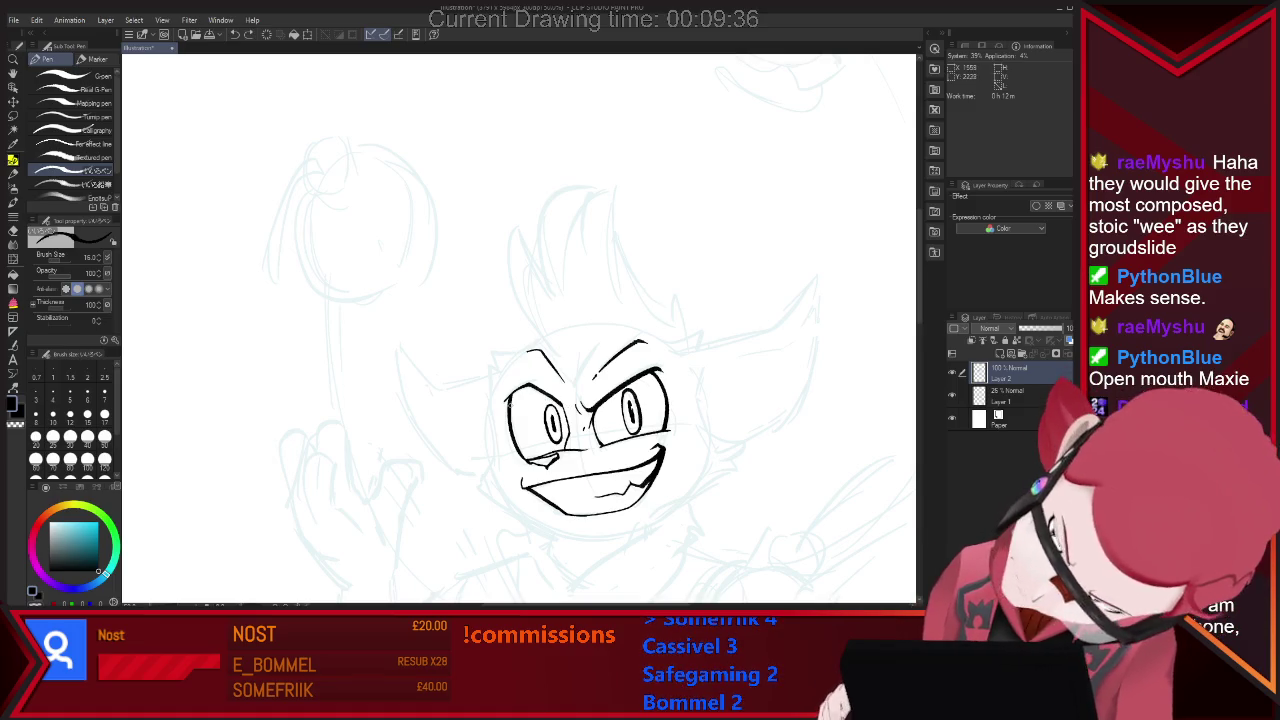
Ink a short left cheek line and the lower jaw line curving to the chin.
{"action": "key", "text": "e"}
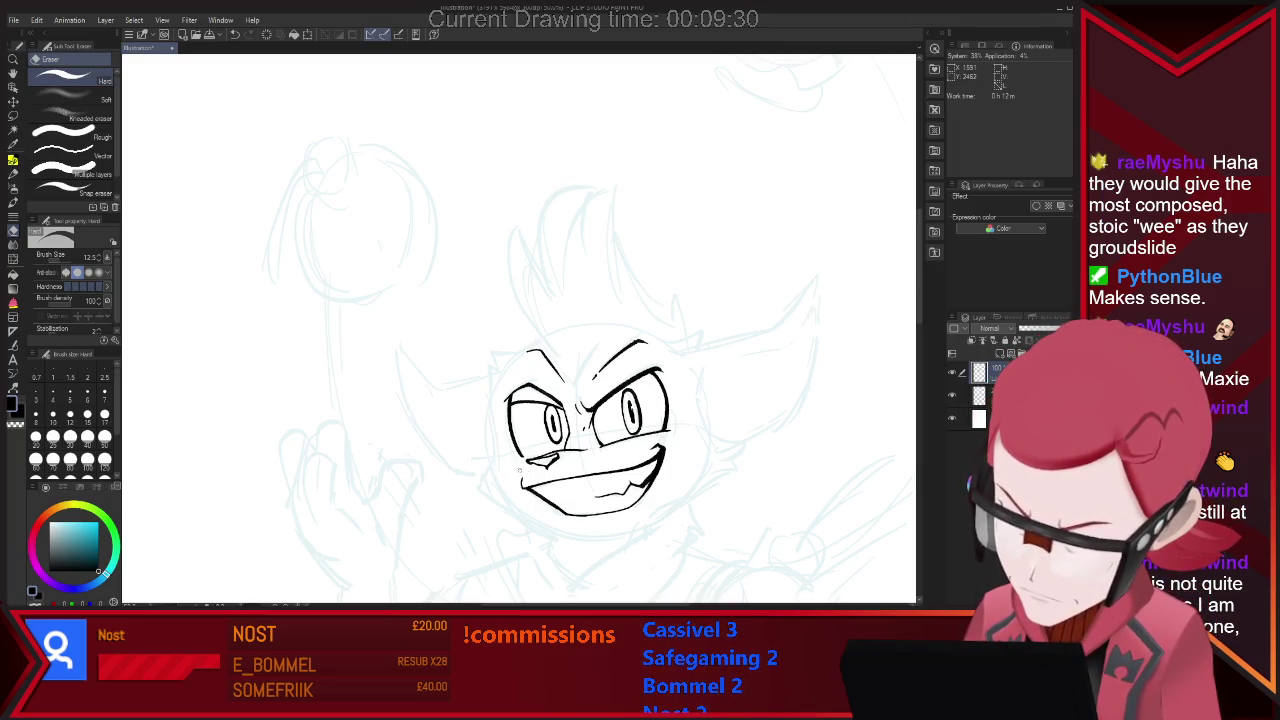
{"action": "key", "text": "p"}
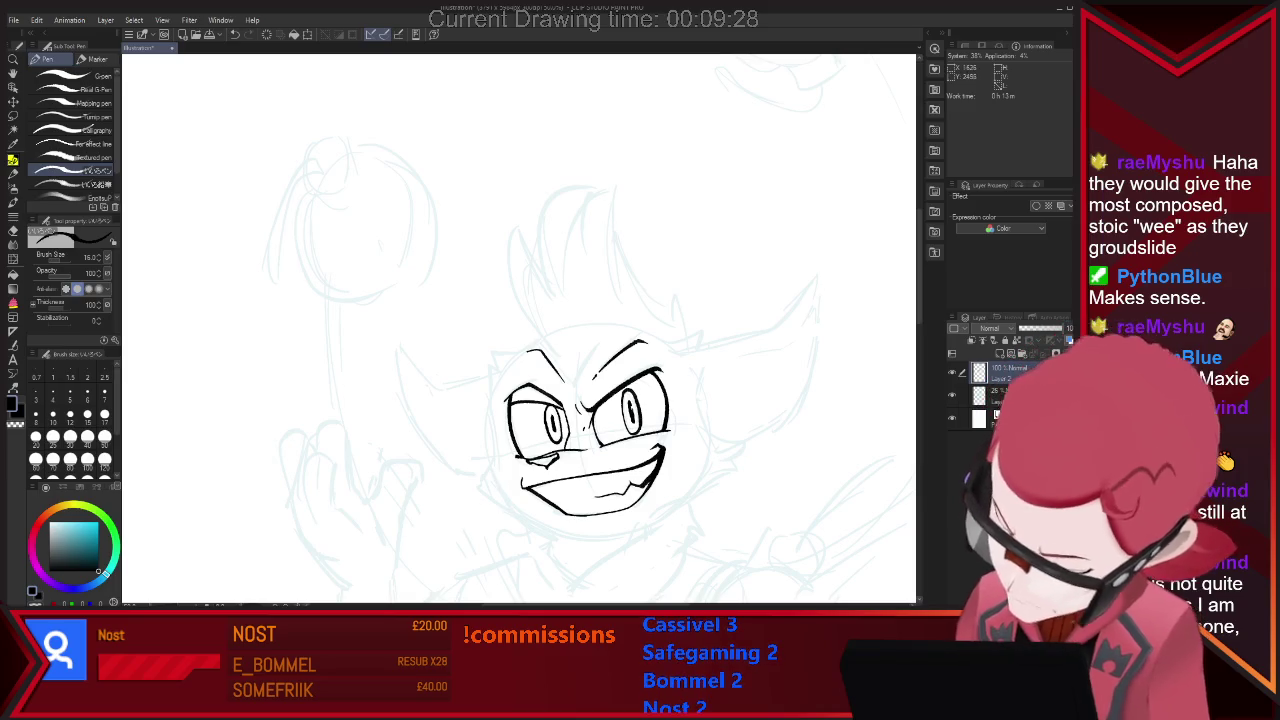
{"action": "key", "text": "e"}
{"action": "key", "text": "p"}
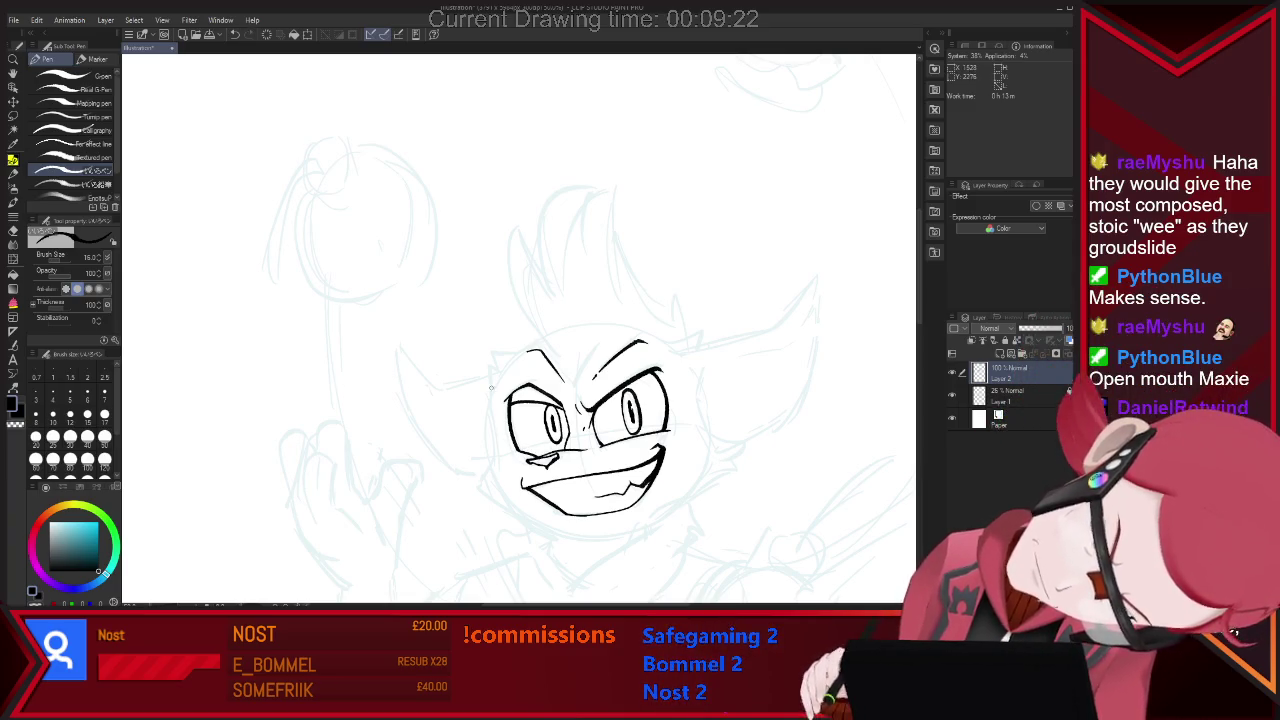
{"action": "left_click_drag", "start_coordinate": [494, 405], "coordinate": [493, 452]}
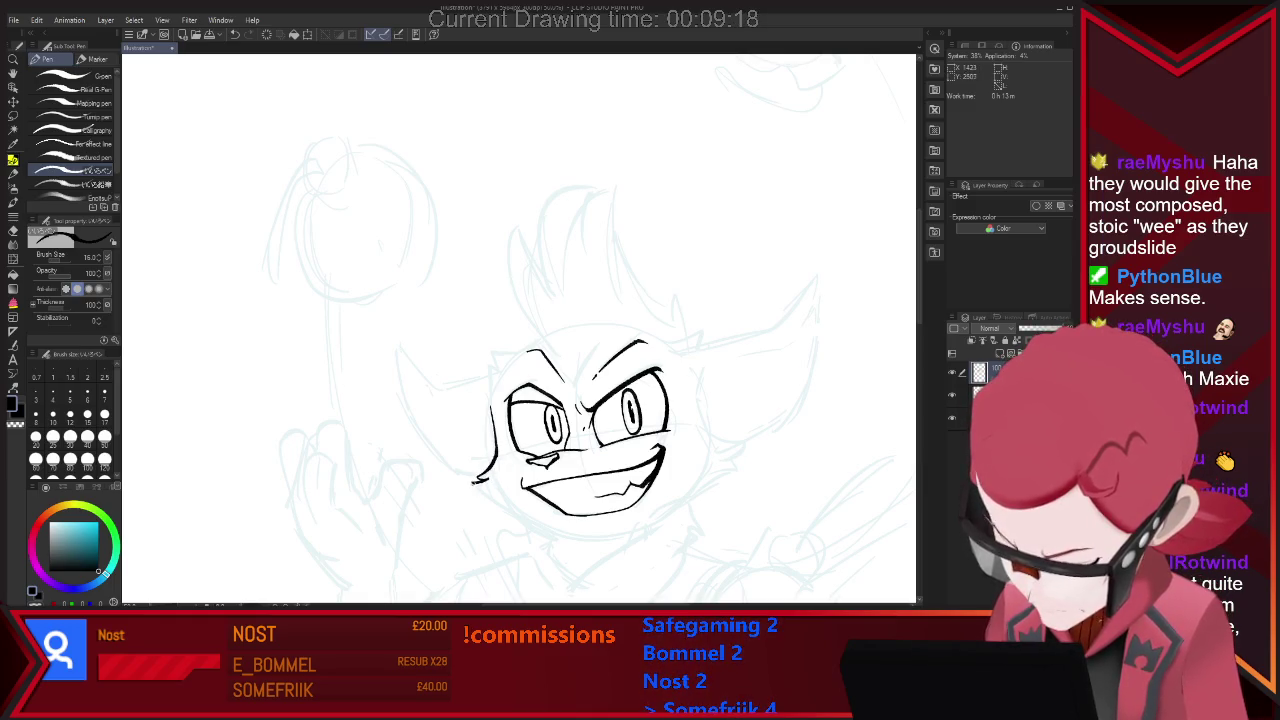
{"action": "left_click_drag", "start_coordinate": [492, 498], "coordinate": [545, 524]}
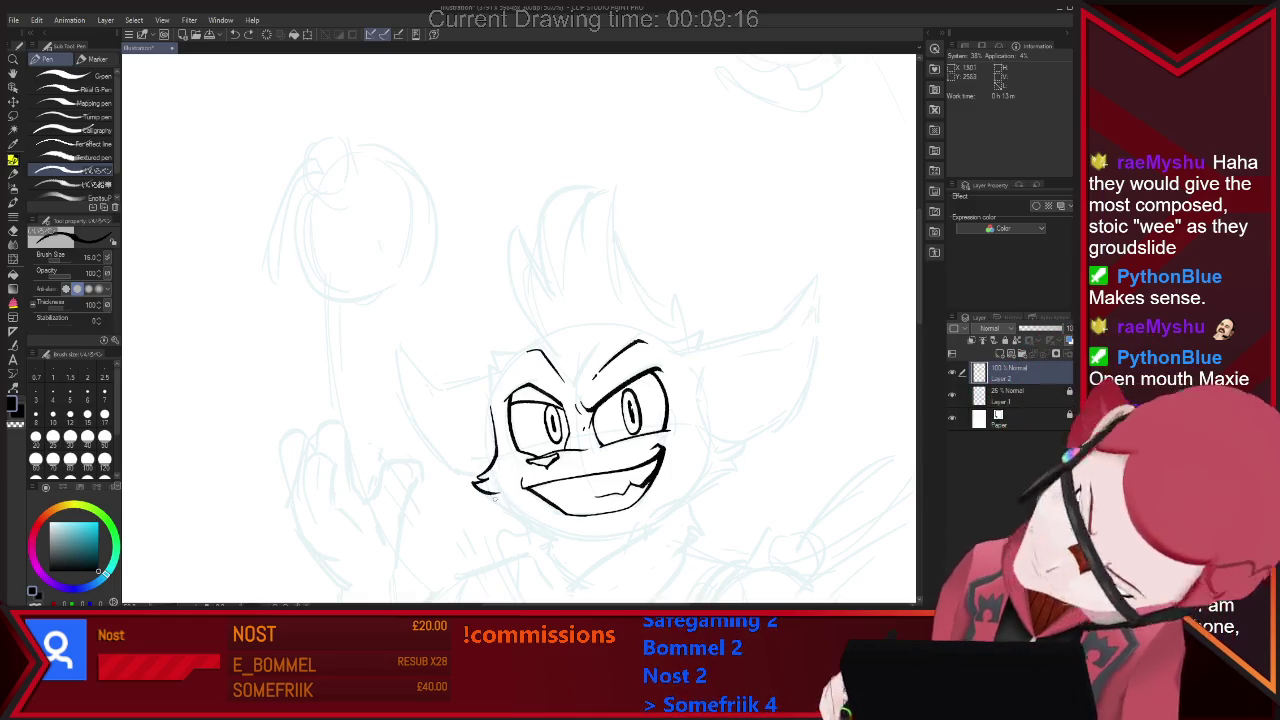
{"action": "key", "text": "ctrl+z"}
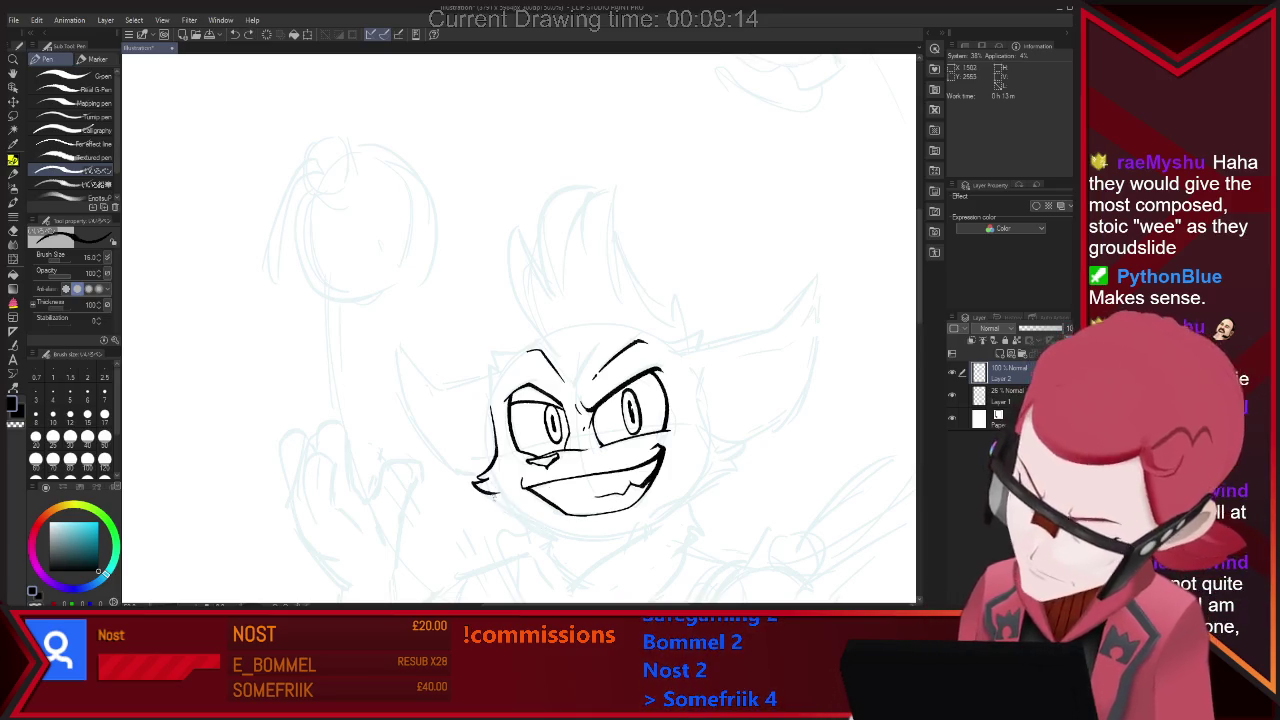
{"action": "left_click_drag", "start_coordinate": [505, 505], "coordinate": [588, 534]}
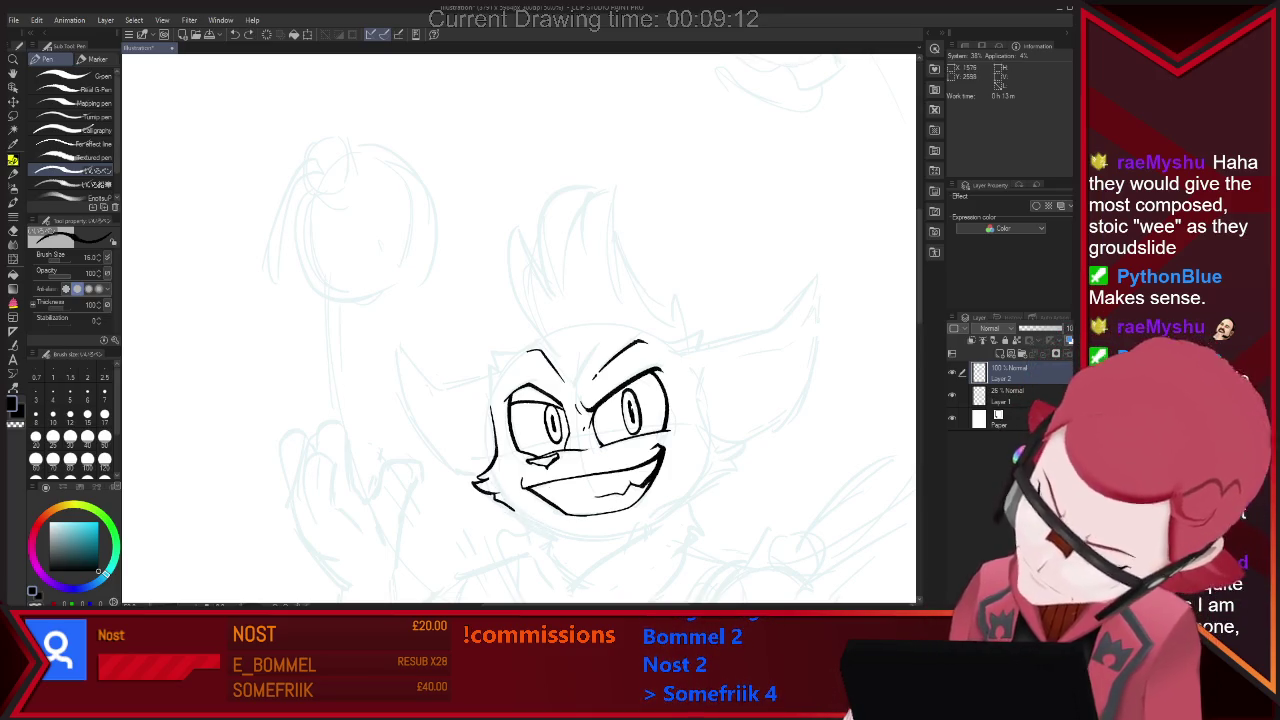
{"action": "key", "text": "e"}
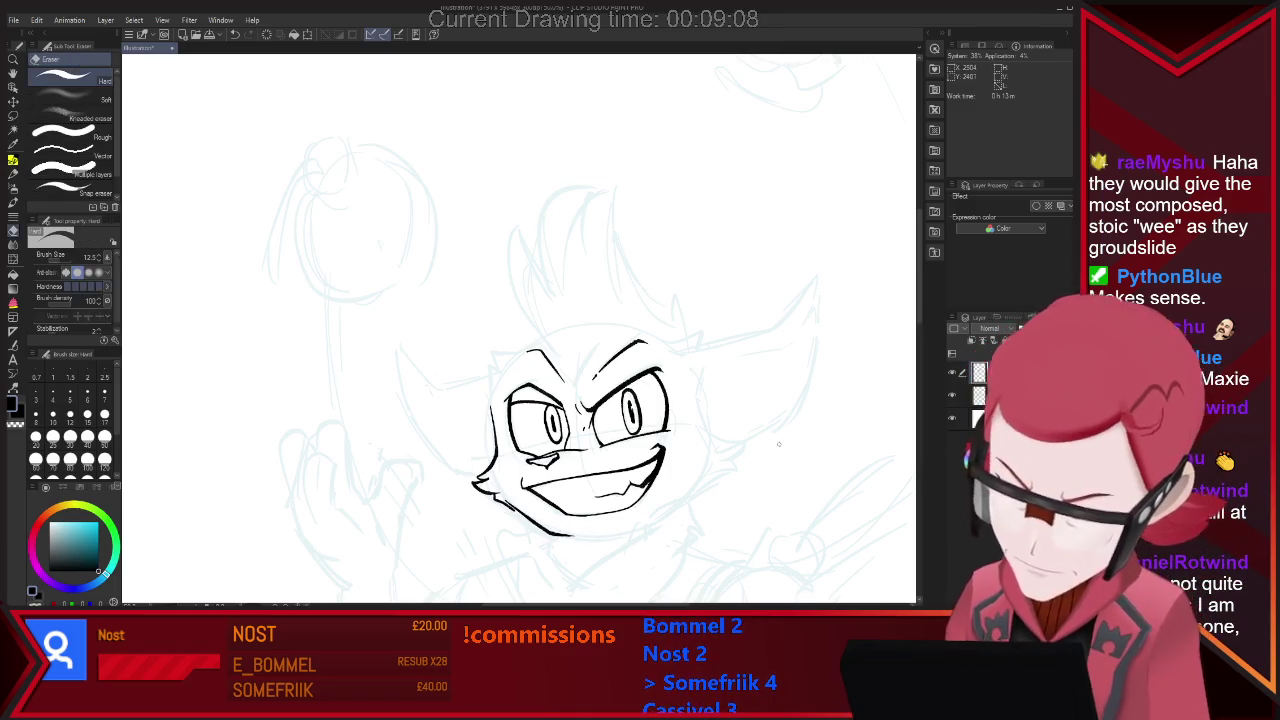
Ink a short stroke on the right of the face and the tall hair spike's curve.
{"action": "key", "text": "p"}
{"action": "left_click_drag", "start_coordinate": [708, 432], "coordinate": [750, 442]}
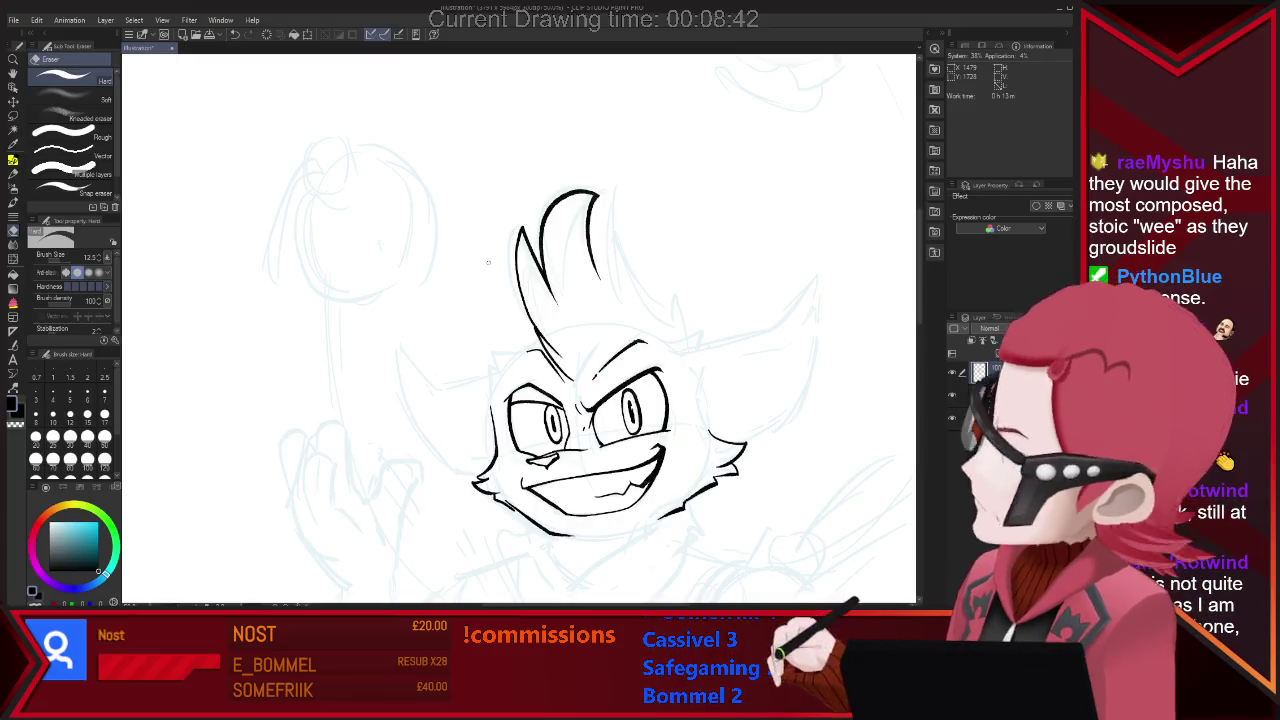
{"action": "key", "text": "p"}
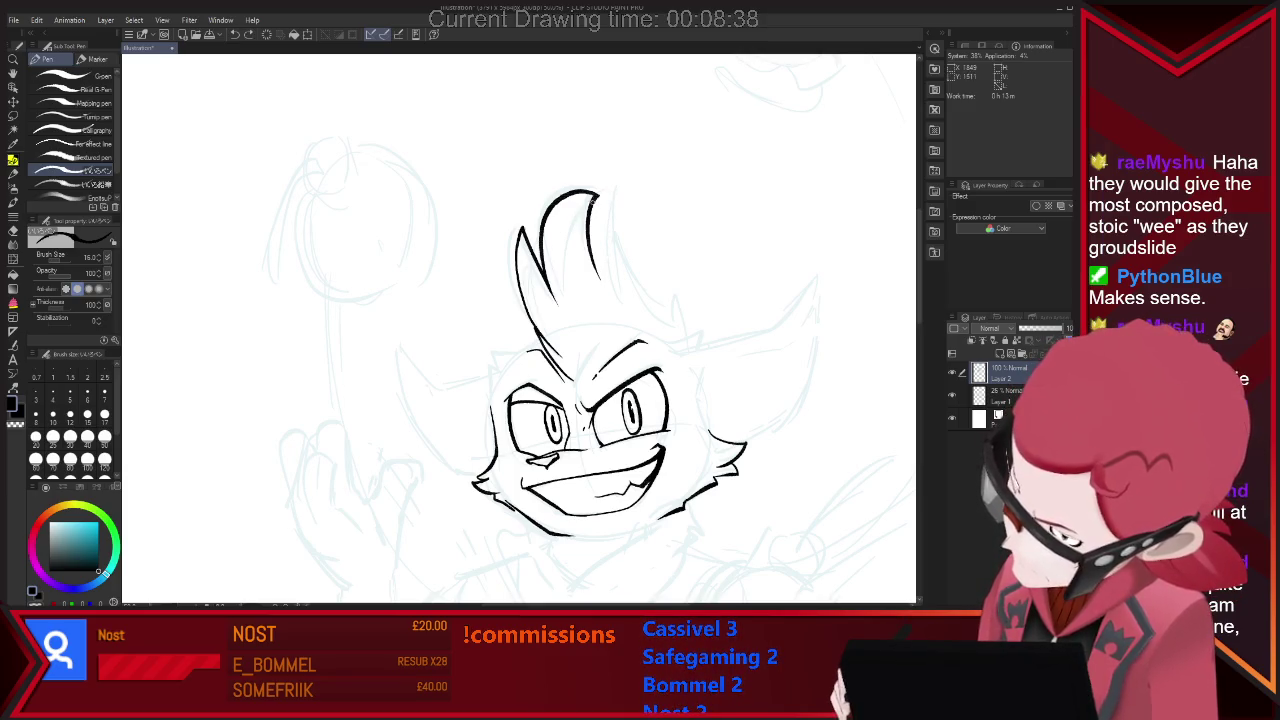
{"action": "mouse_move", "coordinate": [602, 194]}
{"action": "left_mouse_down"}
{"action": "mouse_move", "coordinate": [634, 308]}
{"action": "mouse_move", "coordinate": [684, 348]}
{"action": "left_mouse_up"}
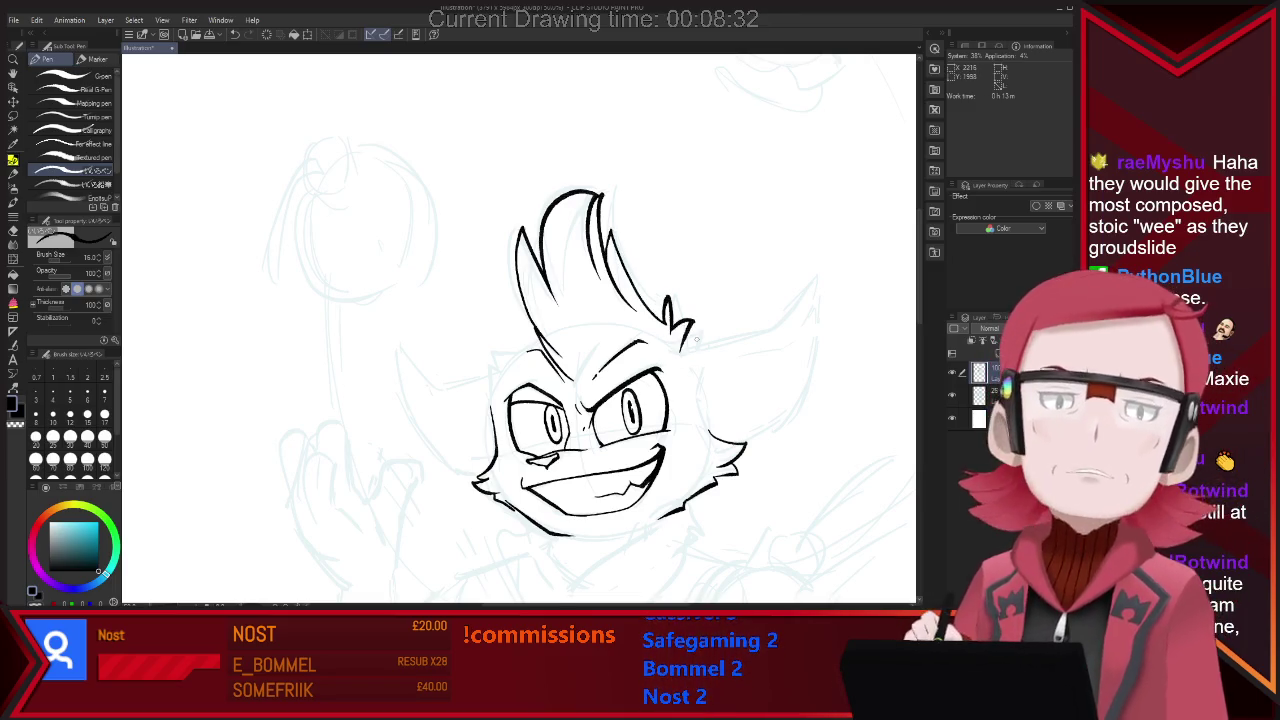
Clean up the cheek fur with the eraser and ink the right ear's upper edge.
{"action": "key", "text": "e"}
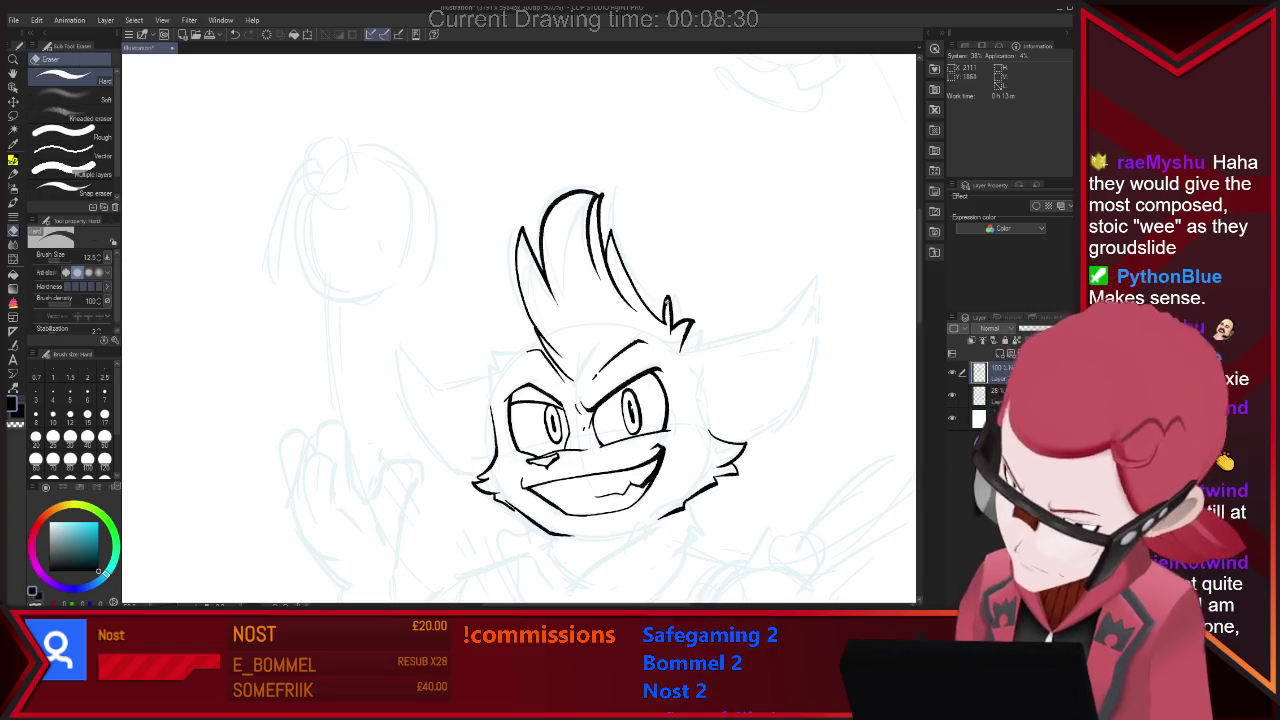
{"action": "key", "text": "p"}
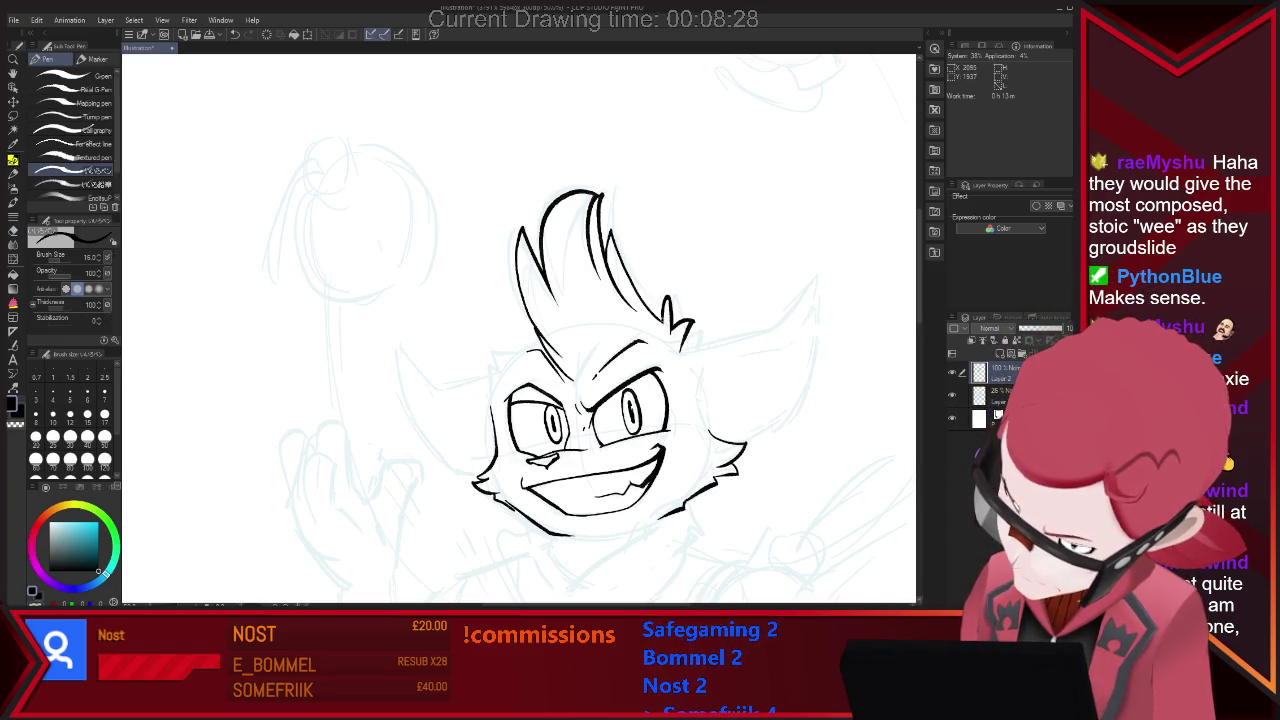
{"action": "key", "text": "e"}
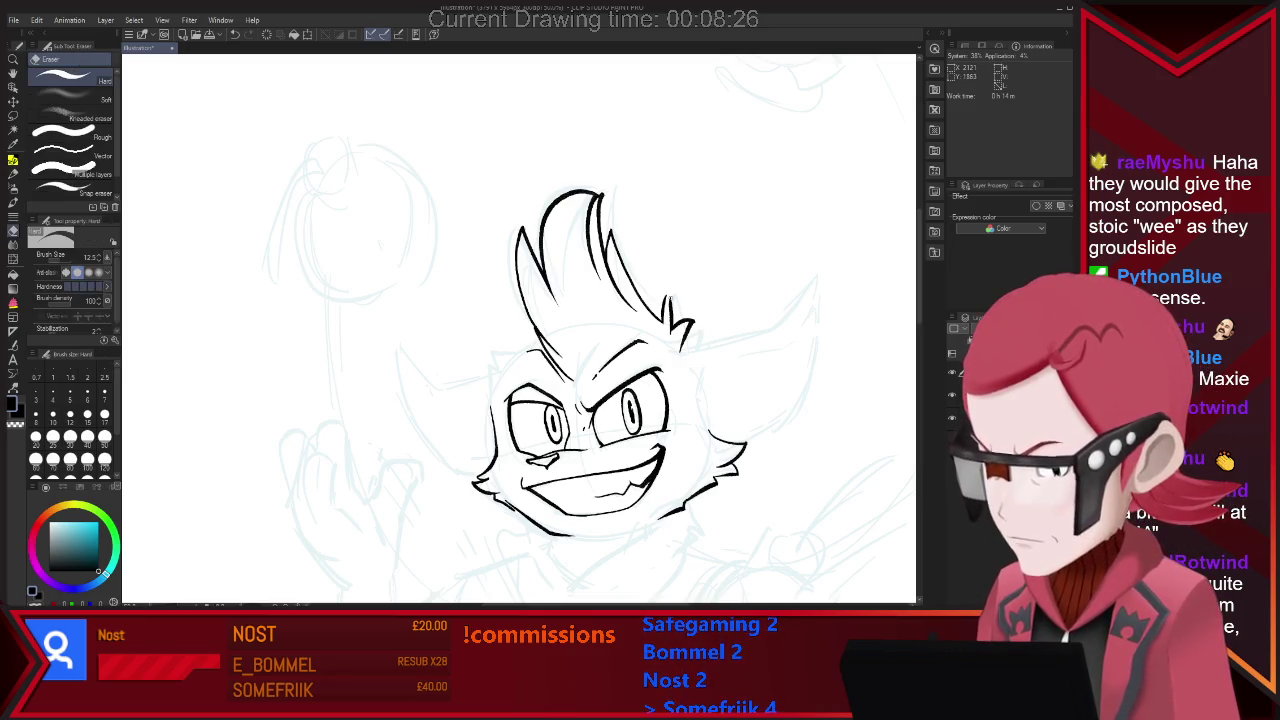
{"action": "key", "text": "p"}
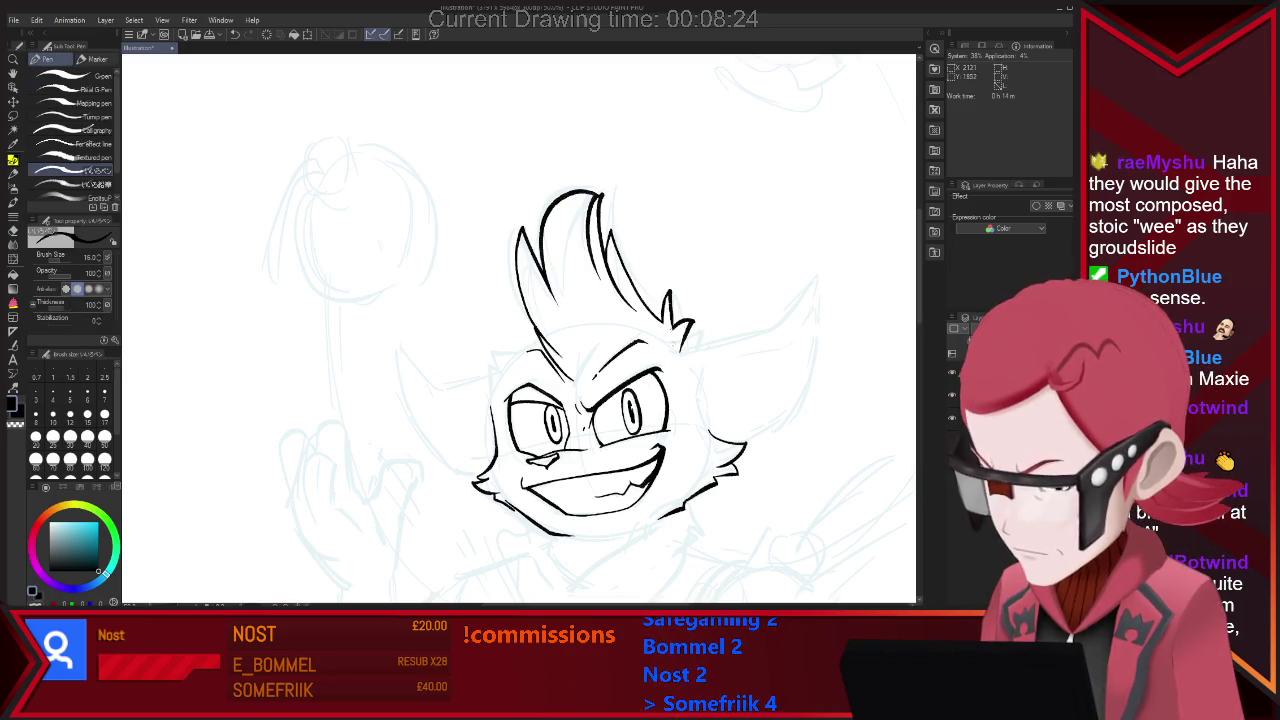
{"action": "key", "text": "e"}
{"action": "key", "text": "p"}
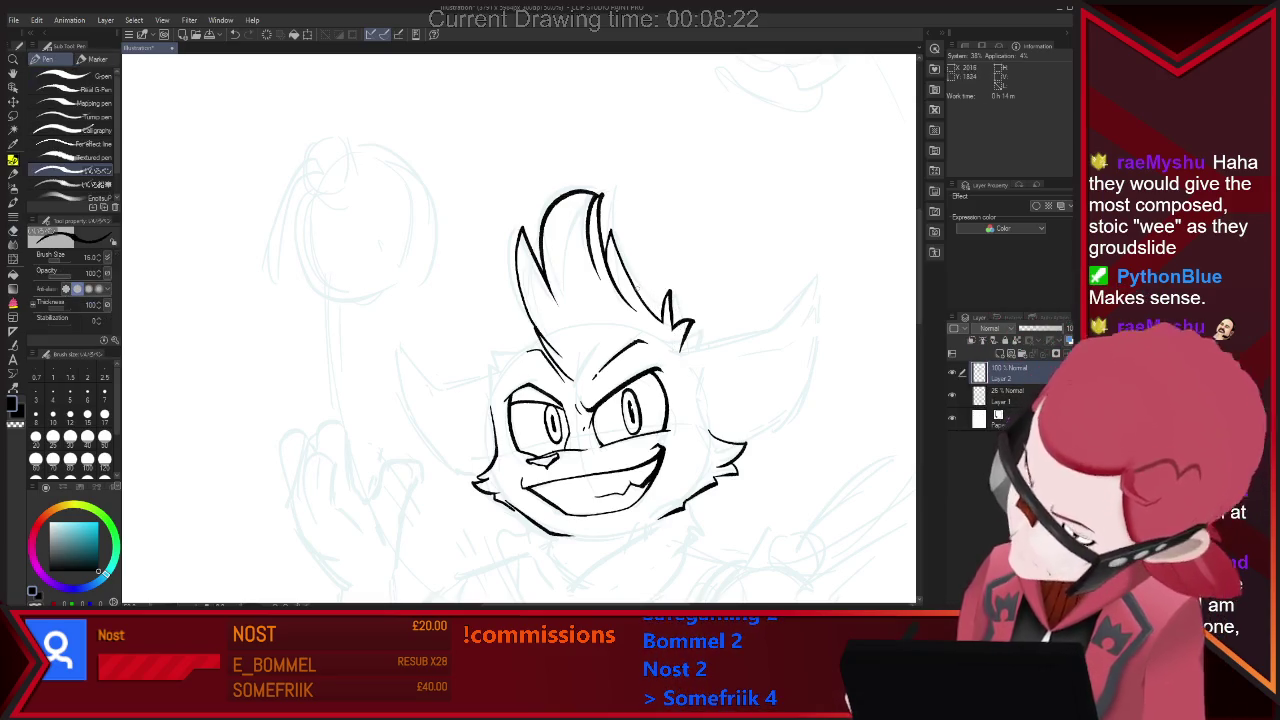
{"action": "key", "text": "e"}
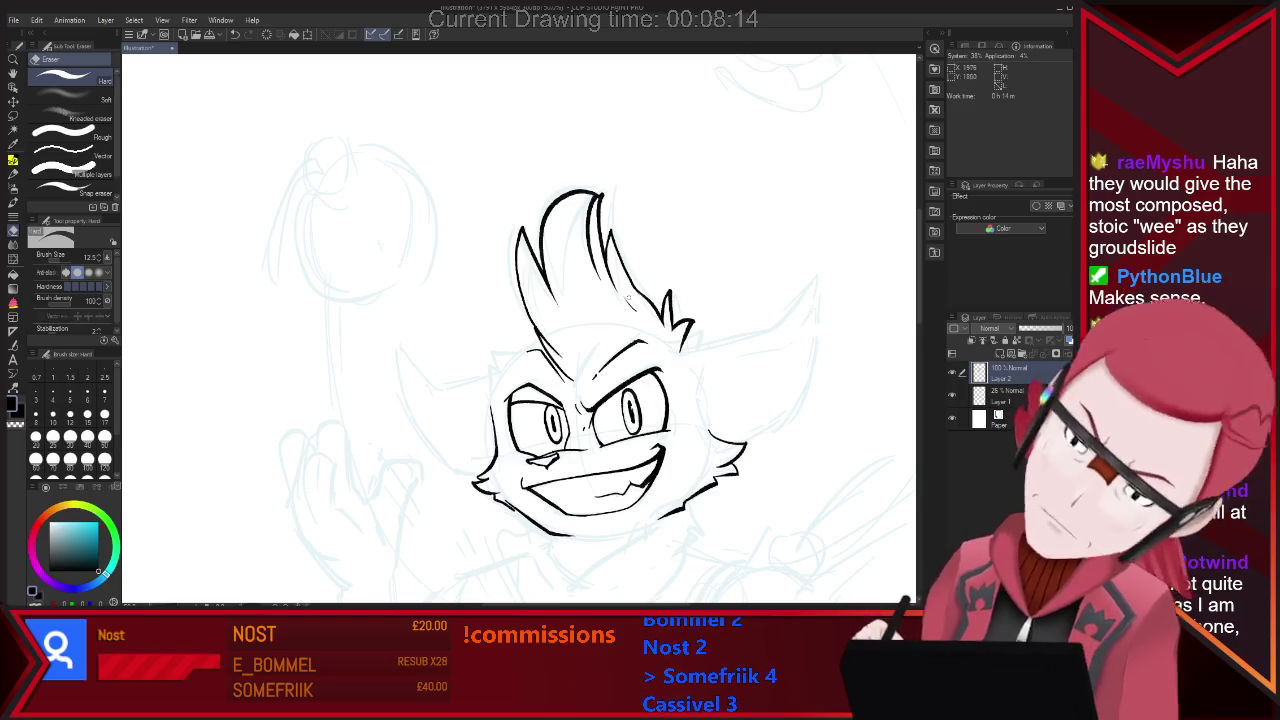
{"action": "key", "text": "p"}
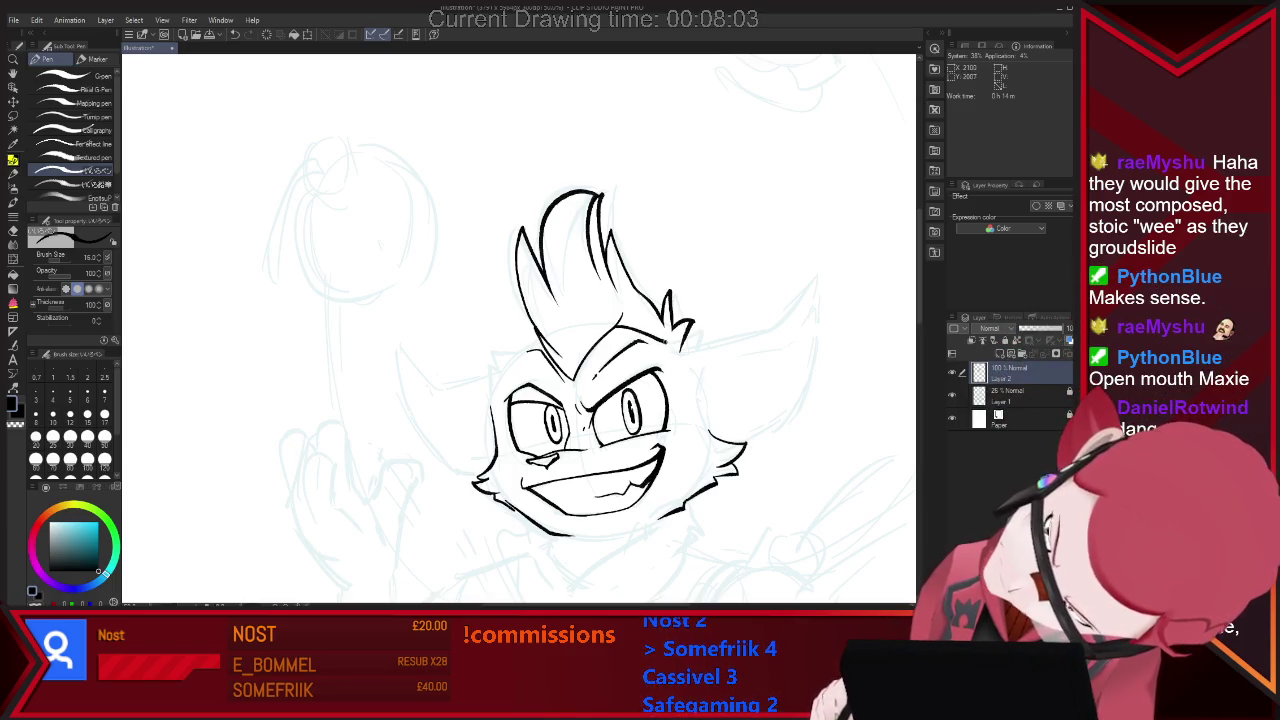
{"action": "key", "text": "e"}
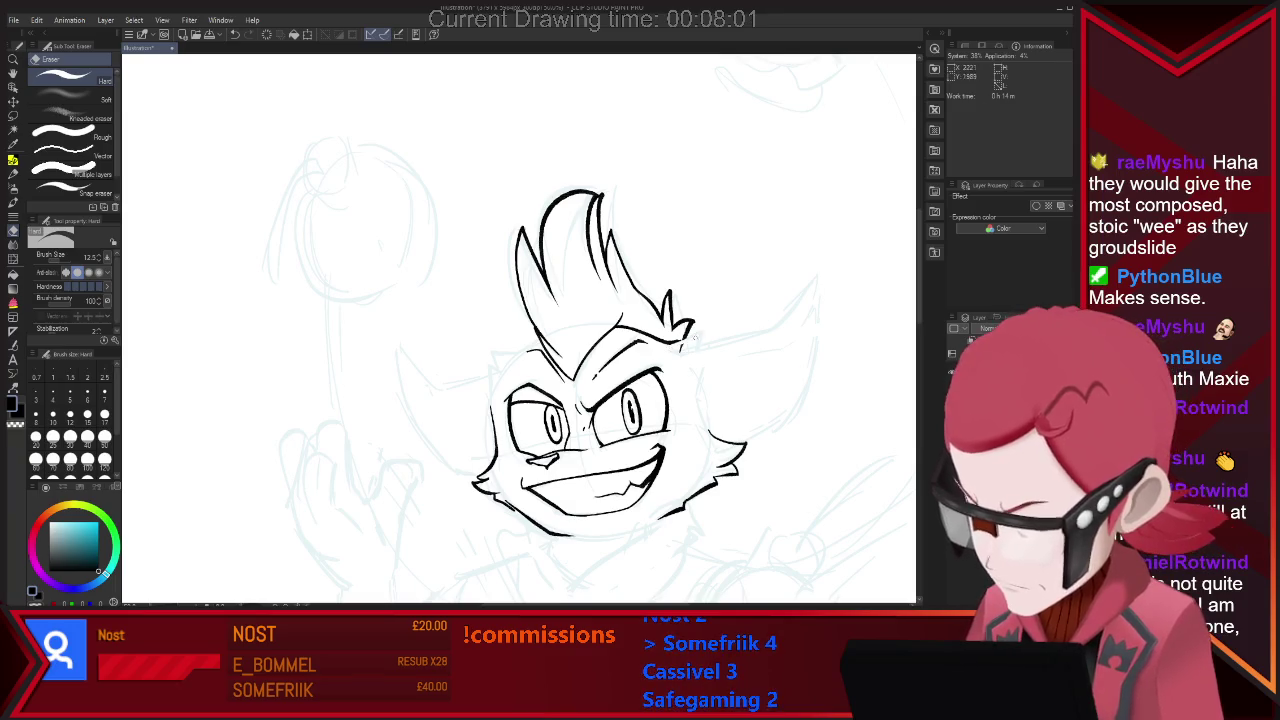
{"action": "key", "text": "p"}
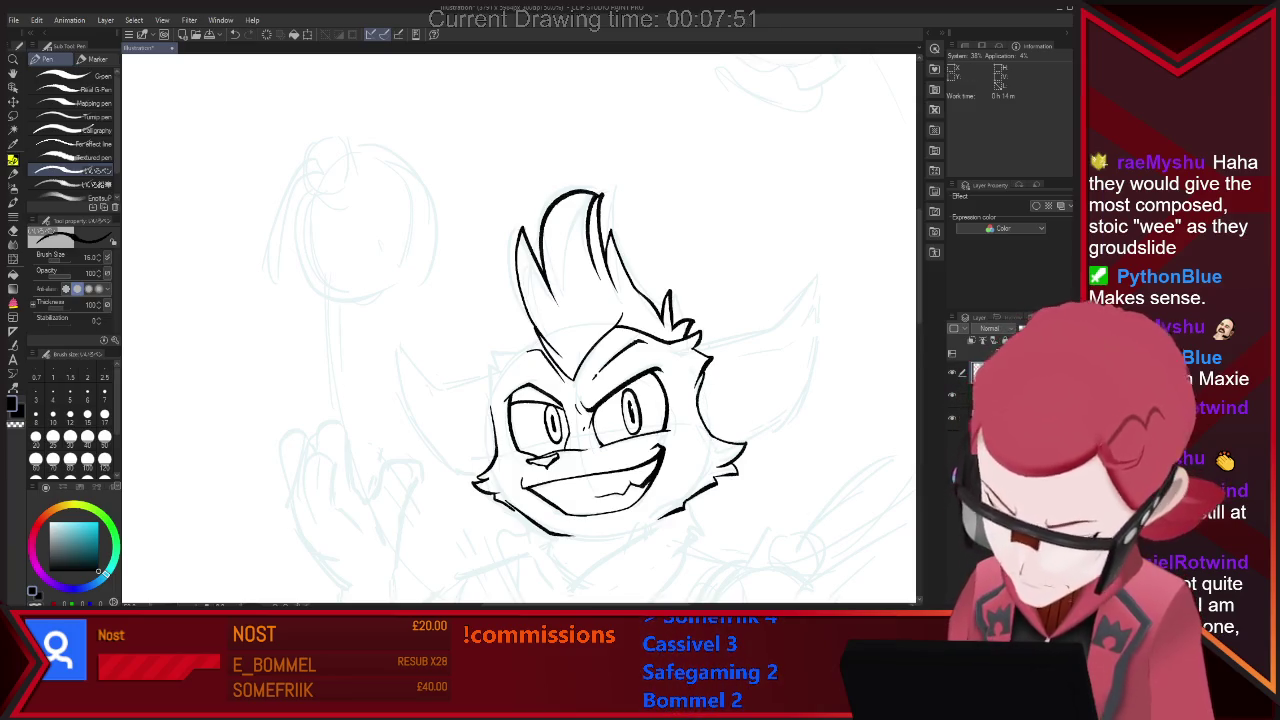
{"action": "mouse_move", "coordinate": [700, 348]}
{"action": "left_mouse_down"}
{"action": "mouse_move", "coordinate": [778, 325]}
{"action": "mouse_move", "coordinate": [818, 276]}
{"action": "left_mouse_up"}
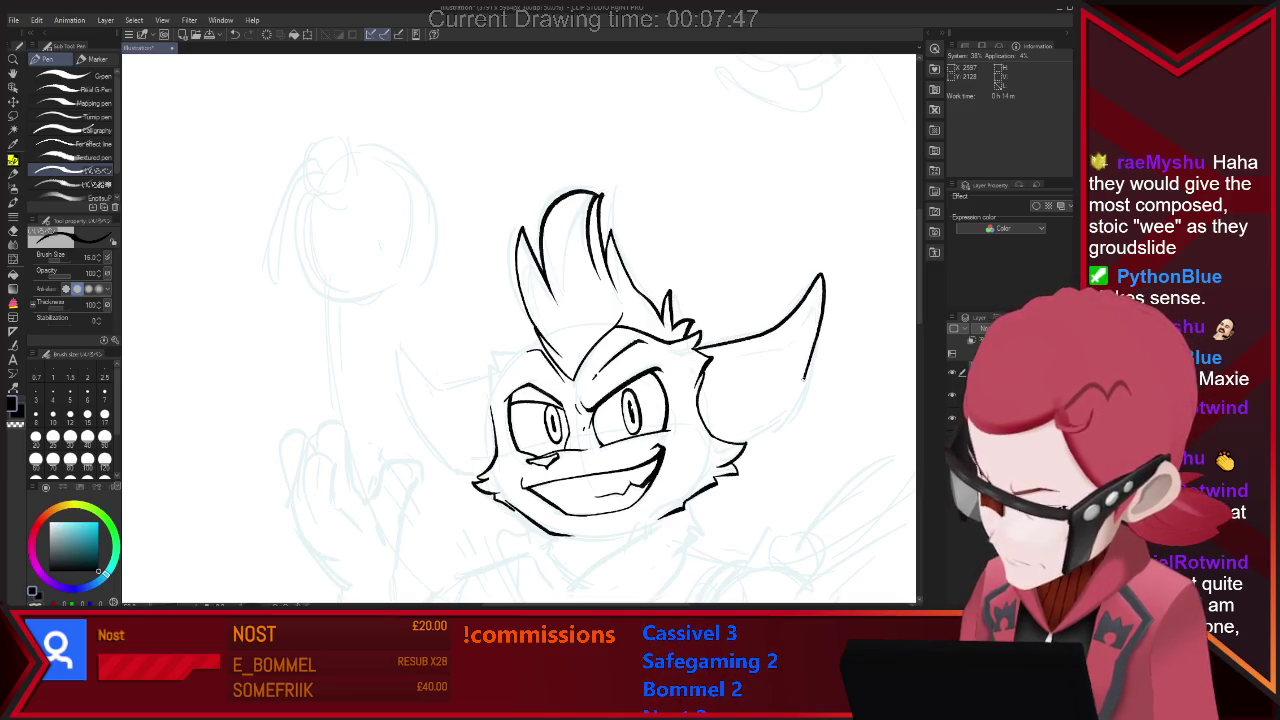
Redo the right ear's return as one long closing stroke.
{"action": "key", "text": "ctrl+z"}
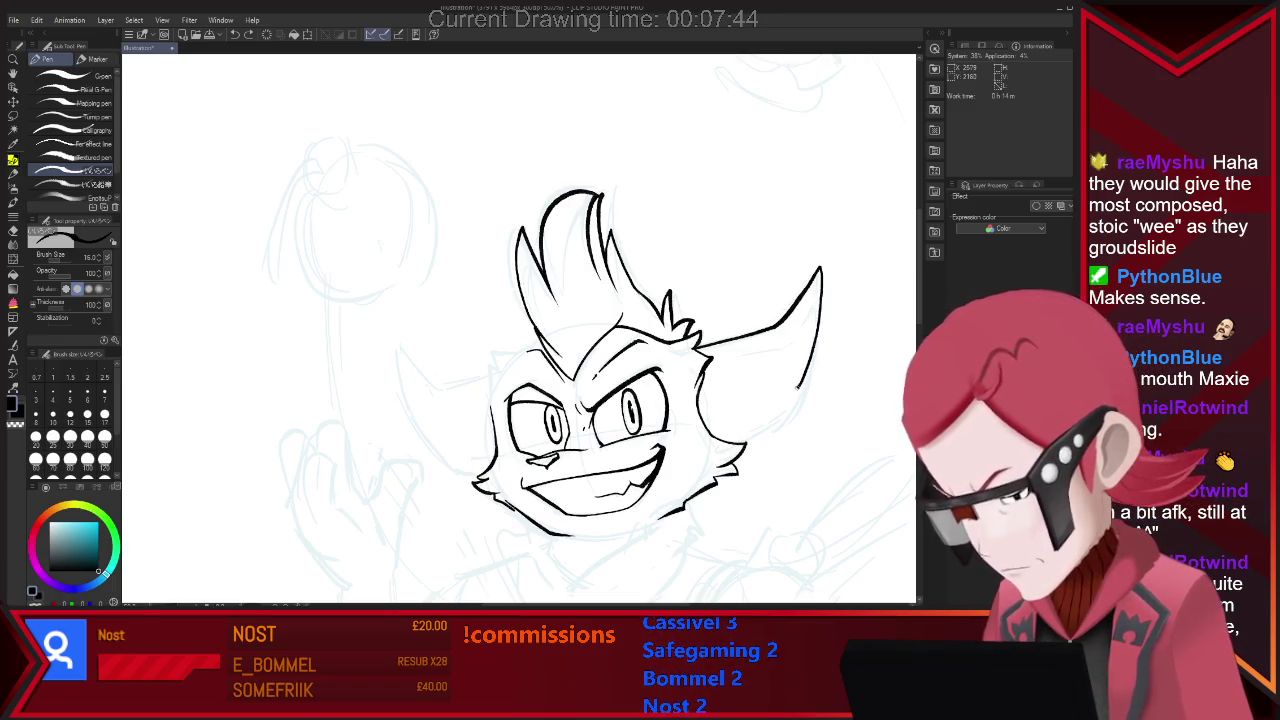
{"action": "left_click_drag", "start_coordinate": [820, 270], "coordinate": [752, 425]}
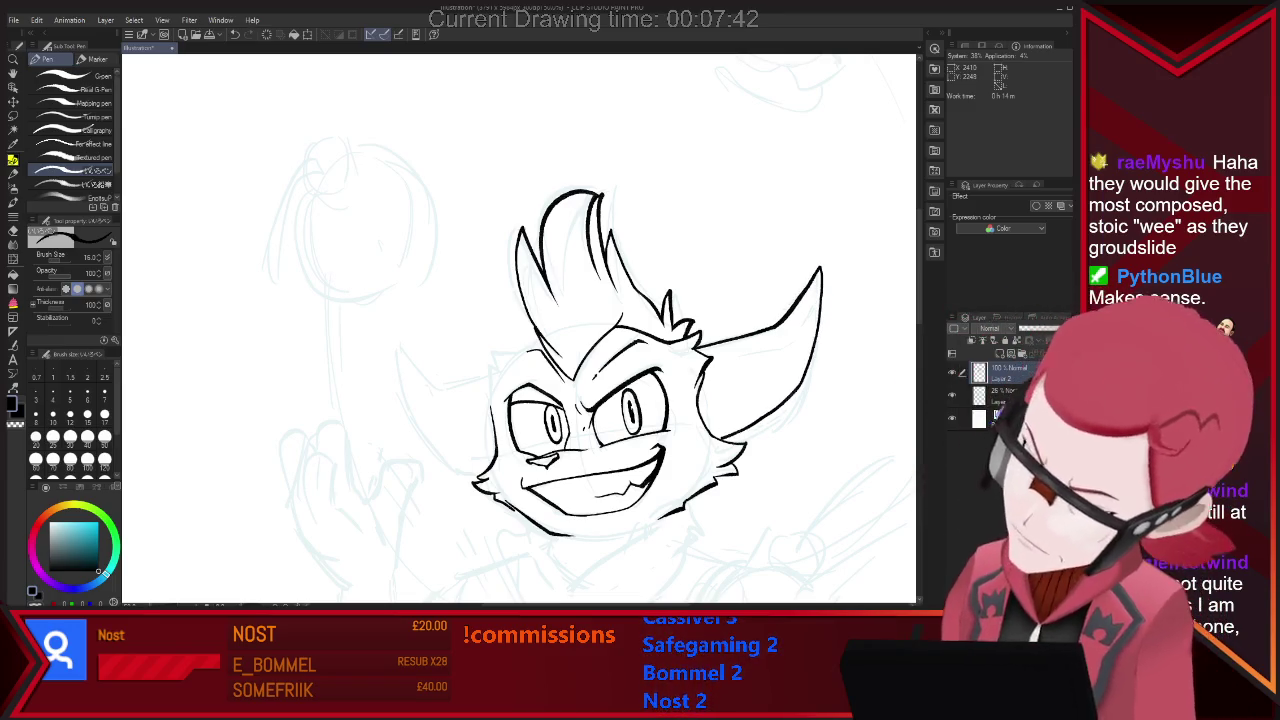
{"action": "key", "text": "ctrl+minus"}
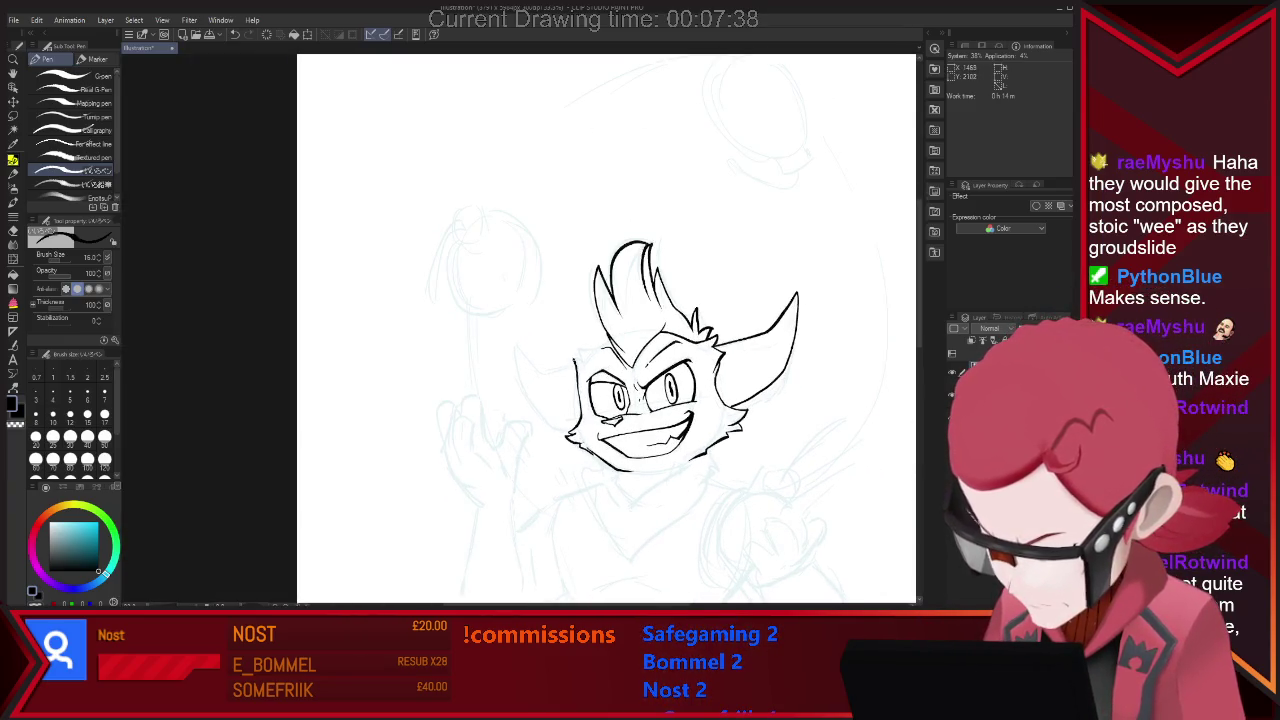
Ink the left horn outline beside the head, touching it up with the eraser.
{"action": "left_click_drag", "start_coordinate": [573, 351], "coordinate": [590, 350]}
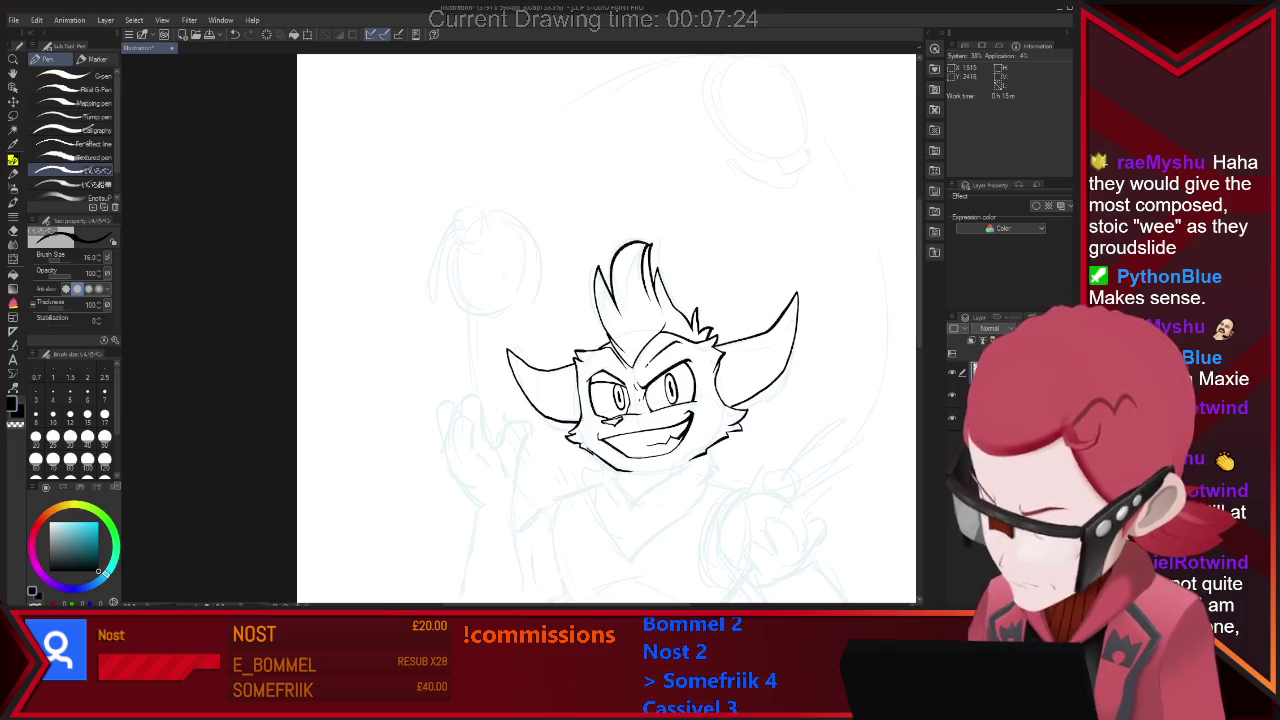
{"action": "key", "text": "e"}
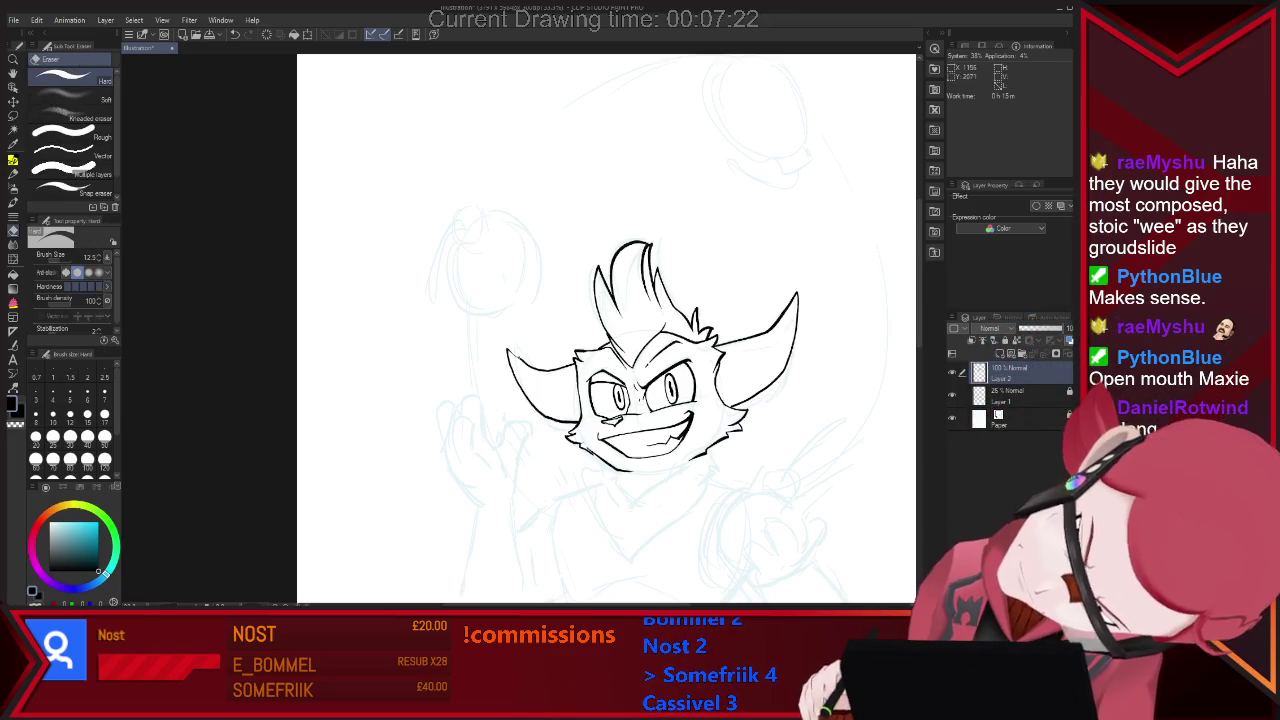
{"action": "key", "text": "p"}
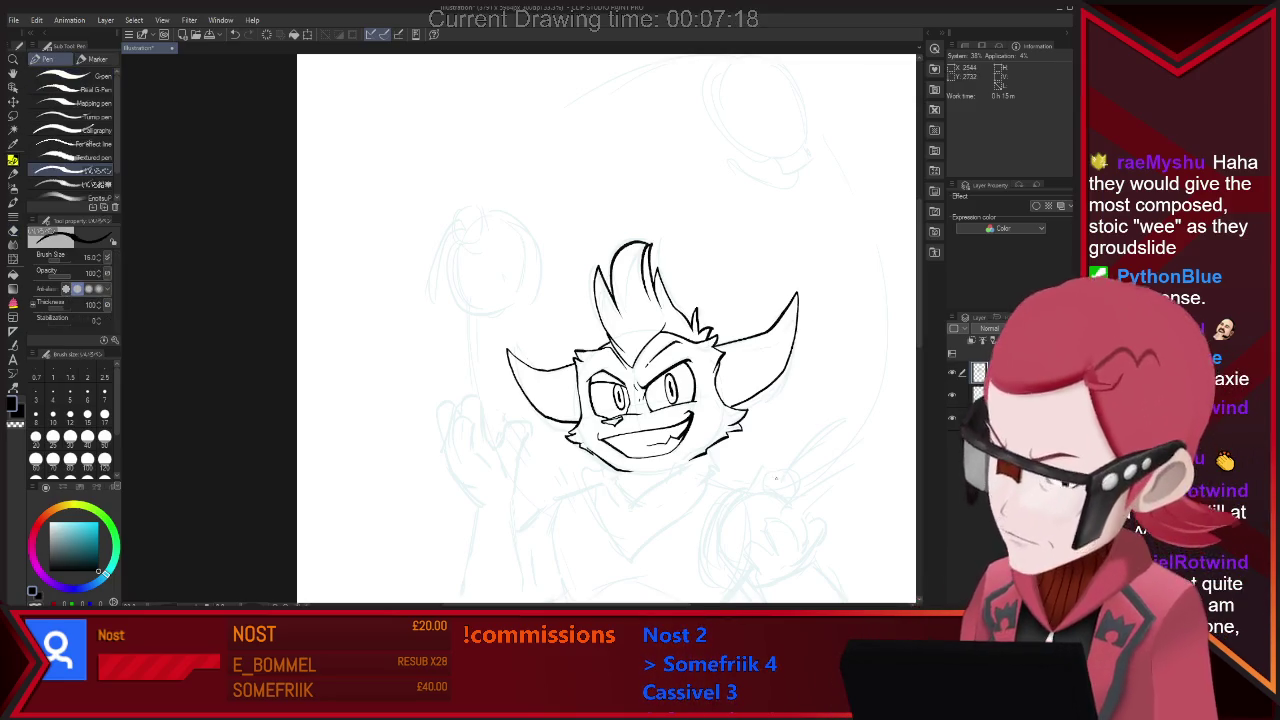
{"action": "key", "text": "ctrl+minus"}
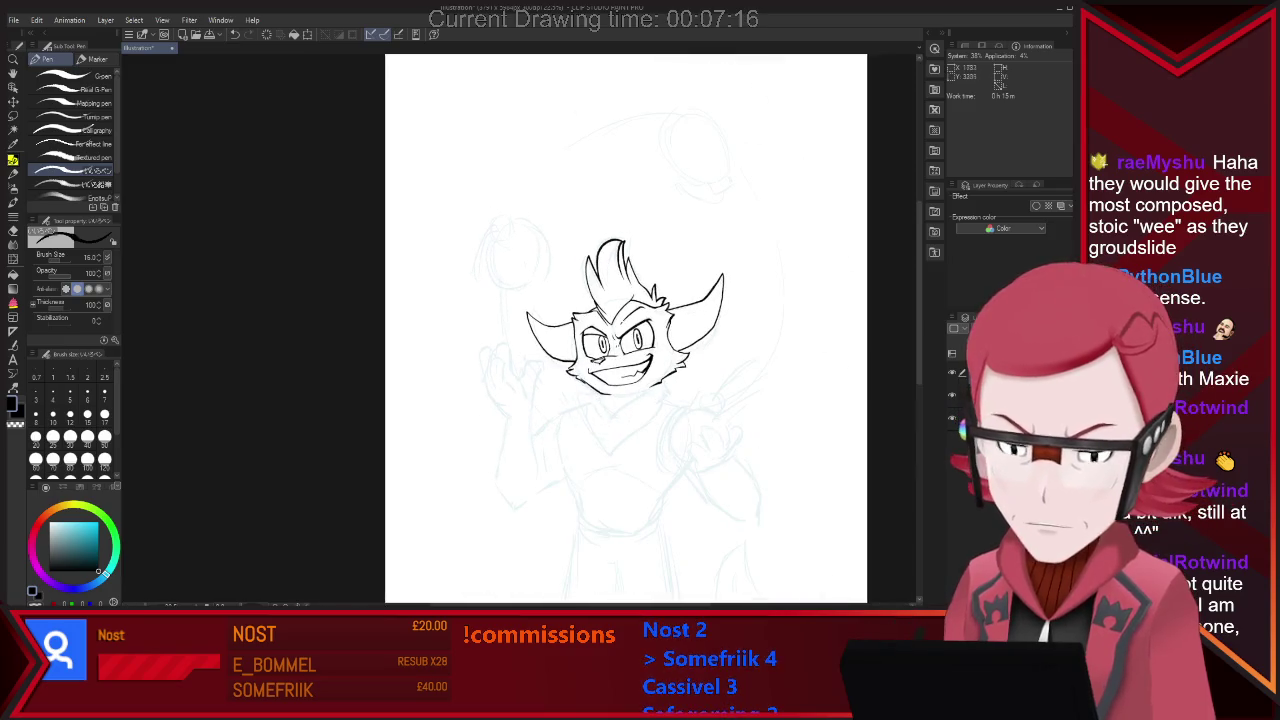
Replace the stray neck lines with a V-shaped bandana inked below the chin.
{"action": "key", "text": "ctrl+plus"}
{"action": "key", "text": "ctrl+plus"}
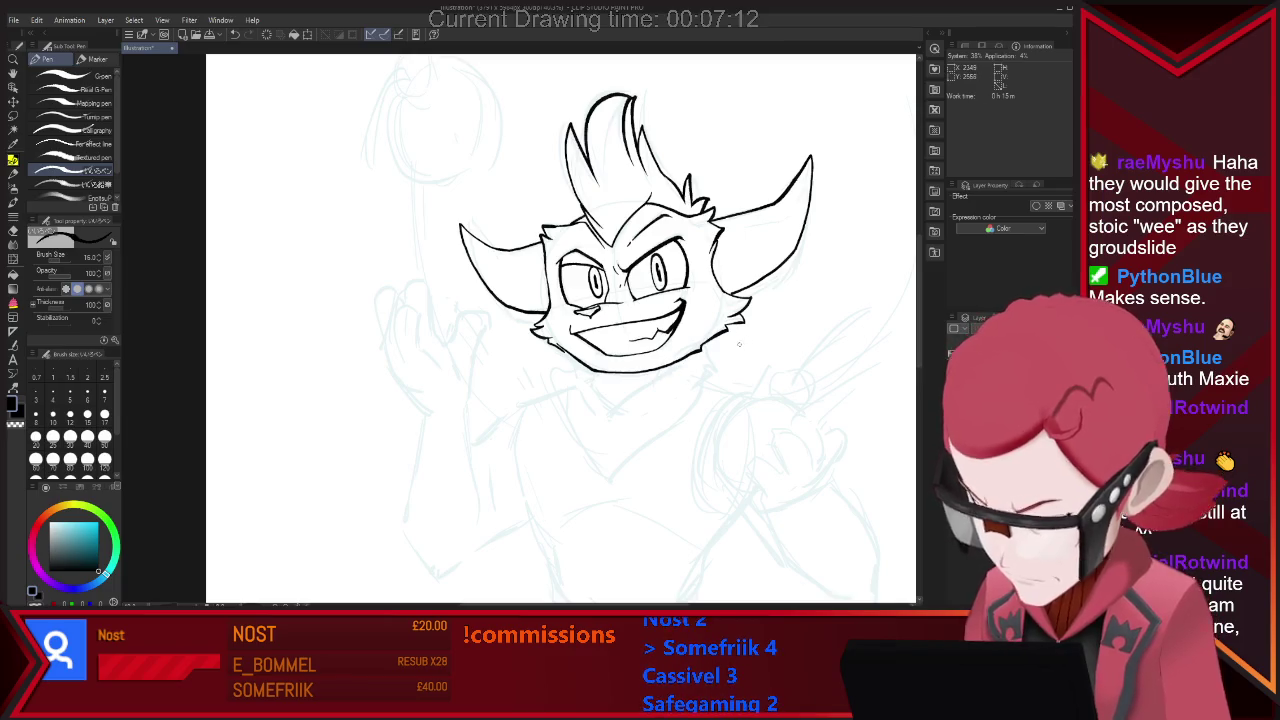
{"action": "left_click_drag", "start_coordinate": [592, 375], "coordinate": [607, 412]}
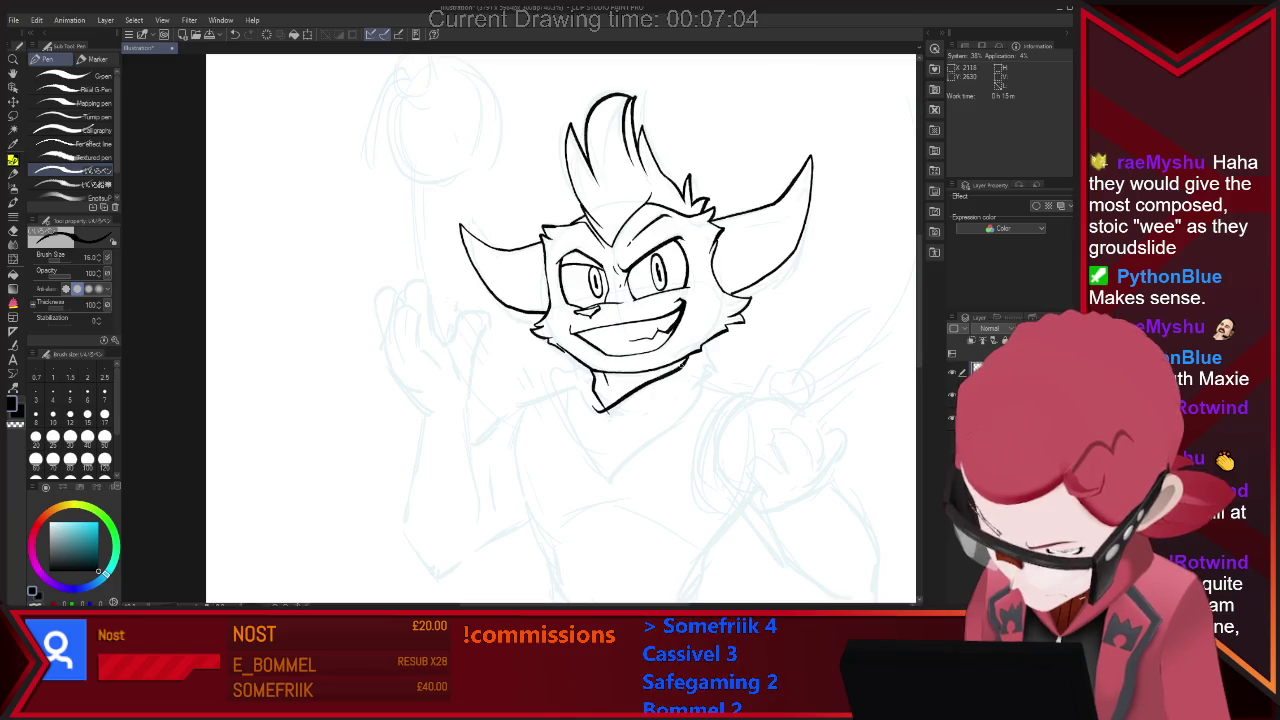
{"action": "key", "text": "ctrl+z"}
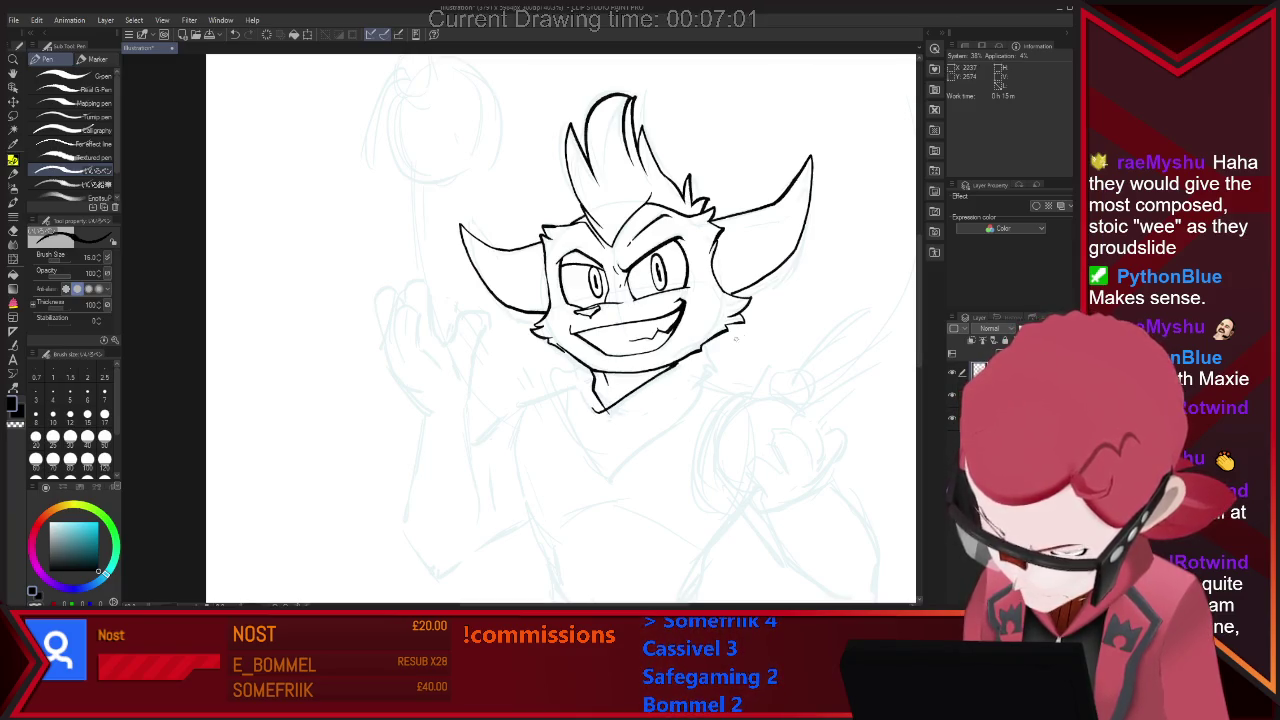
{"action": "key", "text": "e"}
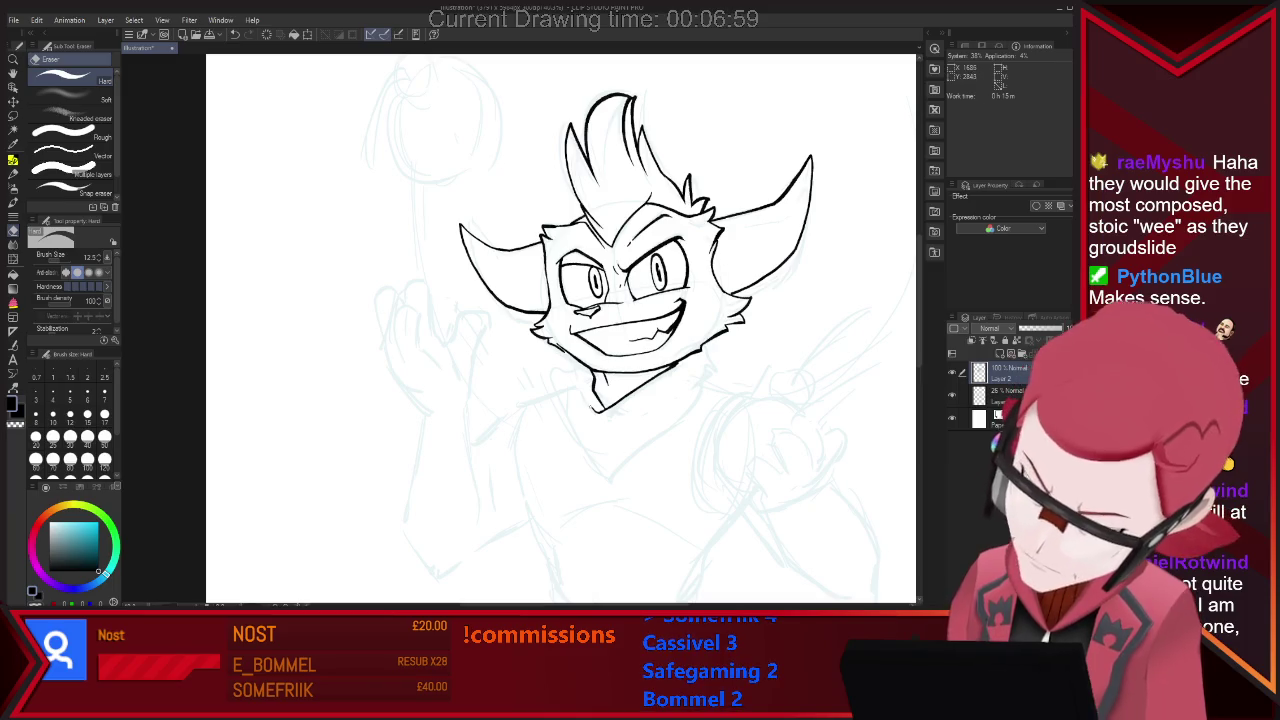
{"action": "key", "text": "p"}
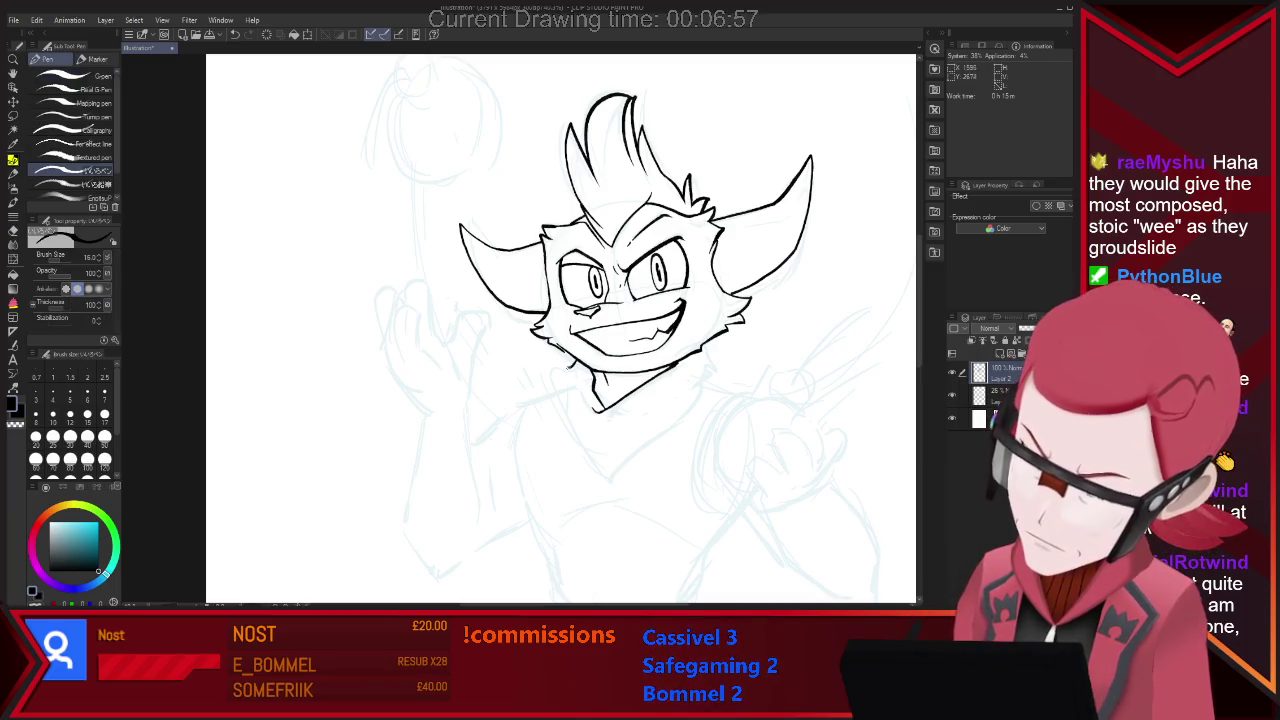
{"action": "left_click_drag", "start_coordinate": [551, 395], "coordinate": [581, 459]}
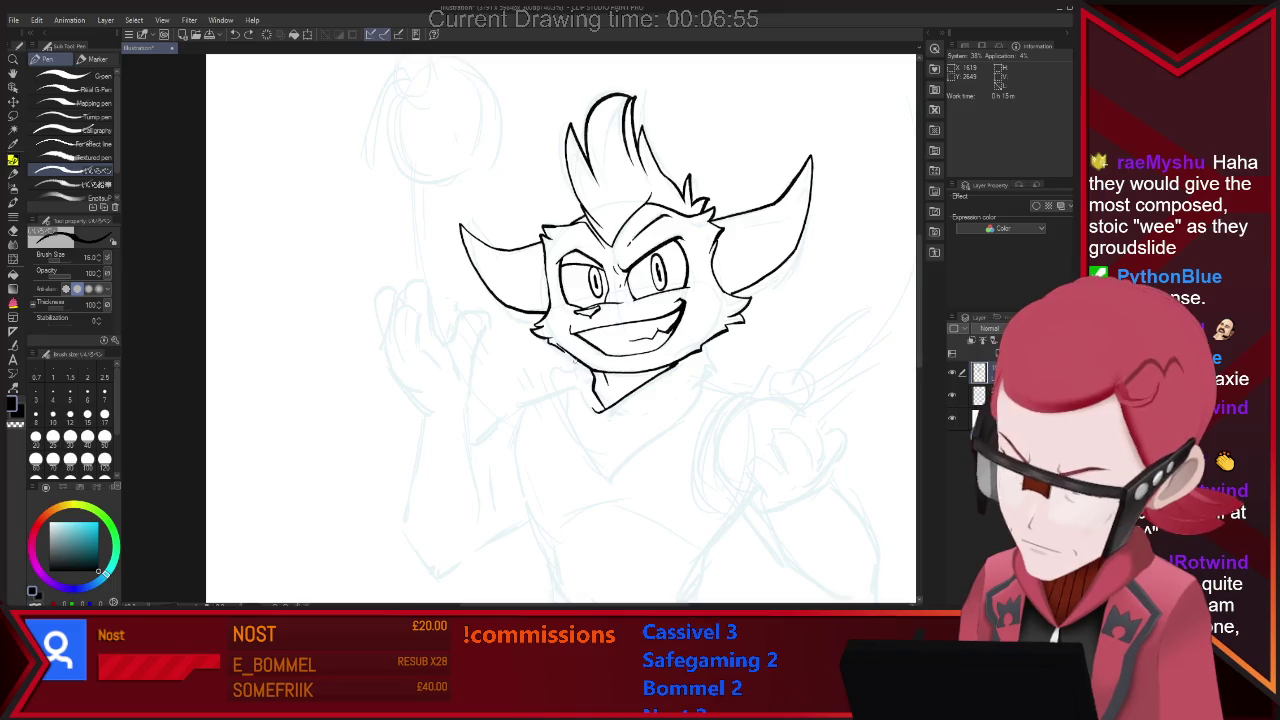
{"action": "left_click_drag", "start_coordinate": [553, 395], "coordinate": [605, 480]}
{"action": "left_click_drag", "start_coordinate": [605, 480], "coordinate": [707, 383]}
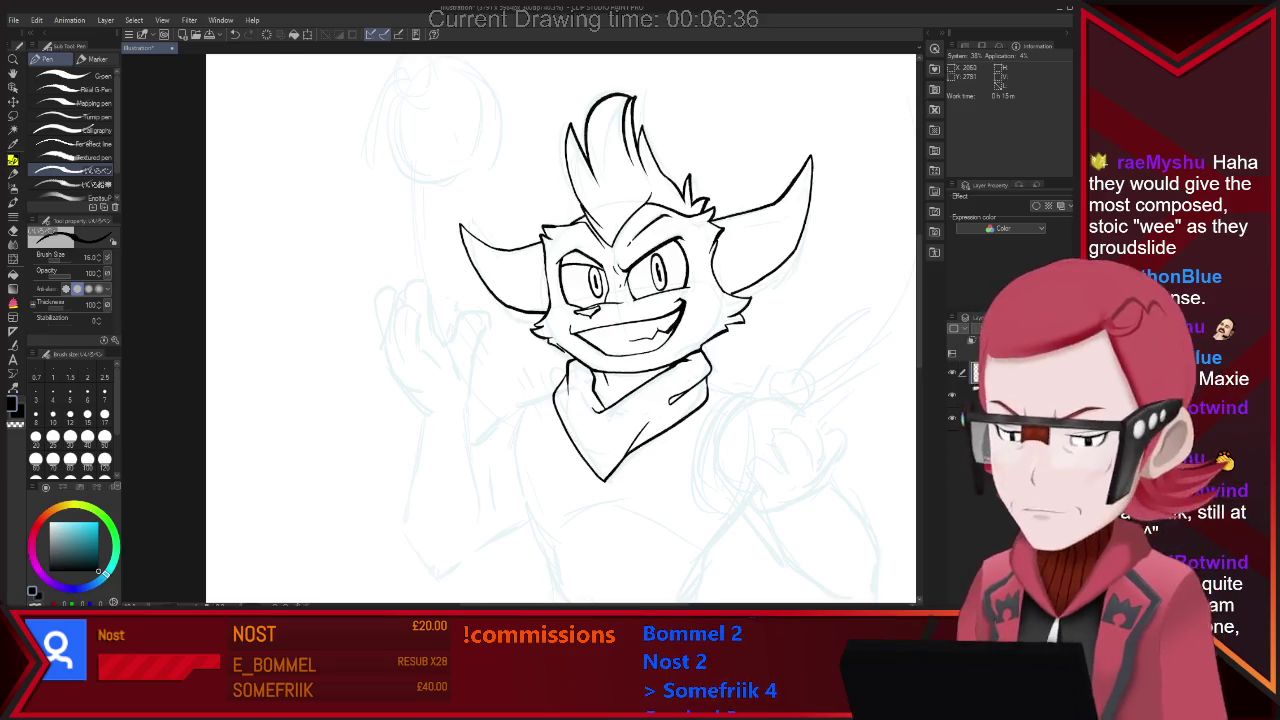
Ink the left torso side, ragged sleeve edge and waist line, alternating pen and eraser.
{"action": "scroll", "coordinate": [659, 393], "scroll_direction": "down", "scroll_amount": 2}
{"action": "scroll", "coordinate": [719, 526], "scroll_direction": "up", "scroll_amount": 2}
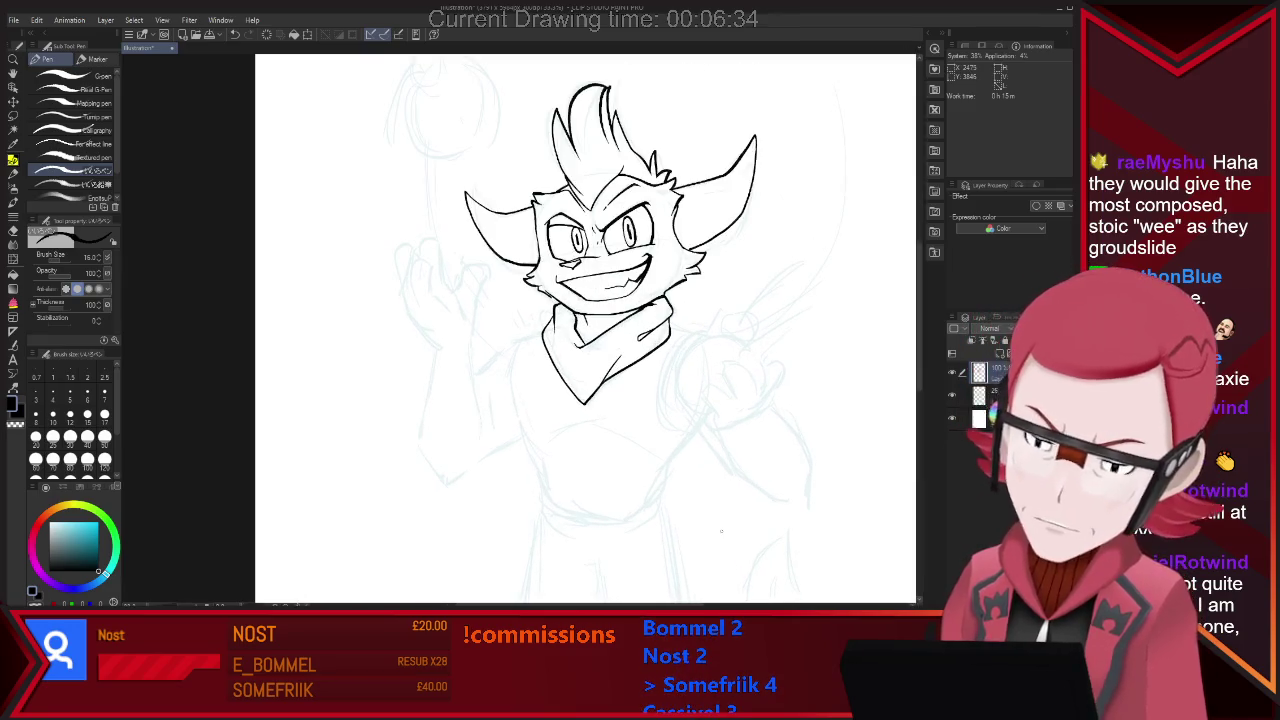
{"action": "key", "text": "e"}
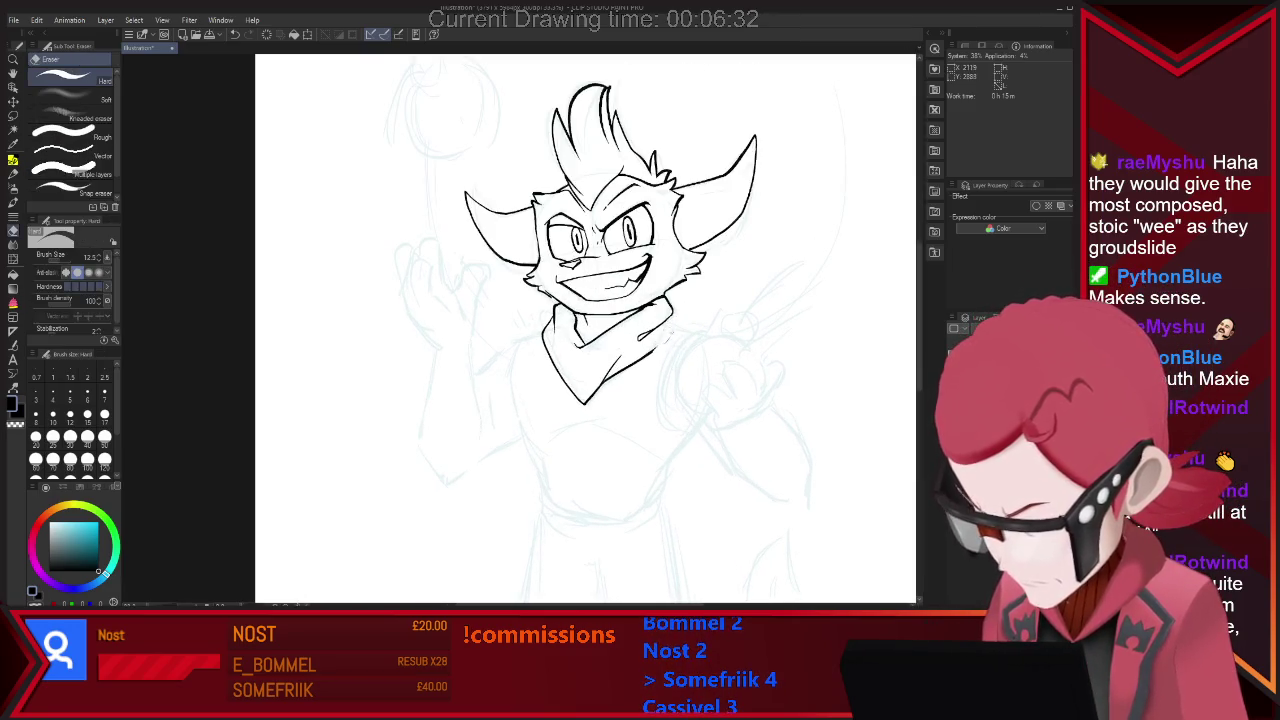
{"action": "key", "text": "p"}
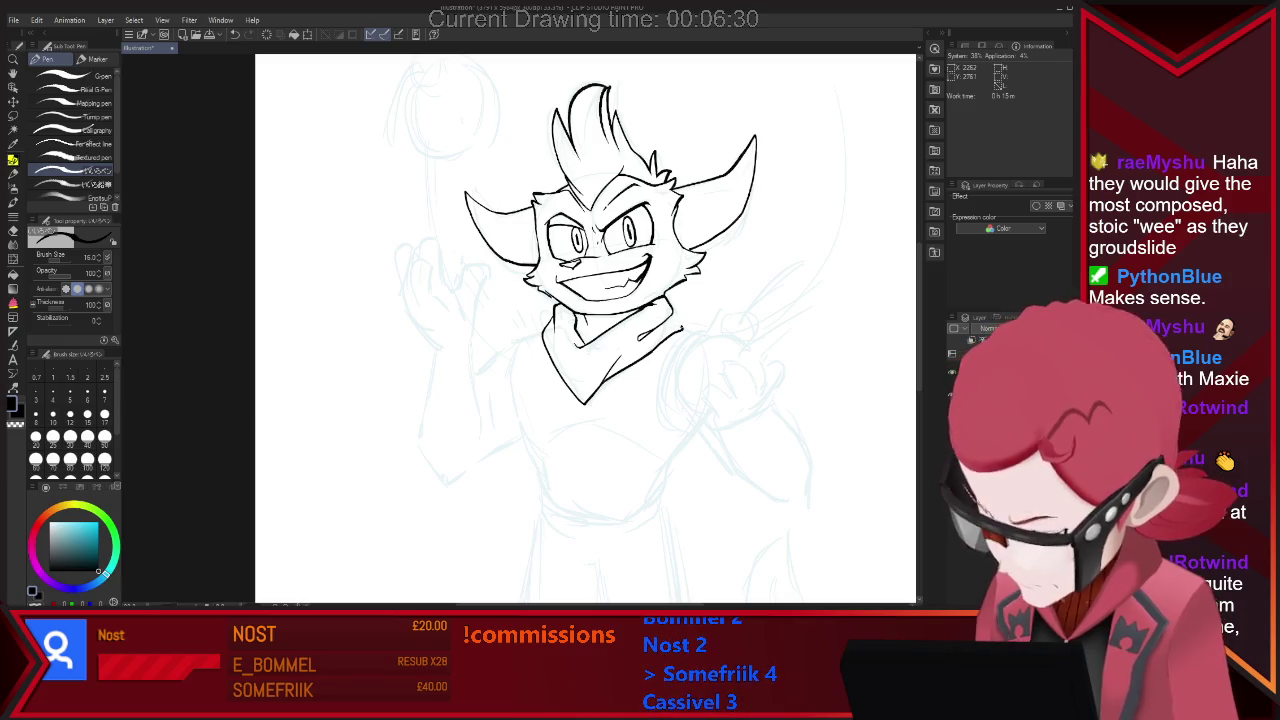
{"action": "key", "text": "e"}
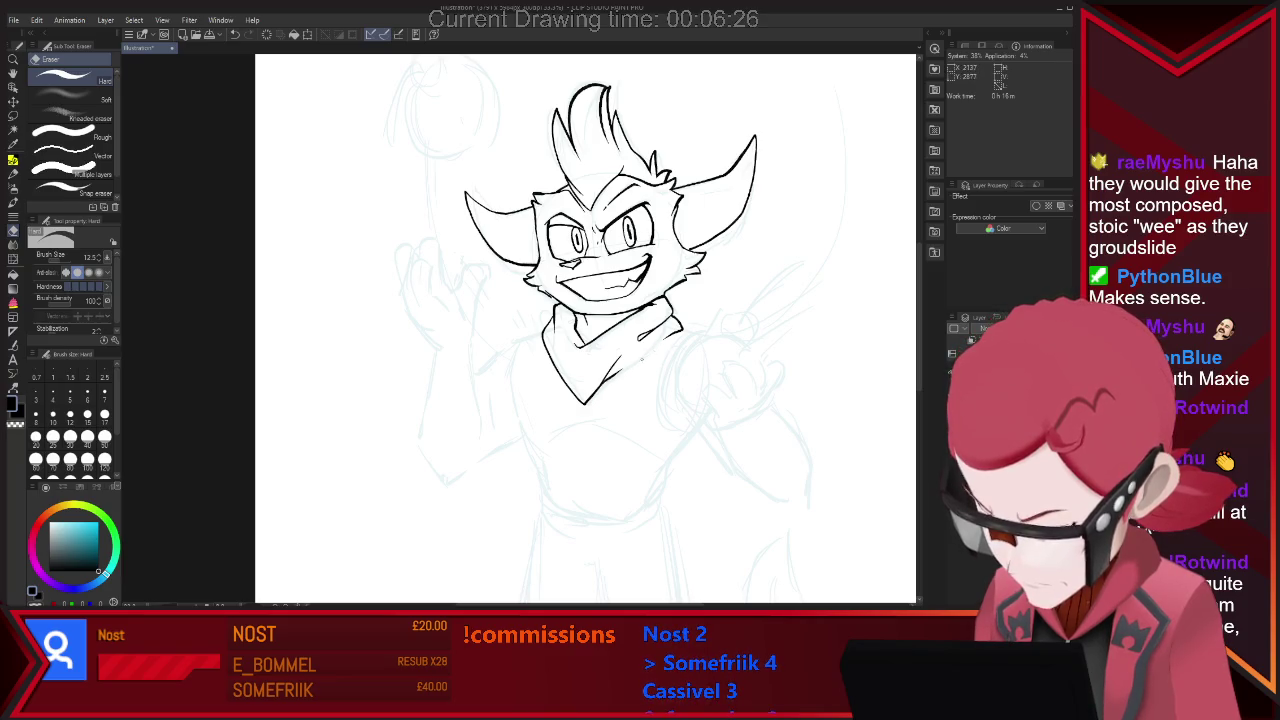
{"action": "key", "text": "p"}
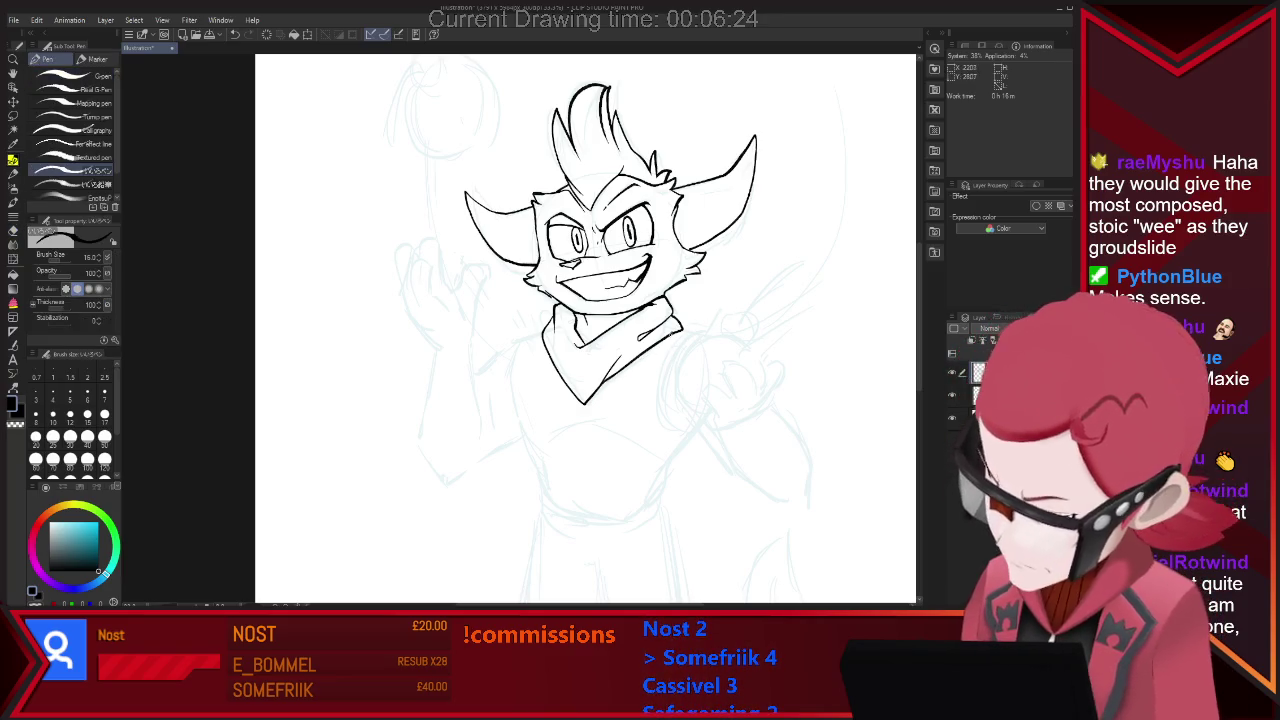
{"action": "key", "text": "e"}
{"action": "key", "text": "p"}
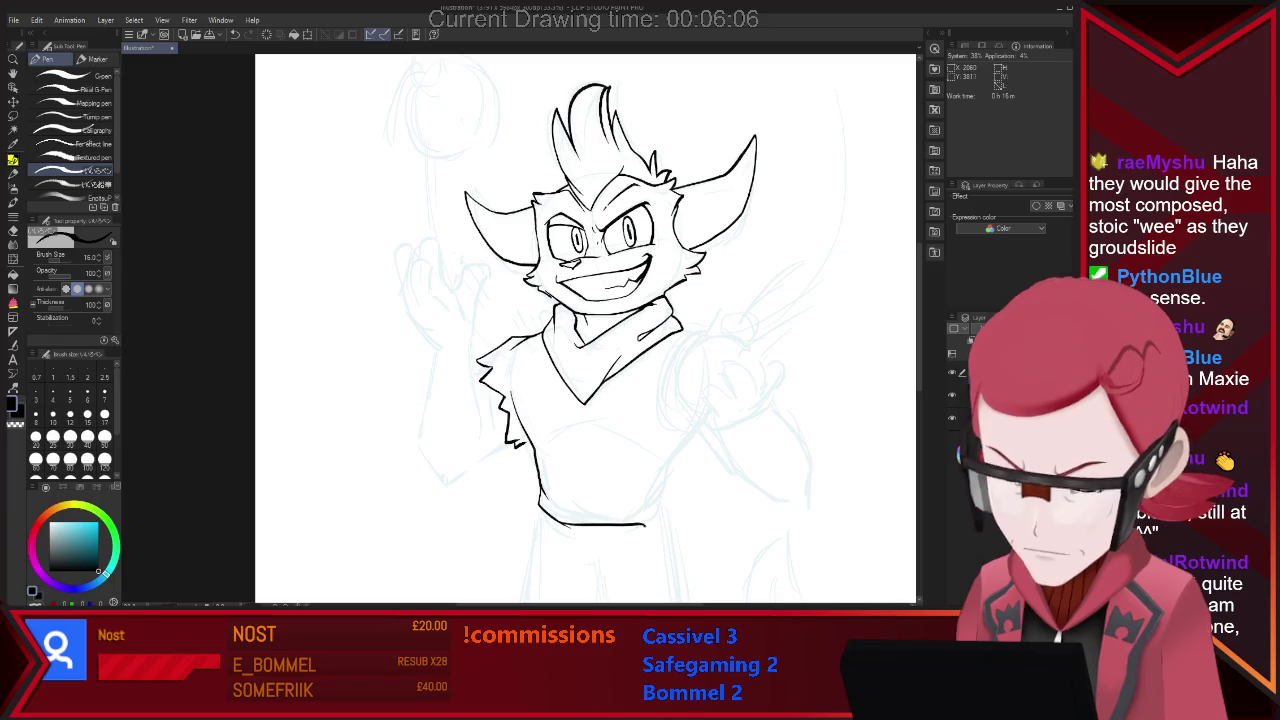
Ink the right side of the torso and a curved line across the chest.
{"action": "key", "text": "e"}
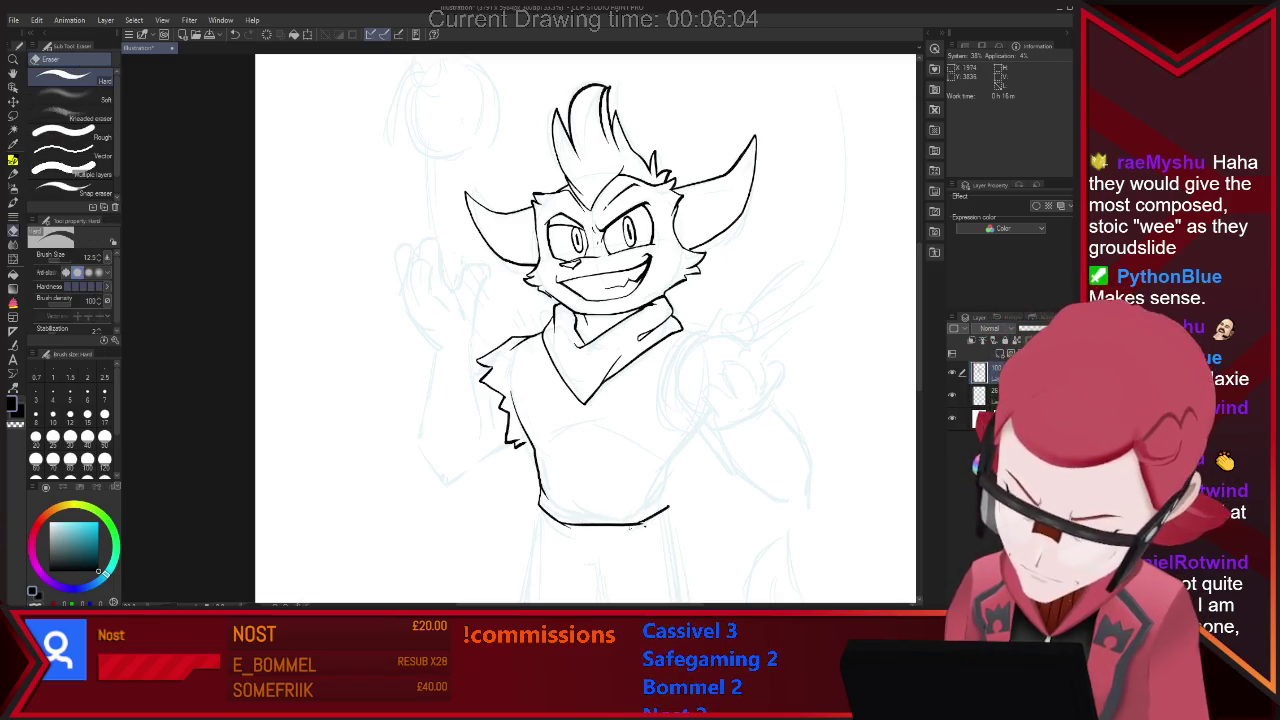
{"action": "key", "text": "p"}
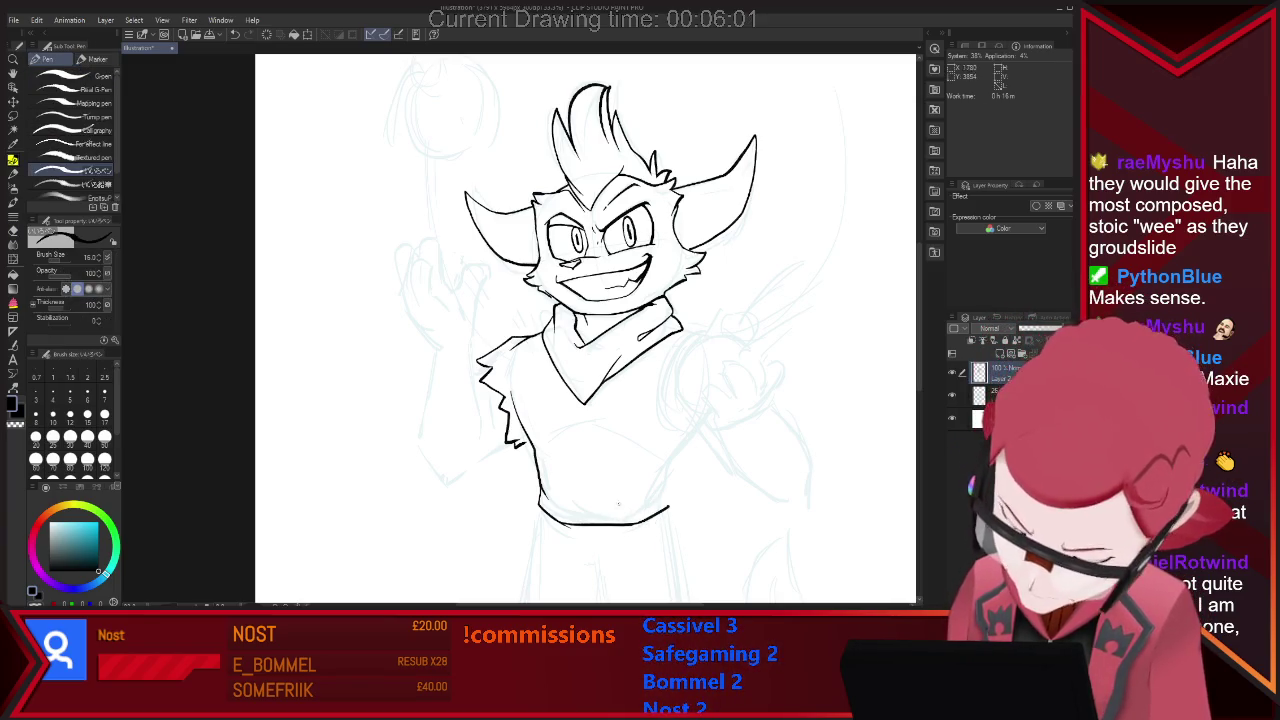
{"action": "left_click_drag", "start_coordinate": [673, 457], "coordinate": [668, 503]}
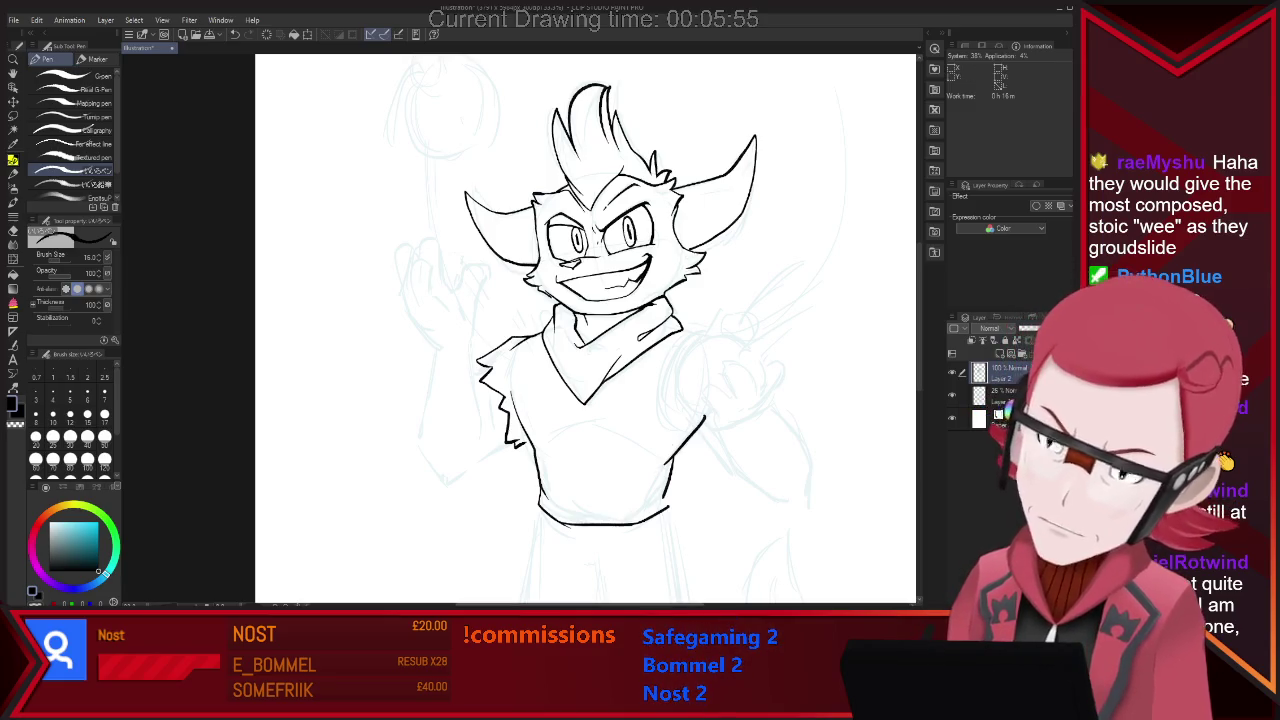
{"action": "left_click_drag", "start_coordinate": [566, 429], "coordinate": [605, 431]}
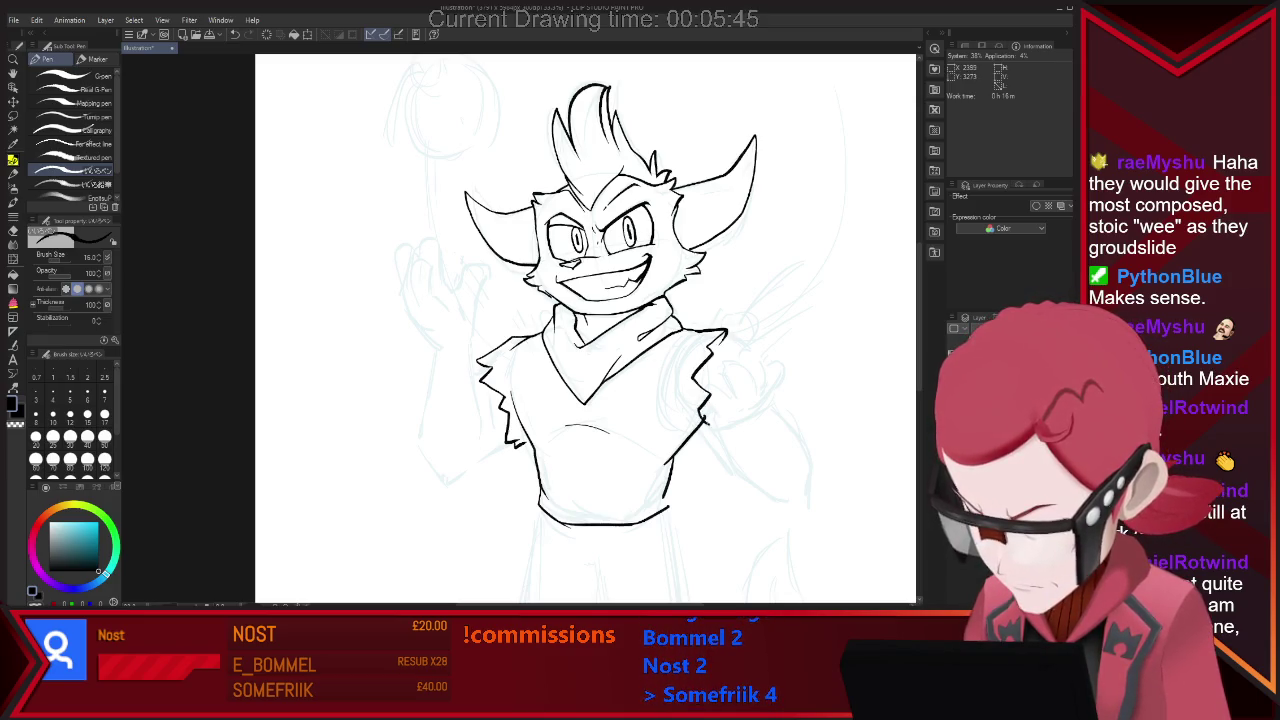
Redo the ragged right shoulder and sleeve edge after undoing a bad stroke.
{"action": "key", "text": "e"}
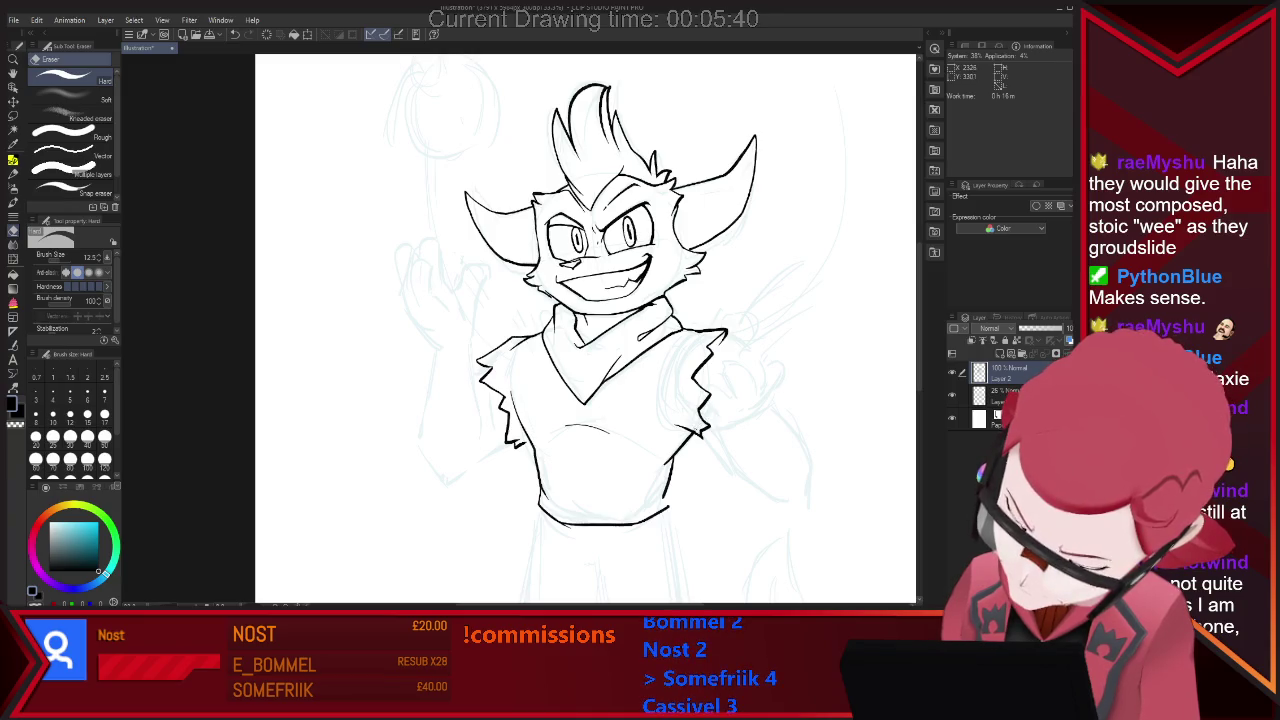
{"action": "key", "text": "p"}
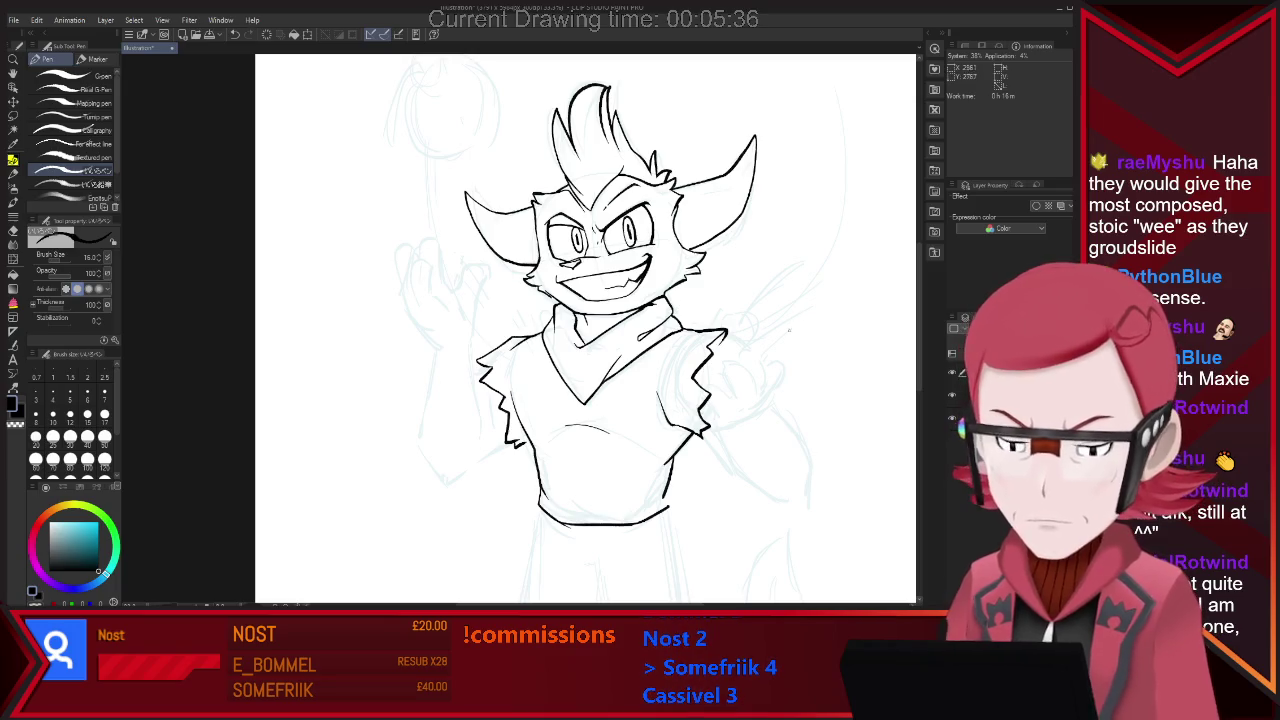
{"action": "key", "text": "e"}
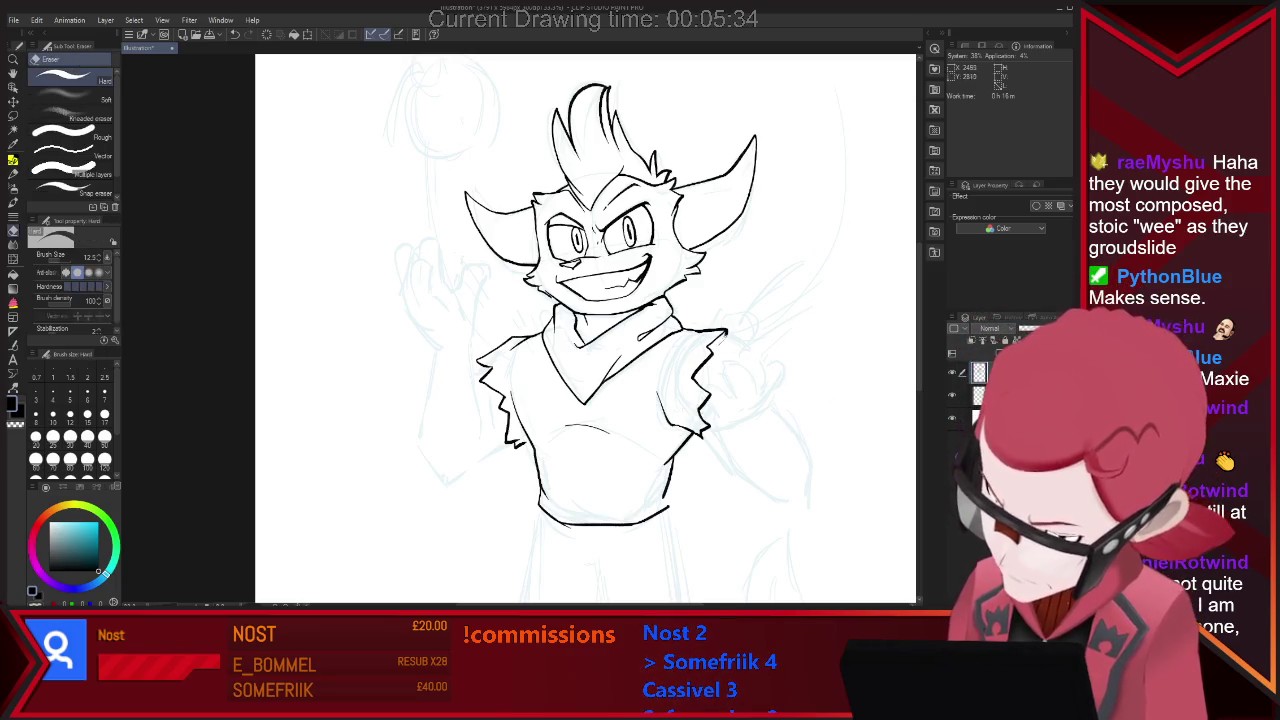
{"action": "key", "text": "p"}
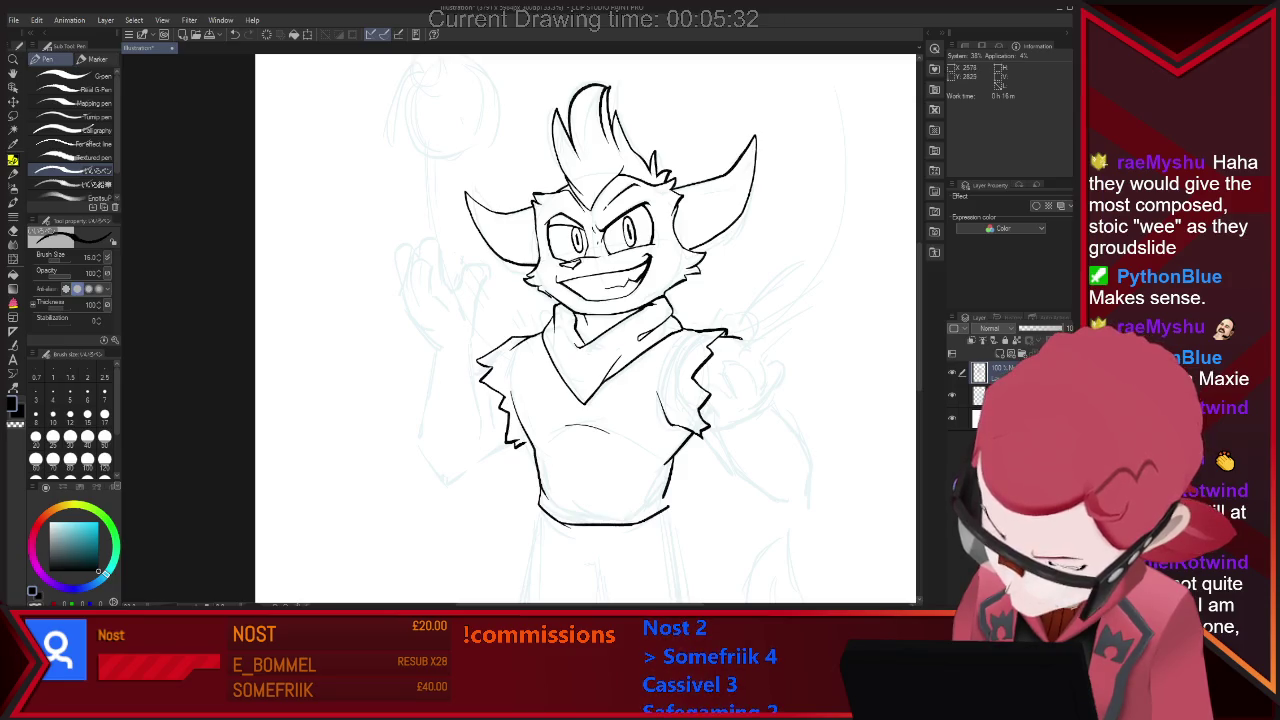
{"action": "key", "text": "ctrl+z"}
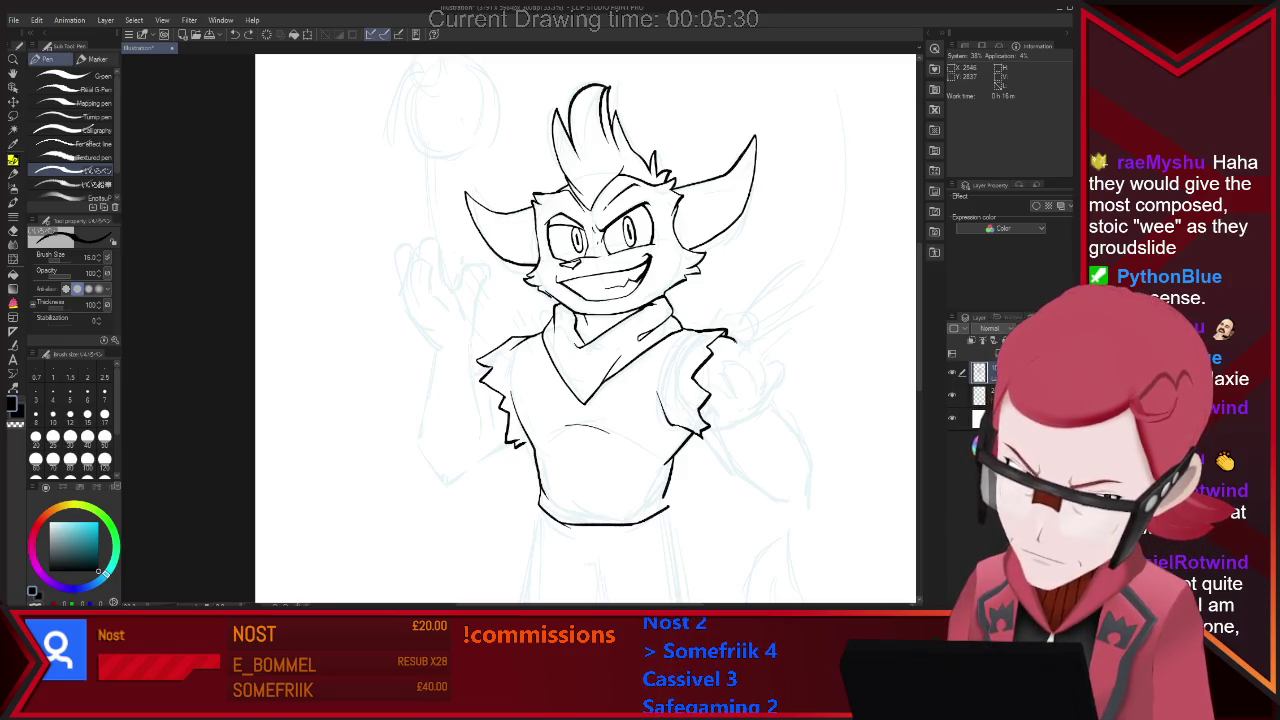
{"action": "left_click_drag", "start_coordinate": [728, 332], "coordinate": [757, 376]}
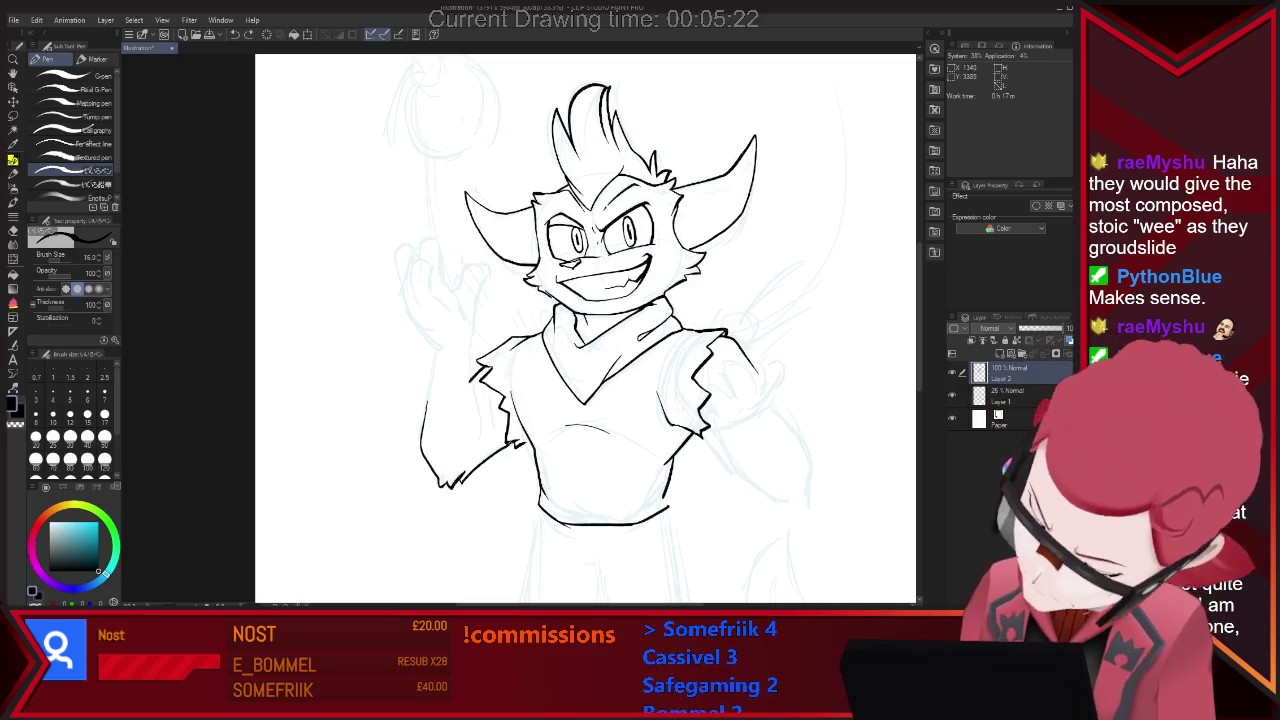
Ink a short outer contour stroke at the left shoulder of the raised arm.
{"action": "key", "text": "e"}
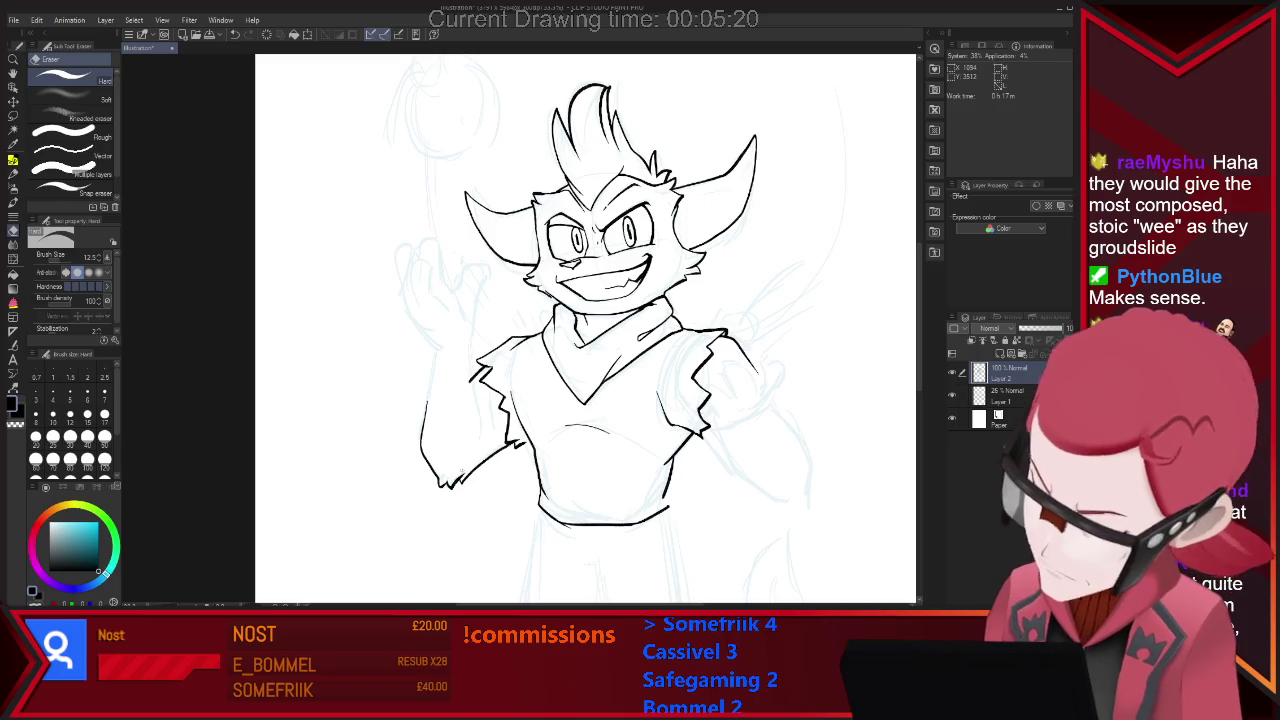
{"action": "key", "text": "p"}
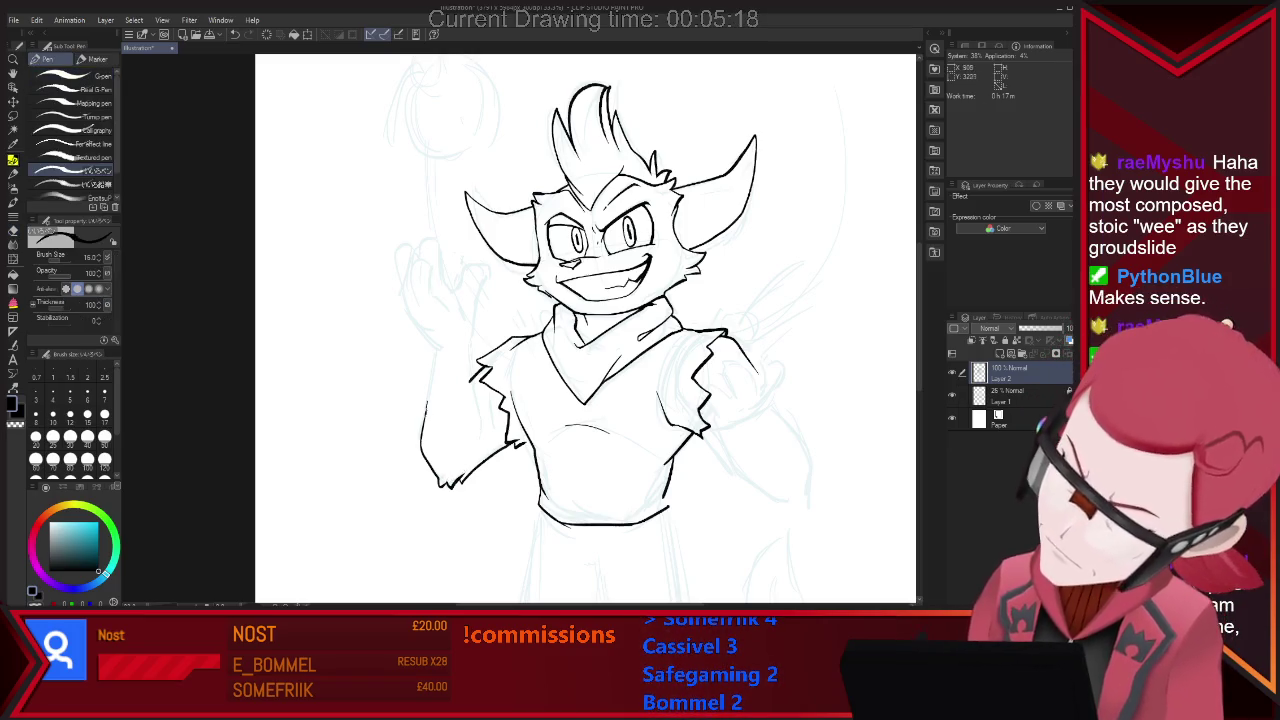
{"action": "key", "text": "e"}
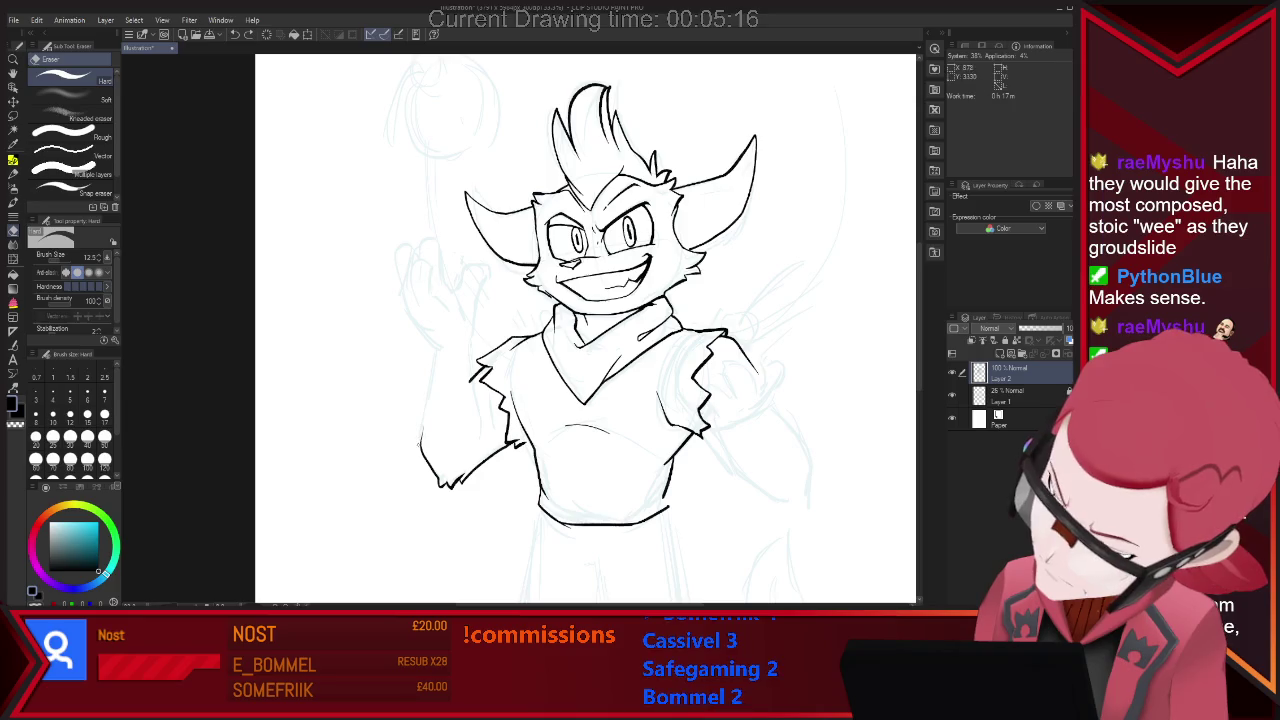
{"action": "key", "text": "p"}
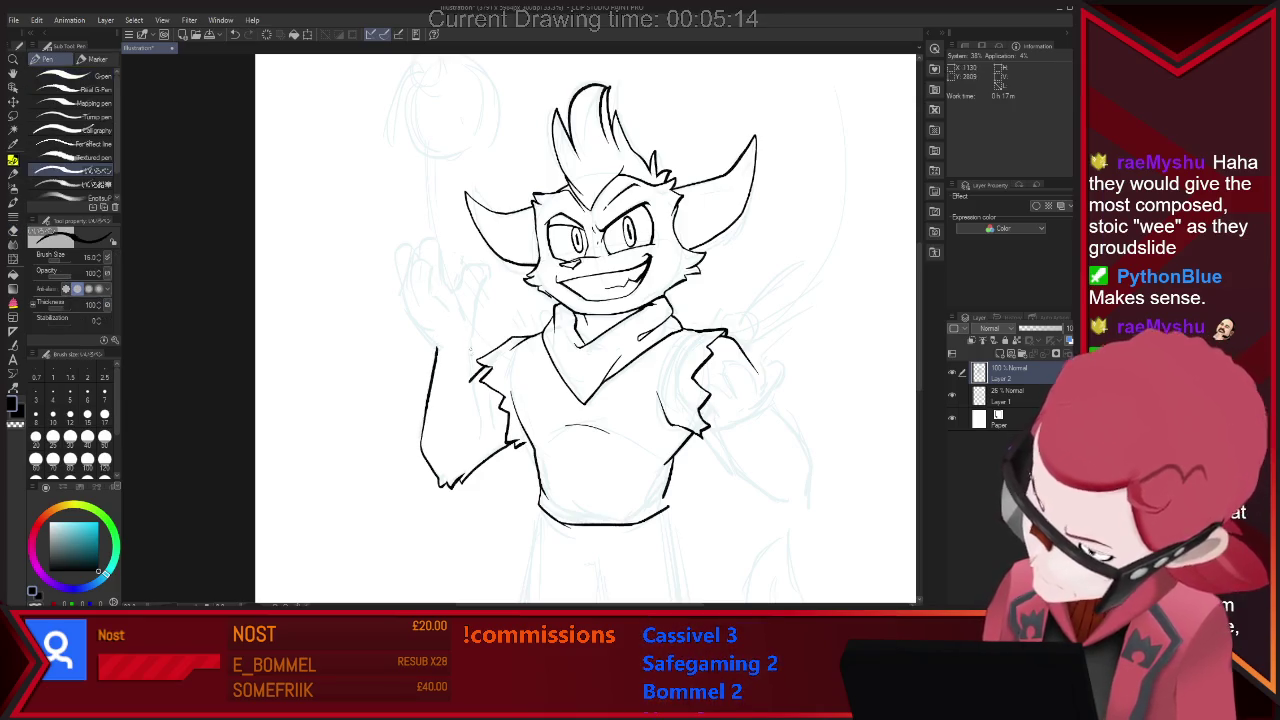
{"action": "key", "text": "e"}
{"action": "key", "text": "p"}
{"action": "left_click_drag", "start_coordinate": [468, 346], "coordinate": [472, 378]}
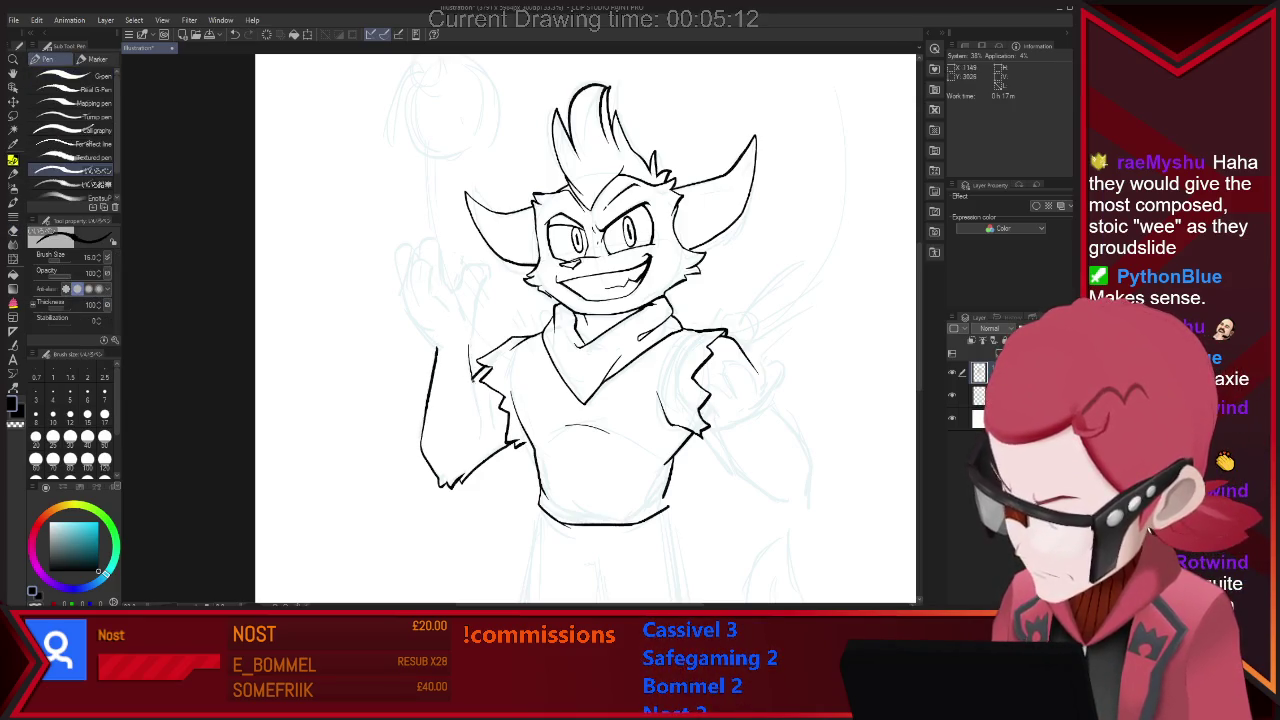
{"action": "key", "text": "e"}
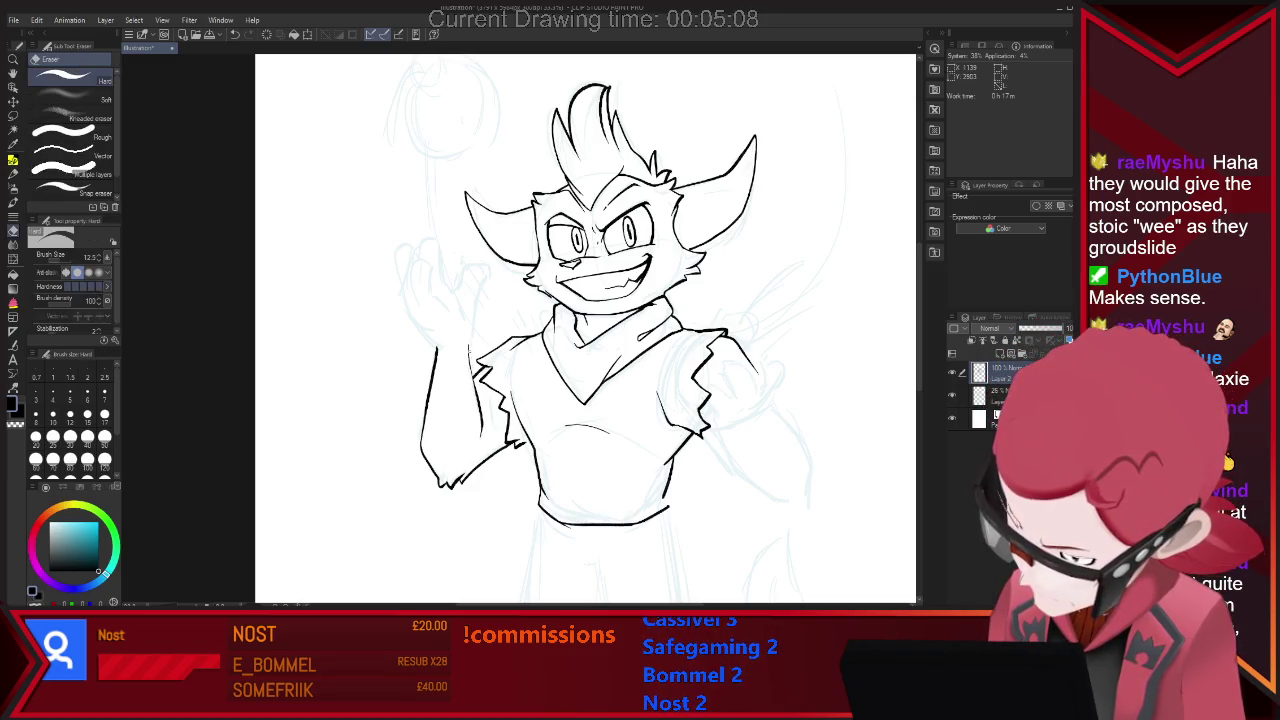
Ink the left arm line up into the raised hand with outer finger and two finger loops.
{"action": "key", "text": "p"}
{"action": "left_click_drag", "start_coordinate": [420, 330], "coordinate": [436, 348]}
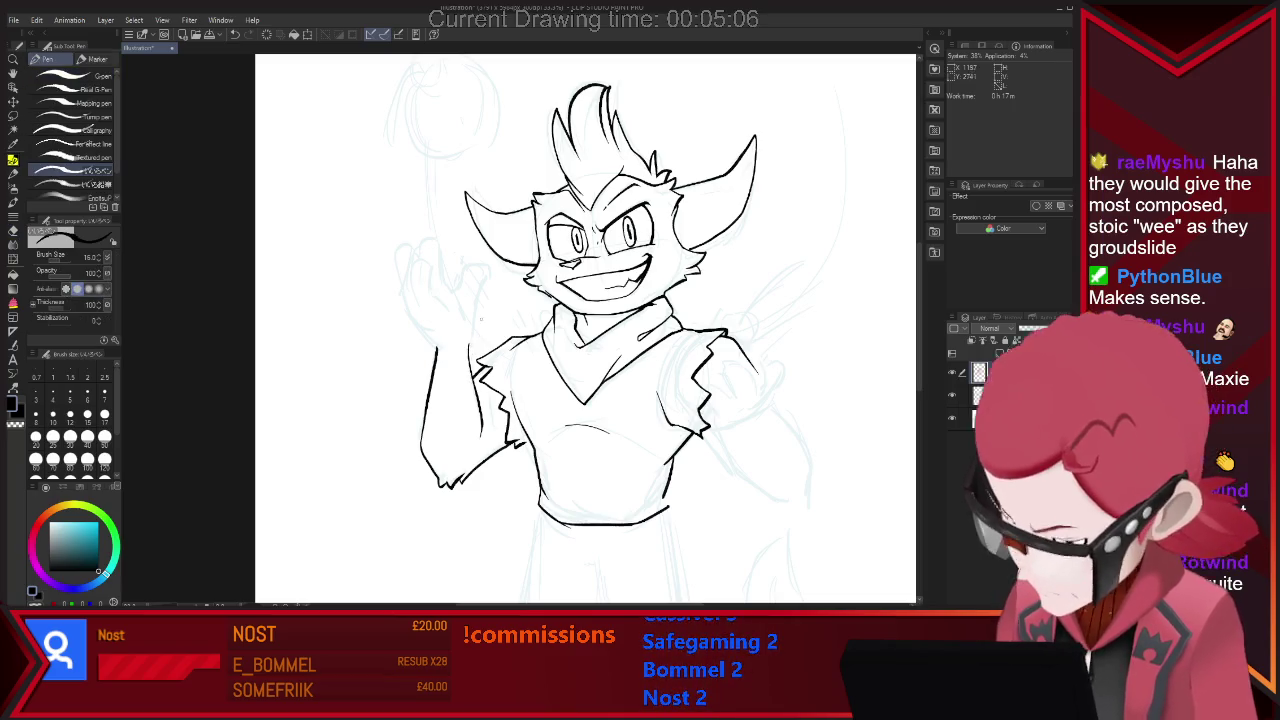
{"action": "left_click_drag", "start_coordinate": [410, 298], "coordinate": [434, 344]}
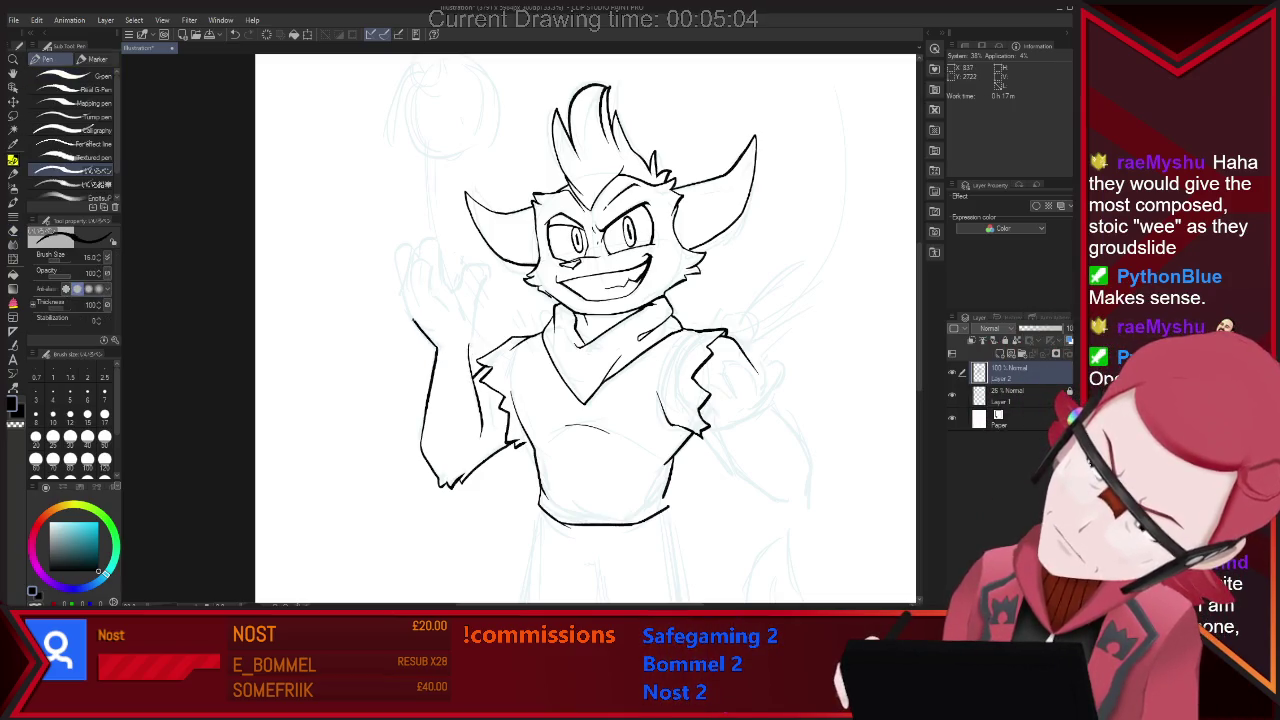
{"action": "left_click_drag", "start_coordinate": [410, 298], "coordinate": [430, 296]}
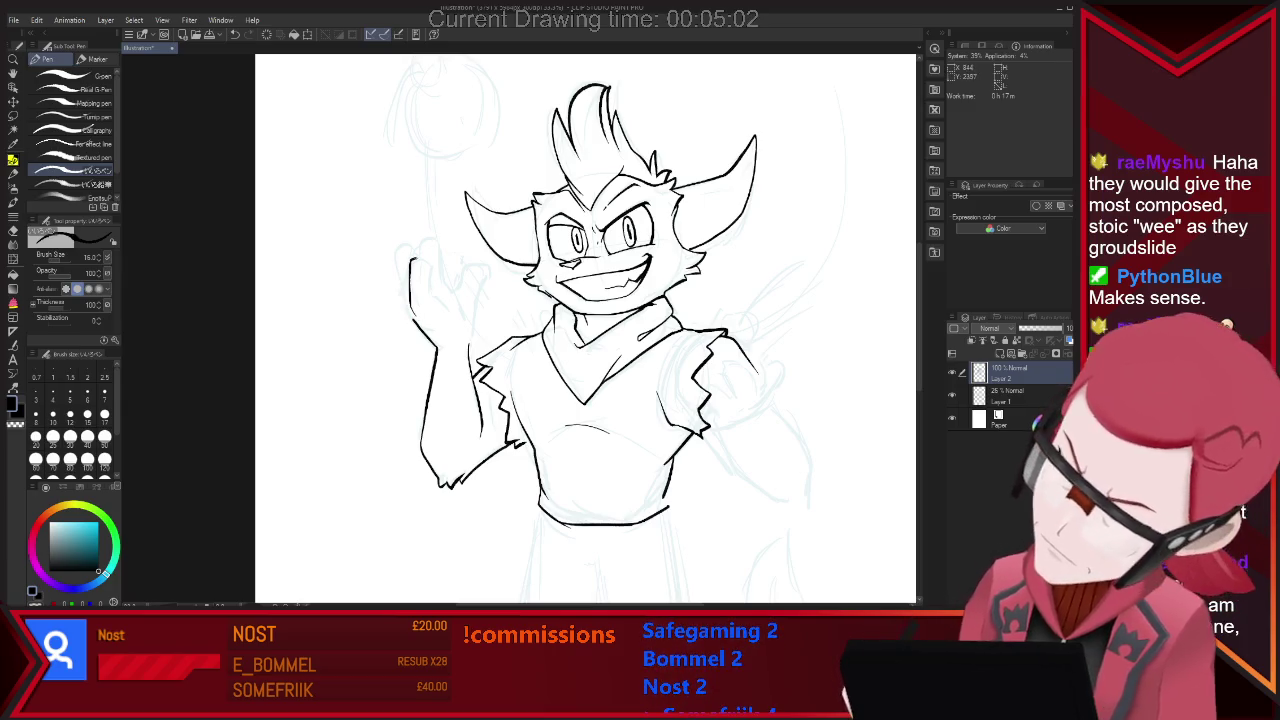
{"action": "left_click_drag", "start_coordinate": [399, 256], "coordinate": [410, 305]}
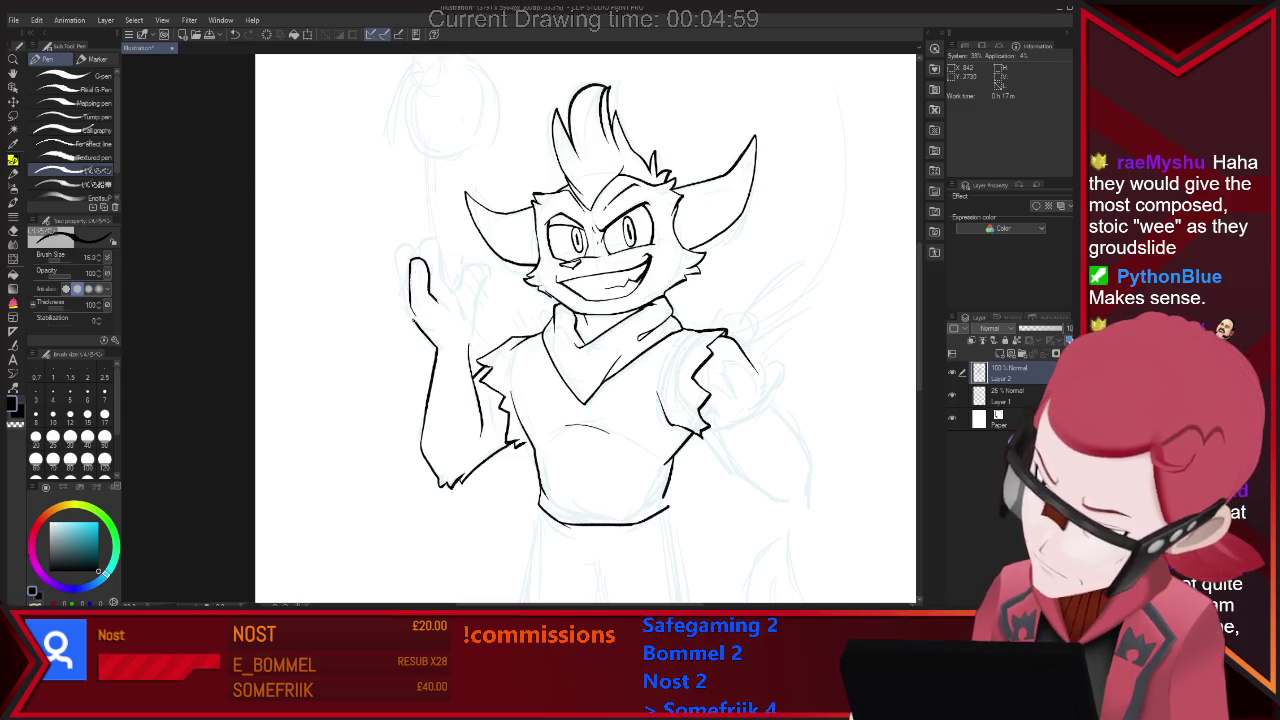
{"action": "left_click_drag", "start_coordinate": [400, 252], "coordinate": [407, 247]}
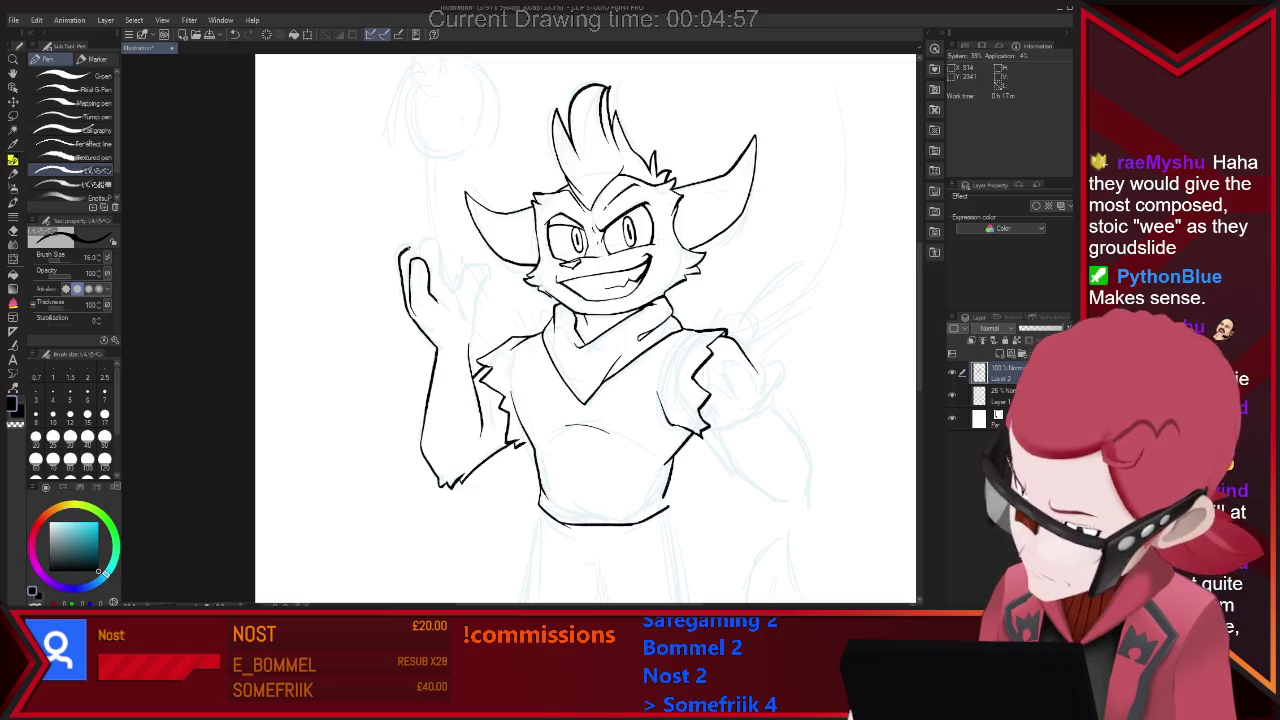
{"action": "left_click_drag", "start_coordinate": [424, 292], "coordinate": [458, 324]}
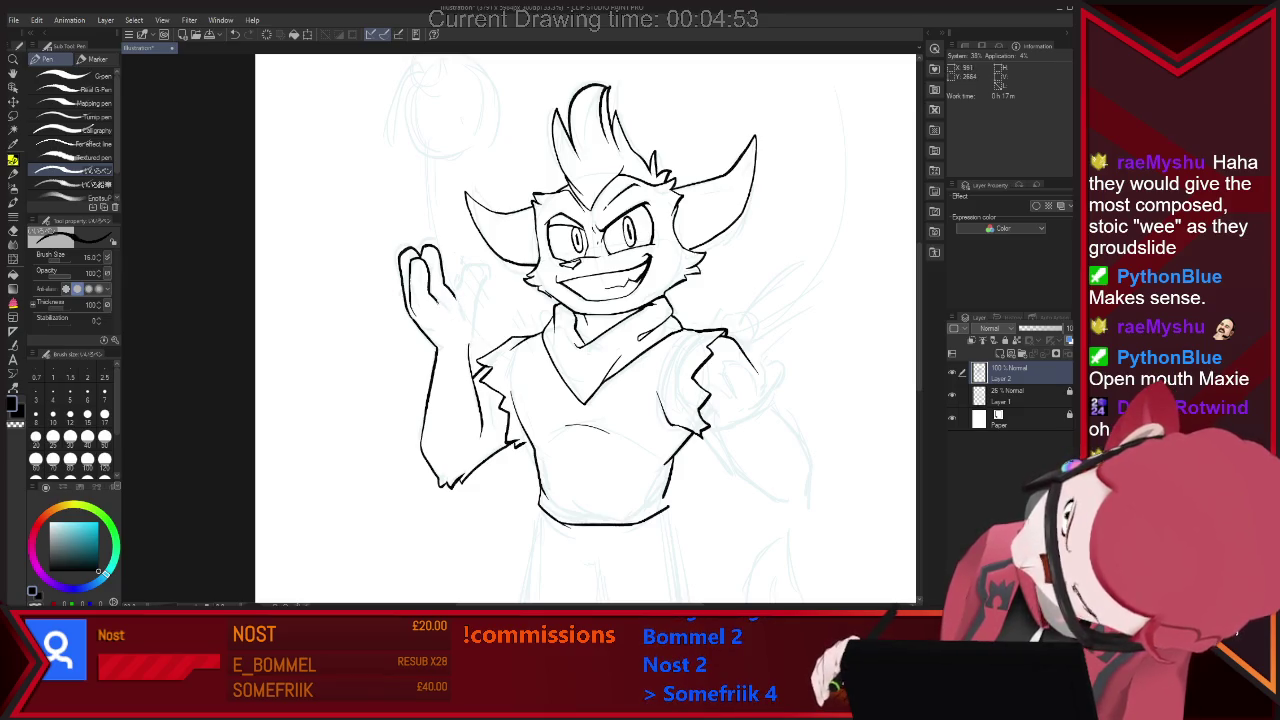
Refine the hand's fingers with repeated eraser fixes, then fit the whole page in view.
{"action": "key", "text": "ctrl+z"}
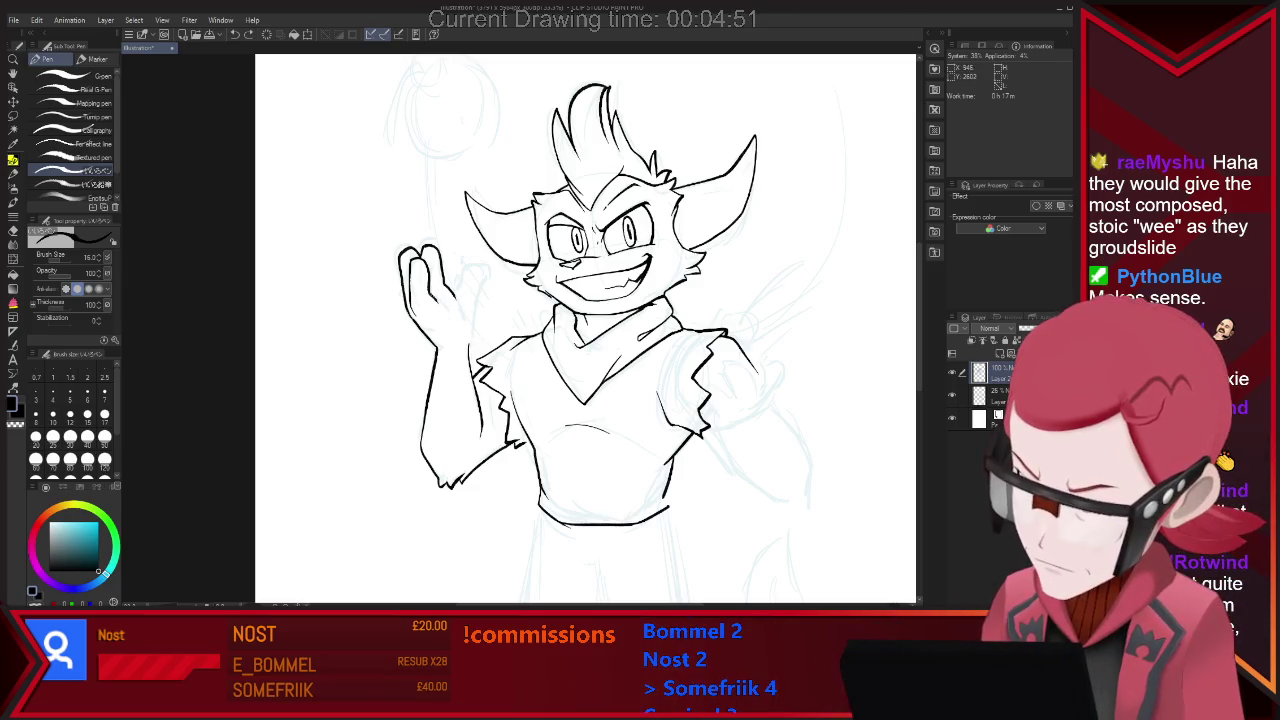
{"action": "key", "text": "e"}
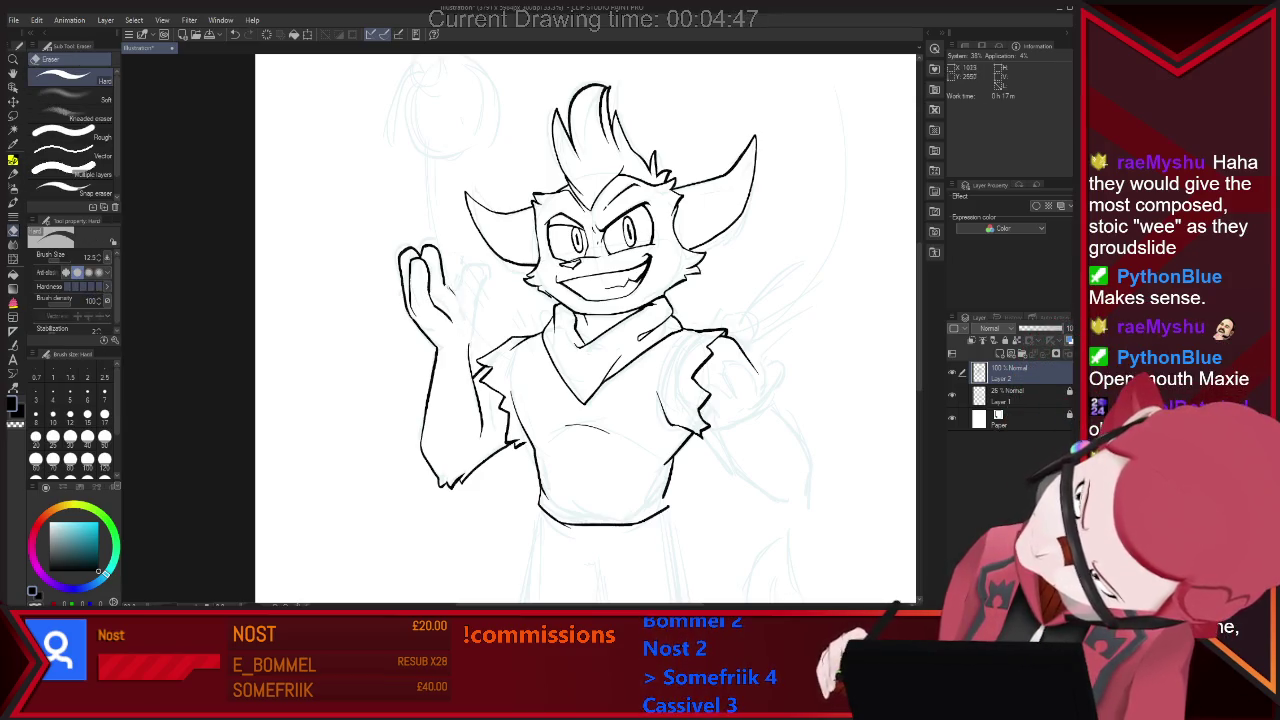
{"action": "key", "text": "p"}
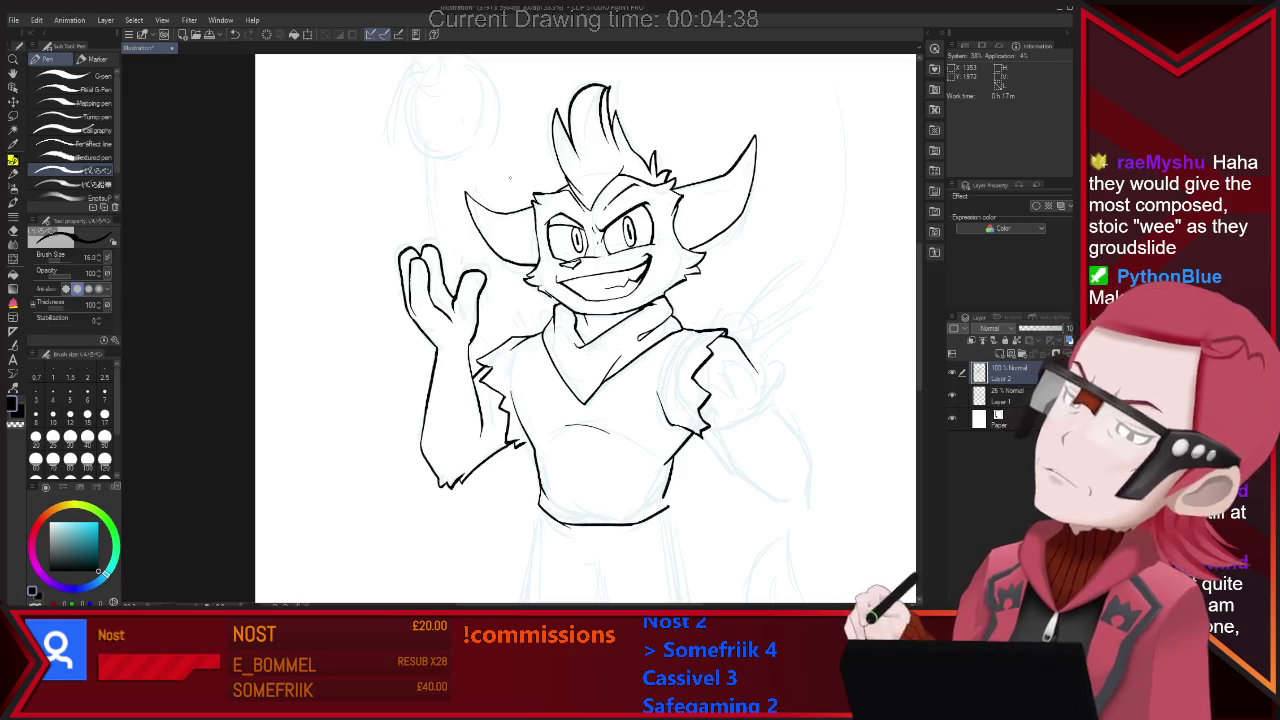
{"action": "key", "text": "e"}
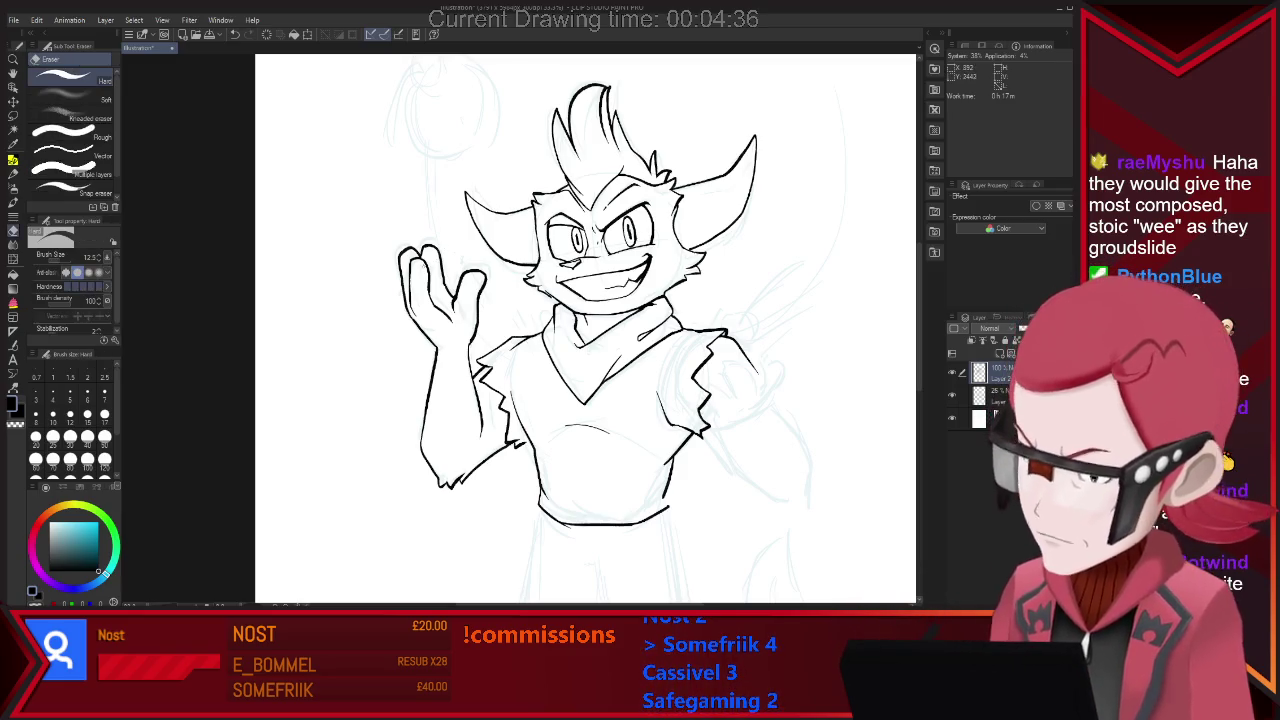
{"action": "key", "text": "p"}
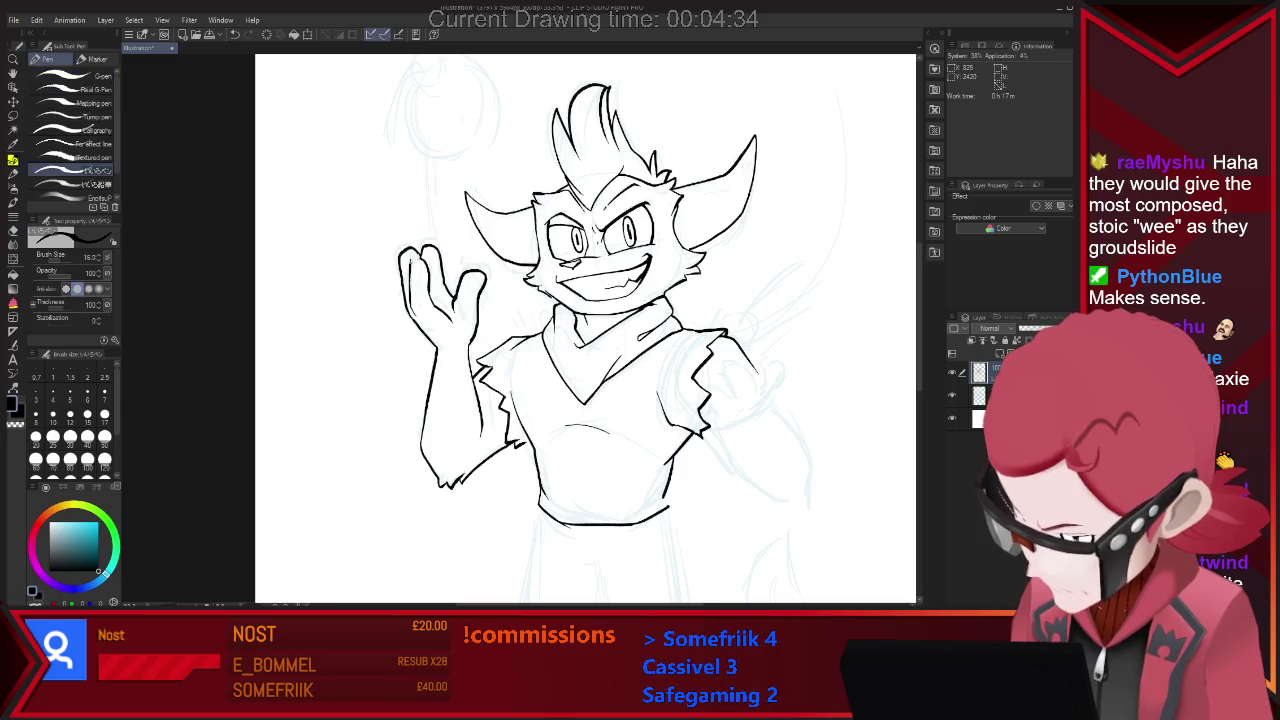
{"action": "key", "text": "e"}
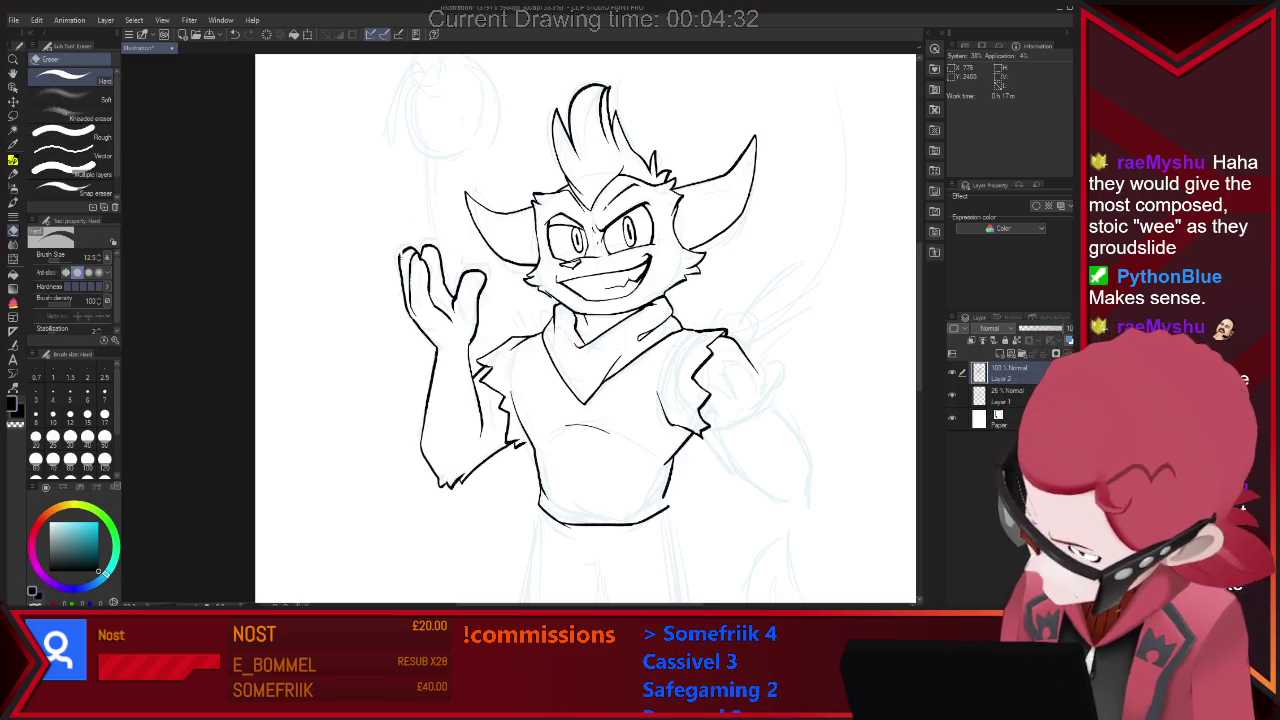
{"action": "key", "text": "p"}
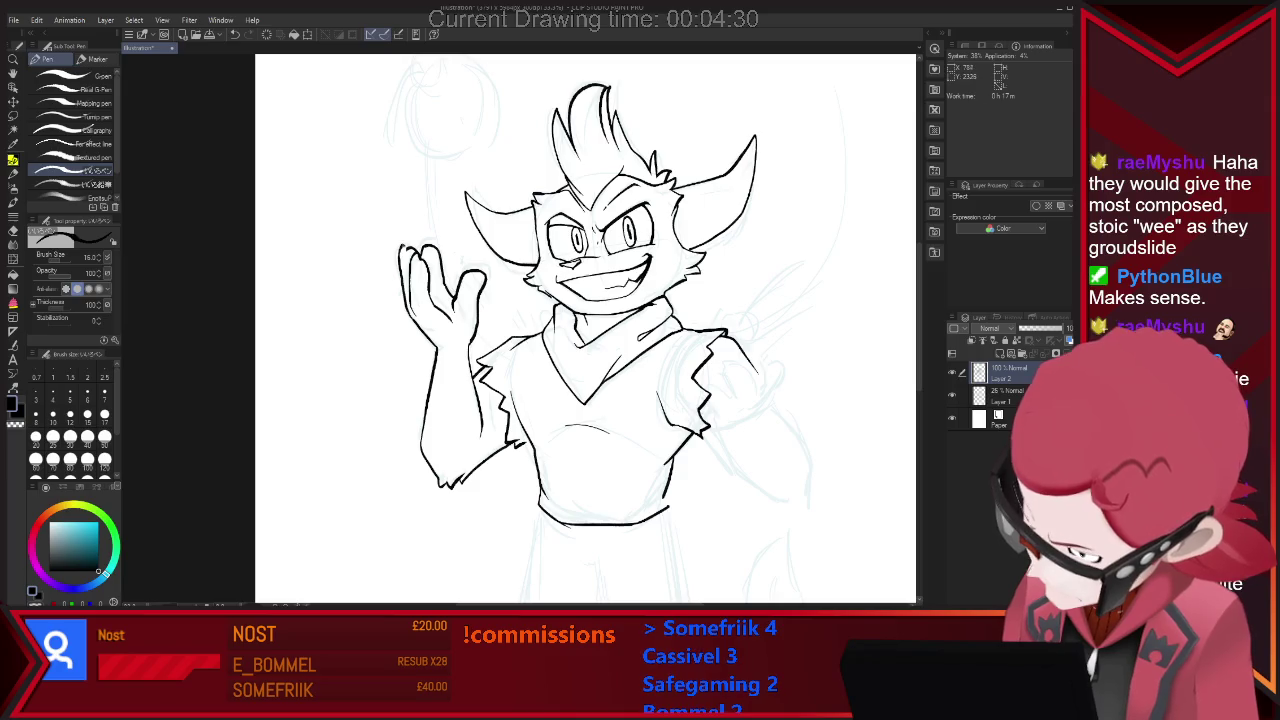
{"action": "key", "text": "e"}
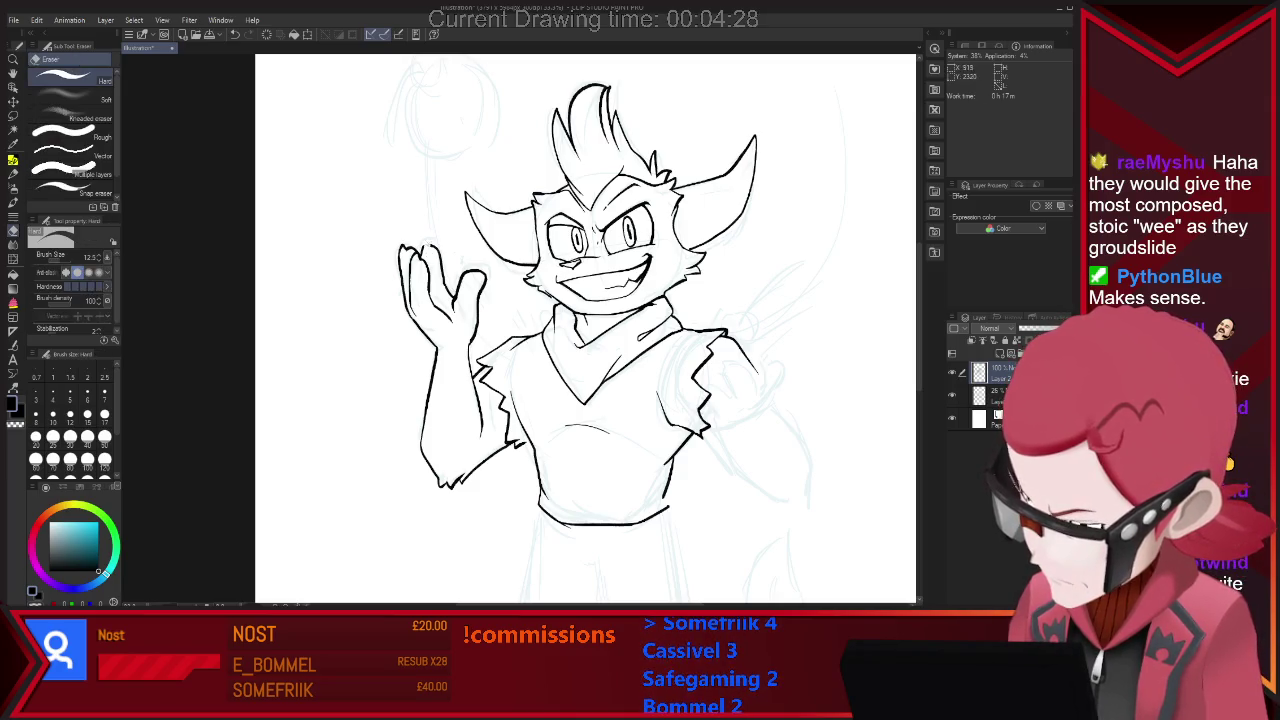
{"action": "key", "text": "p"}
{"action": "key", "text": "e"}
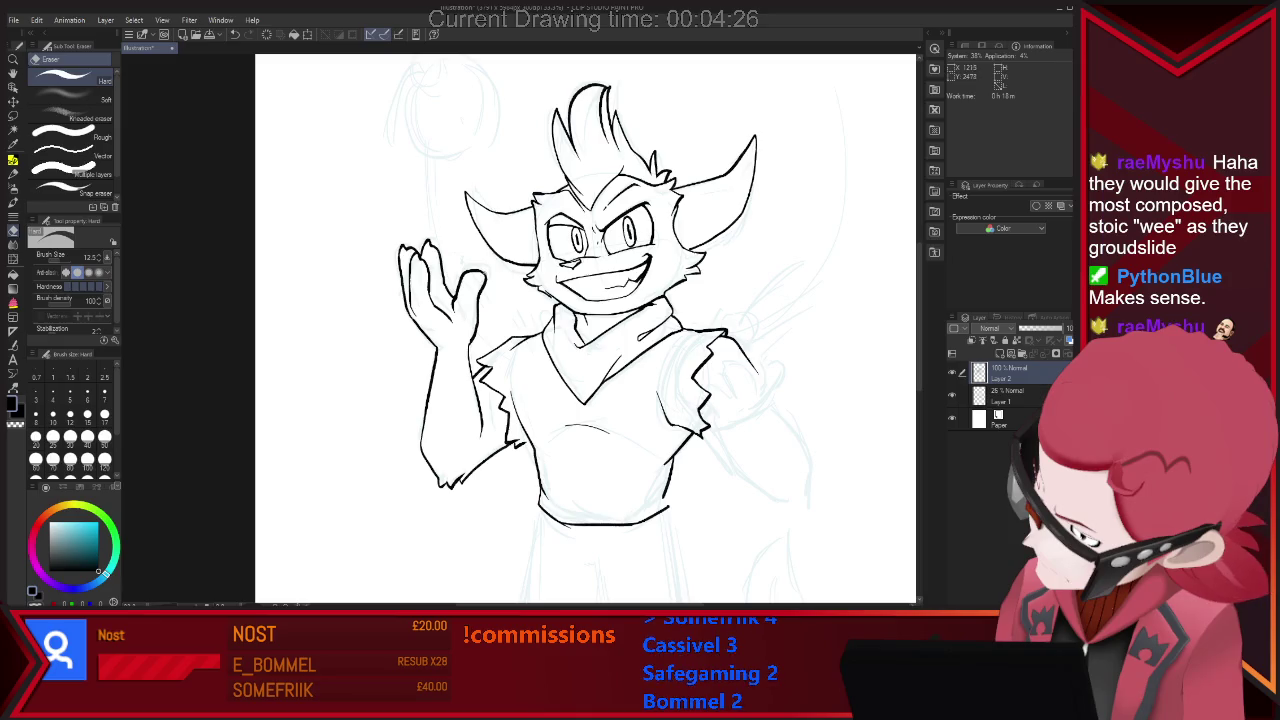
{"action": "key", "text": "p"}
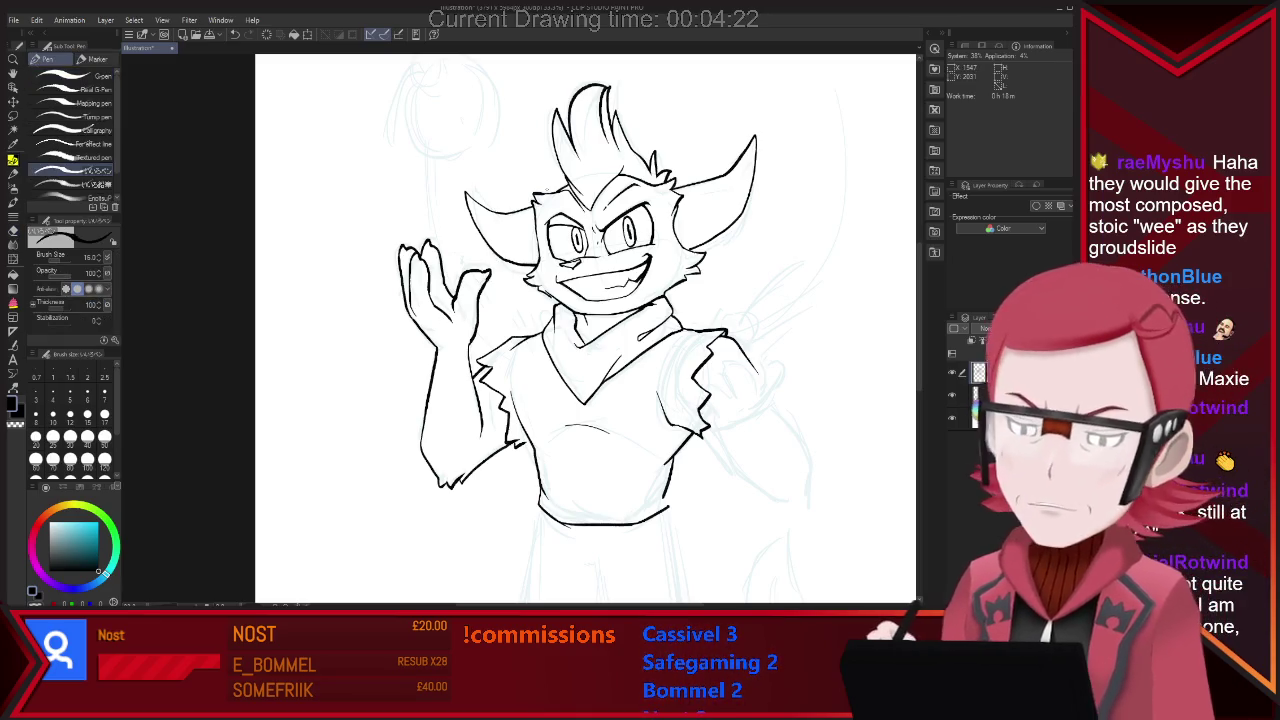
{"action": "key", "text": "e"}
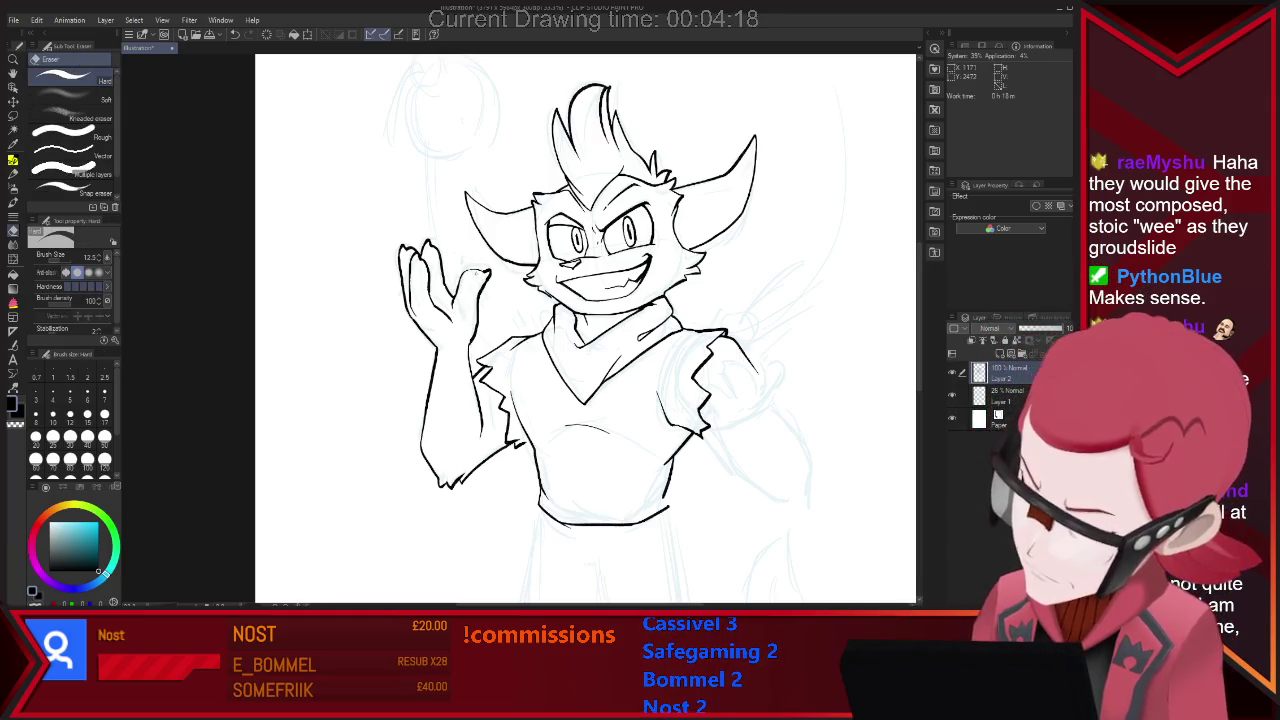
{"action": "key", "text": "p"}
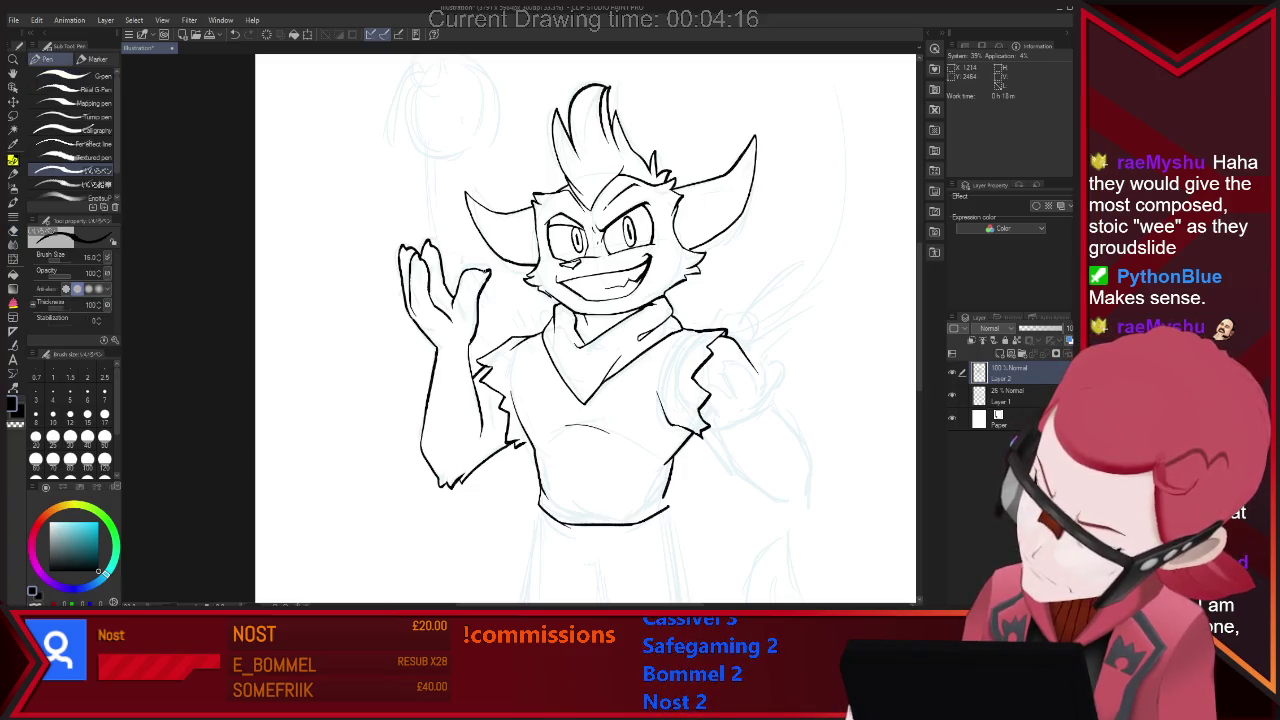
{"action": "key", "text": "e"}
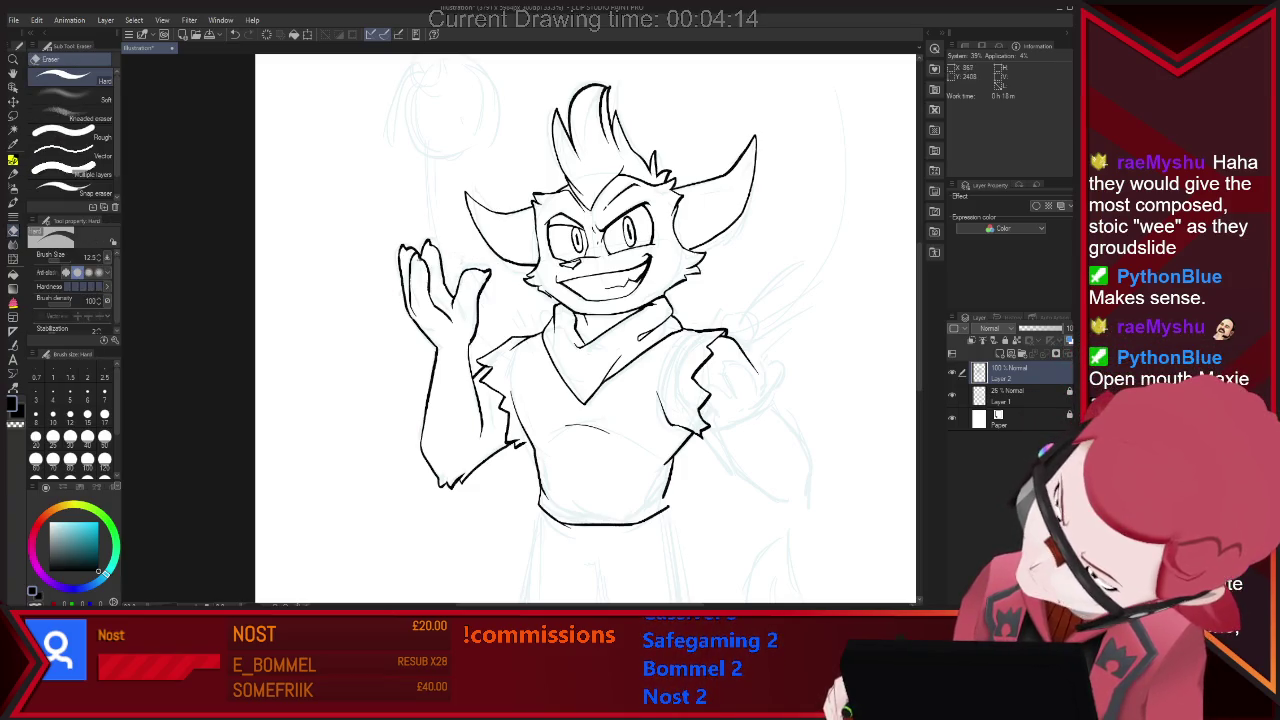
{"action": "key", "text": "p"}
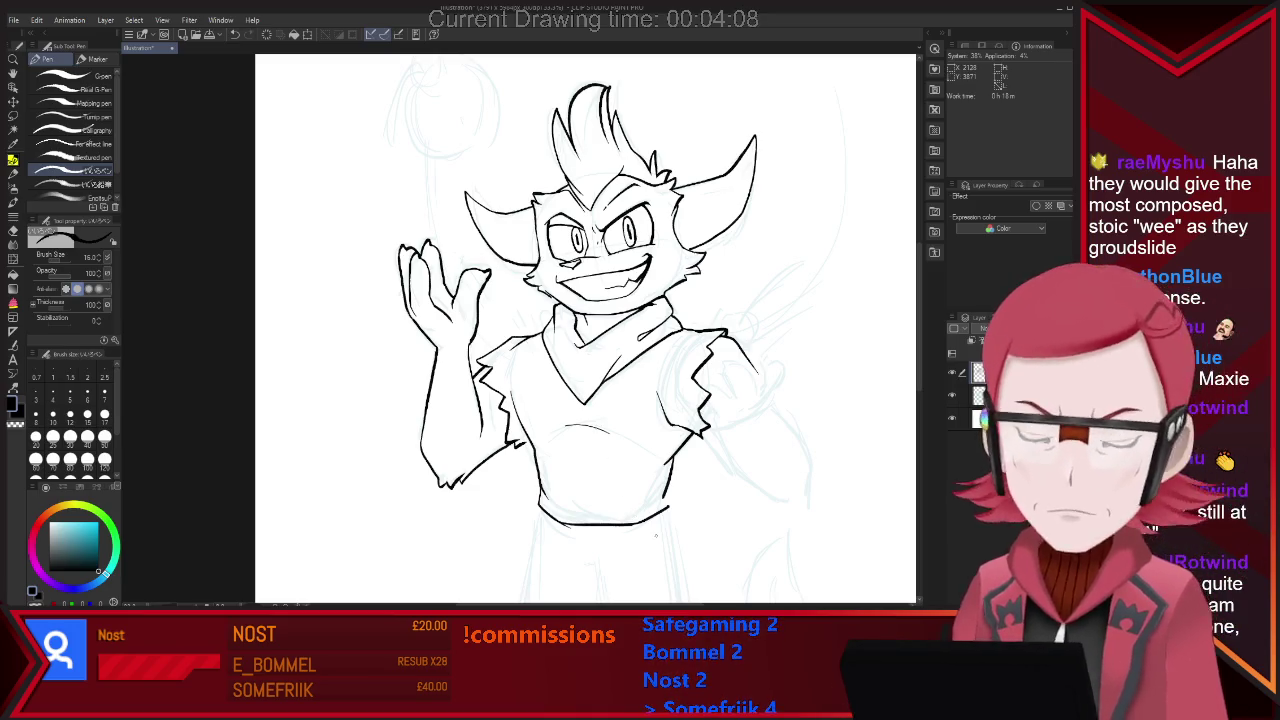
{"action": "key", "text": "e"}
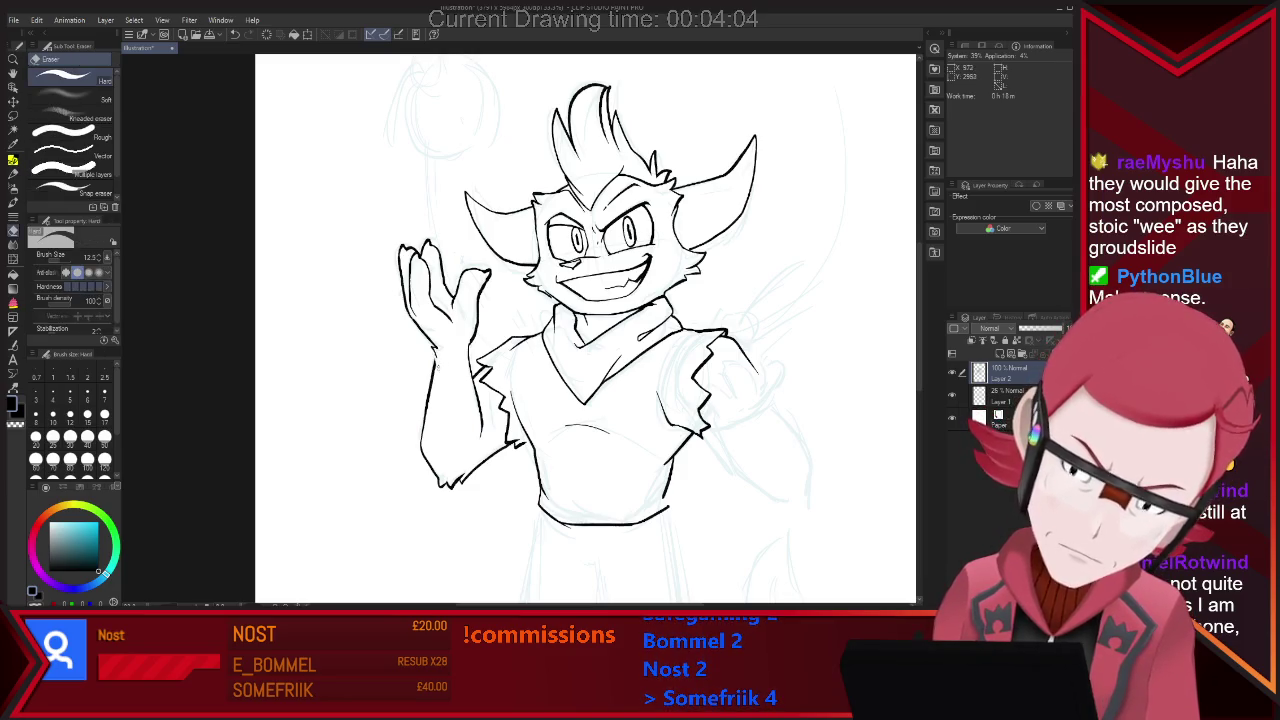
{"action": "key", "text": "p"}
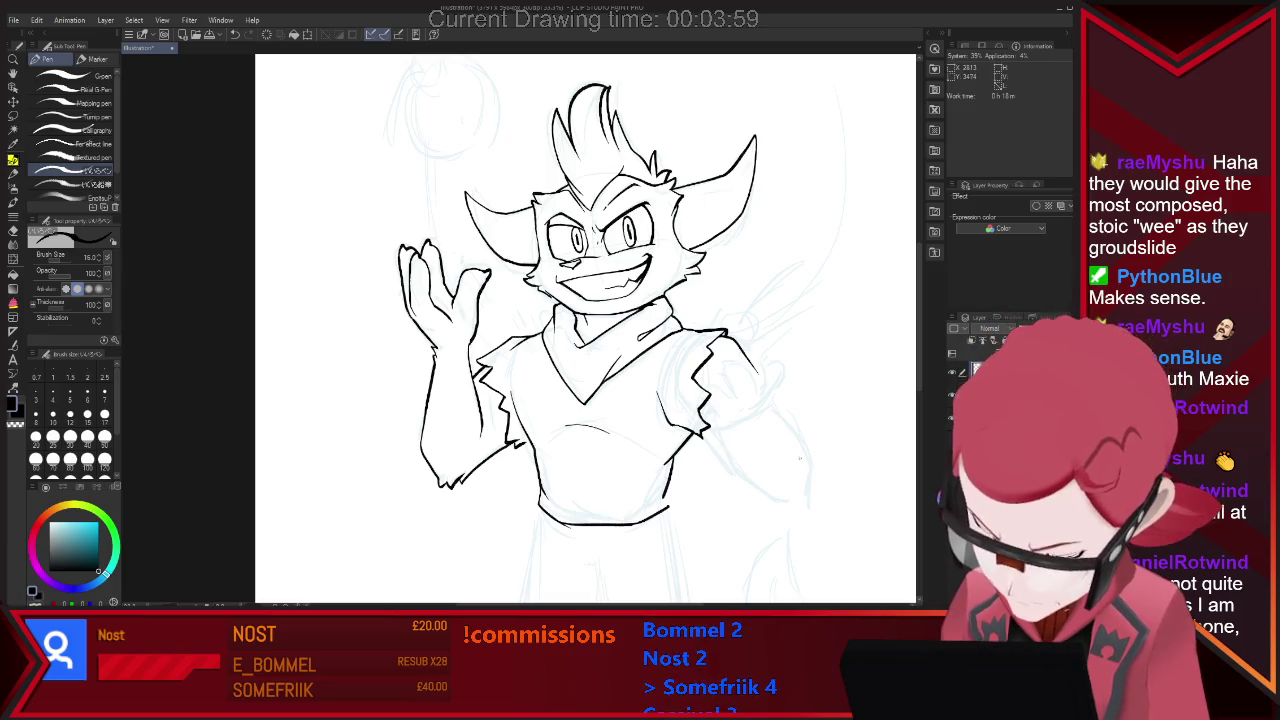
{"action": "key", "text": "ctrl+0"}
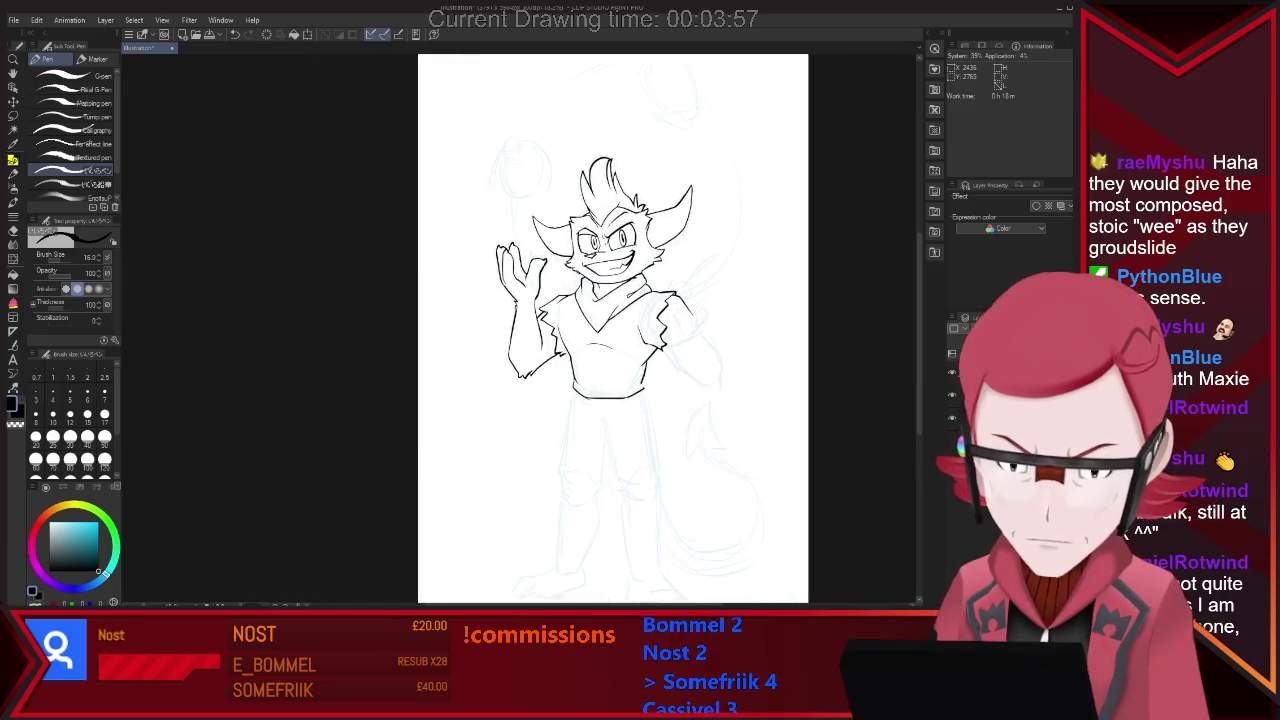
Ink the trouser legs' outer and inner lines down to the hems, then erase cleanup.
{"action": "scroll", "coordinate": [622, 465], "scroll_direction": "up", "scroll_amount": 1}
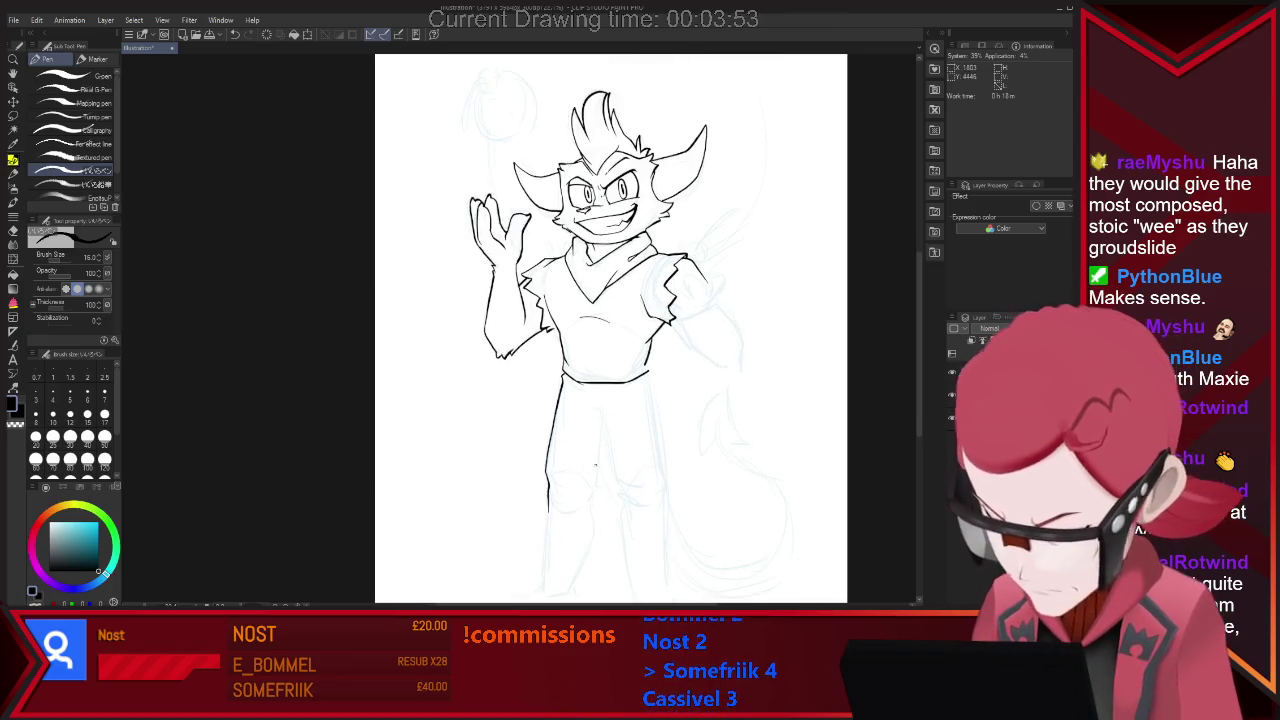
{"action": "left_click_drag", "start_coordinate": [616, 488], "coordinate": [622, 530]}
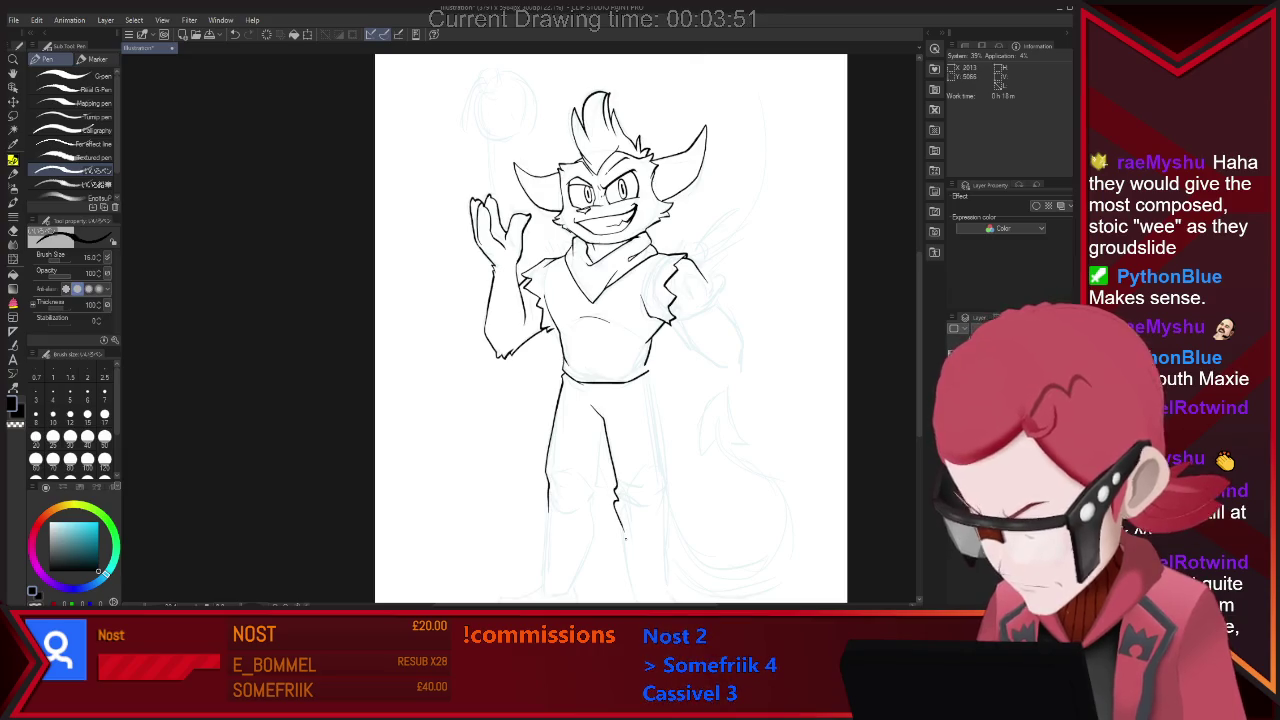
{"action": "left_click_drag", "start_coordinate": [650, 385], "coordinate": [666, 578]}
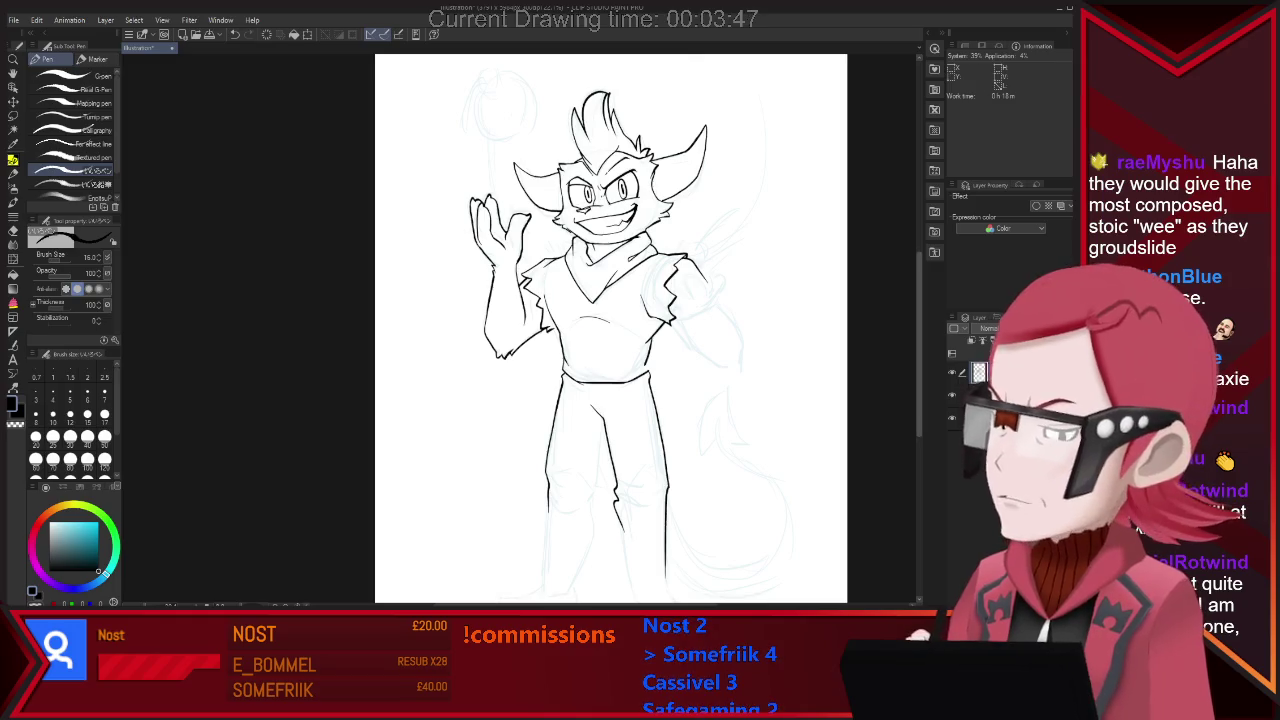
{"action": "scroll", "coordinate": [641, 468], "scroll_direction": "down", "scroll_amount": 2}
{"action": "scroll", "coordinate": [641, 468], "scroll_direction": "down", "scroll_amount": 1}
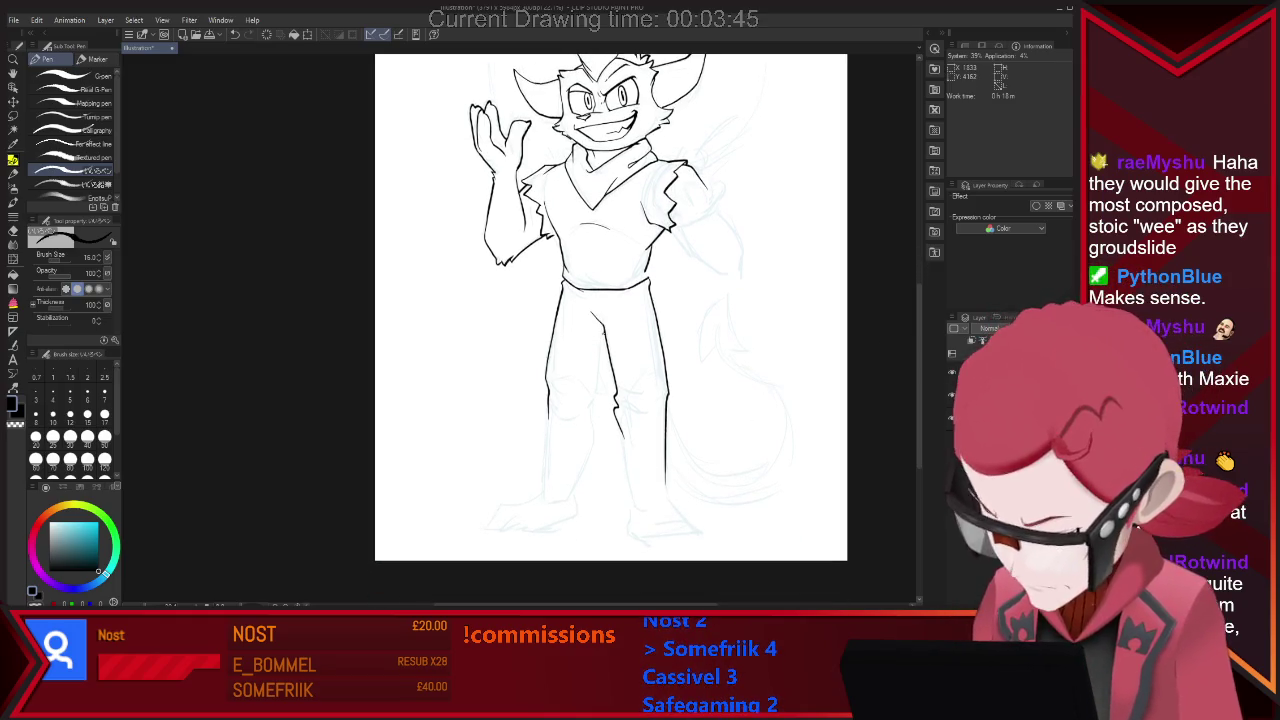
{"action": "left_click_drag", "start_coordinate": [593, 436], "coordinate": [575, 497]}
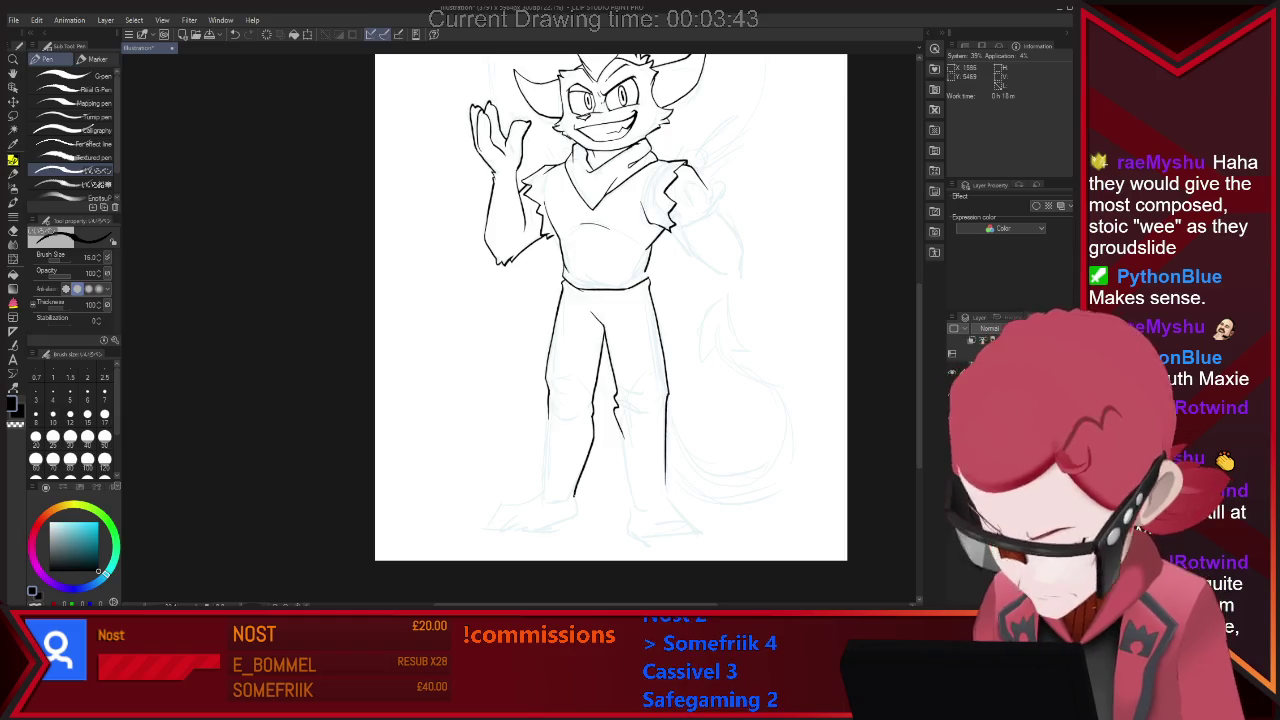
{"action": "left_click_drag", "start_coordinate": [547, 410], "coordinate": [546, 436]}
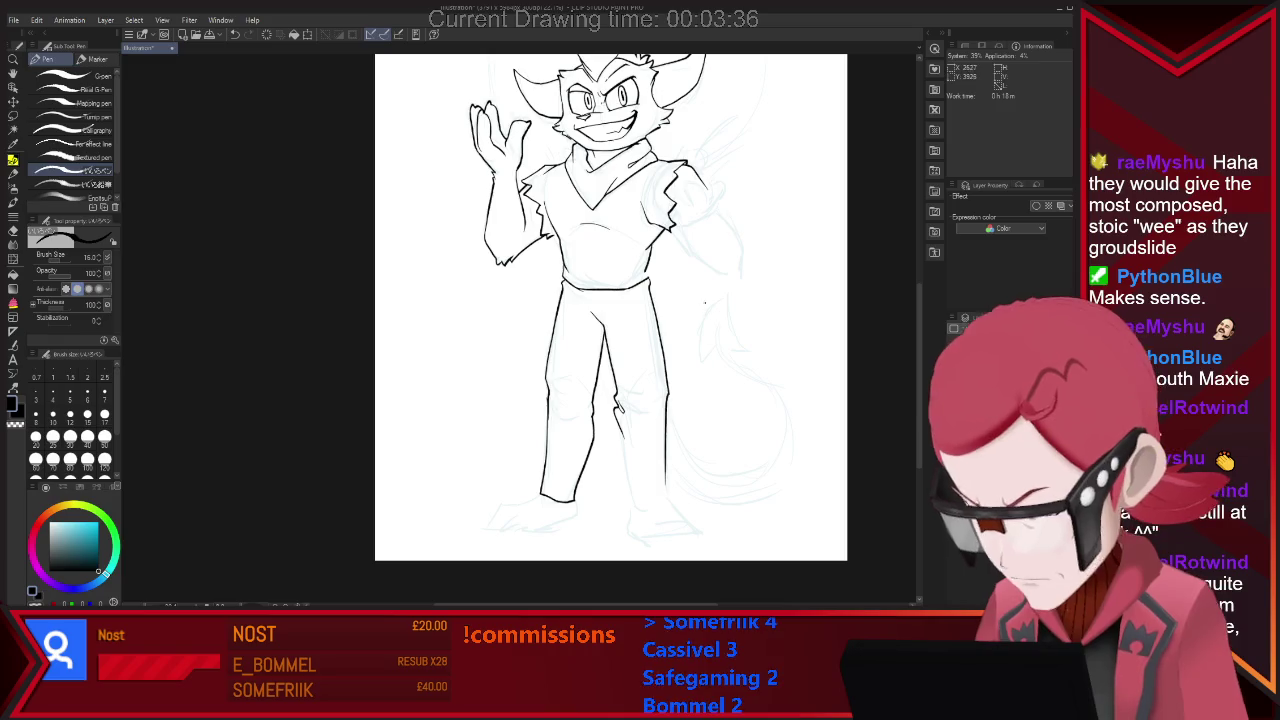
{"action": "key", "text": "e"}
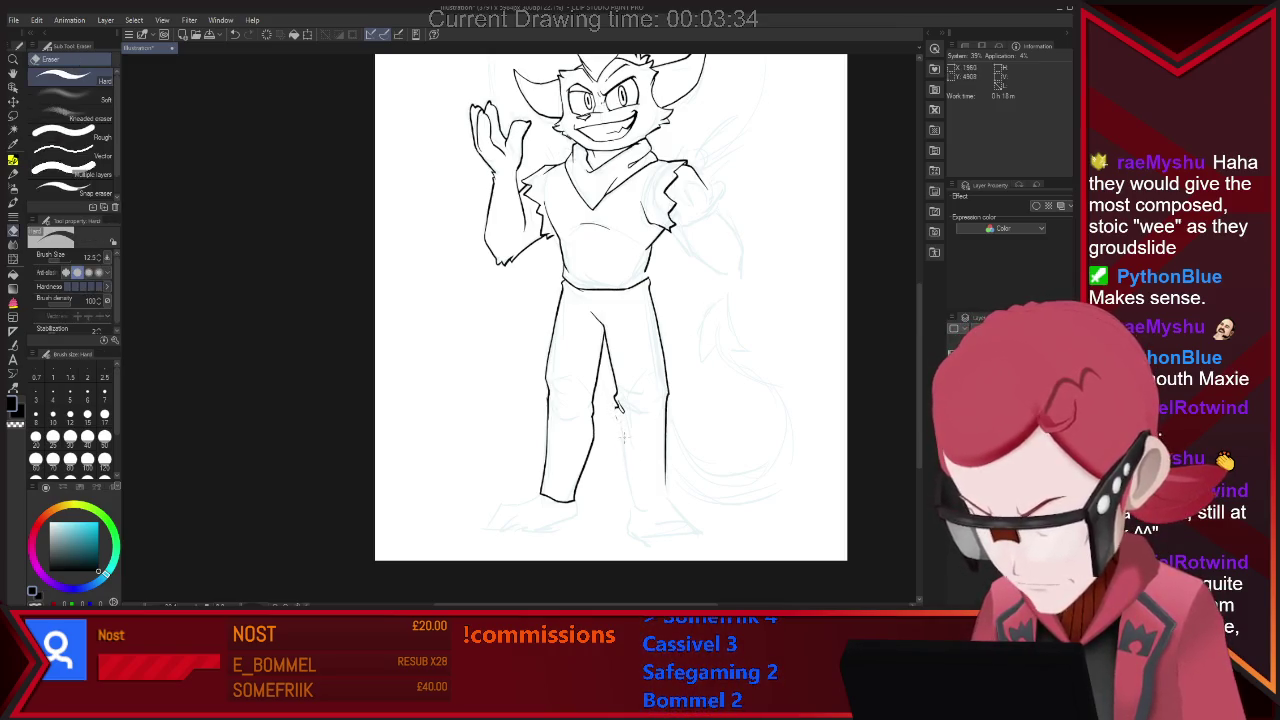
{"action": "key", "text": "p"}
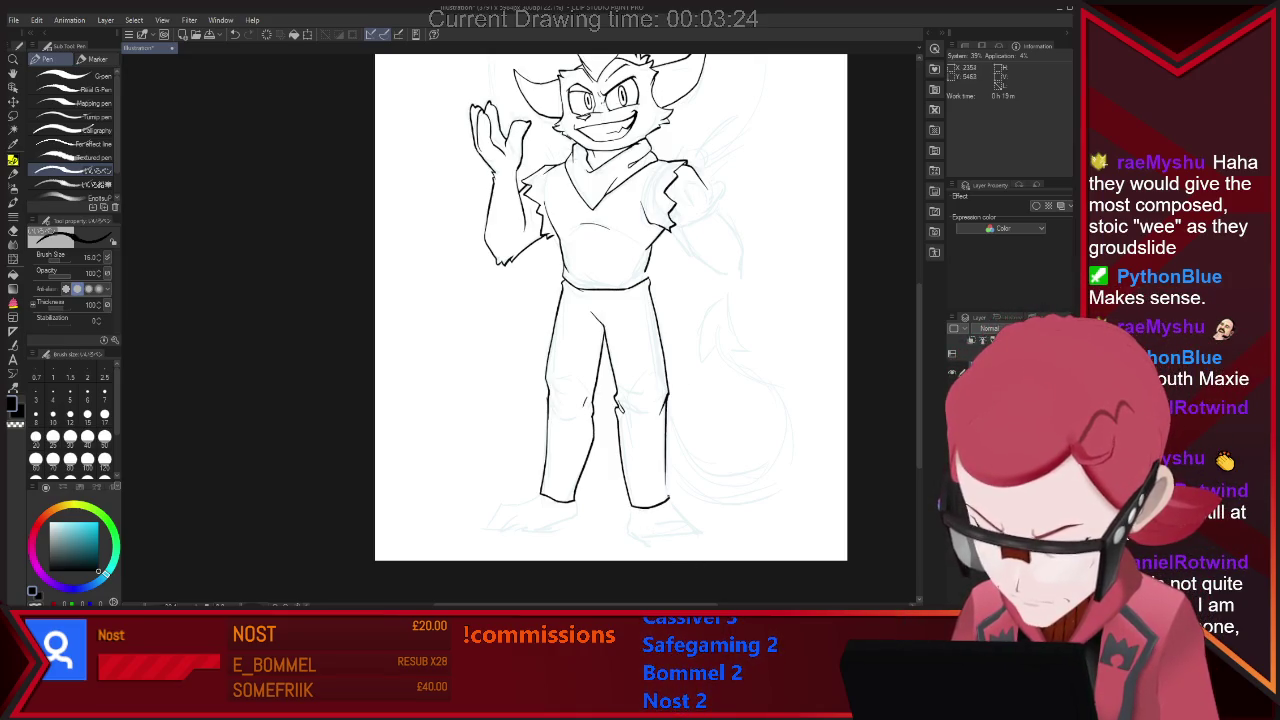
Ink the left foot's heel curve, then erase stray toe lines with the eraser enlarged to 44.3.
{"action": "key", "text": "e"}
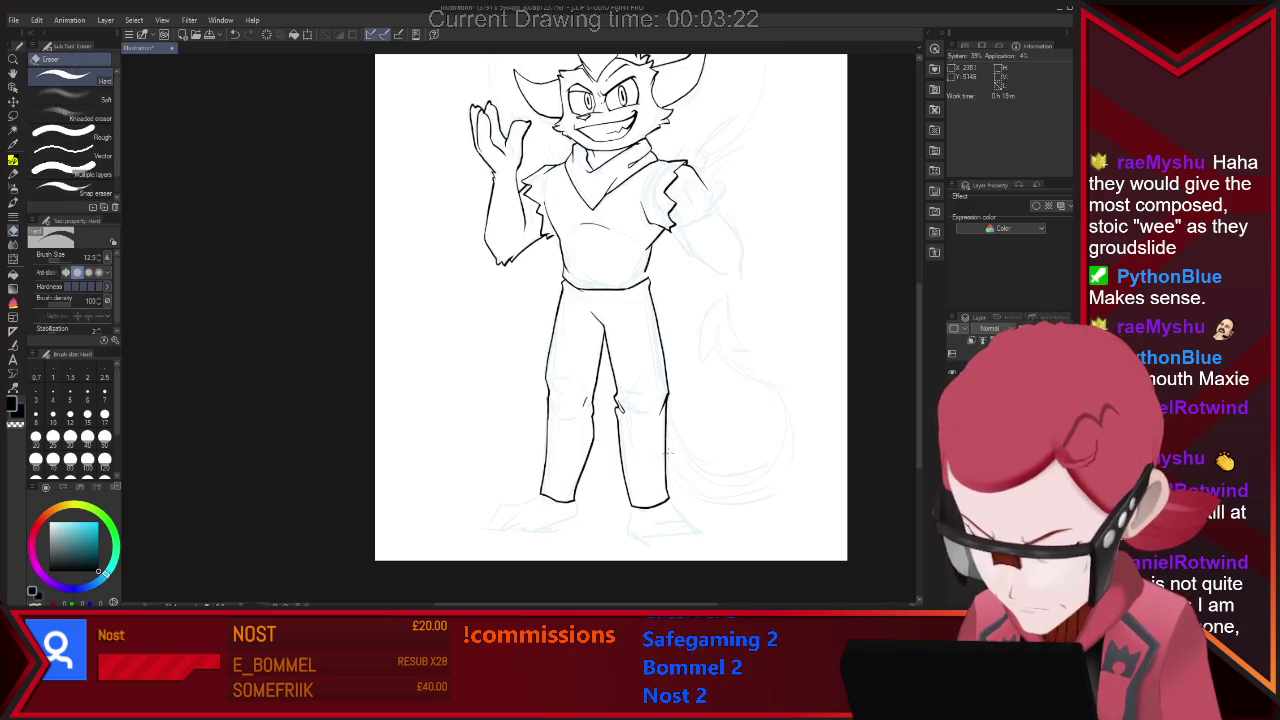
{"action": "key", "text": "p"}
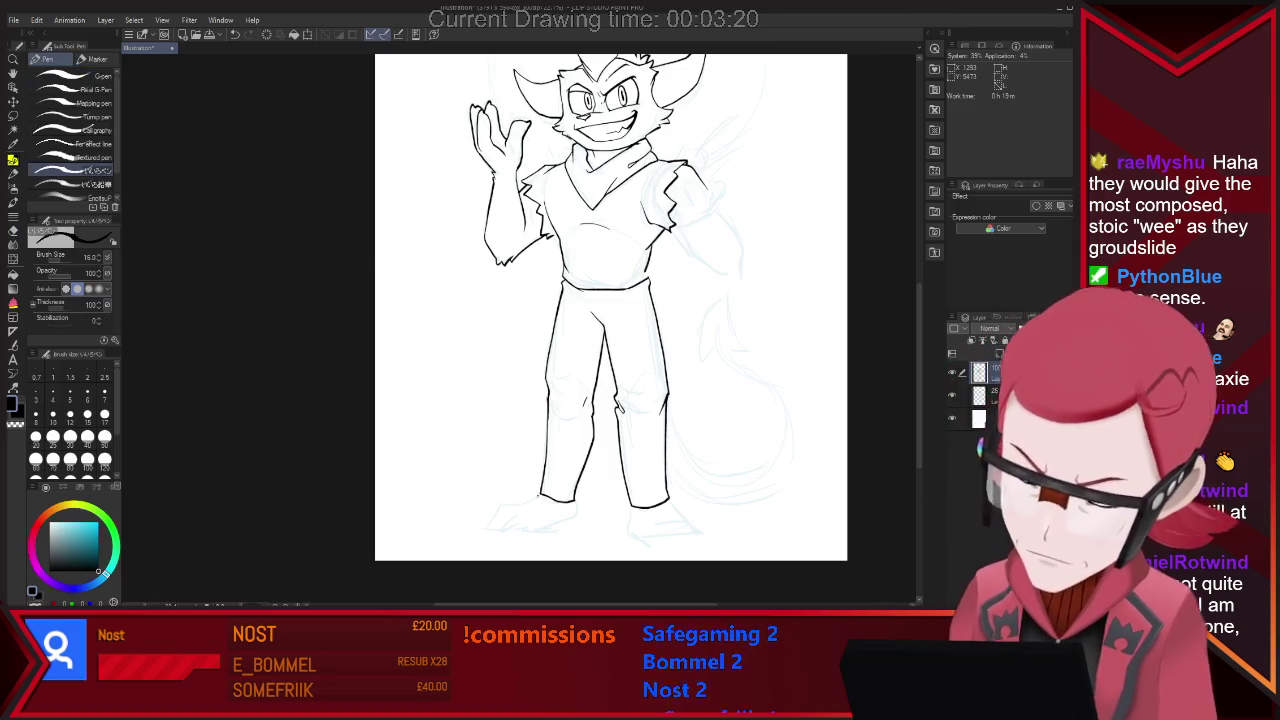
{"action": "left_click_drag", "start_coordinate": [503, 504], "coordinate": [487, 526]}
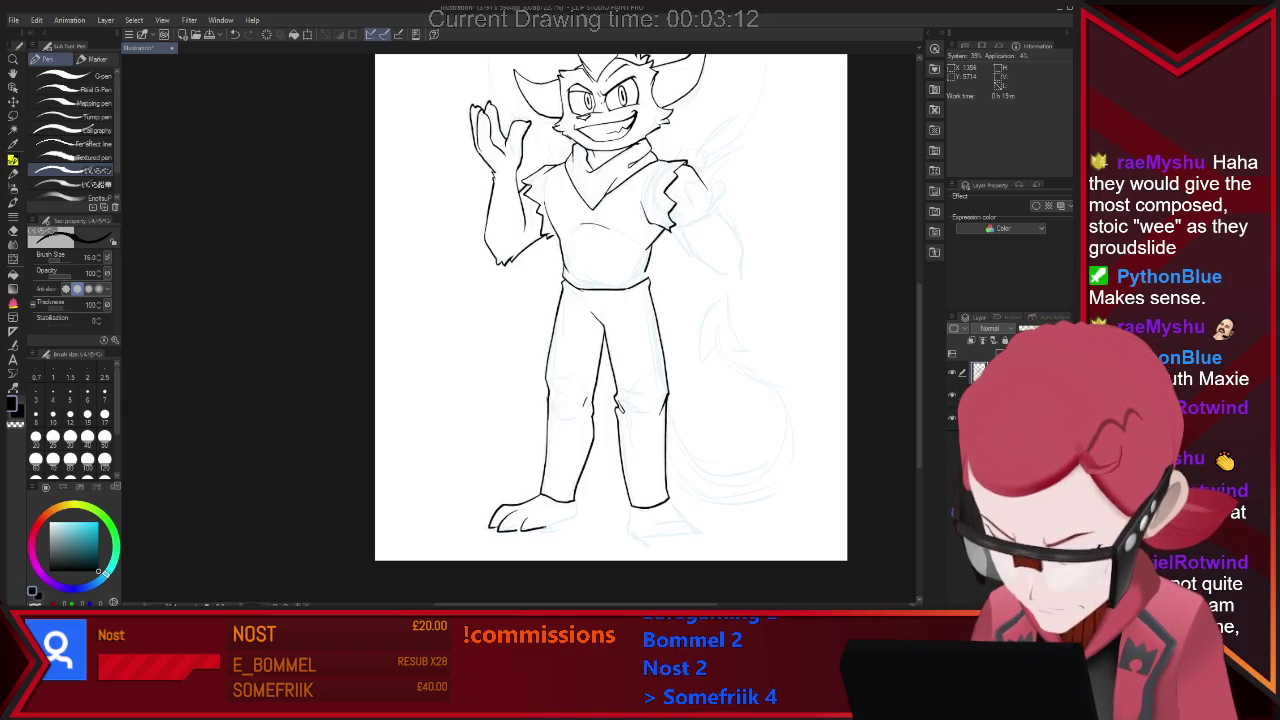
{"action": "key", "text": "ctrl+z"}
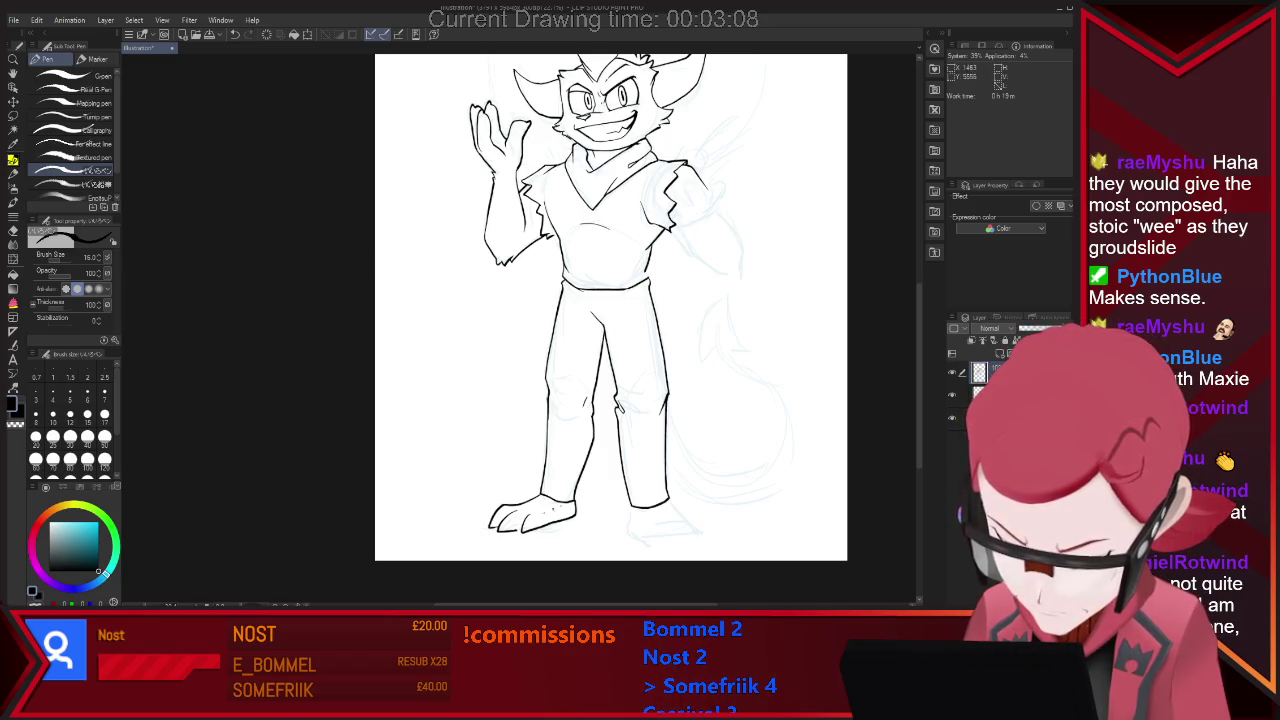
{"action": "key", "text": "e"}
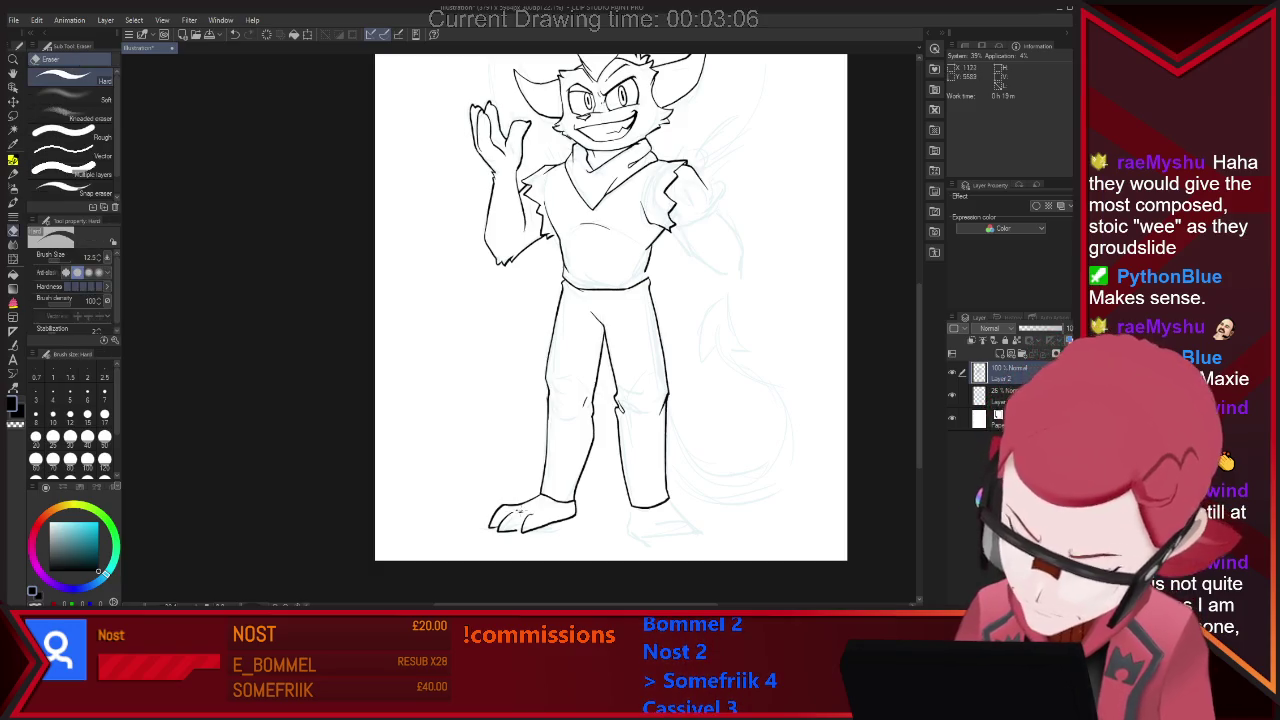
{"action": "key", "text": "p"}
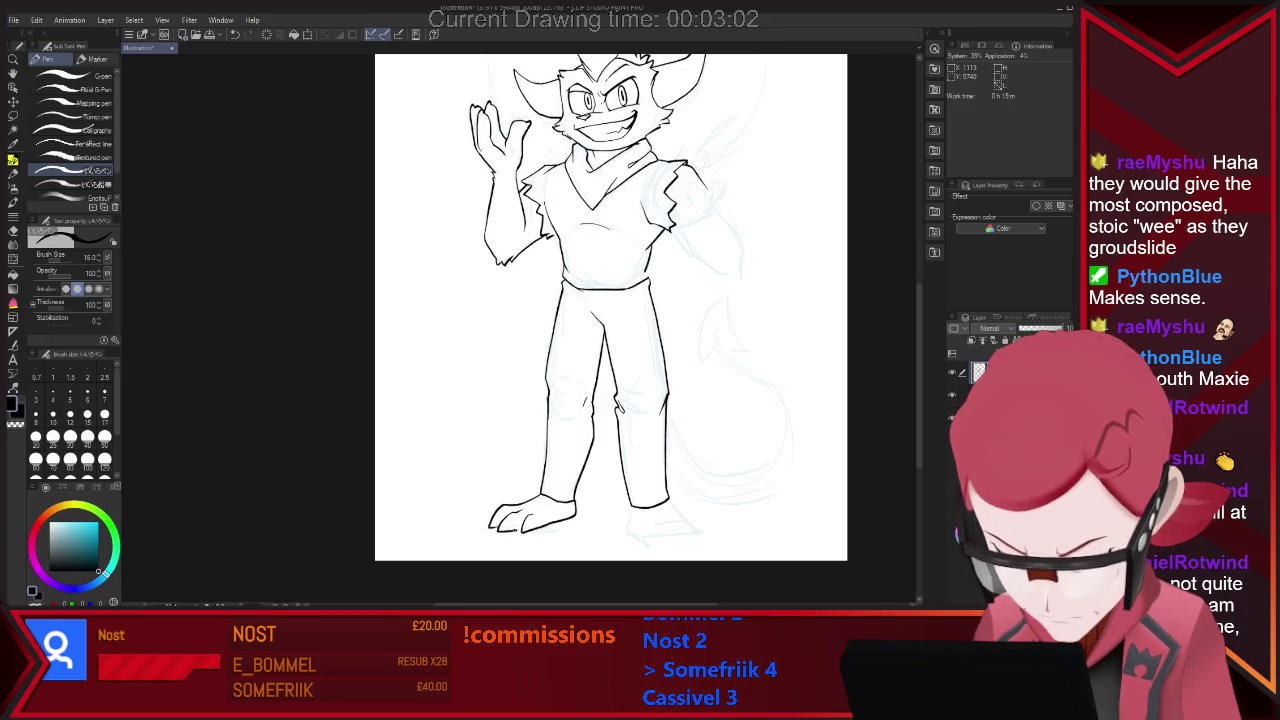
{"action": "key", "text": "e"}
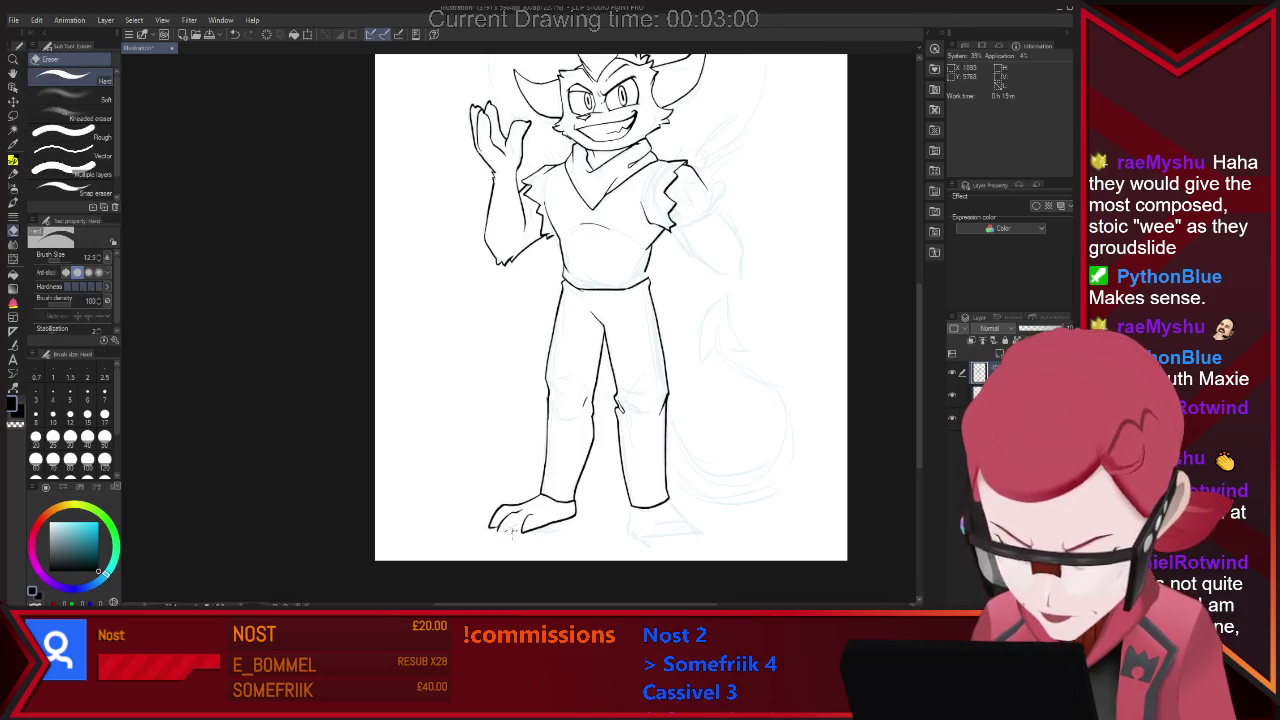
{"action": "key", "text": "p"}
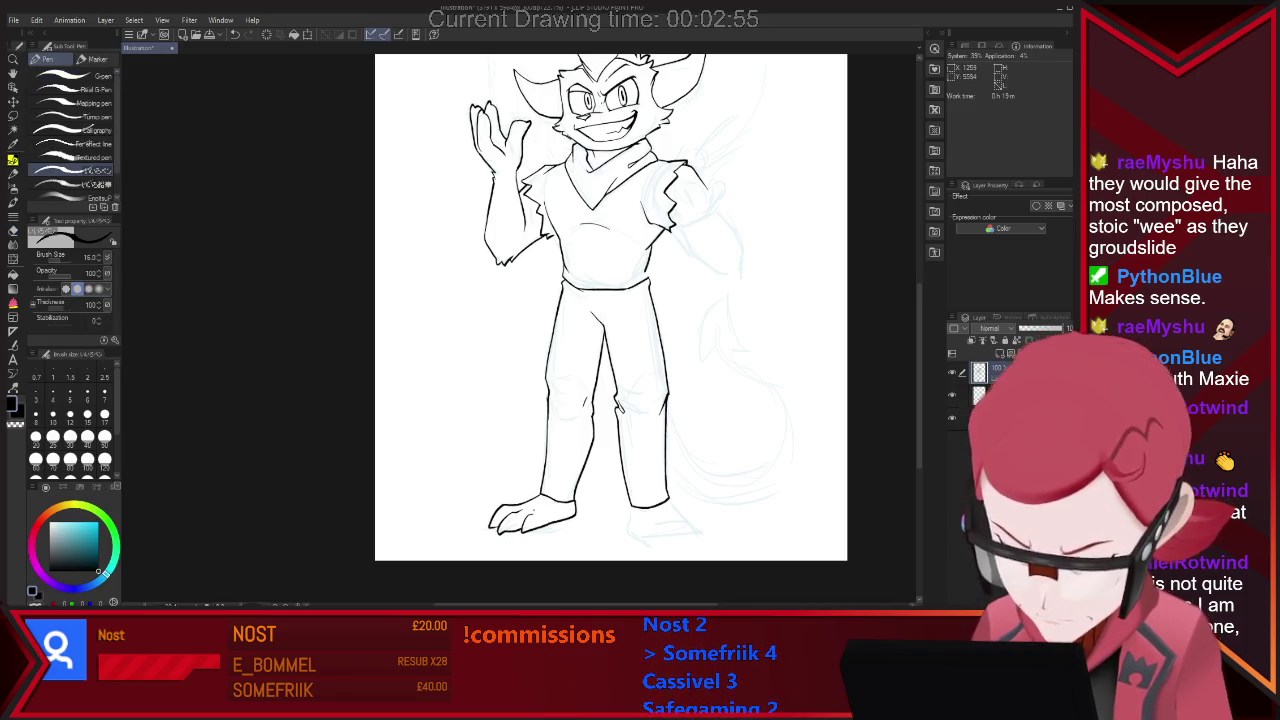
{"action": "key", "text": "e"}
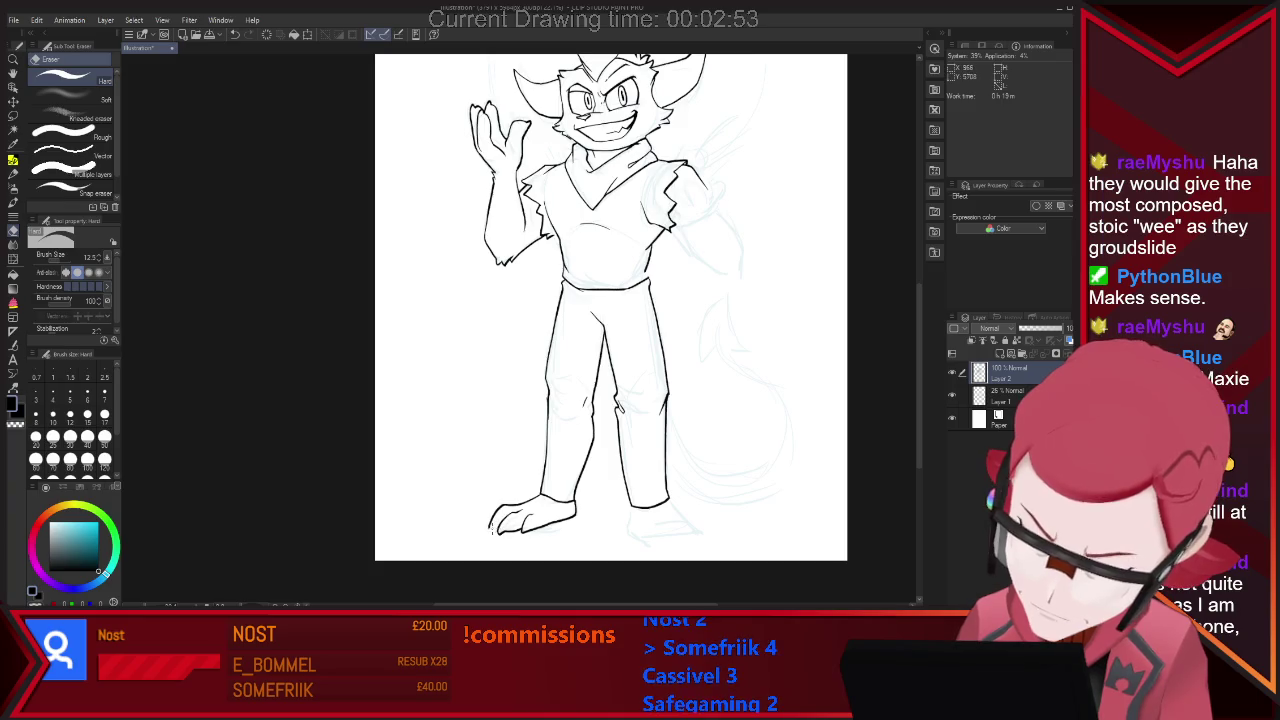
{"action": "key", "text": "p"}
{"action": "key", "text": "e"}
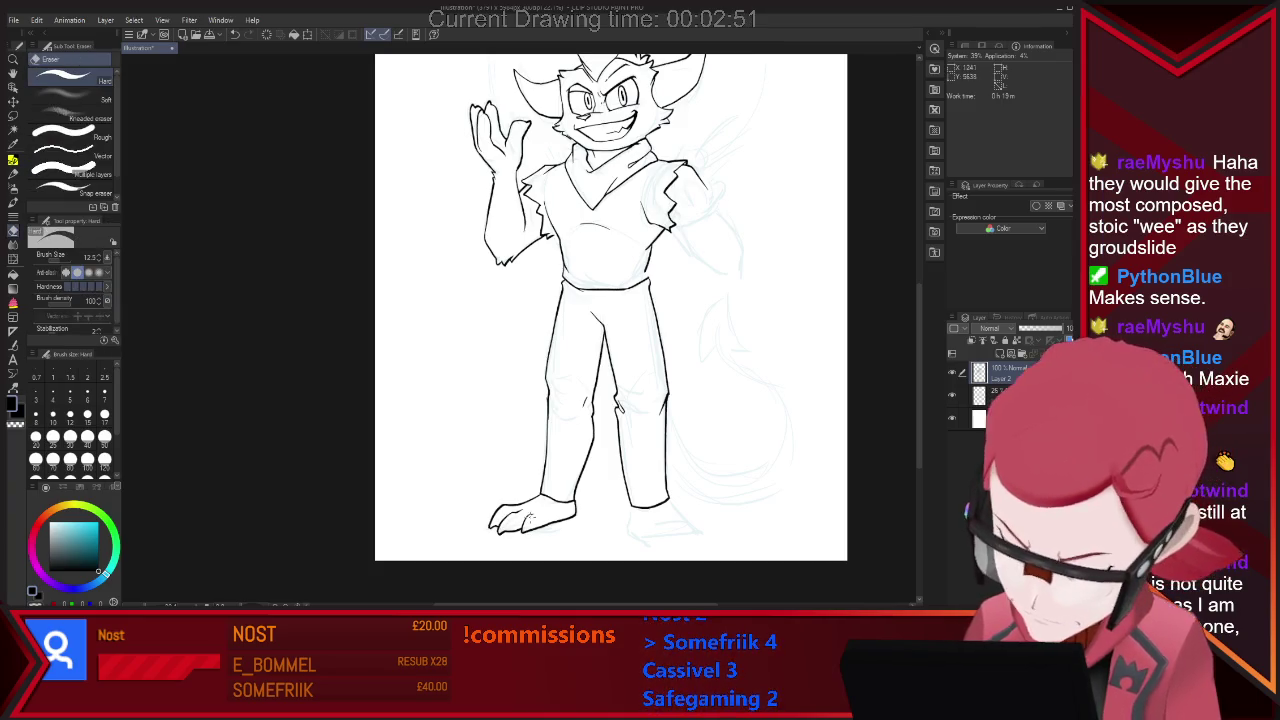
{"action": "key", "text": "p"}
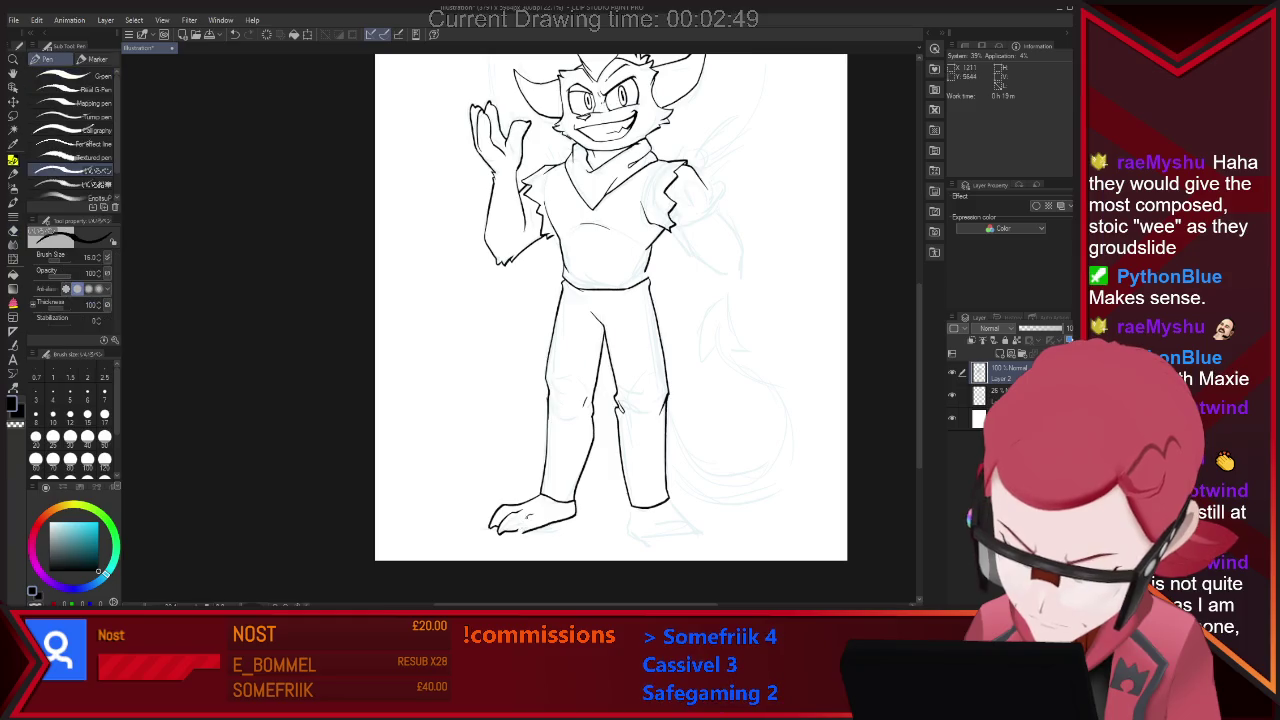
{"action": "key", "text": "e"}
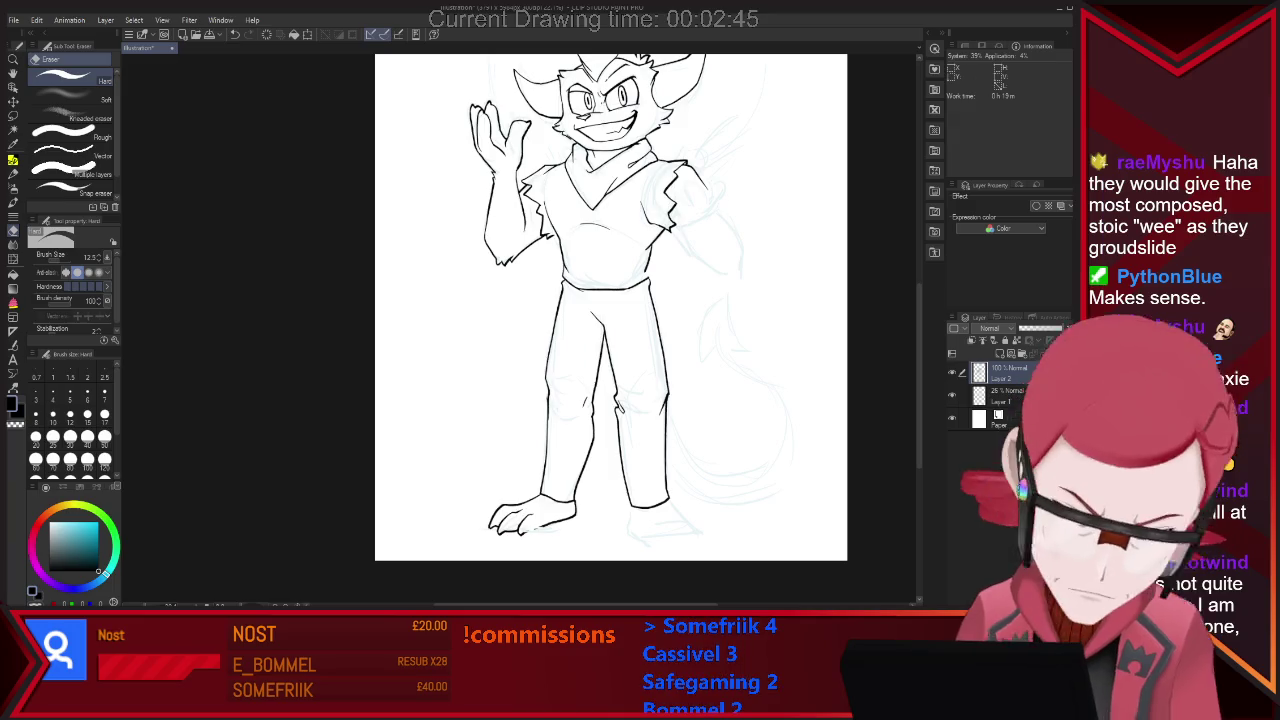
{"action": "mouse_move", "coordinate": [500, 328]}
{"action": "left_mouse_down"}
{"action": "mouse_move", "coordinate": [518, 328]}
{"action": "mouse_move", "coordinate": [545, 522]}
{"action": "left_mouse_up"}
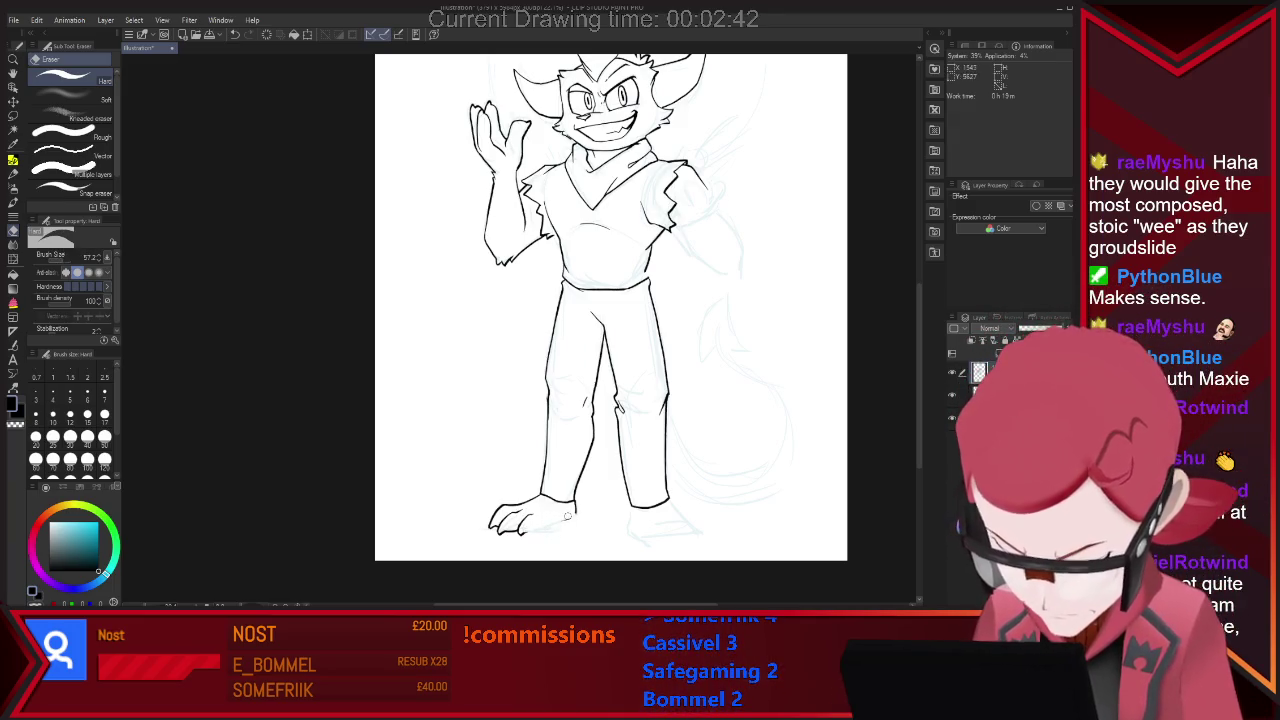
Ink the right foot's underside and outer edge, tidying stray marks with the eraser.
{"action": "key", "text": "p"}
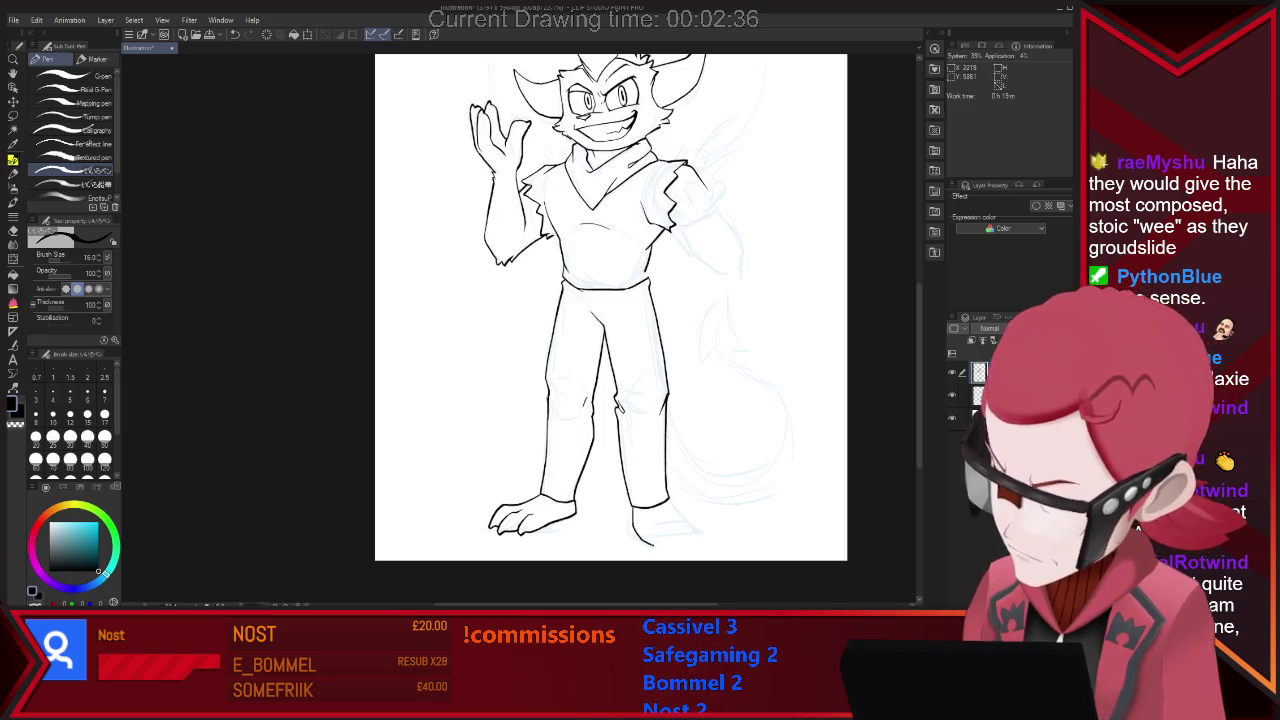
{"action": "mouse_move", "coordinate": [633, 512]}
{"action": "left_mouse_down"}
{"action": "mouse_move", "coordinate": [660, 548]}
{"action": "mouse_move", "coordinate": [680, 548]}
{"action": "left_mouse_up"}
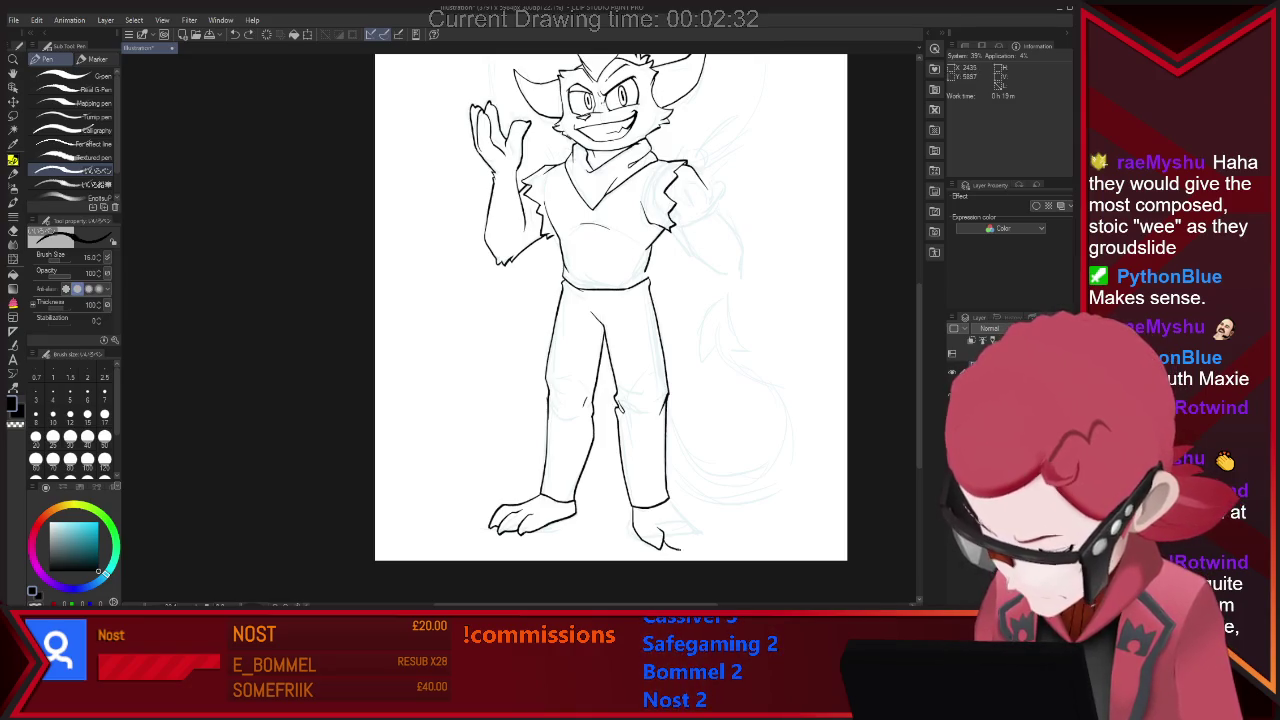
{"action": "left_click_drag", "start_coordinate": [668, 505], "coordinate": [692, 547]}
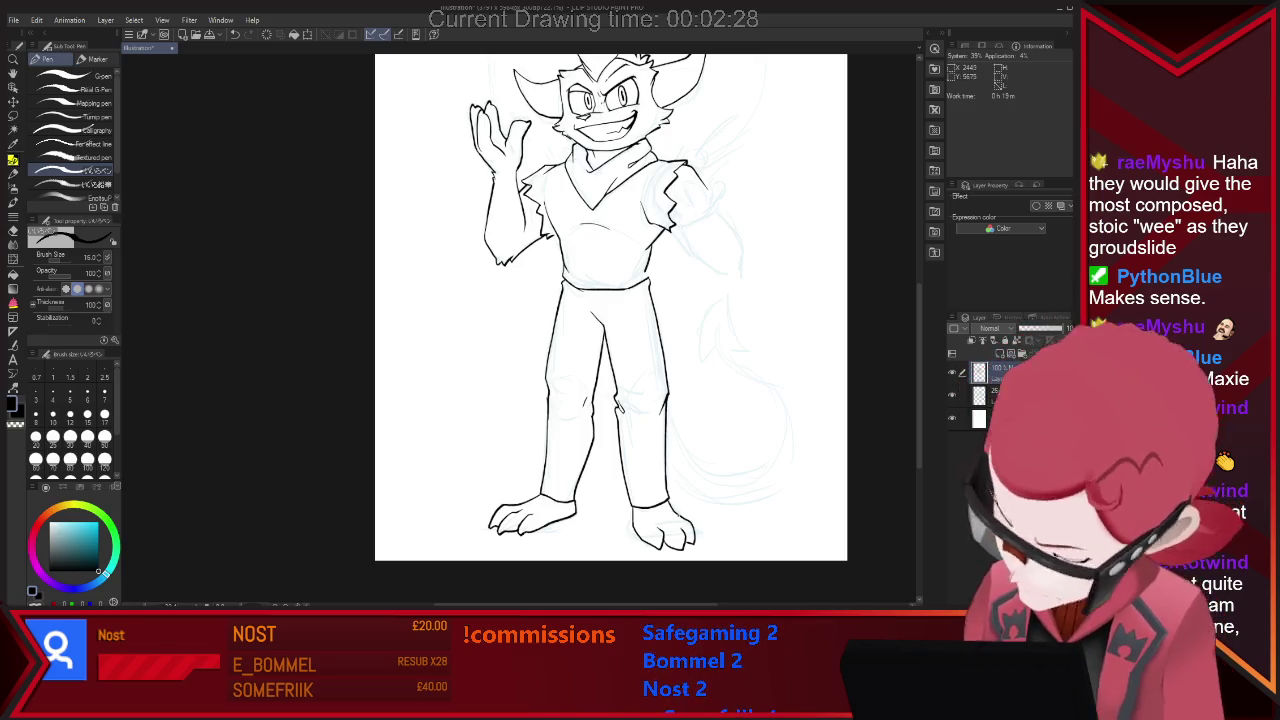
{"action": "key", "text": "e"}
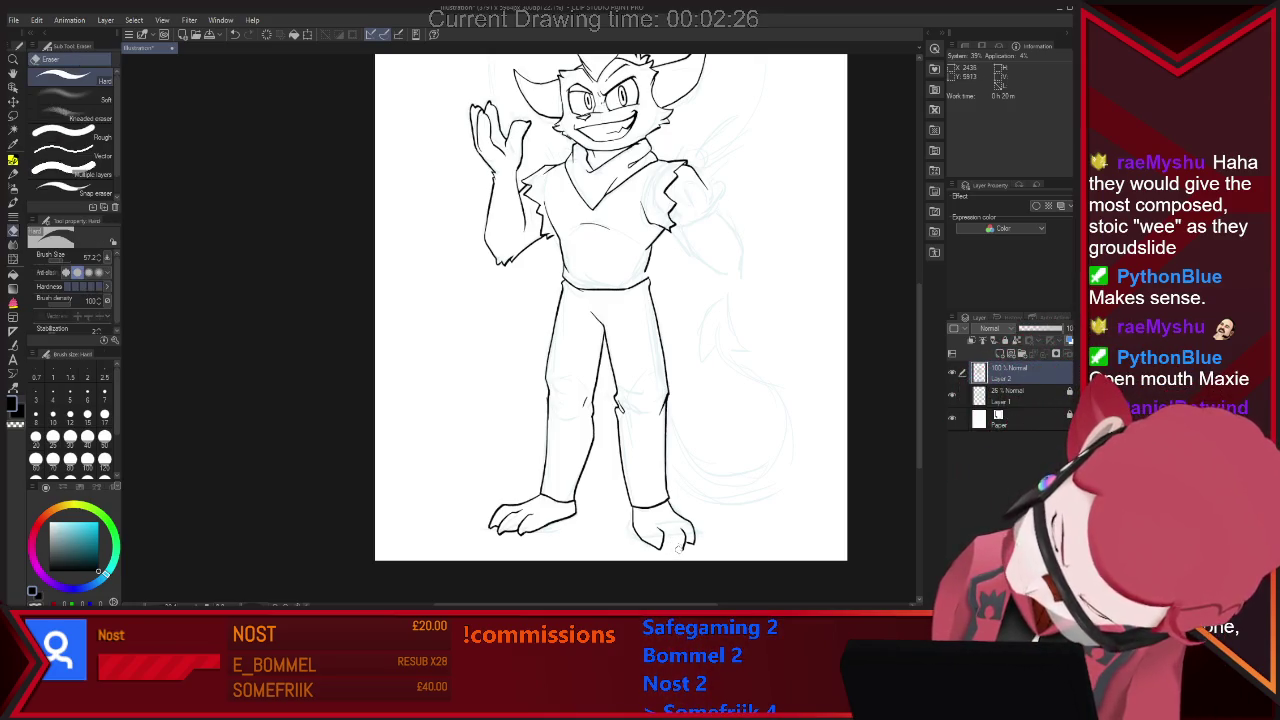
{"action": "key", "text": "p"}
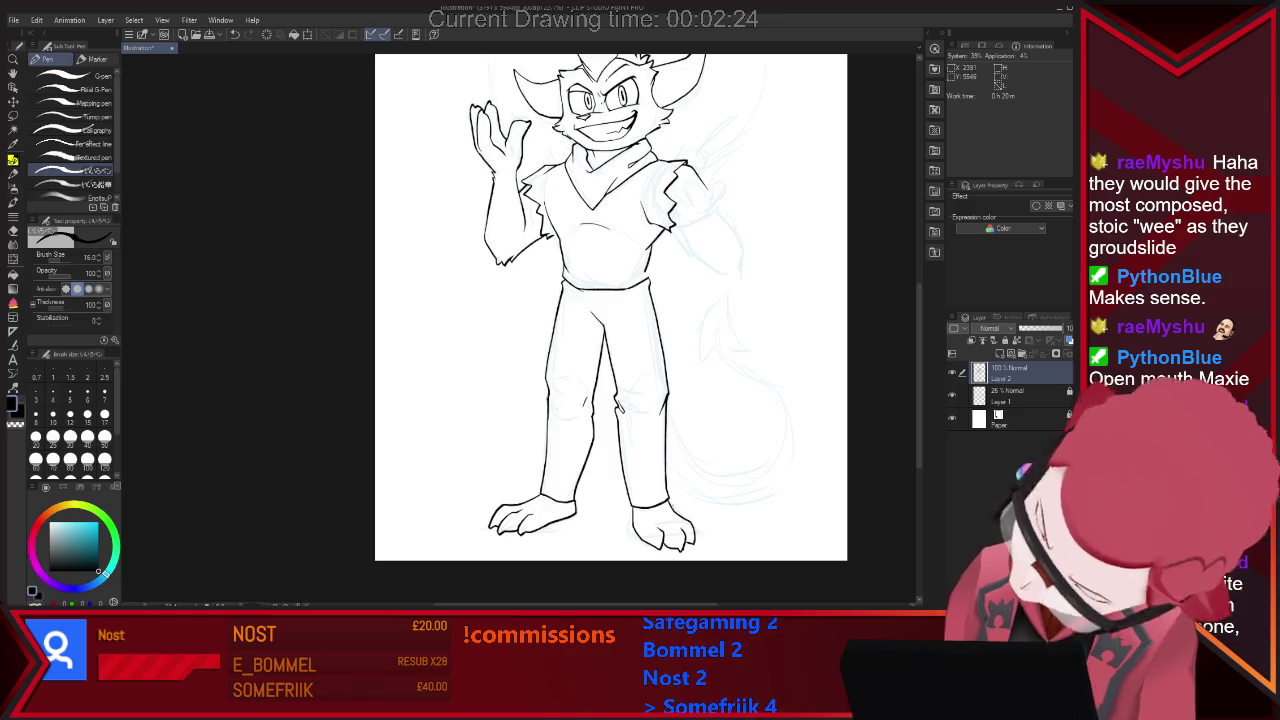
{"action": "key", "text": "e"}
{"action": "key", "text": "p"}
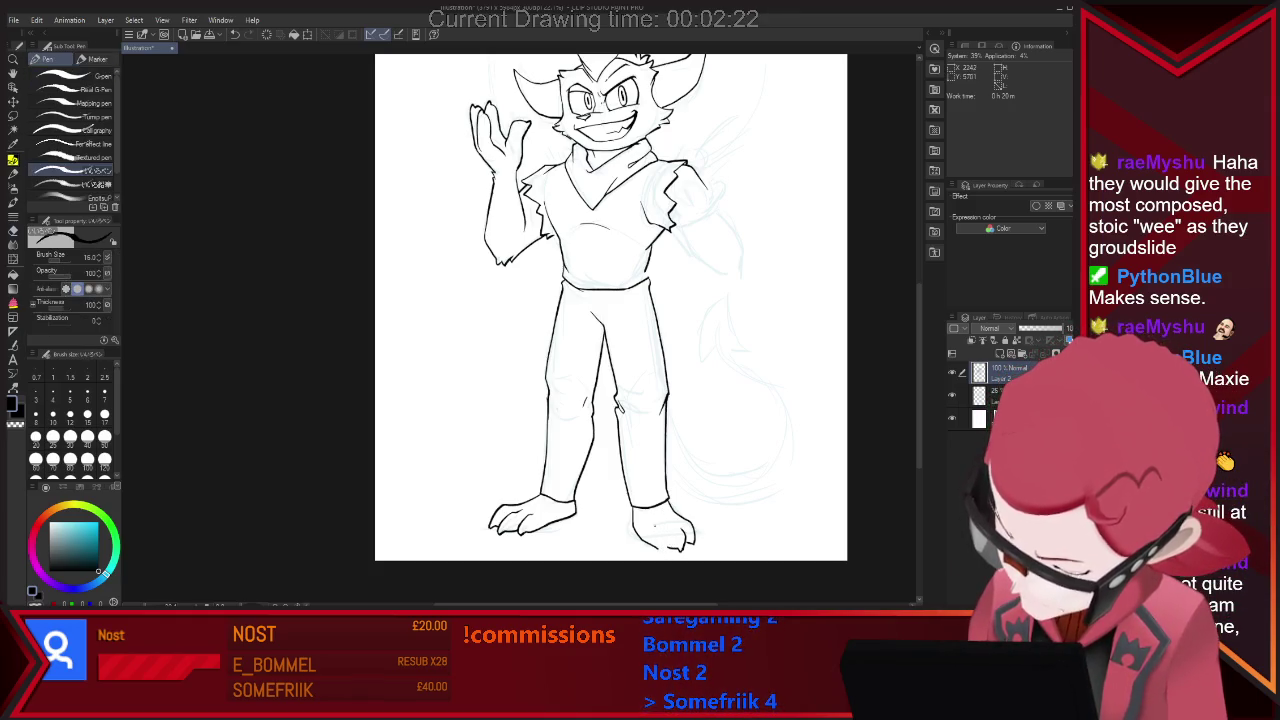
{"action": "key", "text": "e"}
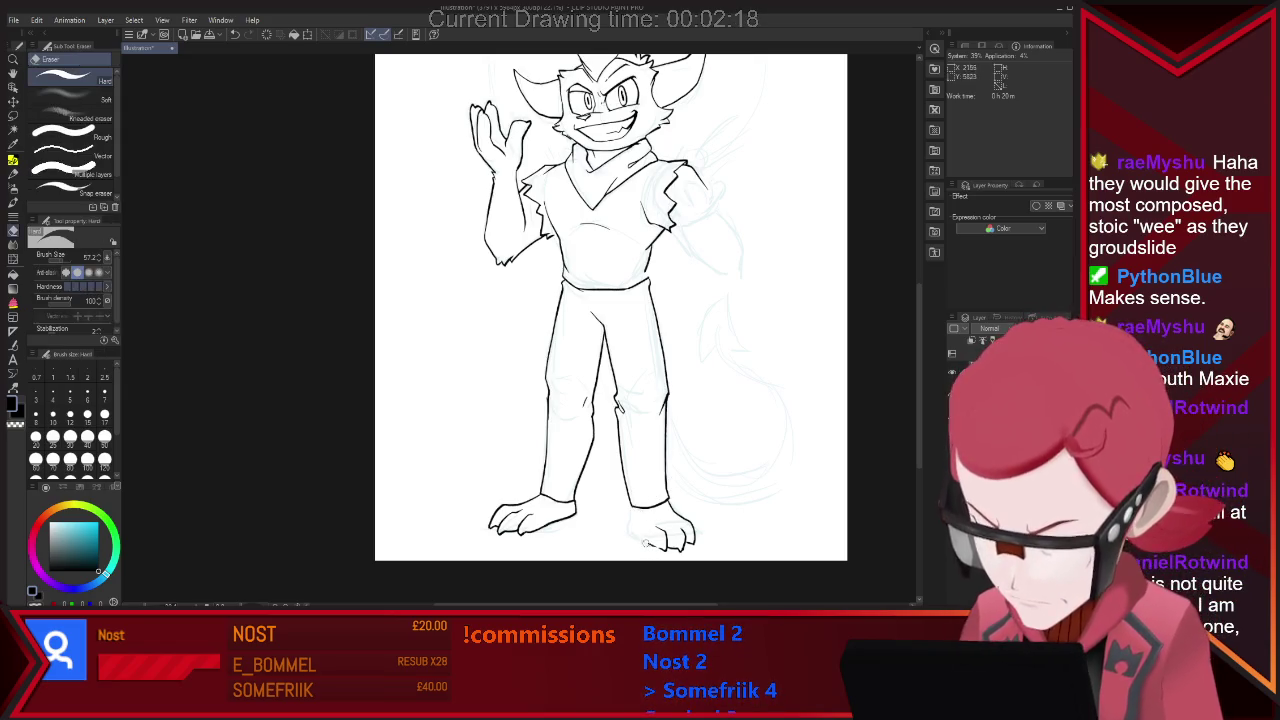
{"action": "key", "text": "p"}
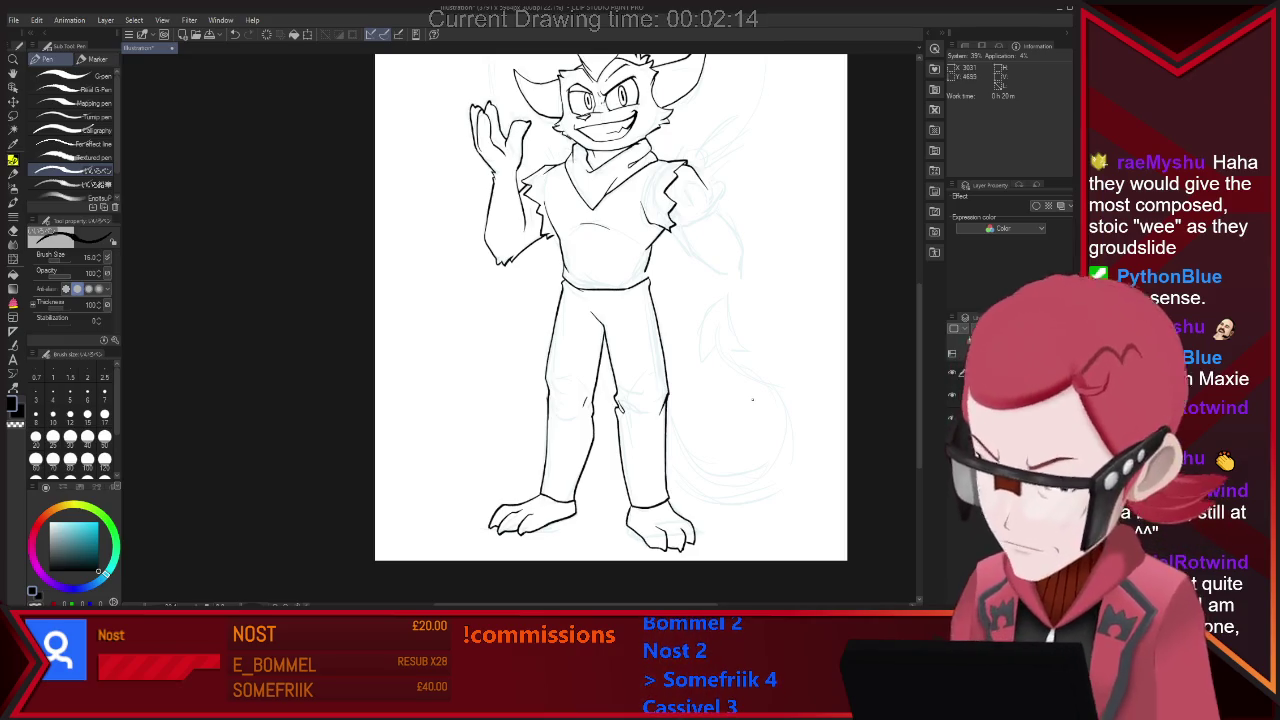
{"action": "key", "text": "e"}
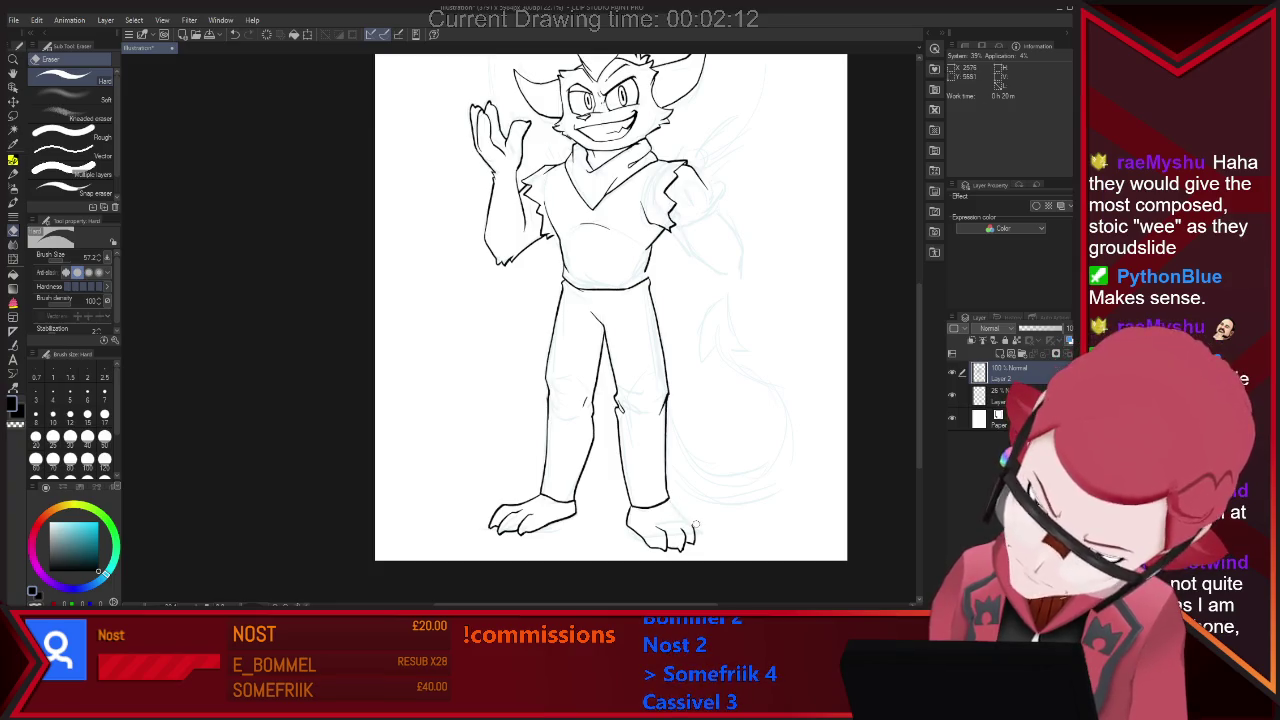
{"action": "key", "text": "p"}
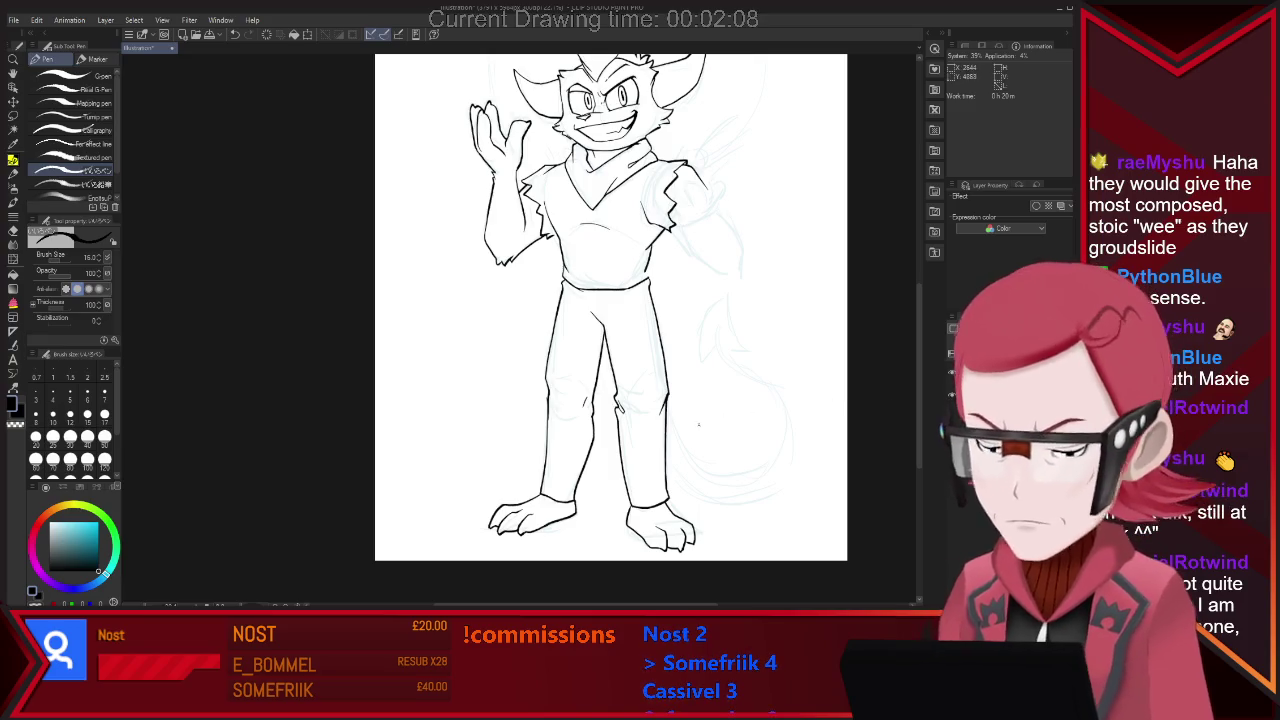
Ink the arrow-shaped tail tip beside the legs, undoing two rejected lower-curve strokes.
{"action": "scroll", "coordinate": [698, 425], "scroll_direction": "up", "scroll_amount": 2}
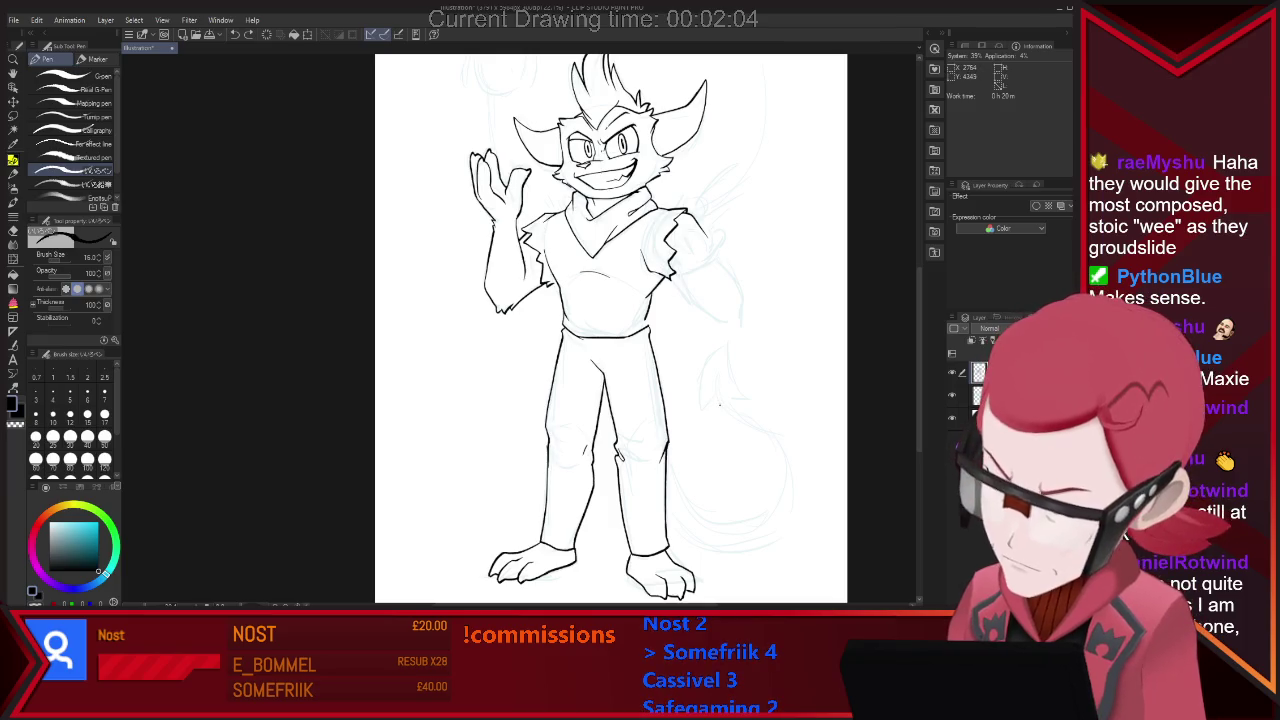
{"action": "left_click_drag", "start_coordinate": [712, 406], "coordinate": [744, 396]}
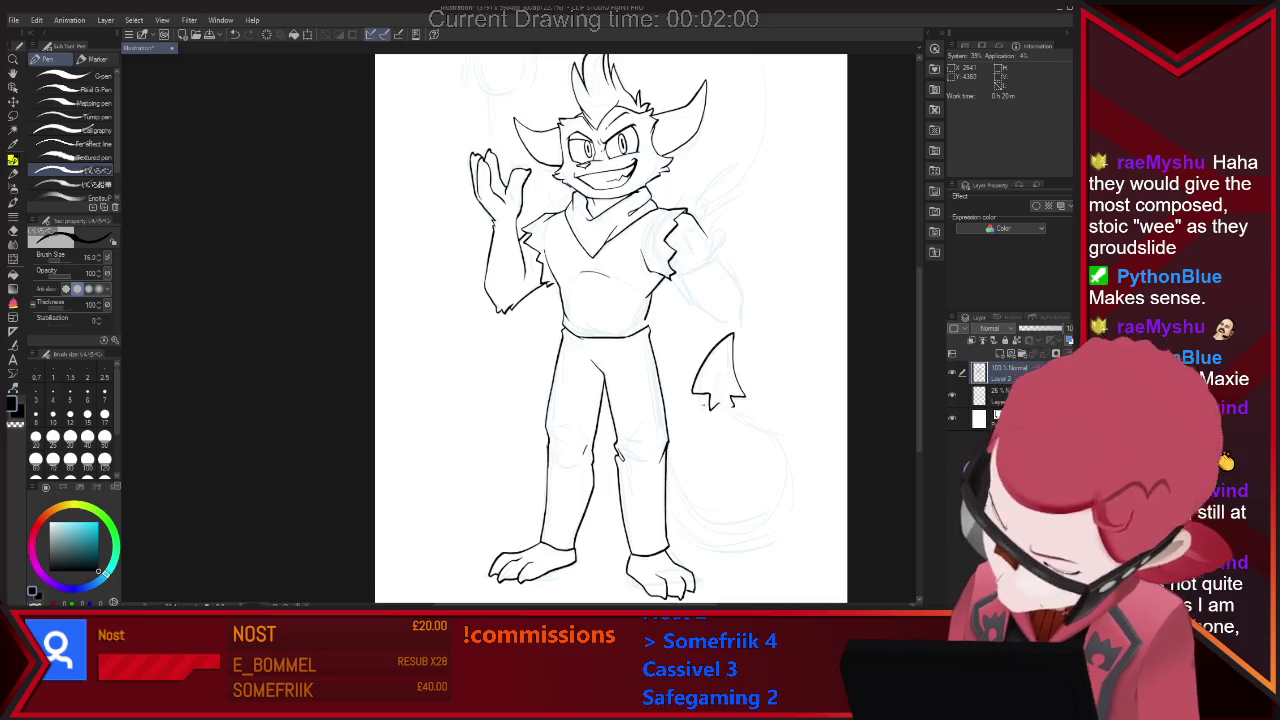
{"action": "key", "text": "e"}
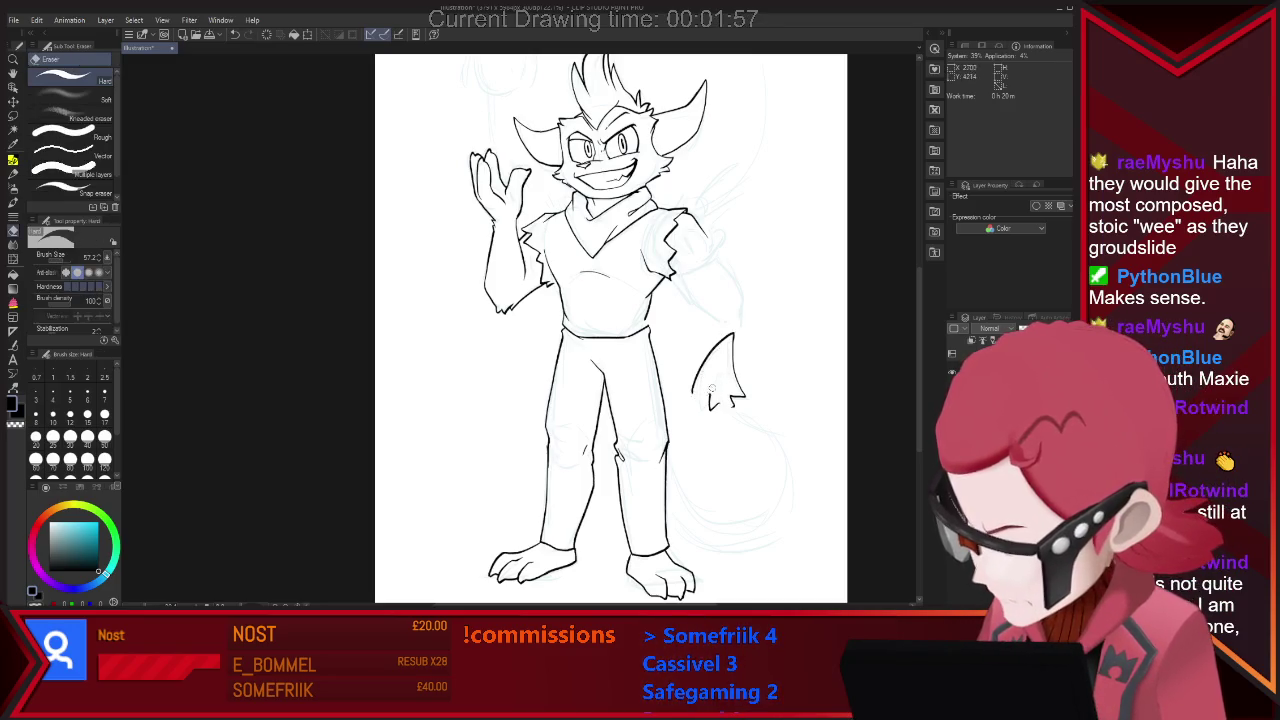
{"action": "key", "text": "p"}
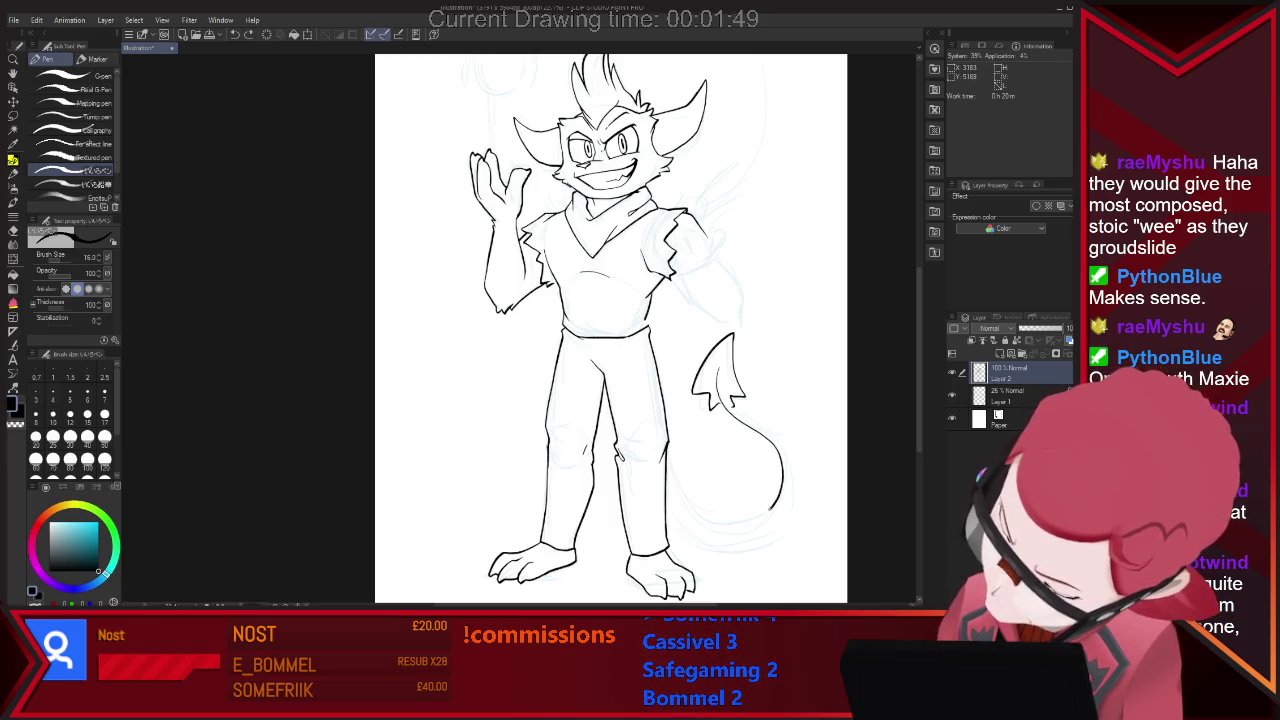
{"action": "left_click_drag", "start_coordinate": [772, 504], "coordinate": [742, 520]}
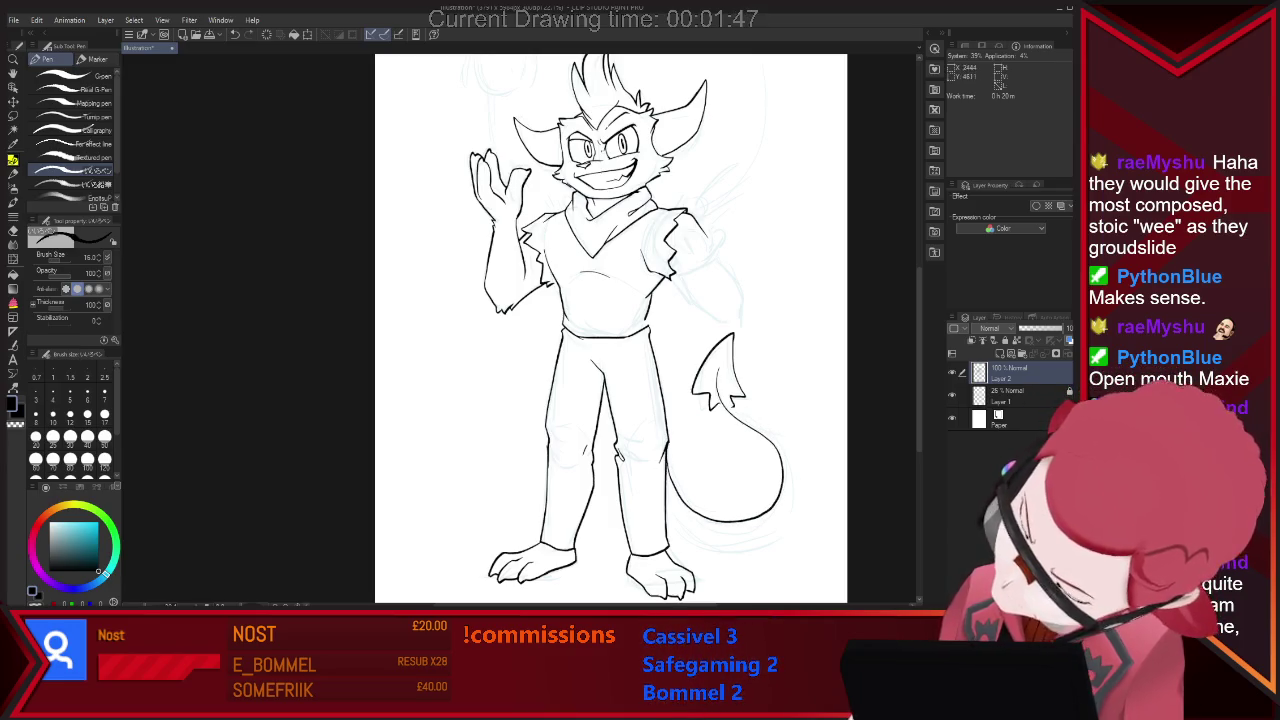
{"action": "key", "text": "ctrl+z"}
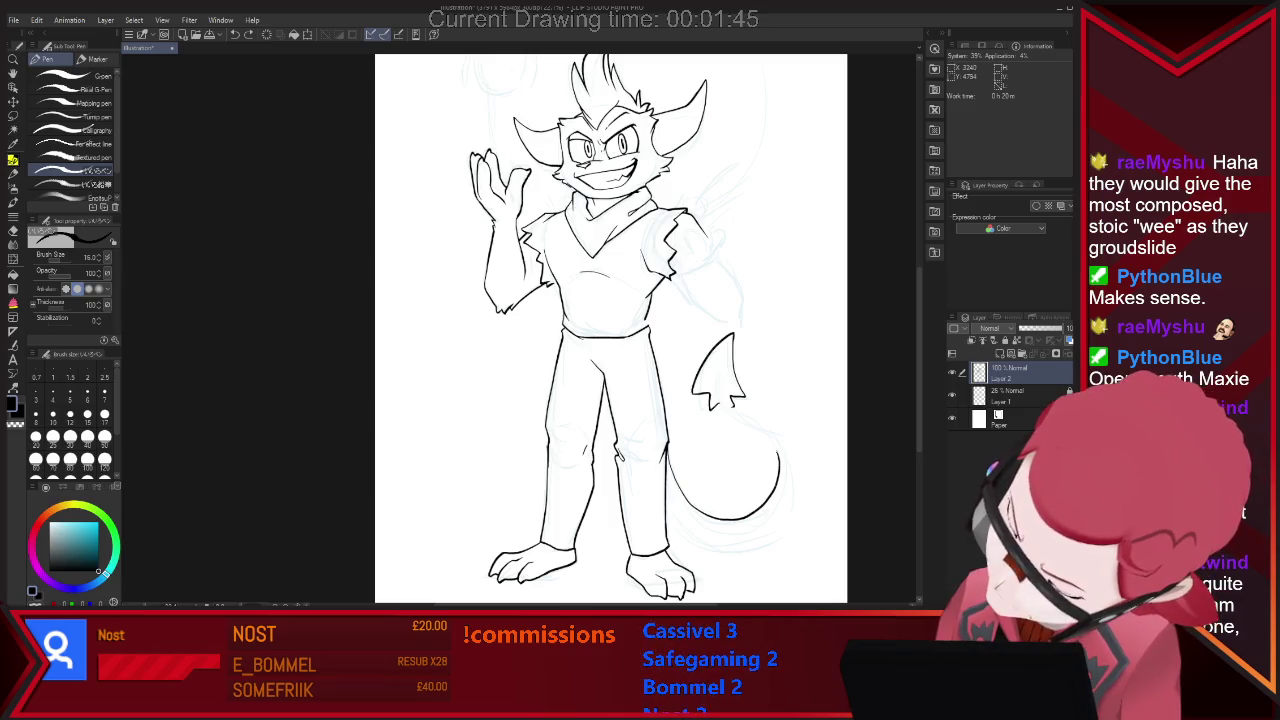
{"action": "key", "text": "ctrl+z"}
Redraw the tail's lower curve along its bottom, erasing and undoing a stray extension.
{"action": "left_click_drag", "start_coordinate": [668, 472], "coordinate": [750, 518]}
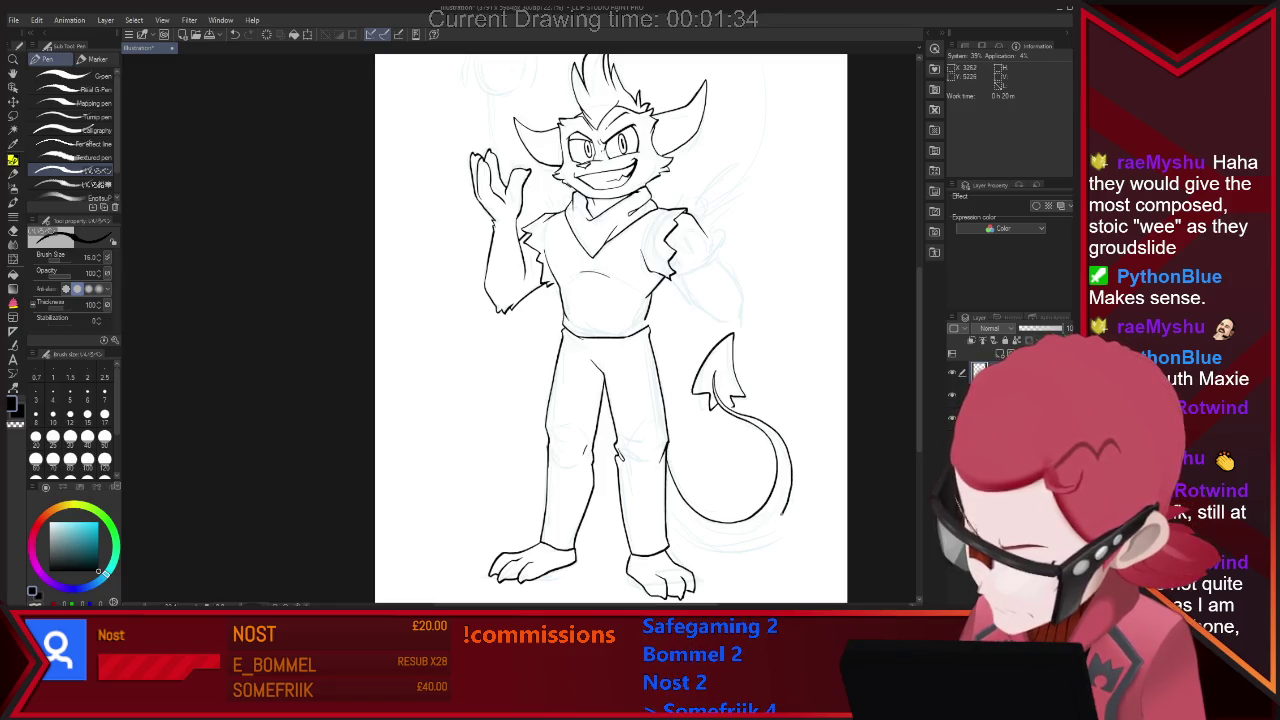
{"action": "left_click_drag", "start_coordinate": [782, 505], "coordinate": [729, 538]}
{"action": "key", "text": "e"}
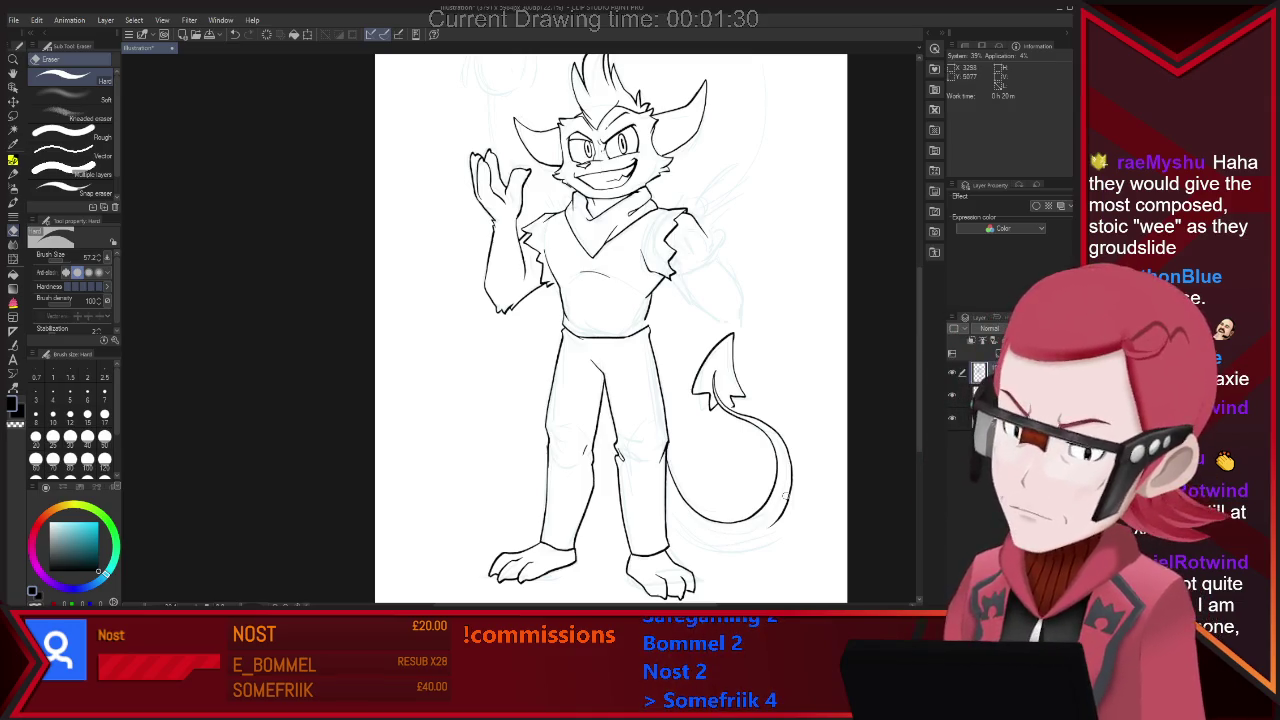
{"action": "key", "text": "p"}
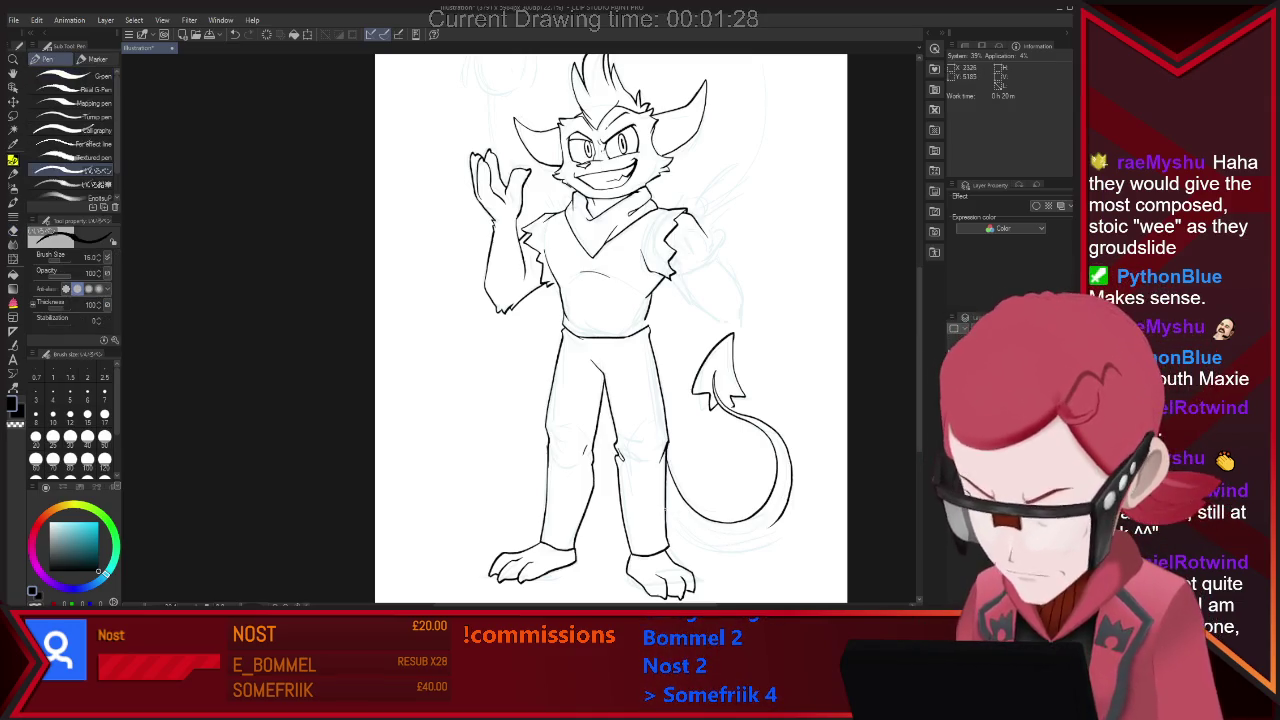
{"action": "left_click_drag", "start_coordinate": [730, 545], "coordinate": [765, 535]}
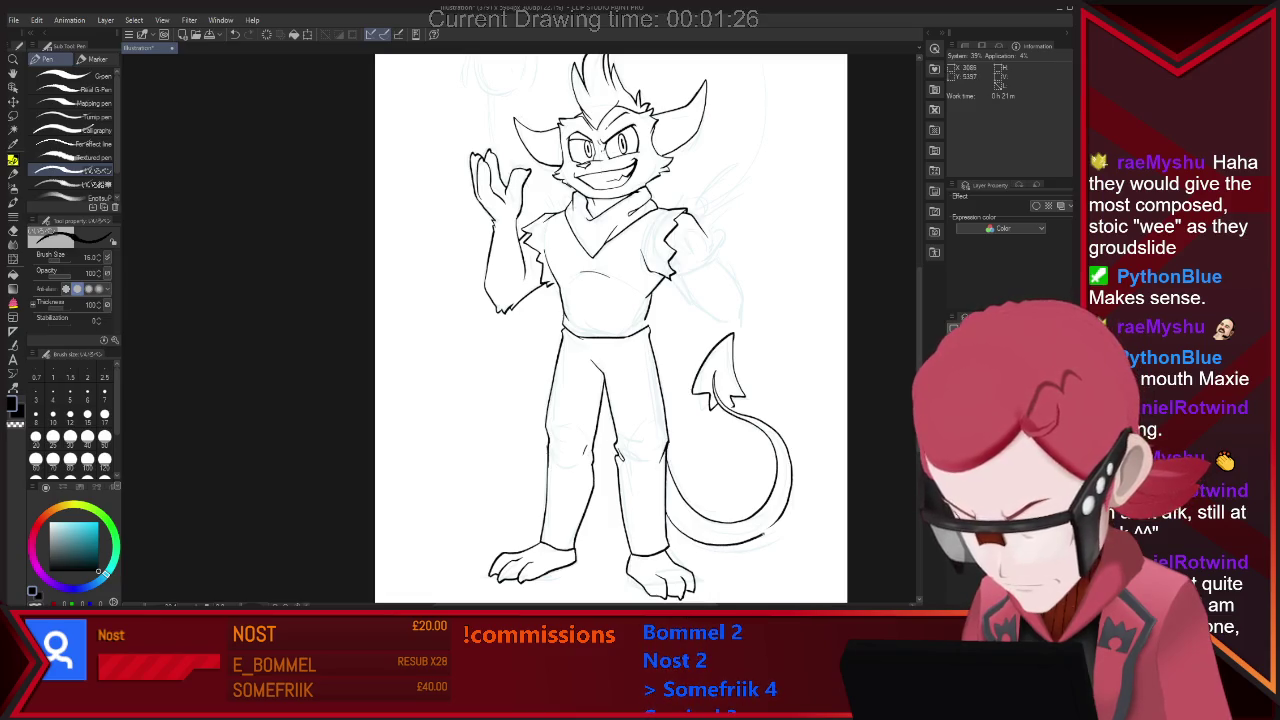
{"action": "key", "text": "ctrl+z"}
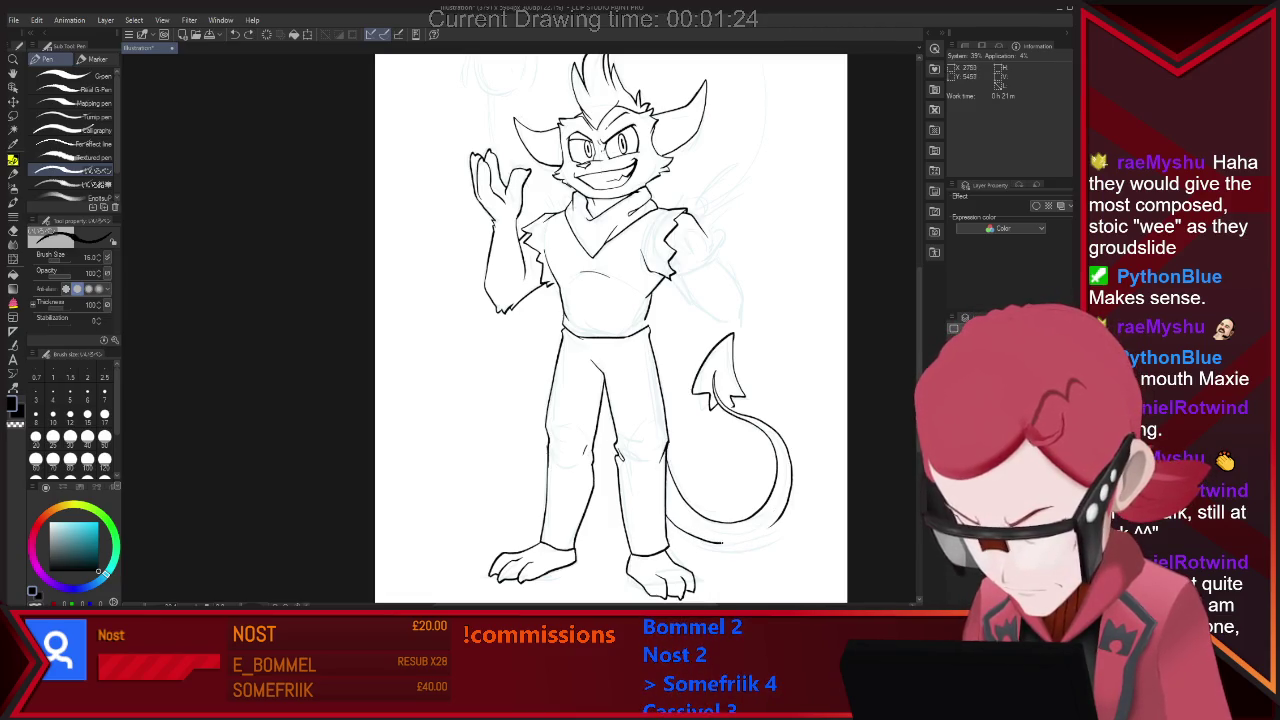
{"action": "key", "text": "e"}
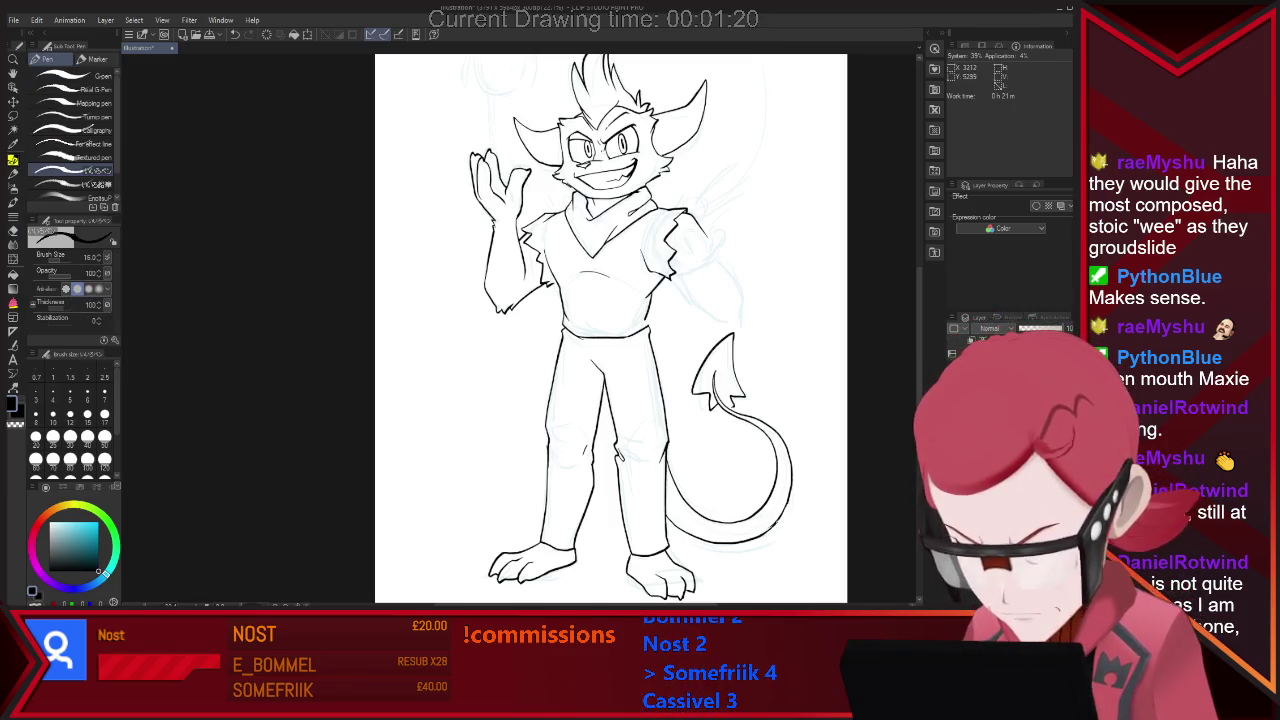
{"action": "key", "text": "p"}
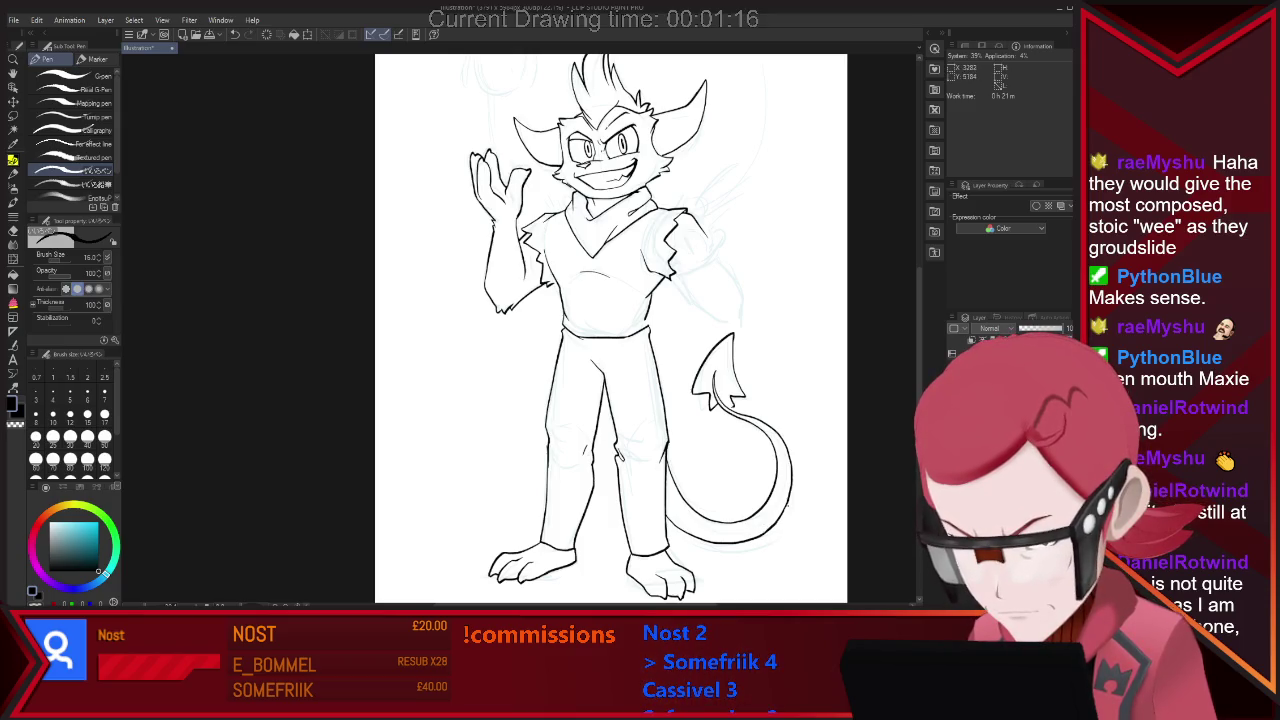
{"action": "key", "text": "e"}
{"action": "key", "text": "p"}
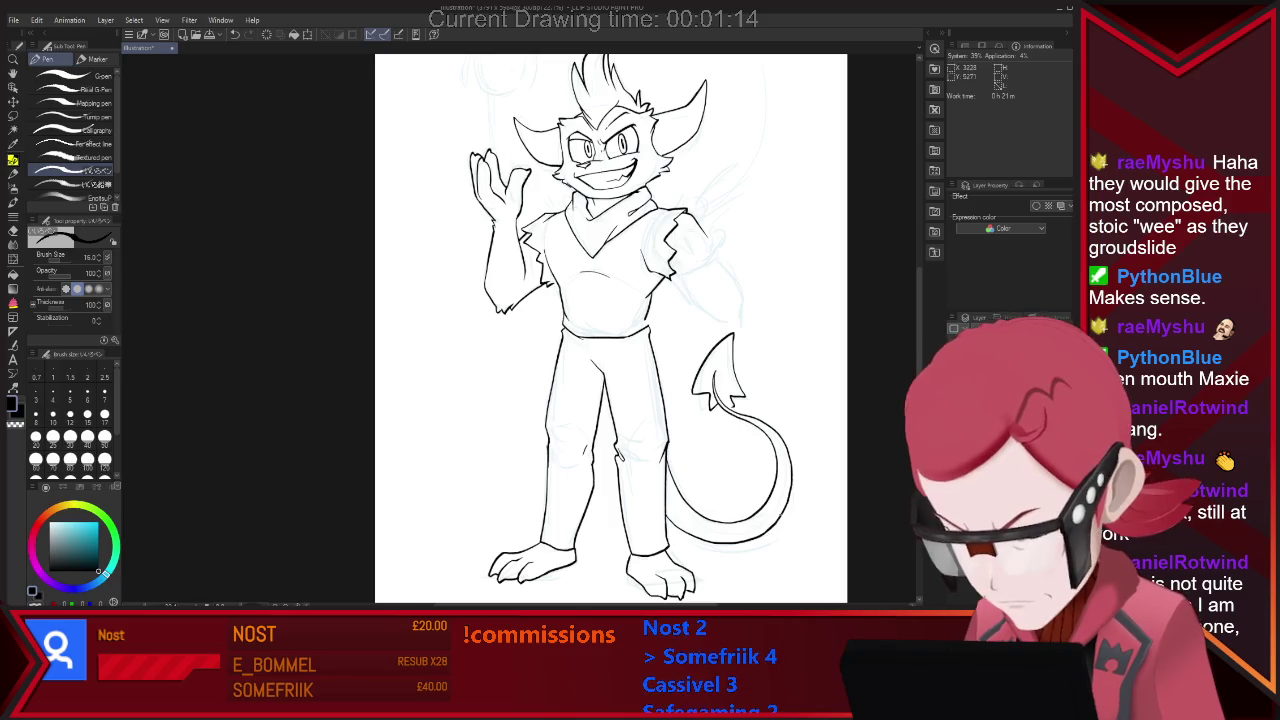
{"action": "key", "text": "e"}
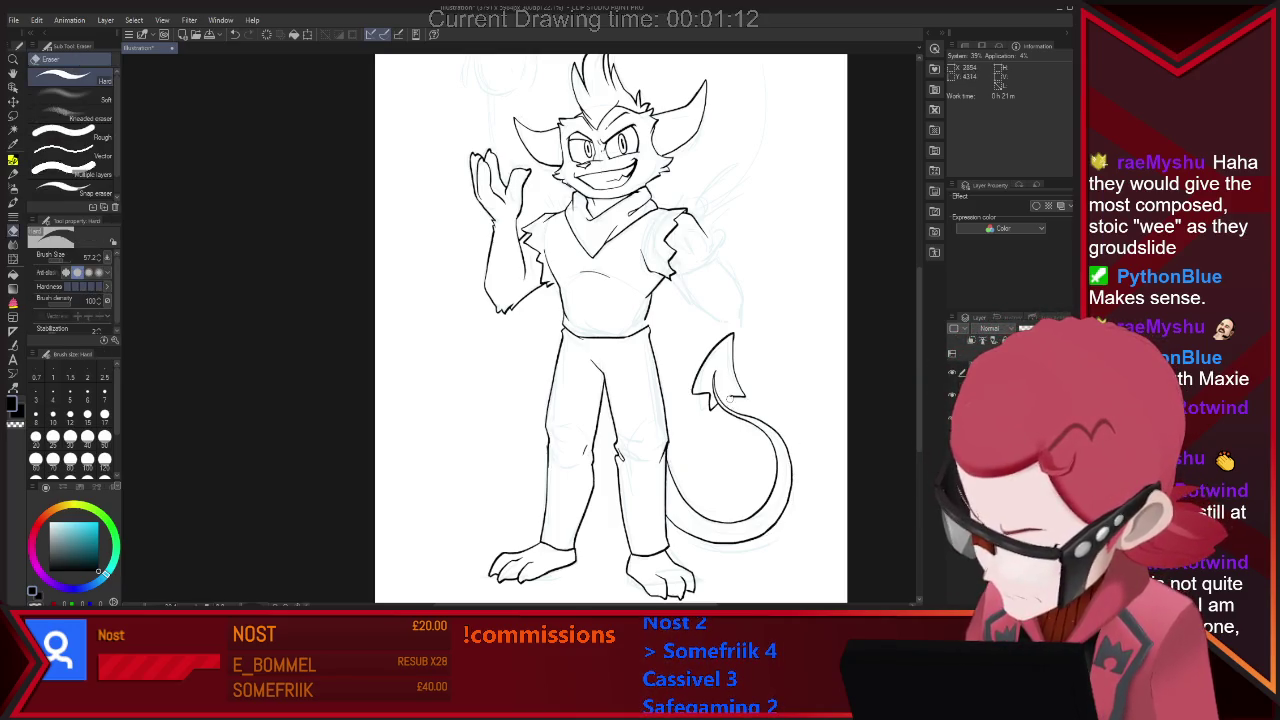
{"action": "key", "text": "p"}
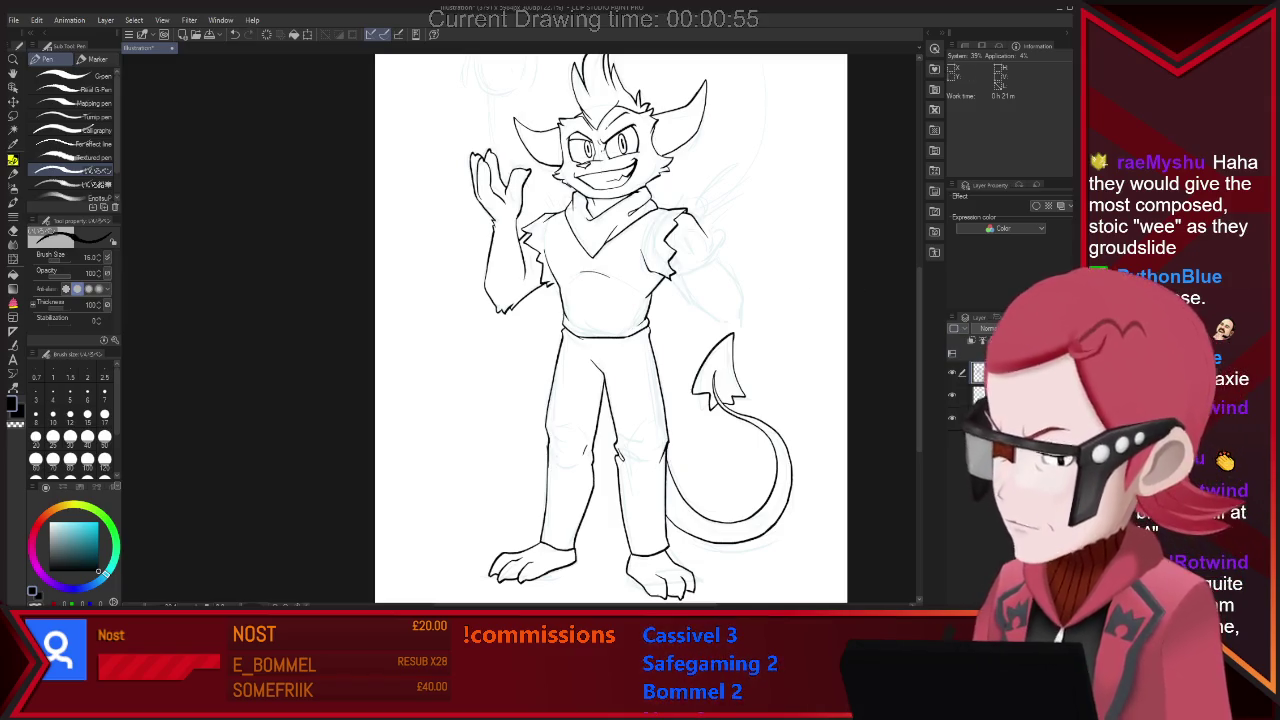
Ink the curled fingers of the right fist beside the torso, touching up with the eraser.
{"action": "scroll", "coordinate": [818, 307], "scroll_direction": "up", "scroll_amount": 3}
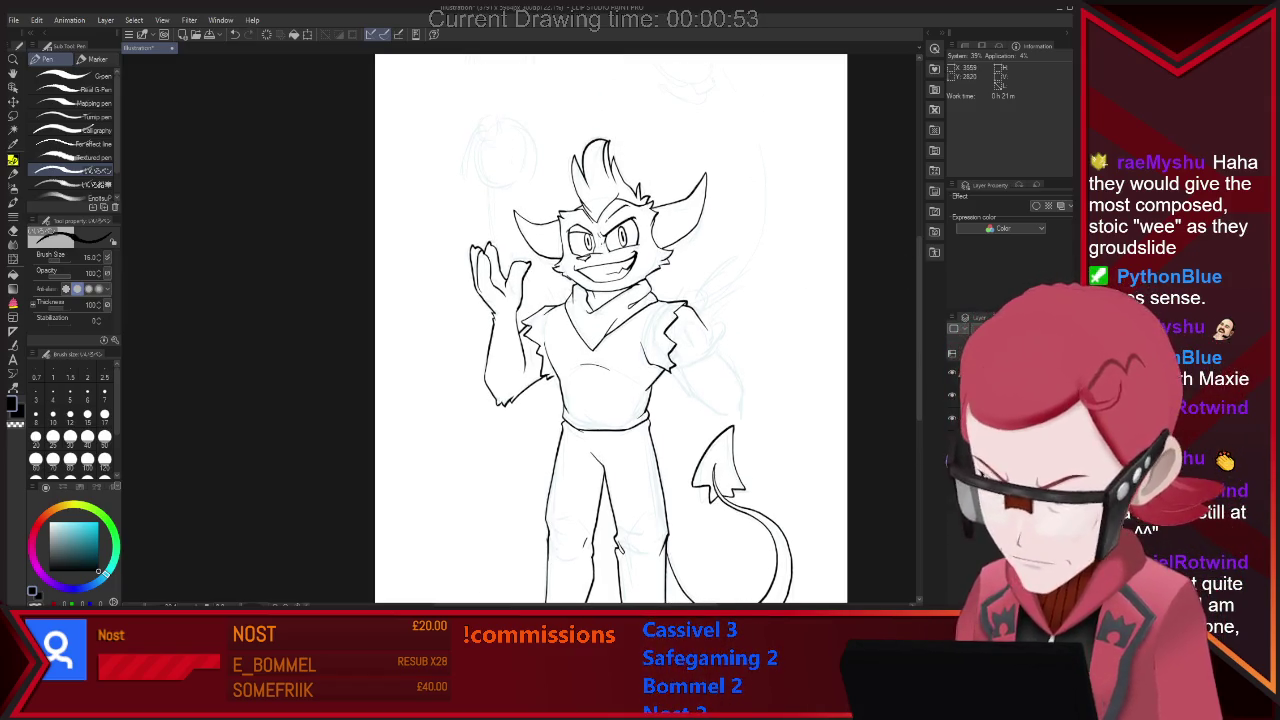
{"action": "scroll", "coordinate": [818, 307], "scroll_direction": "up", "scroll_amount": 1}
{"action": "scroll", "coordinate": [812, 287], "scroll_direction": "up", "scroll_amount": 1}
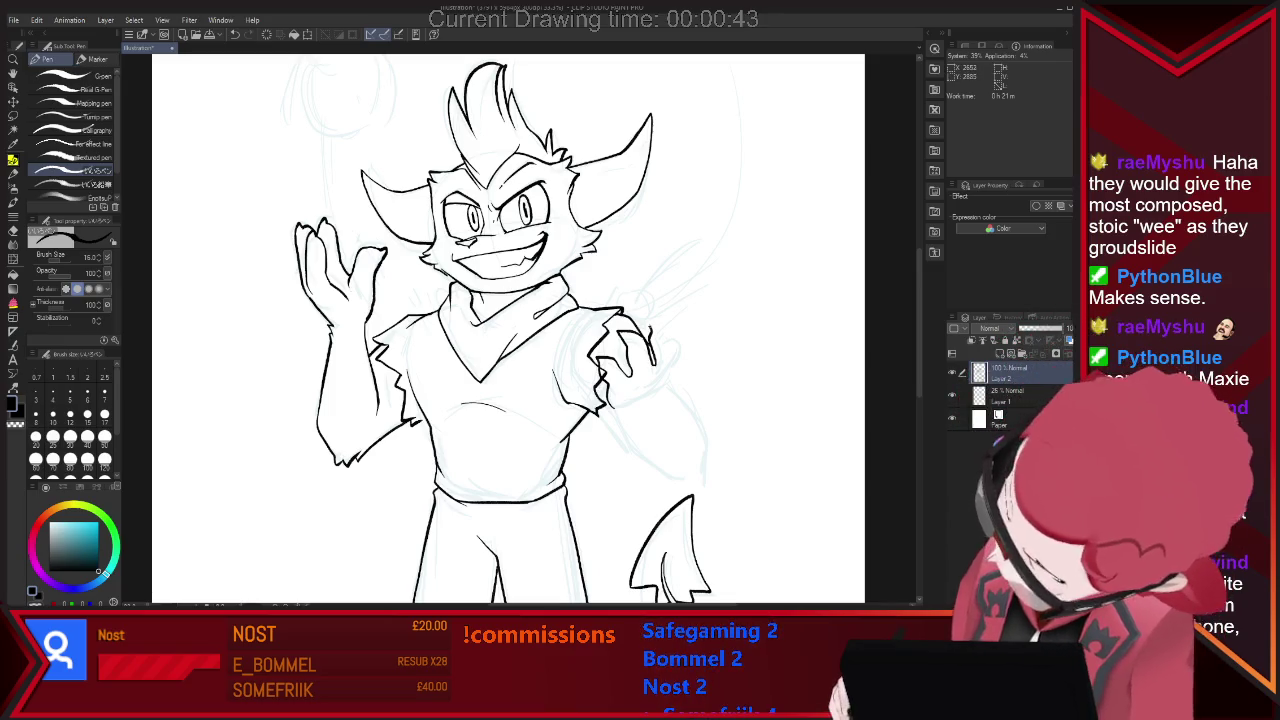
{"action": "left_click_drag", "start_coordinate": [648, 328], "coordinate": [676, 352]}
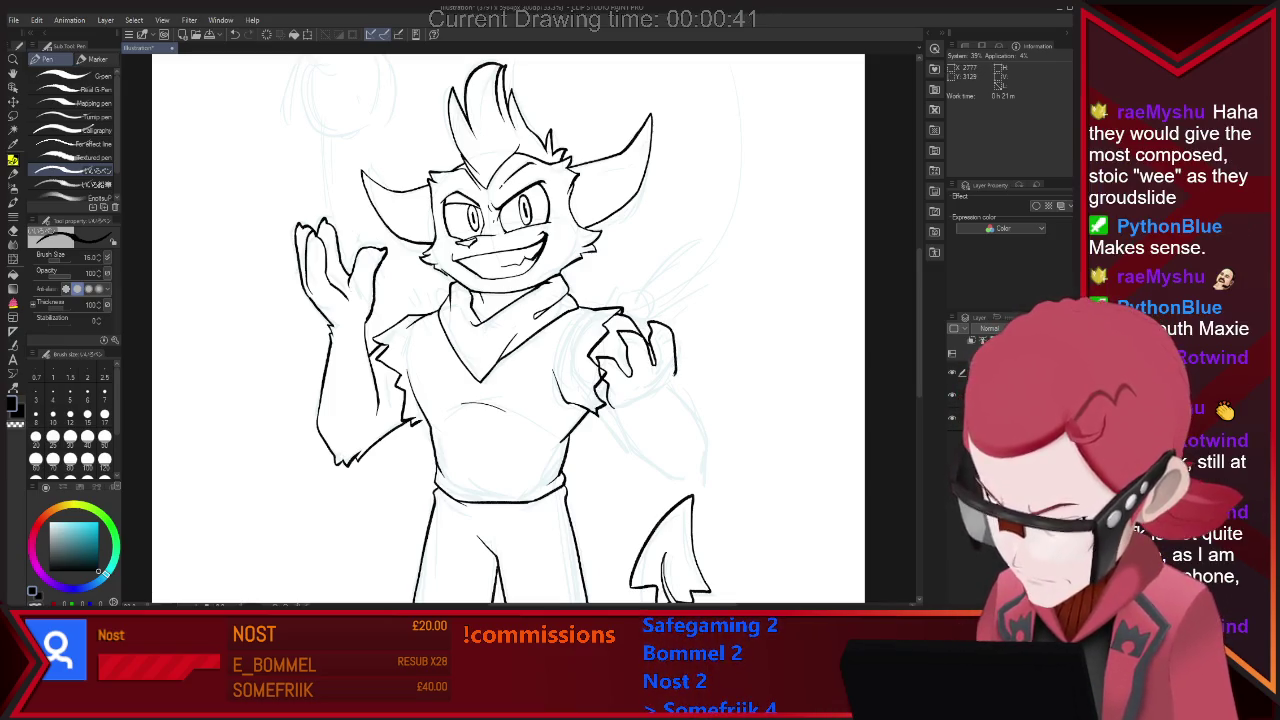
{"action": "key", "text": "e"}
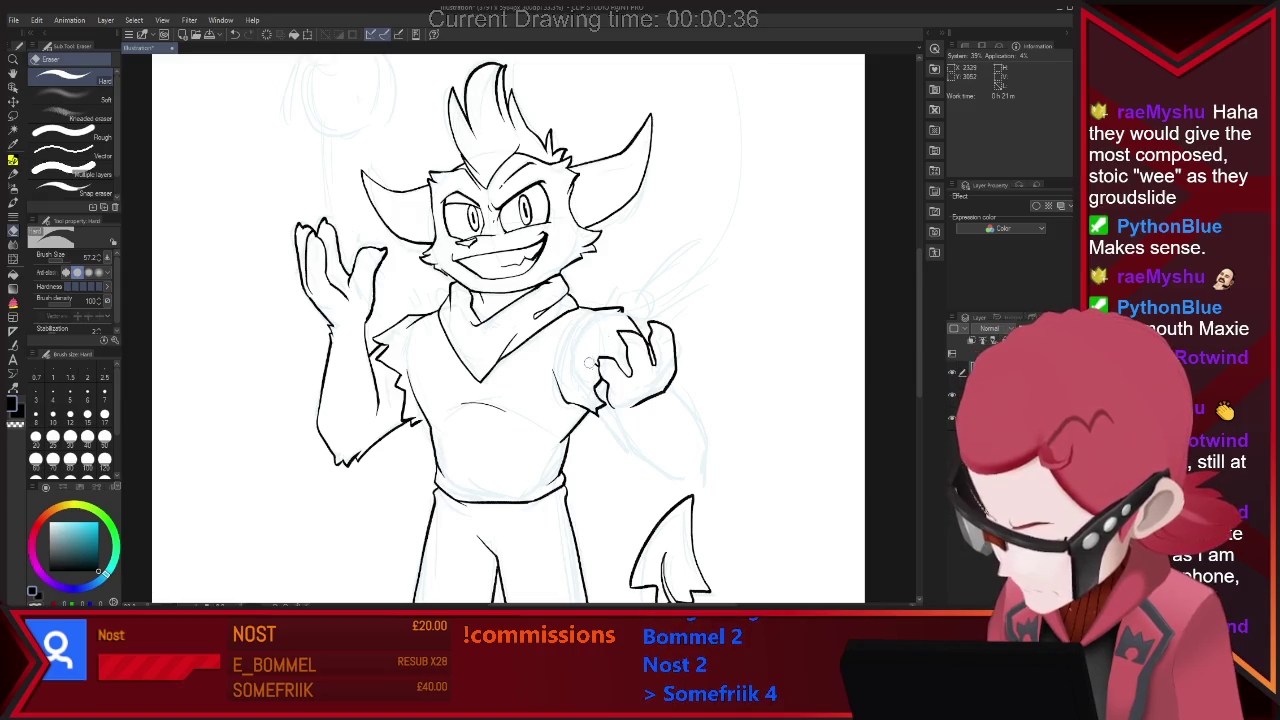
{"action": "key", "text": "p"}
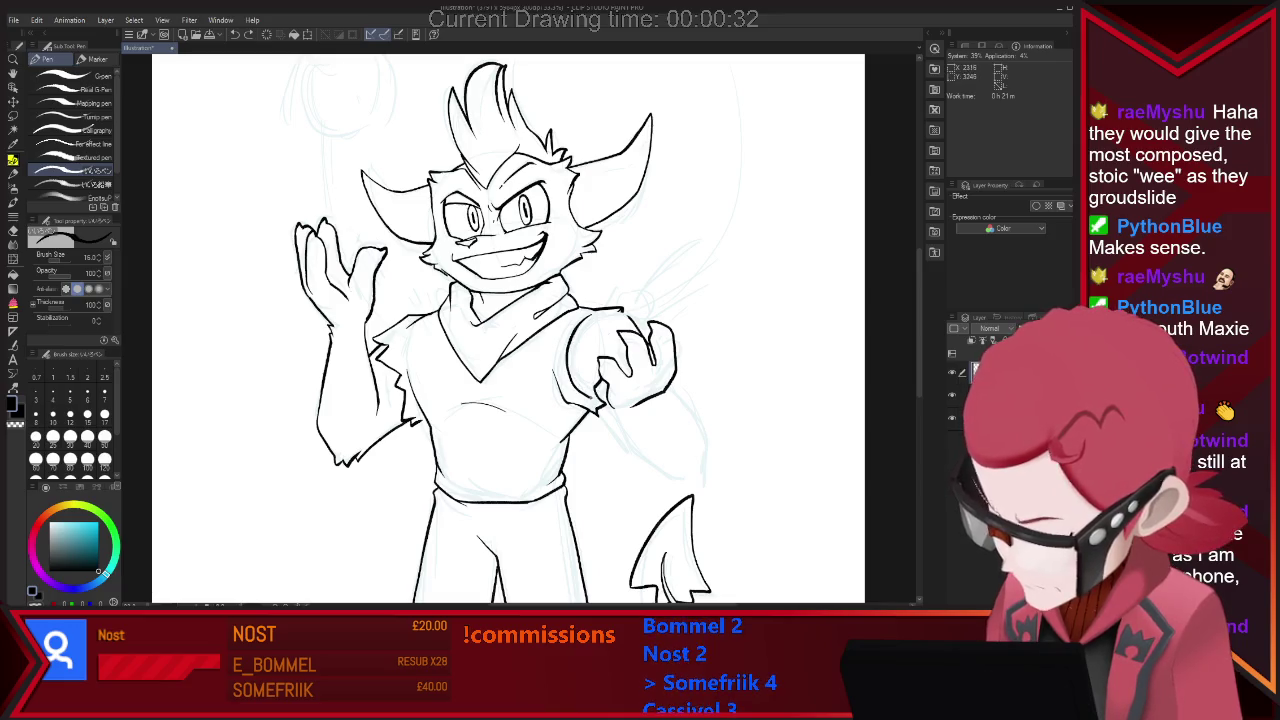
Ink the round ball and its striped fuse in the right fist, cleaning lines with the eraser.
{"action": "key", "text": "e"}
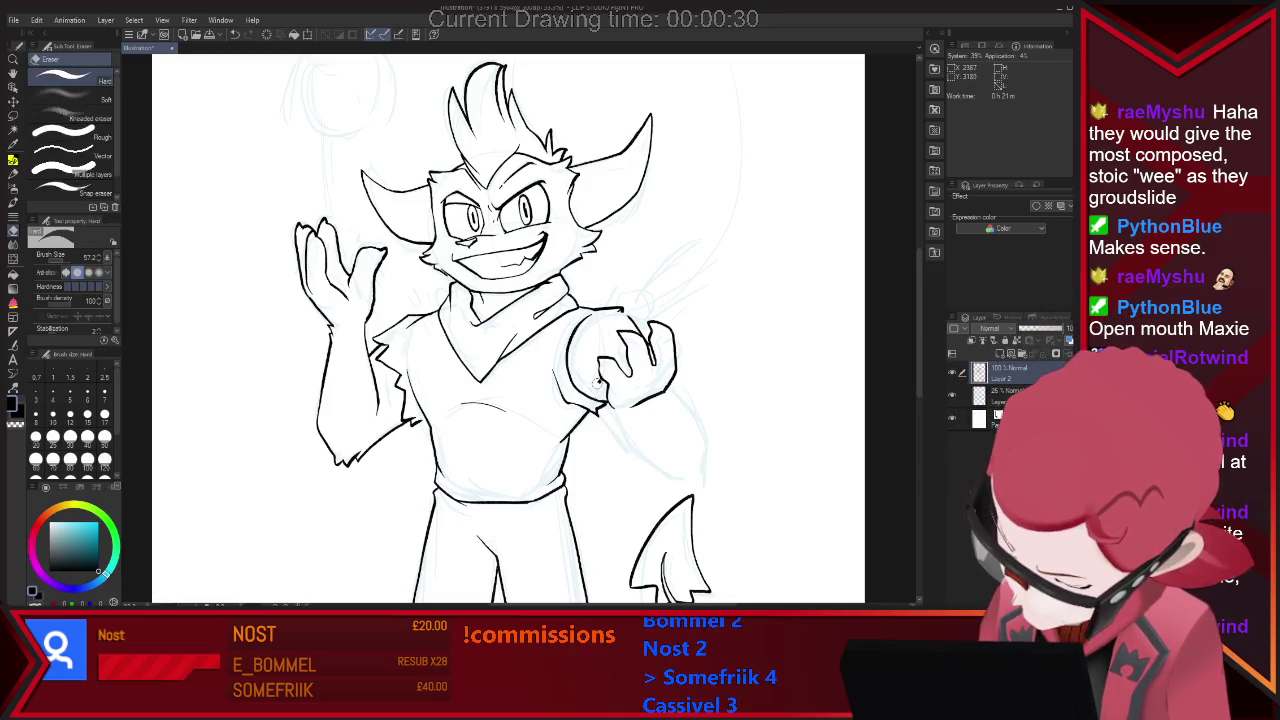
{"action": "key", "text": "p"}
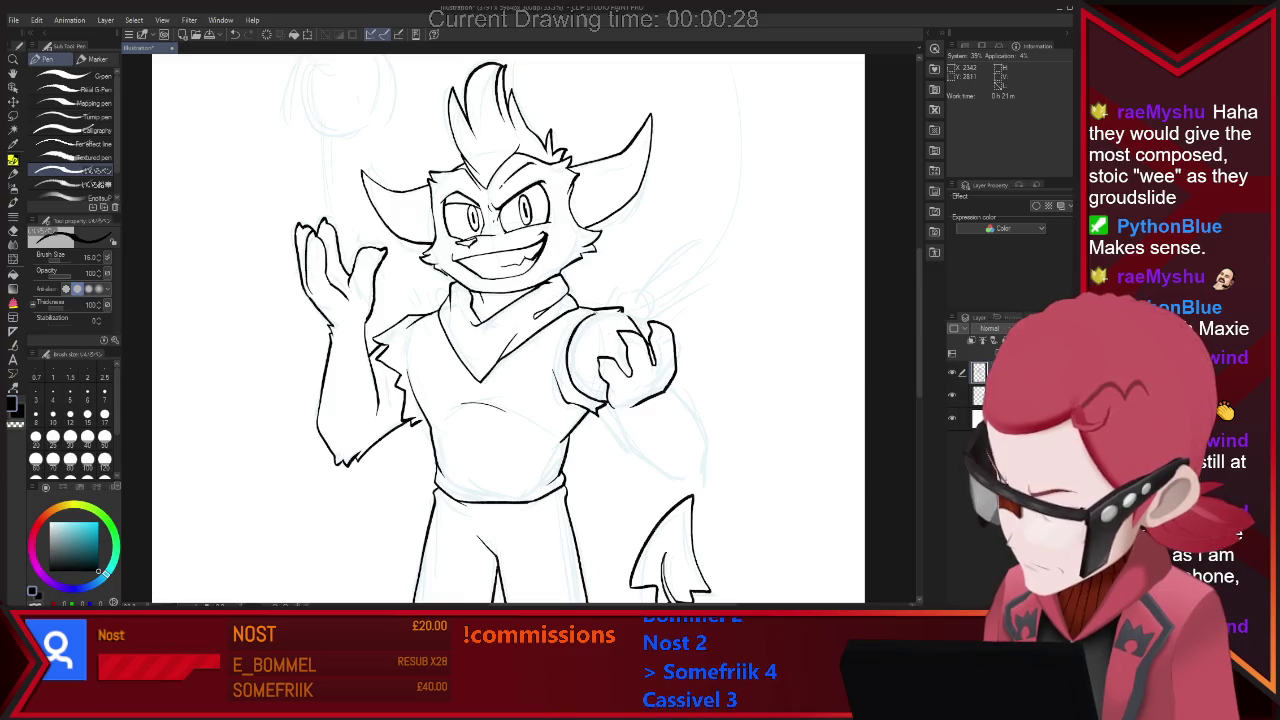
{"action": "key", "text": "e"}
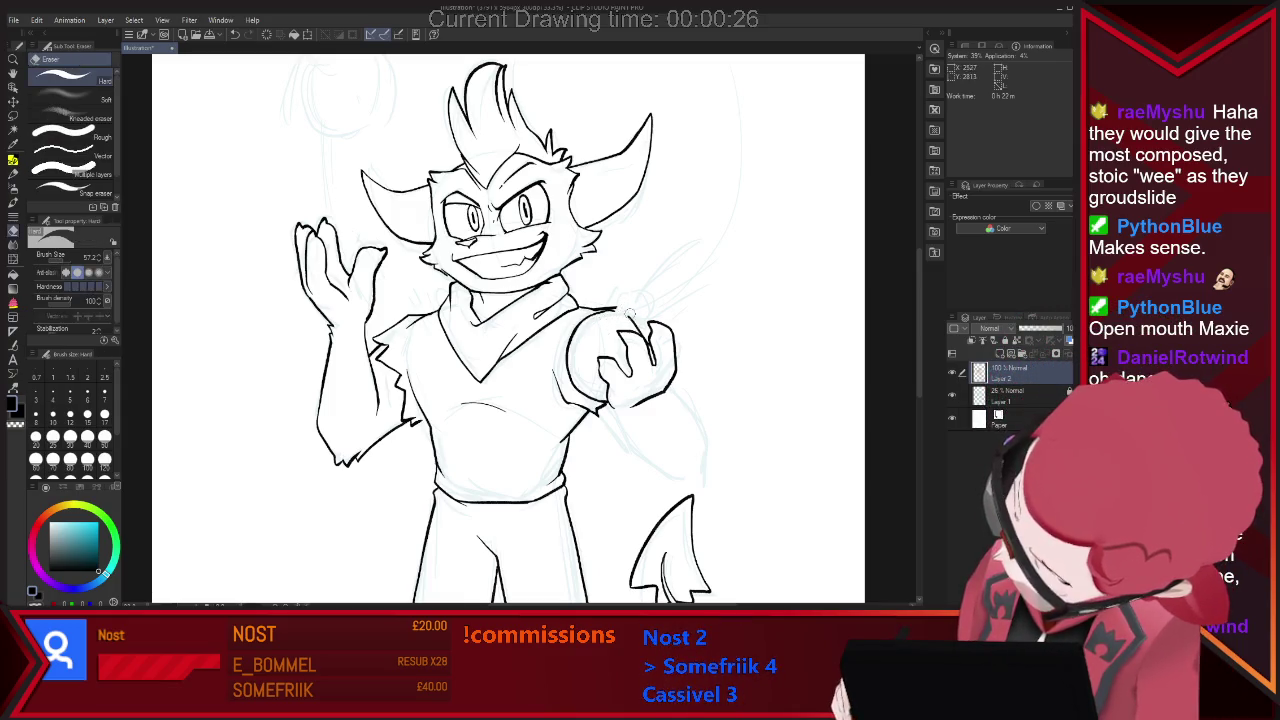
{"action": "key", "text": "p"}
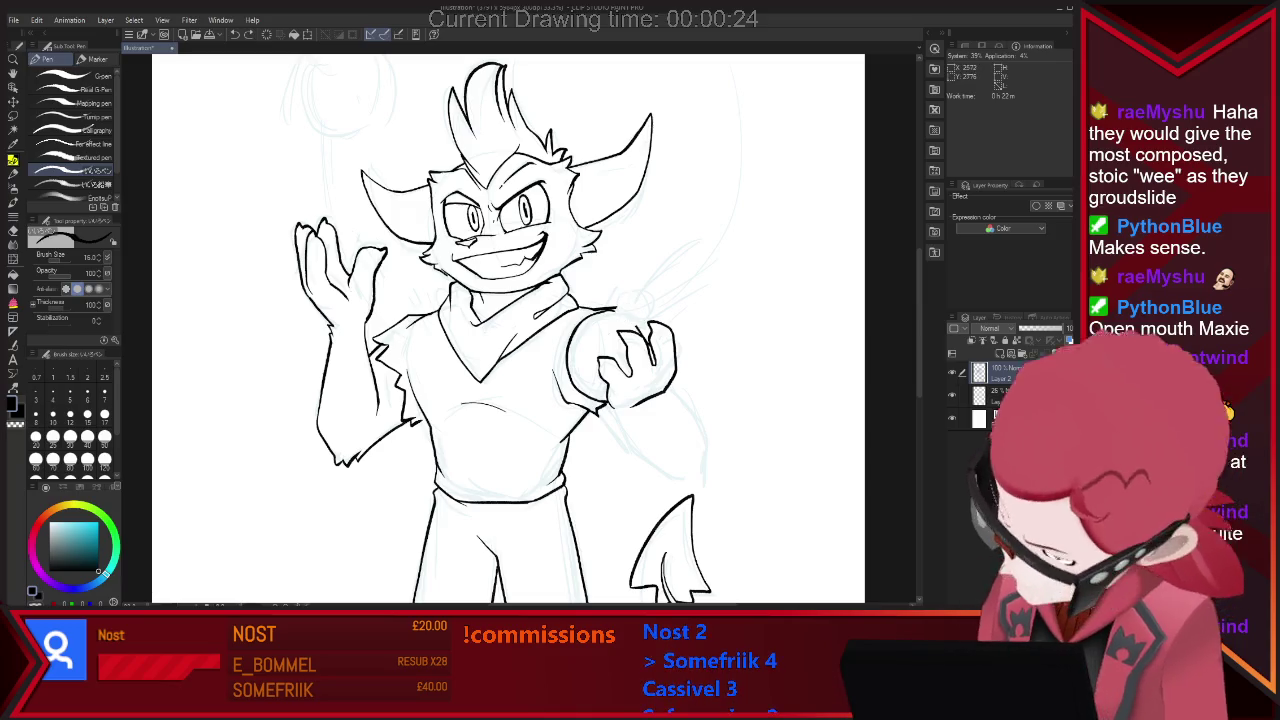
{"action": "key", "text": "e"}
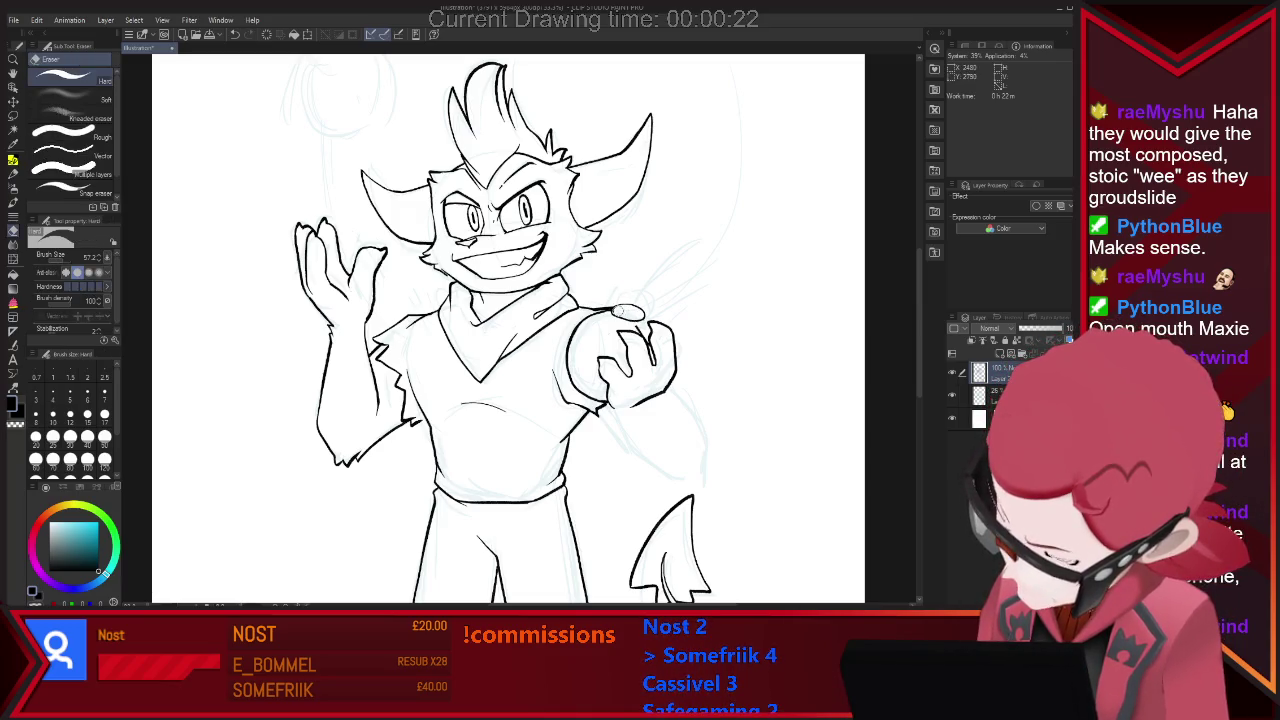
{"action": "key", "text": "p"}
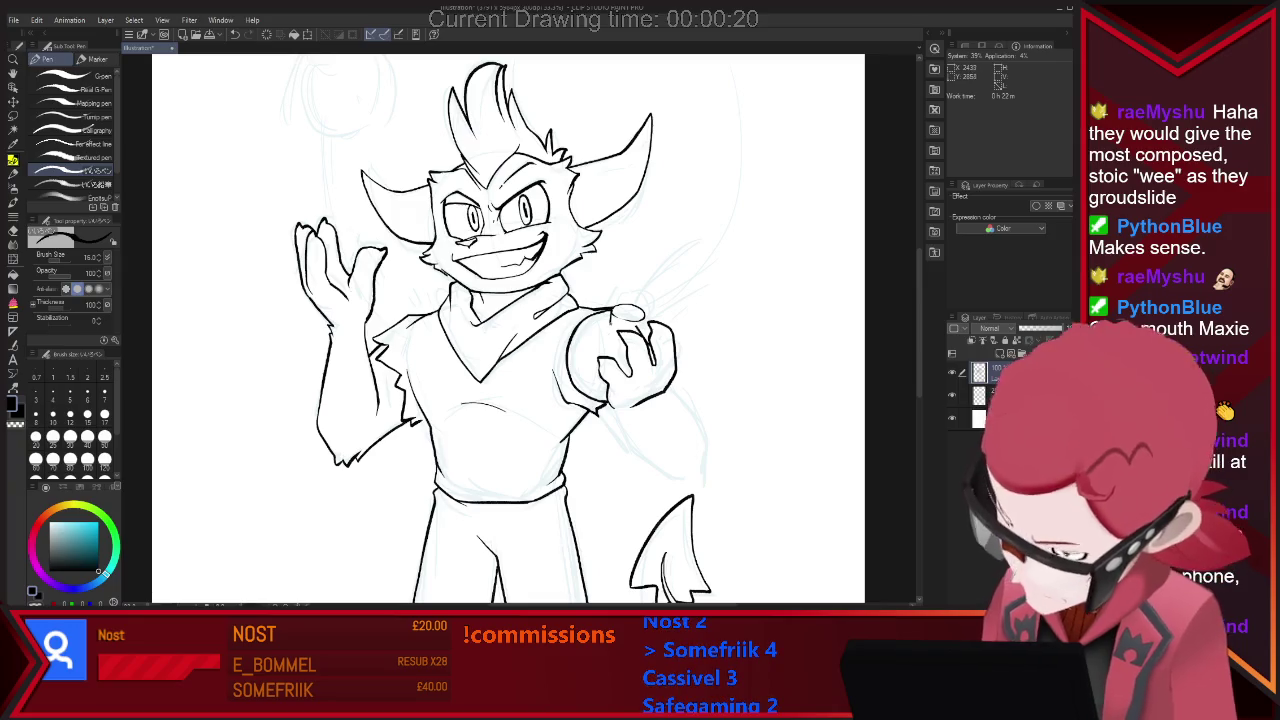
{"action": "key", "text": "e"}
{"action": "key", "text": "p"}
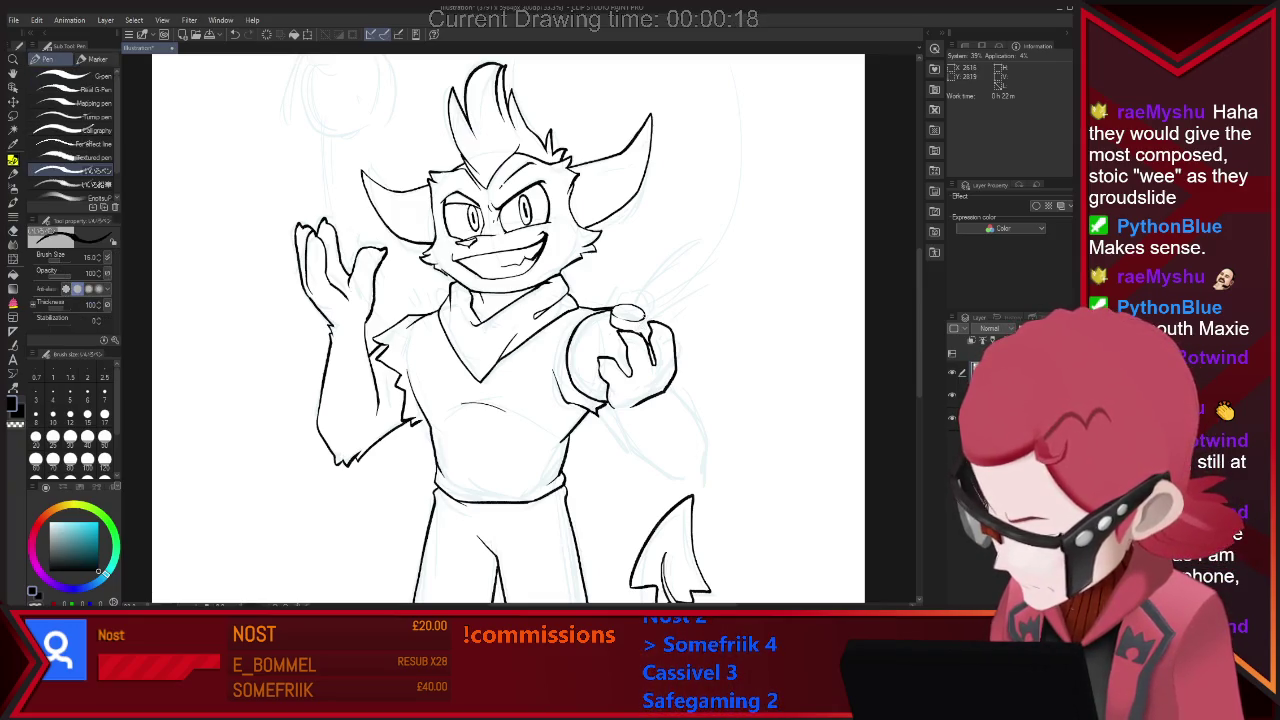
{"action": "key", "text": "e"}
{"action": "key", "text": "p"}
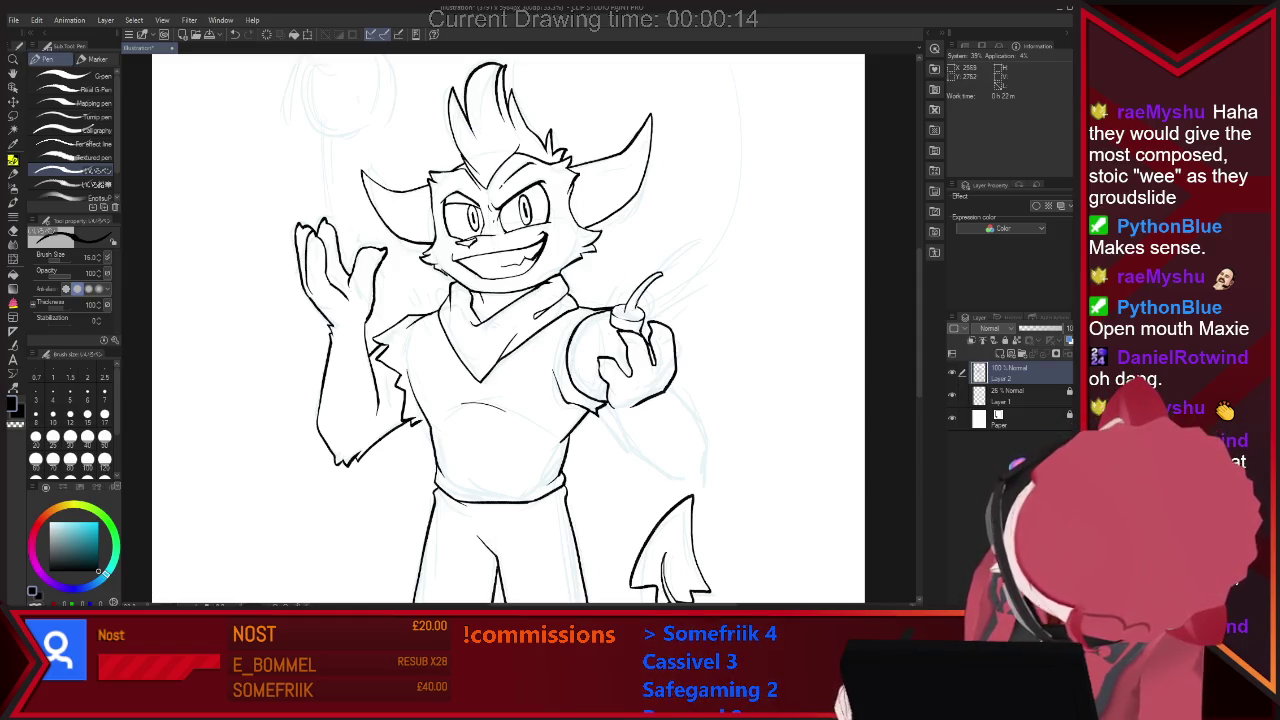
Undo the bad fuse, redraw it, and add short spark lines at its tip.
{"action": "key", "text": "ctrl+z"}
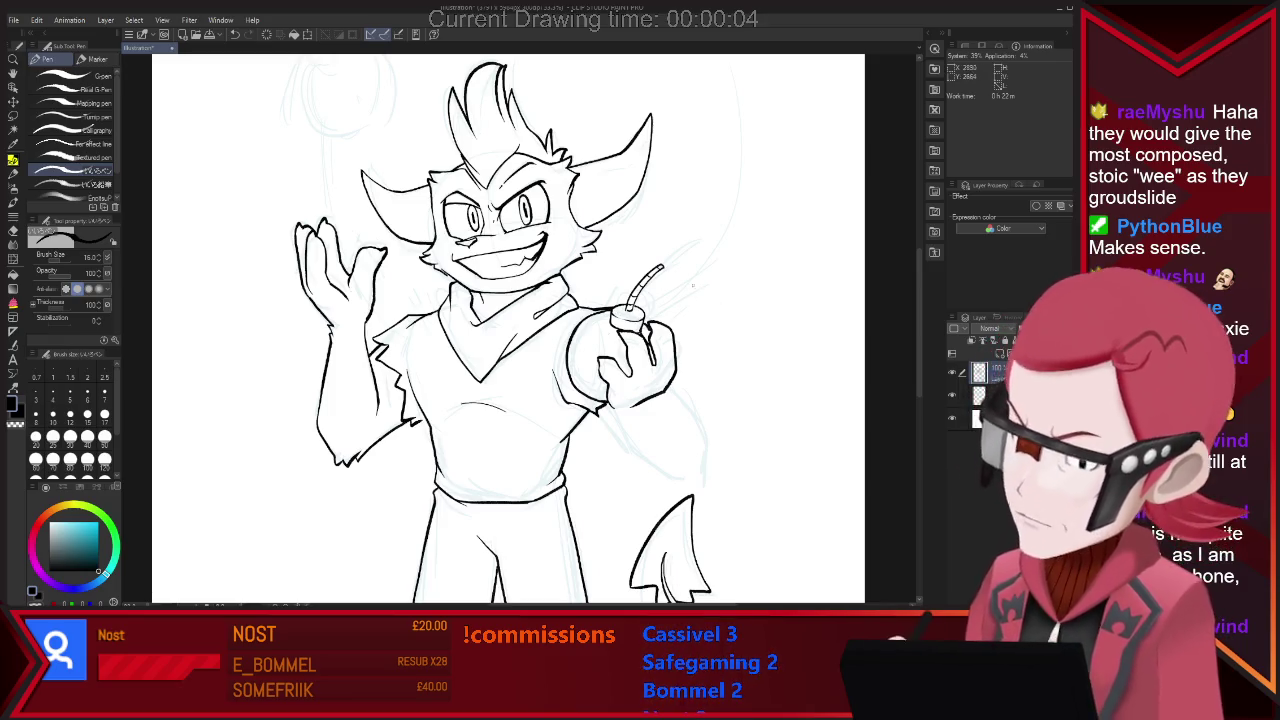
{"action": "key", "text": "e"}
{"action": "key", "text": "p"}
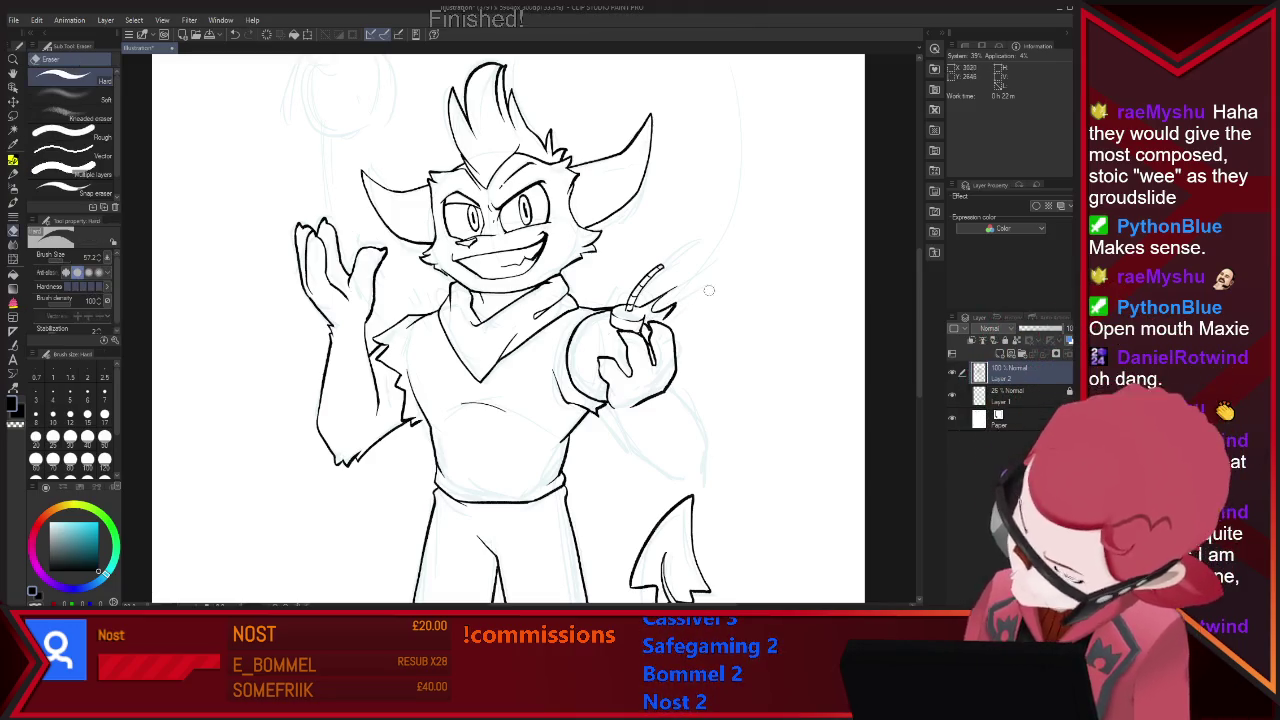
{"action": "left_click_drag", "start_coordinate": [668, 306], "coordinate": [688, 294]}
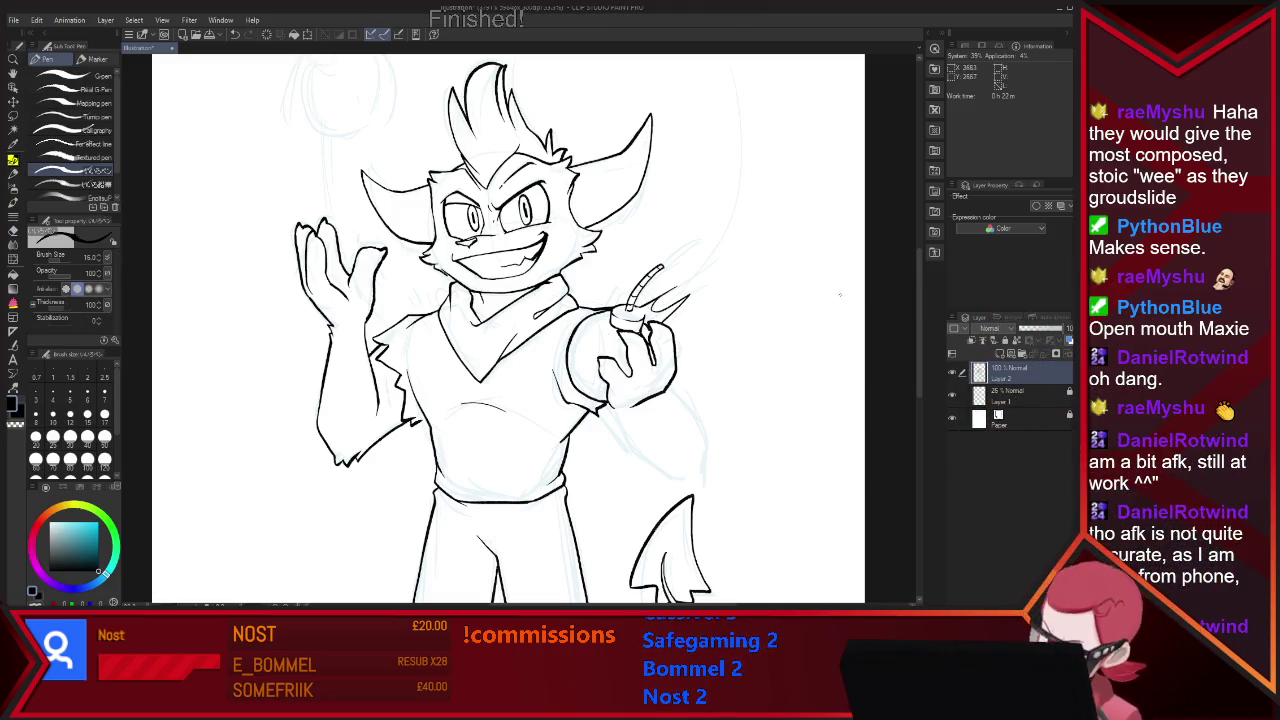
{"action": "scroll", "coordinate": [774, 385], "scroll_direction": "down", "scroll_amount": 3}
Ink a short vertical line rising from the raised left hand.
{"action": "scroll", "coordinate": [829, 207], "scroll_direction": "up", "scroll_amount": 2}
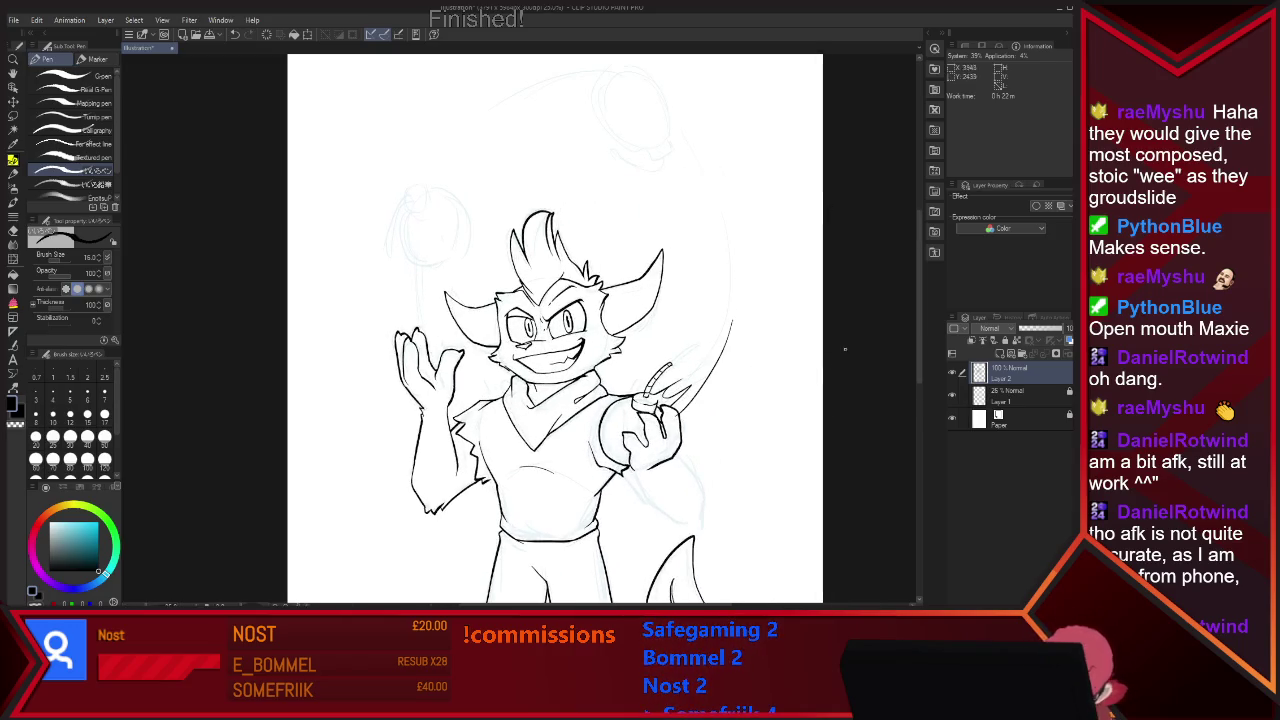
{"action": "key", "text": "e"}
{"action": "key", "text": "p"}
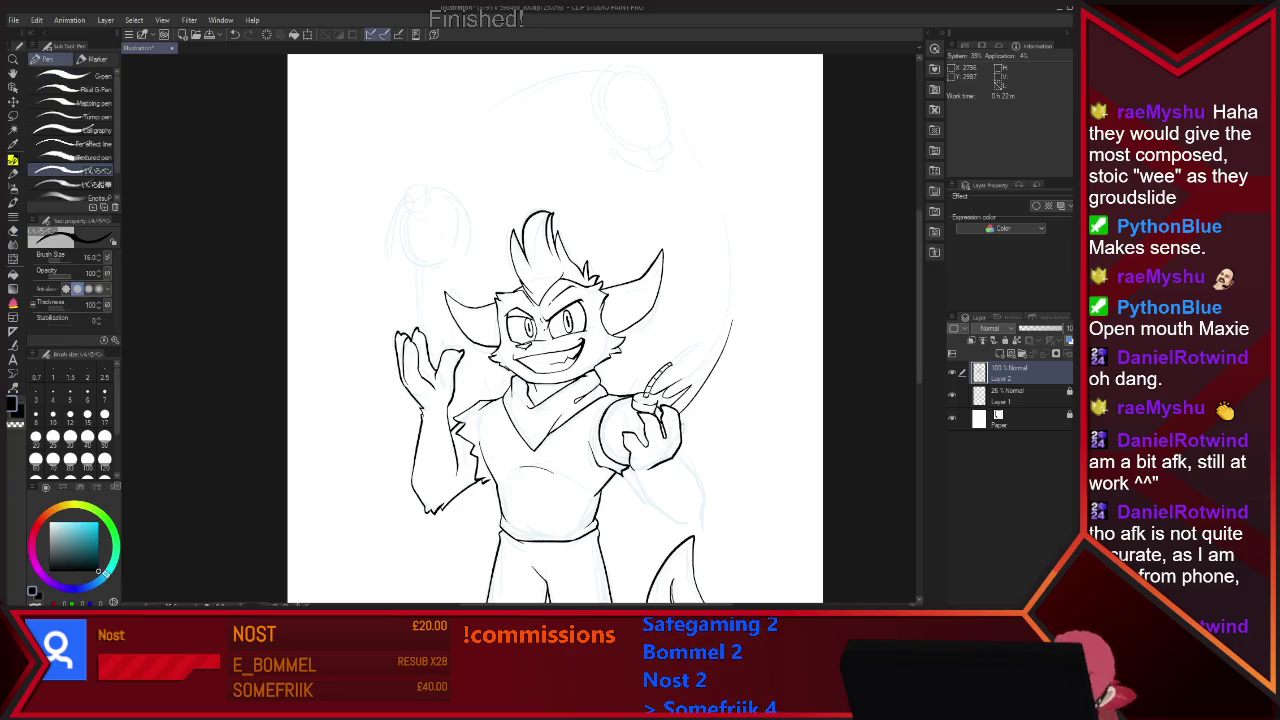
{"action": "key", "text": "e"}
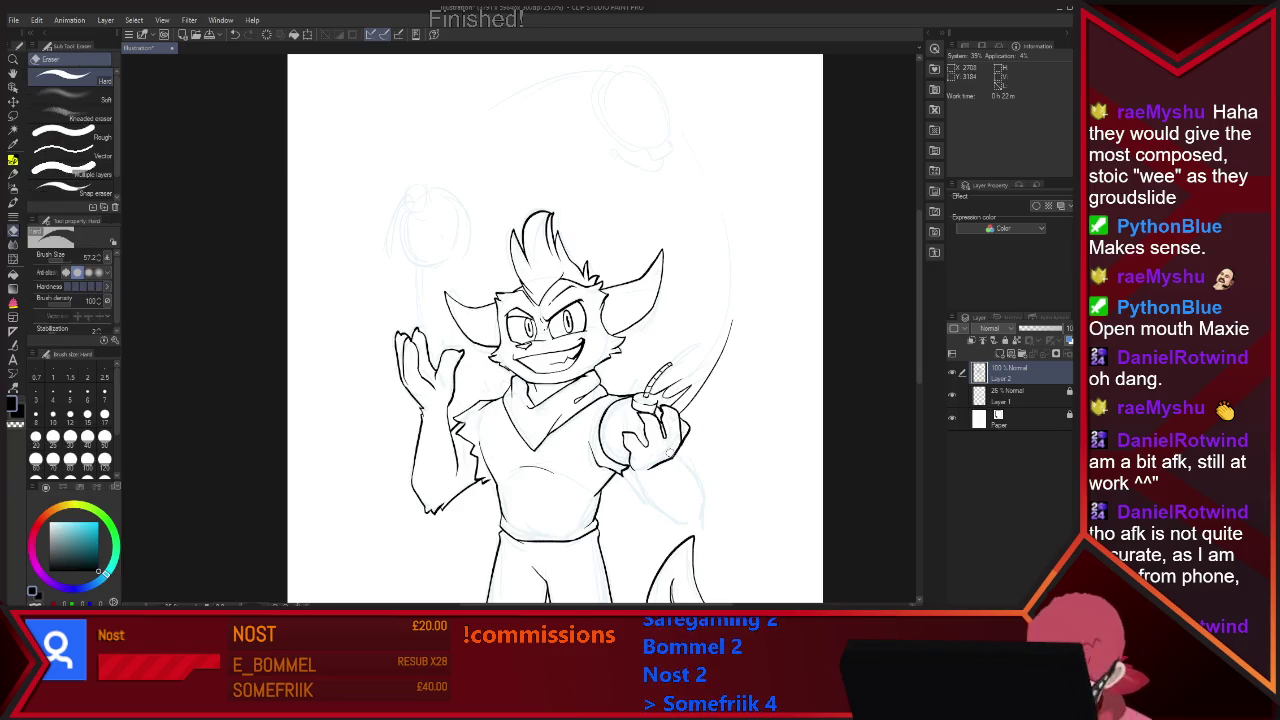
{"action": "key", "text": "p"}
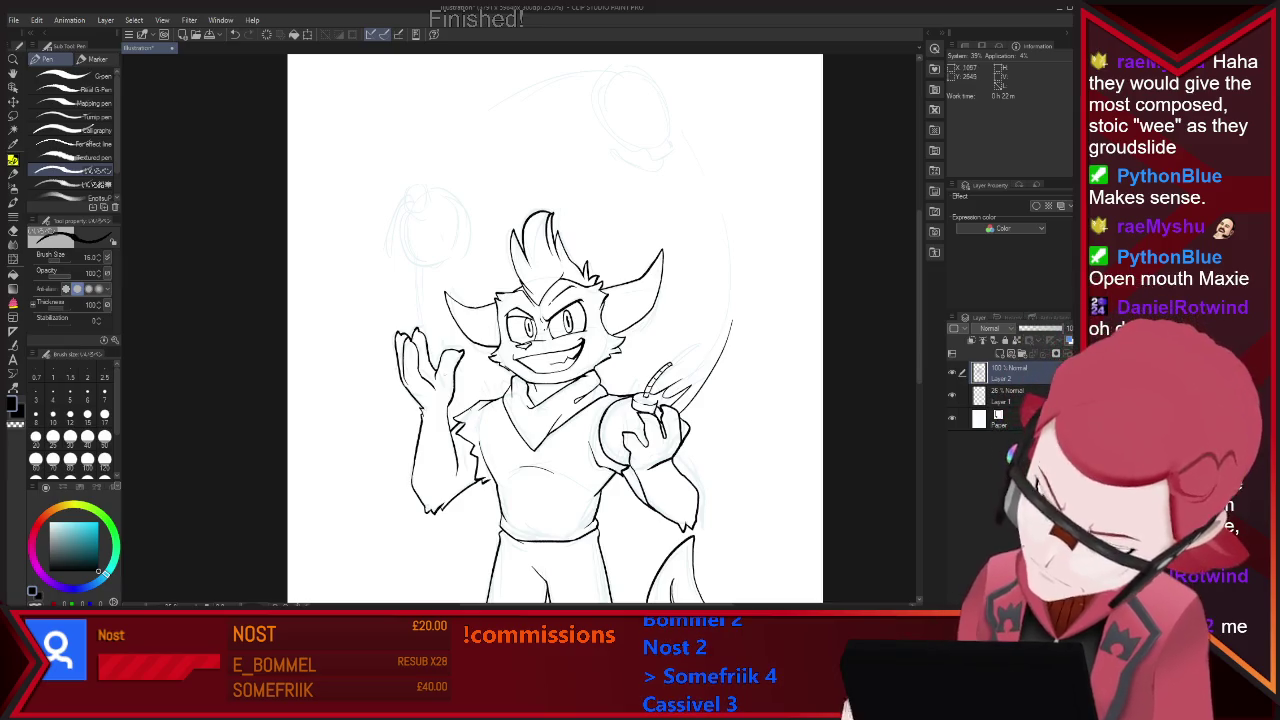
{"action": "left_click_drag", "start_coordinate": [423, 262], "coordinate": [424, 330]}
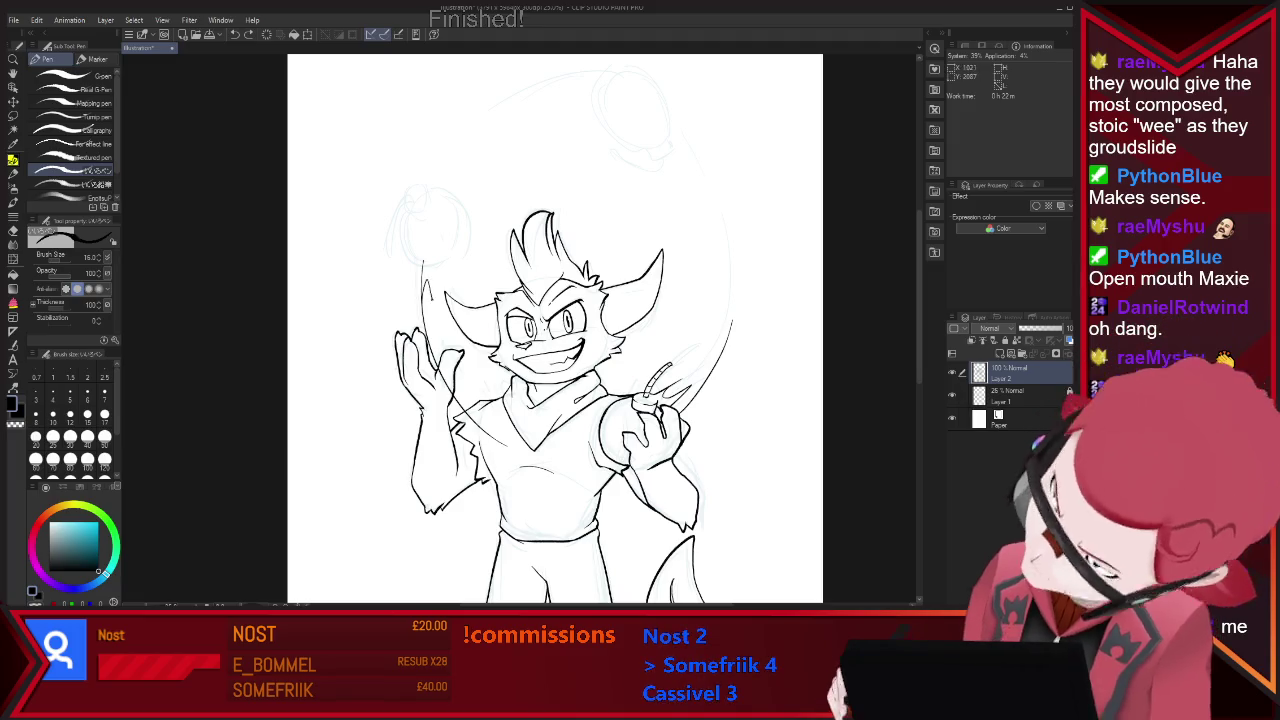
Outline the ball floating above the raised left hand.
{"action": "key", "text": "e"}
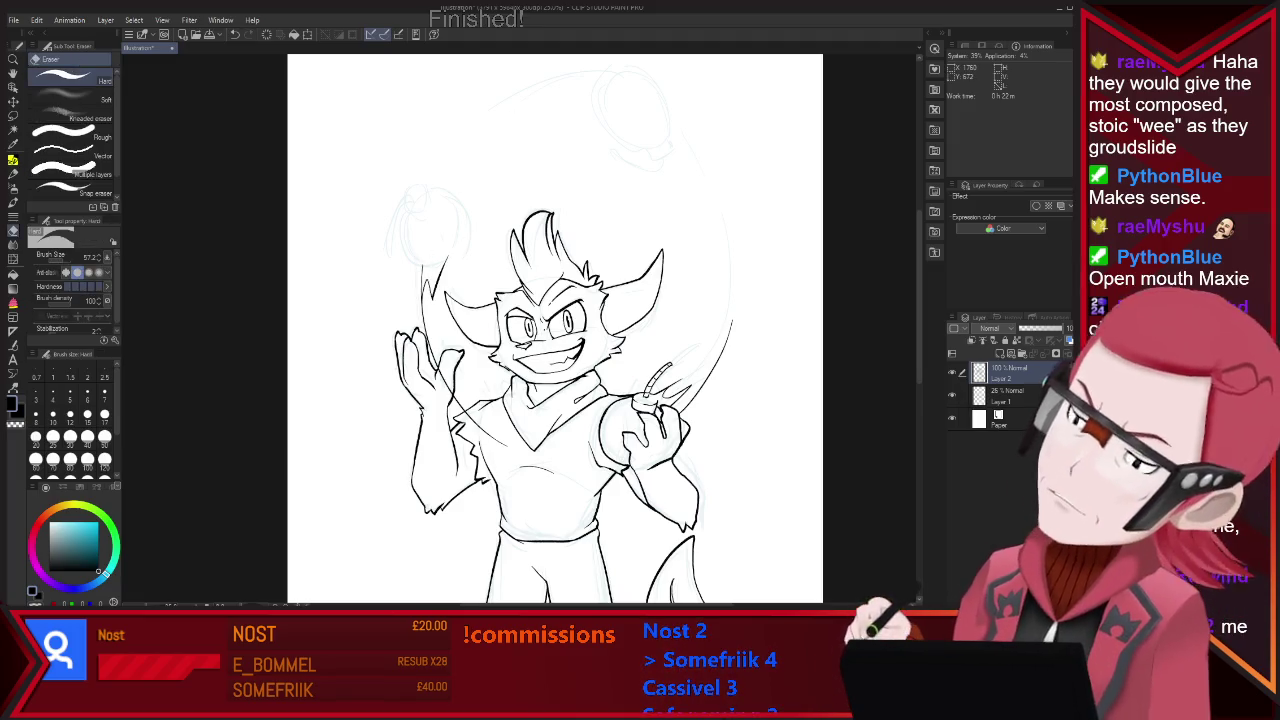
{"action": "scroll", "coordinate": [536, 98], "scroll_direction": "up", "scroll_amount": 1}
{"action": "key", "text": "p"}
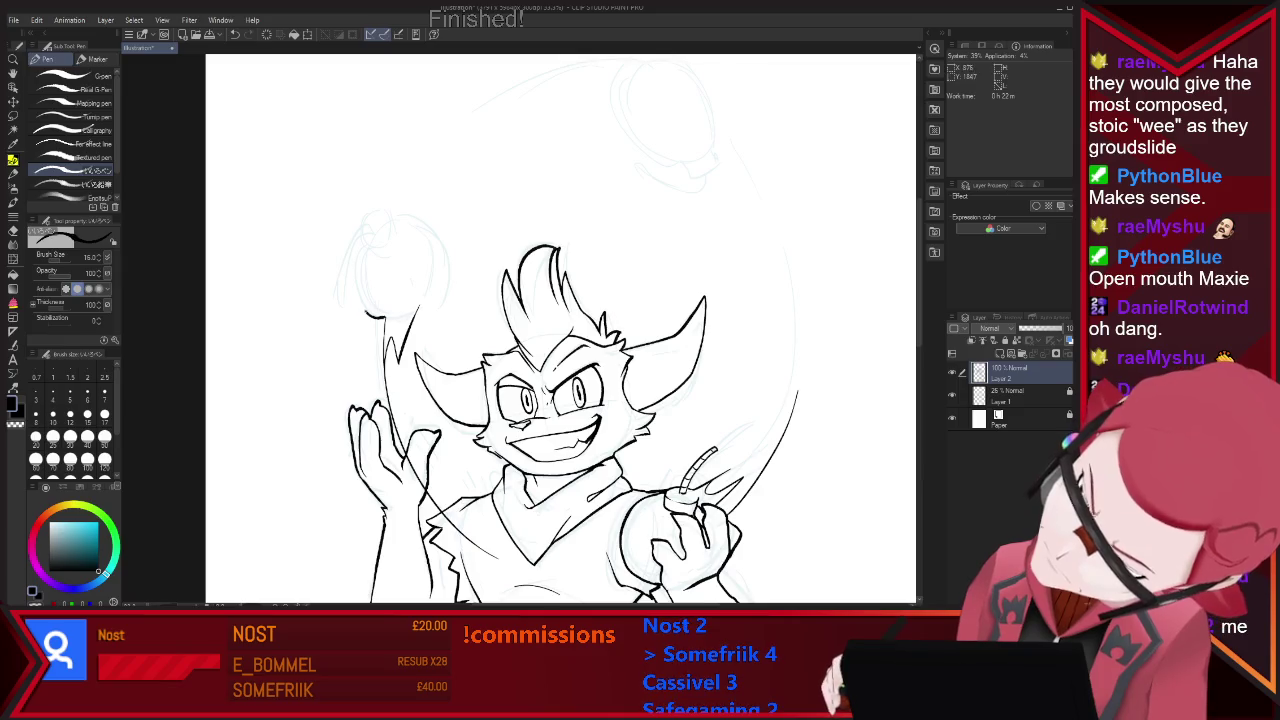
{"action": "left_click_drag", "start_coordinate": [385, 317], "coordinate": [430, 228]}
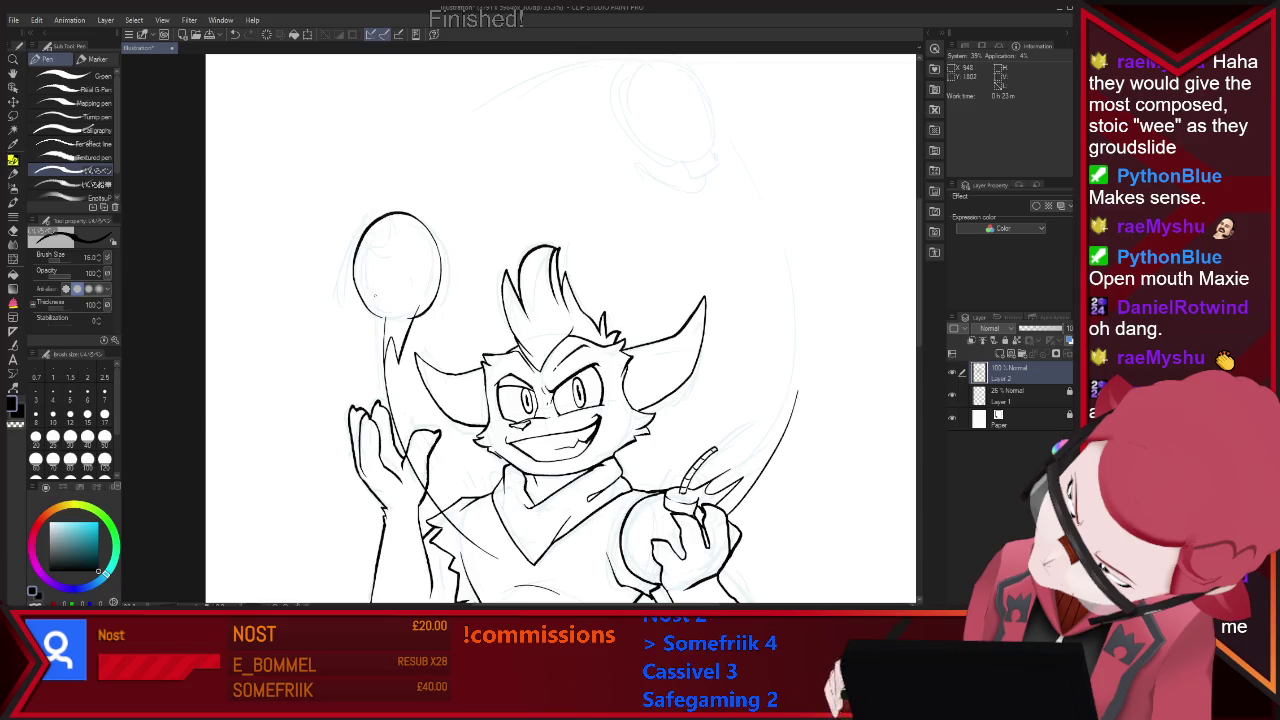
Add a curled swirl fuse and an inner left-edge line to the floating ball, erasing overlaps.
{"action": "key", "text": "e"}
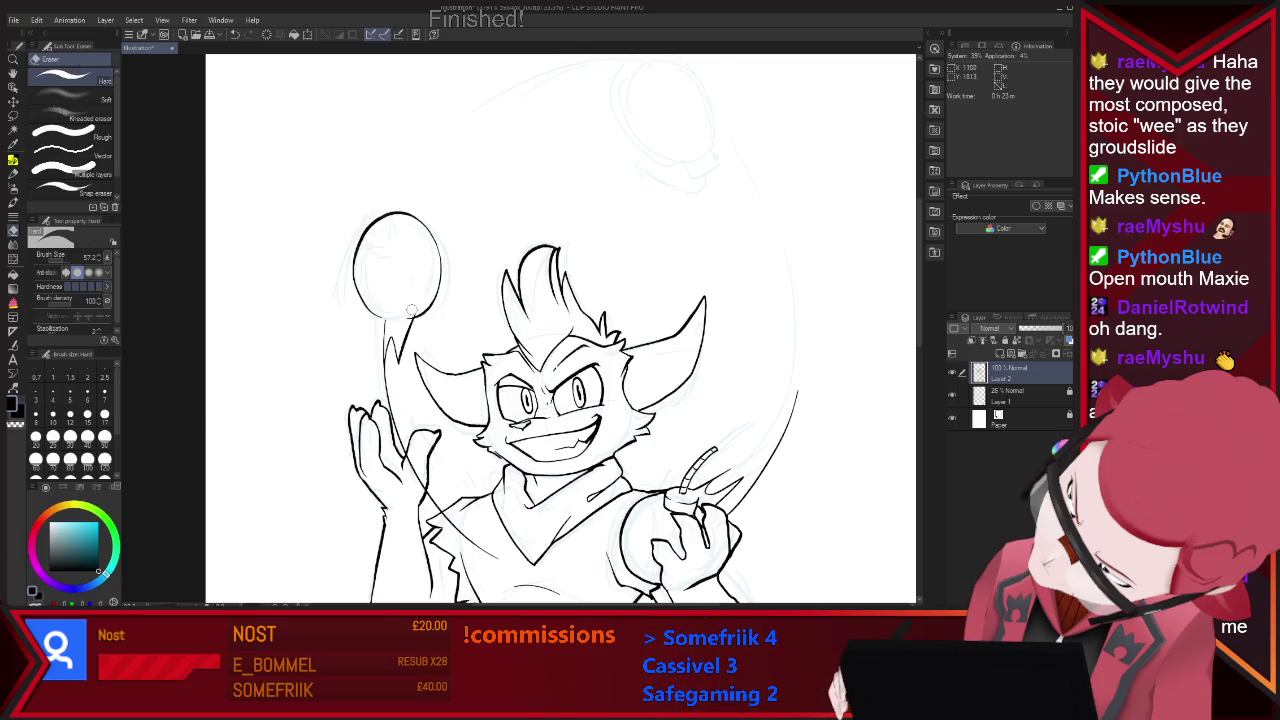
{"action": "key", "text": "p"}
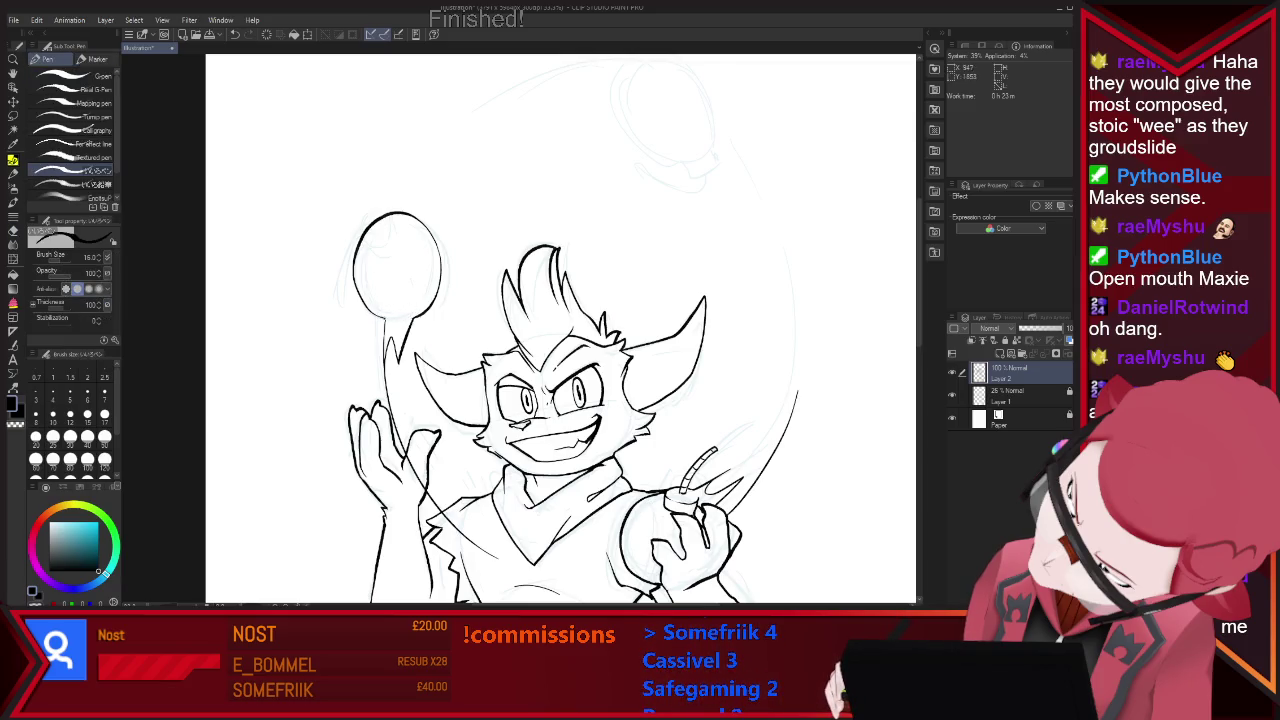
{"action": "key", "text": "e"}
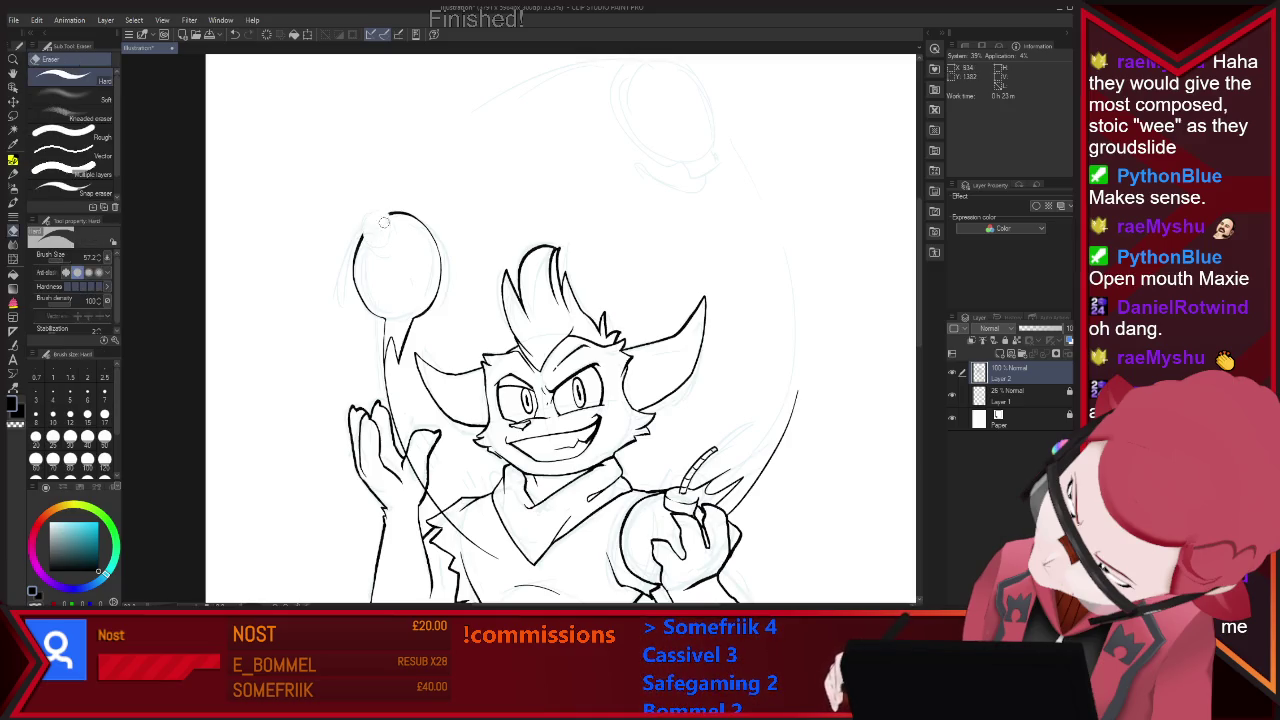
{"action": "key", "text": "p"}
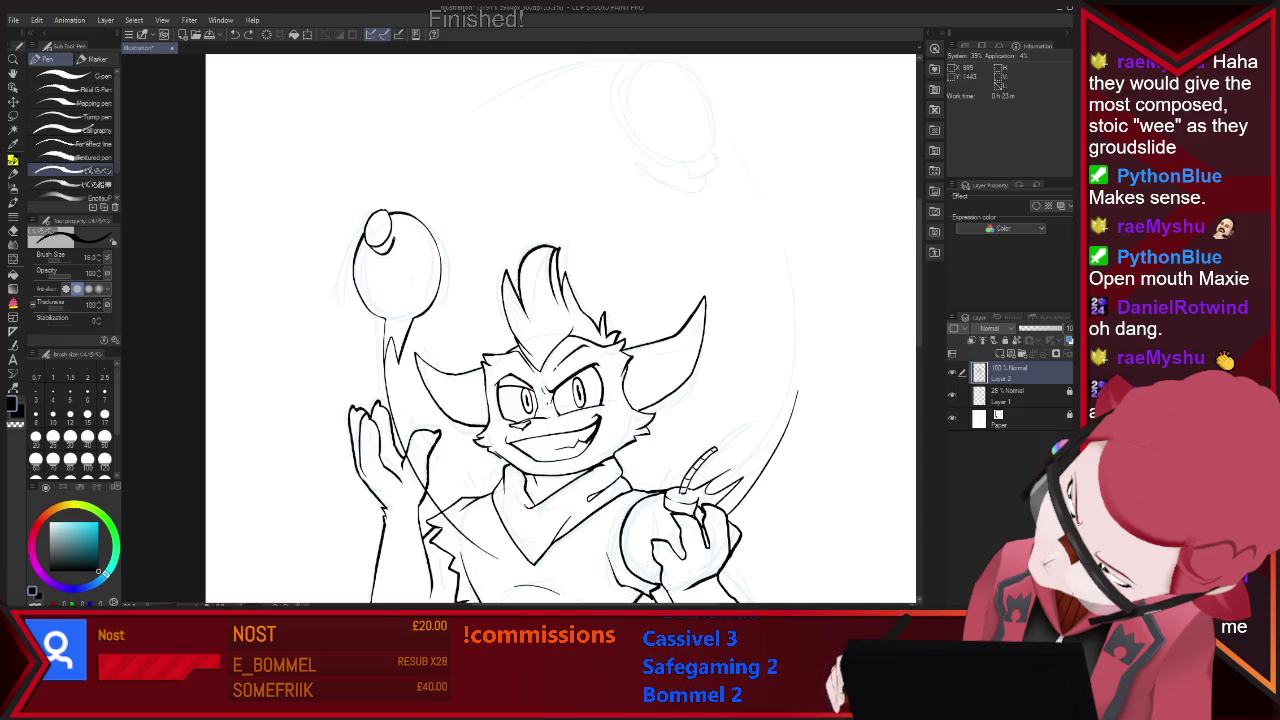
{"action": "key", "text": "e"}
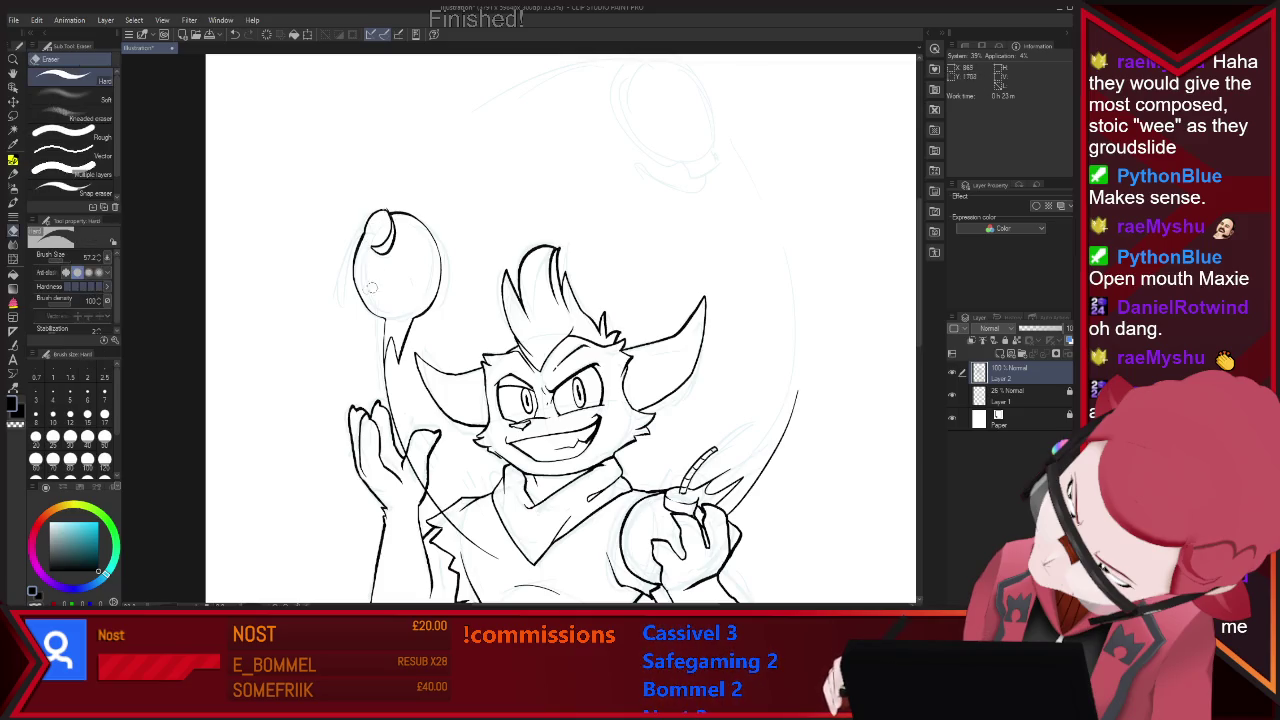
{"action": "key", "text": "p"}
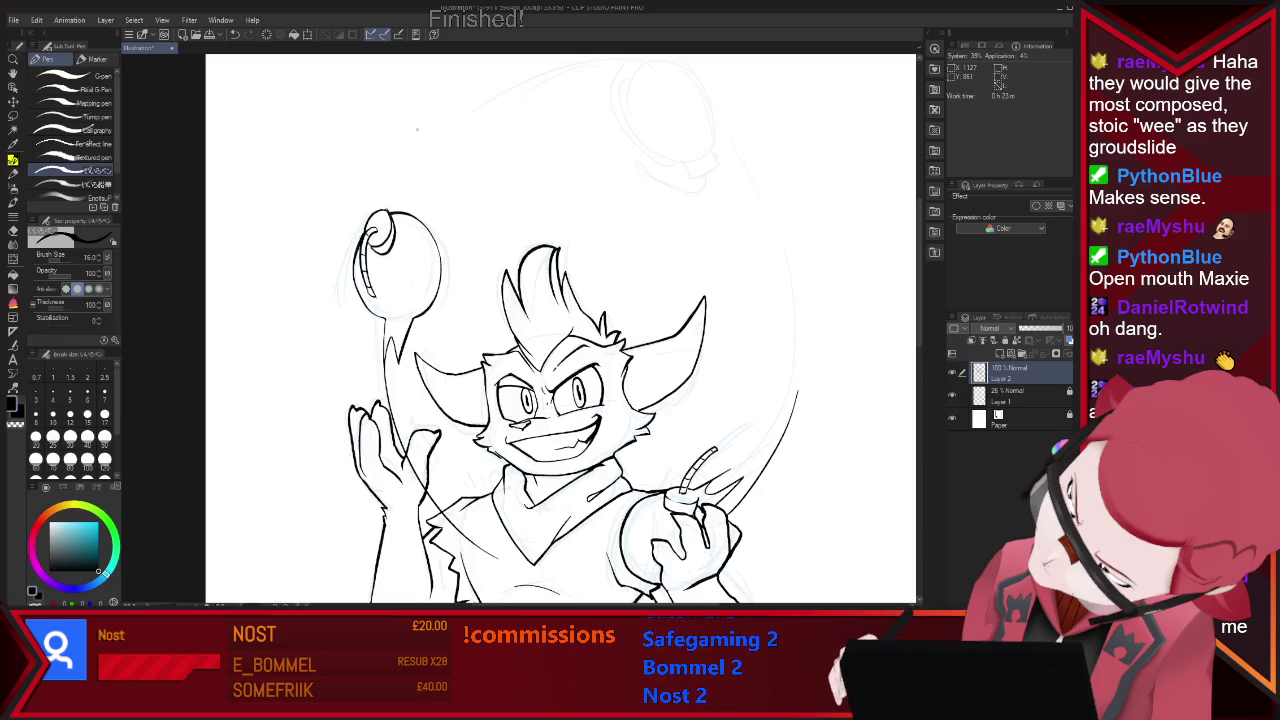
{"action": "key", "text": "e"}
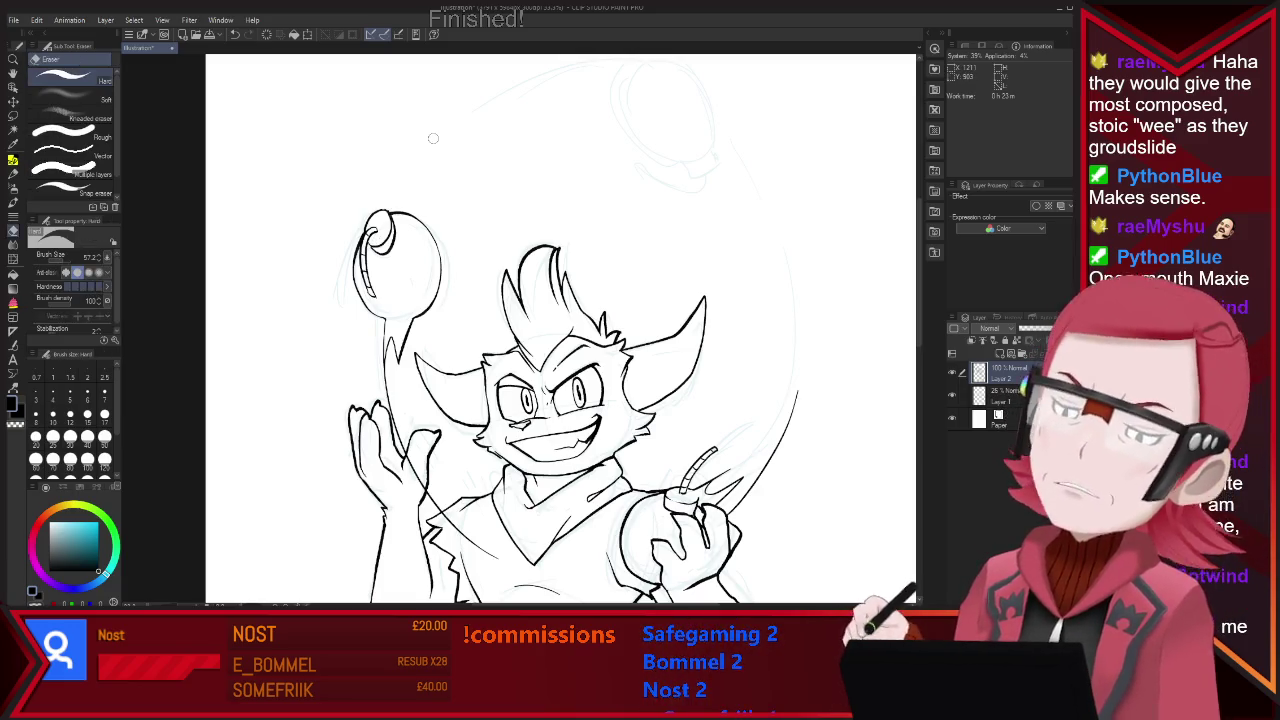
{"action": "scroll", "coordinate": [433, 138], "scroll_direction": "down", "scroll_amount": 2}
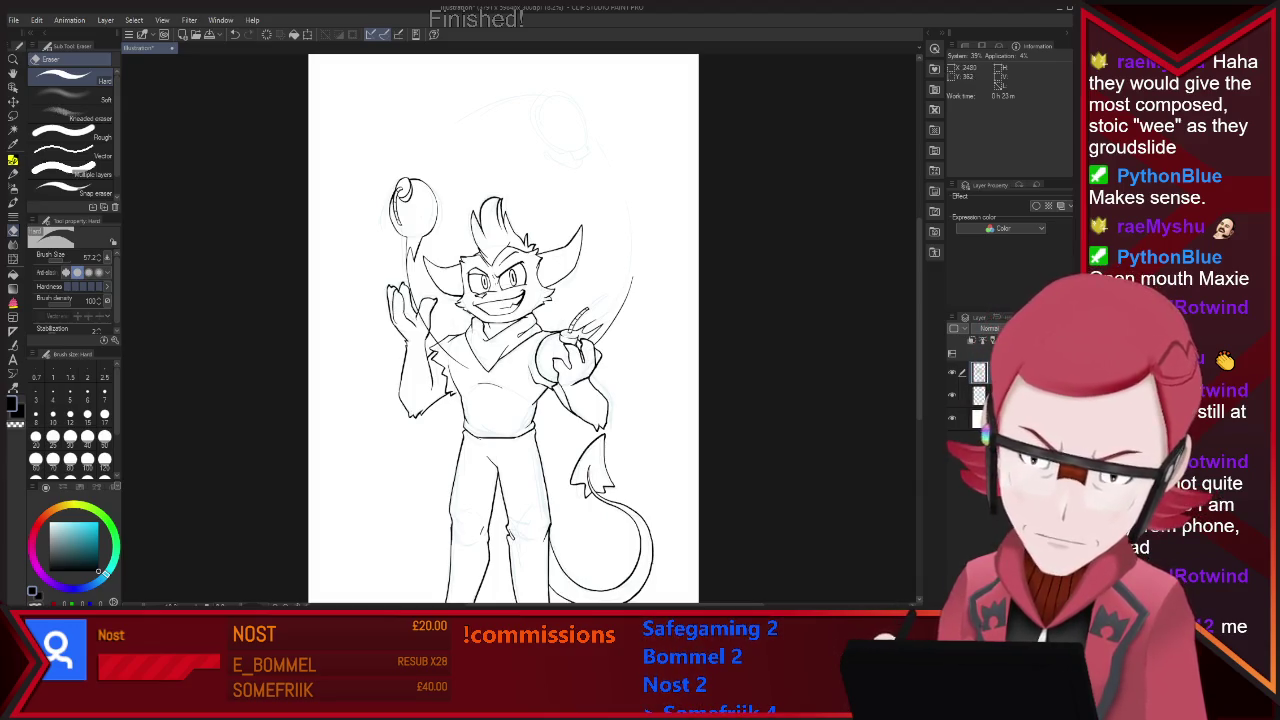
{"action": "scroll", "coordinate": [585, 90], "scroll_direction": "up", "scroll_amount": 2}
{"action": "scroll", "coordinate": [585, 90], "scroll_direction": "up", "scroll_amount": 1}
Outline the oval bomb at the top of the arc with a band along its base.
{"action": "key", "text": "p"}
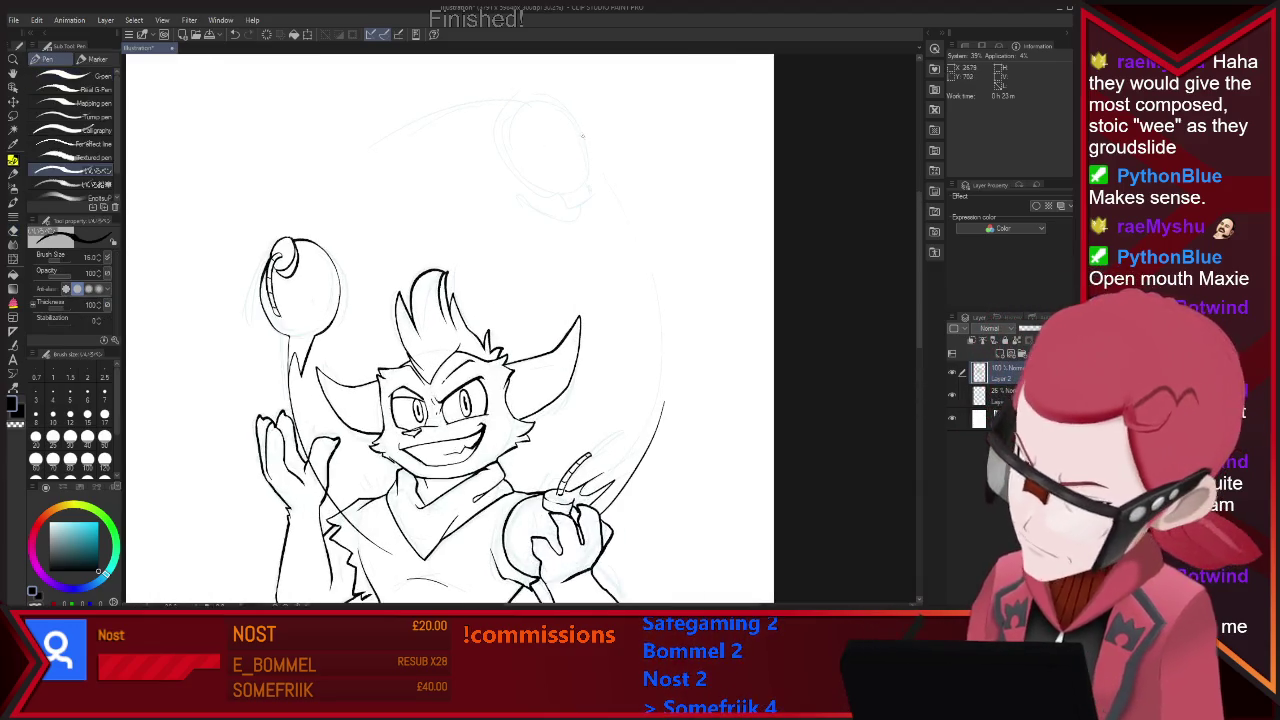
{"action": "left_click_drag", "start_coordinate": [565, 104], "coordinate": [538, 183]}
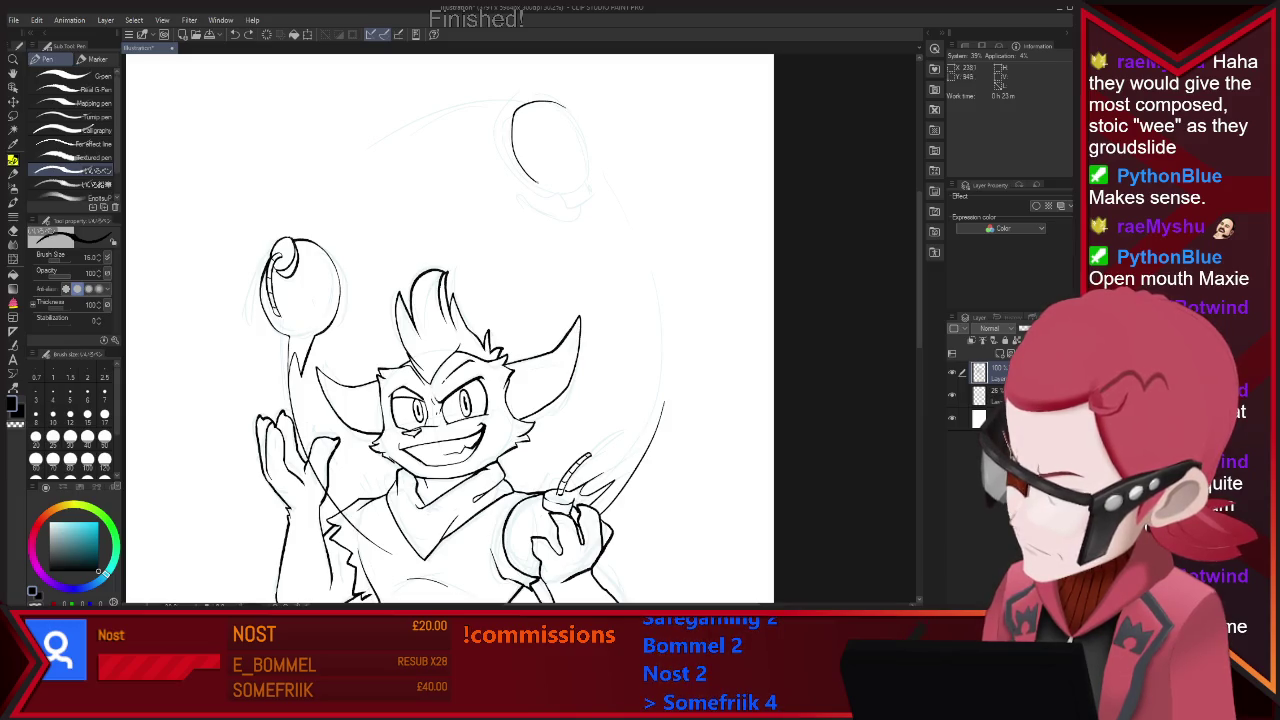
{"action": "left_click_drag", "start_coordinate": [562, 103], "coordinate": [545, 188]}
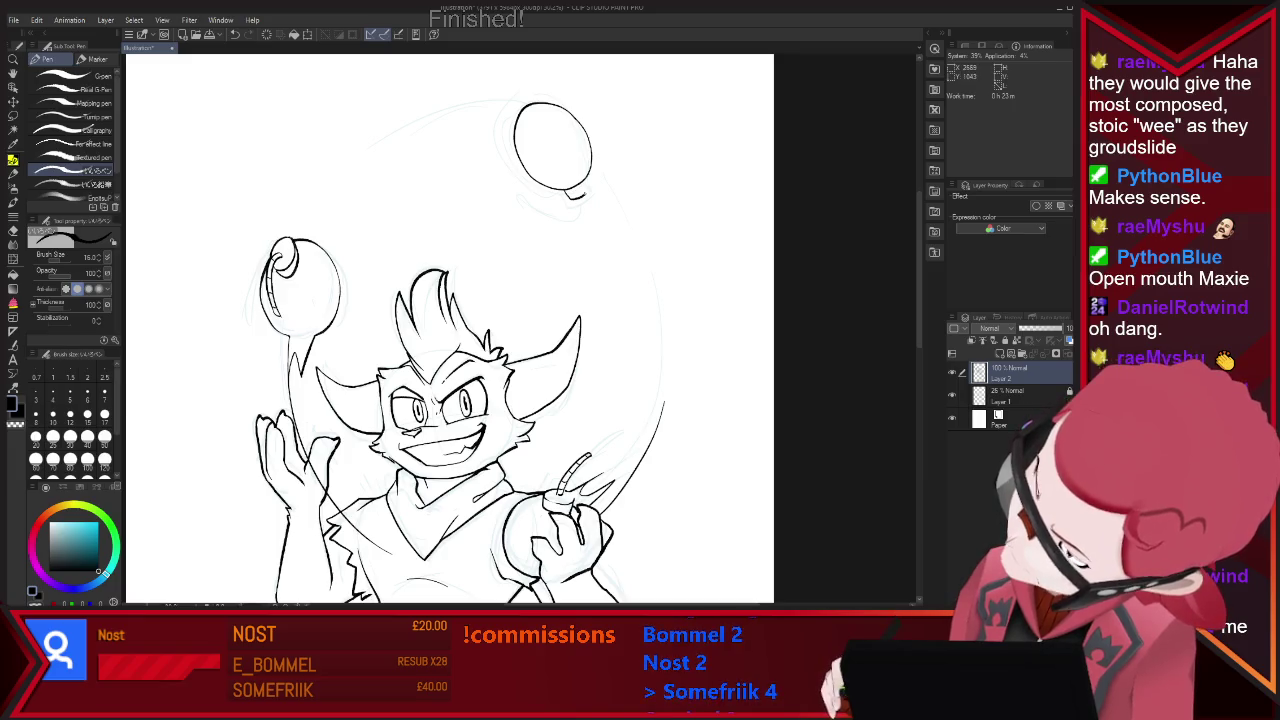
{"action": "left_click_drag", "start_coordinate": [516, 166], "coordinate": [592, 182]}
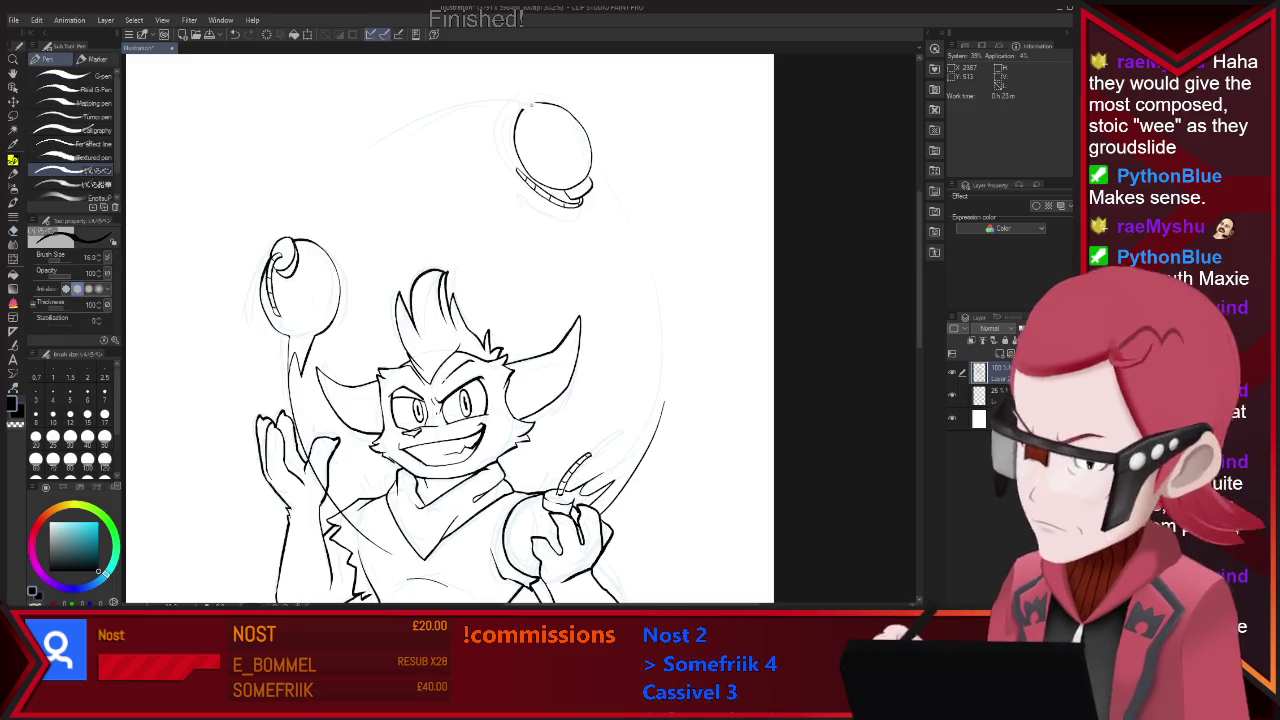
Ink the arc over the top bomb and extend its upper-left curve down toward the head.
{"action": "left_click_drag", "start_coordinate": [466, 101], "coordinate": [560, 106]}
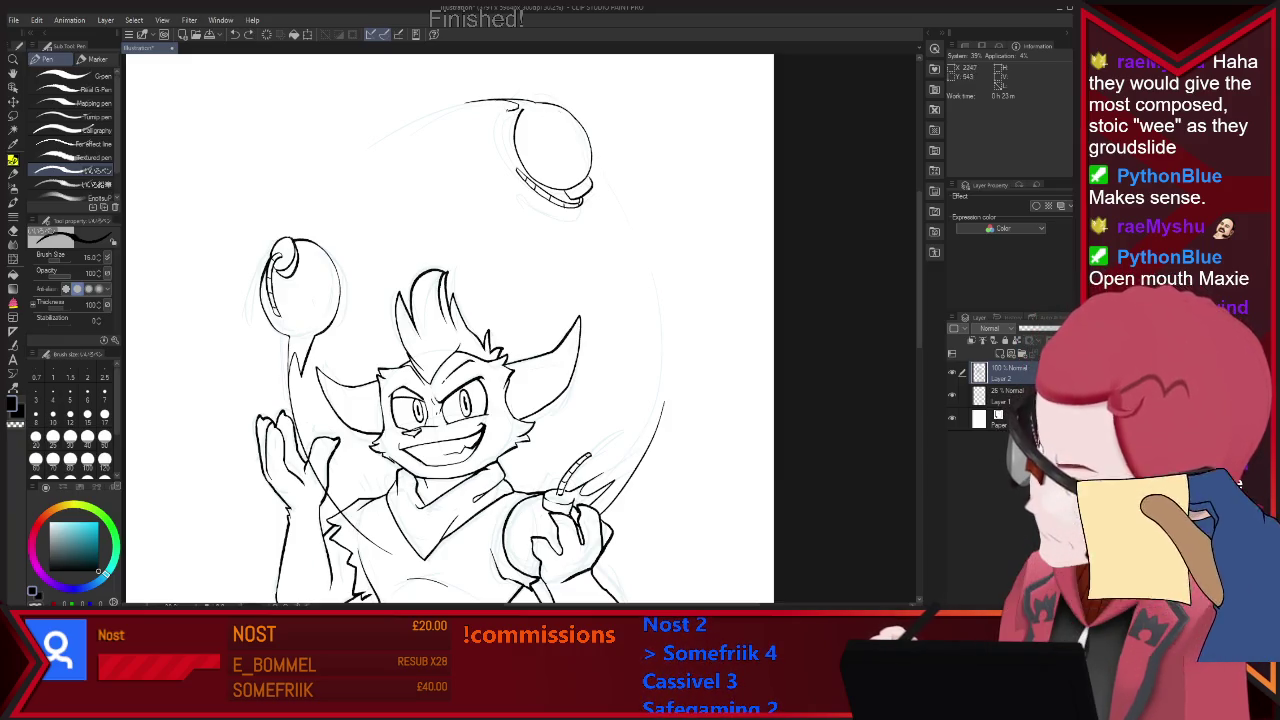
{"action": "key", "text": "e"}
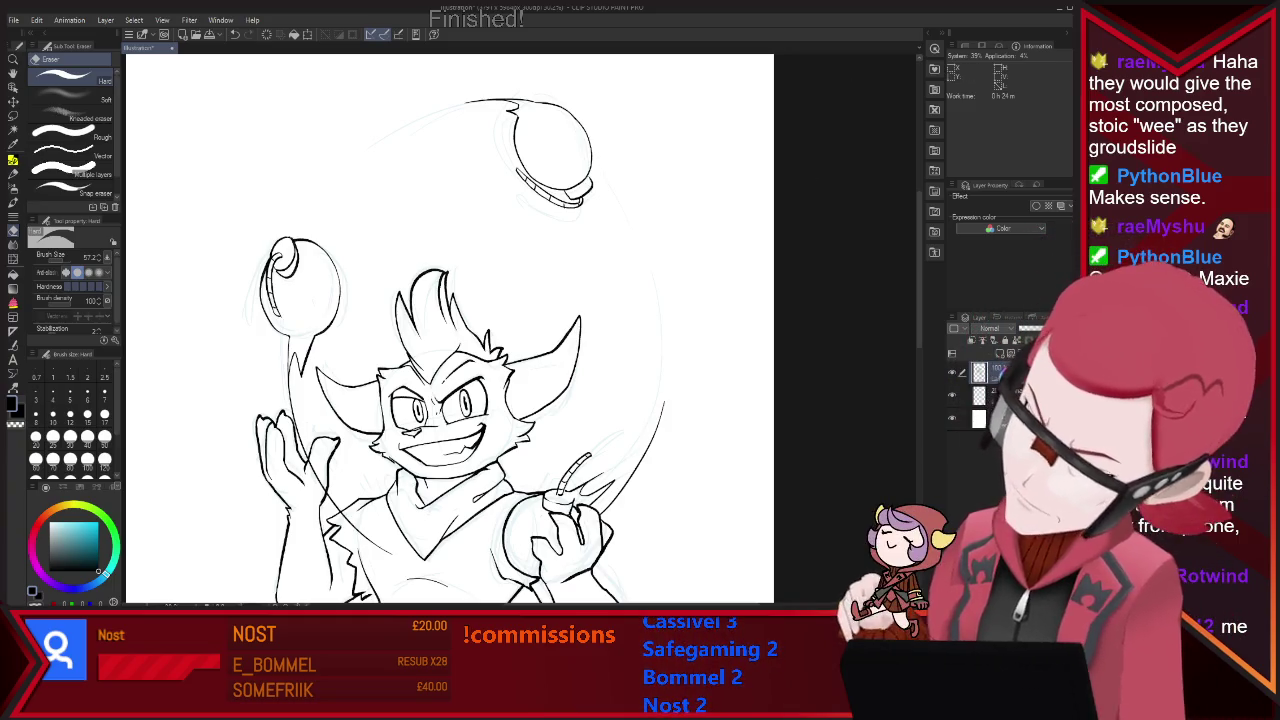
{"action": "key", "text": "p"}
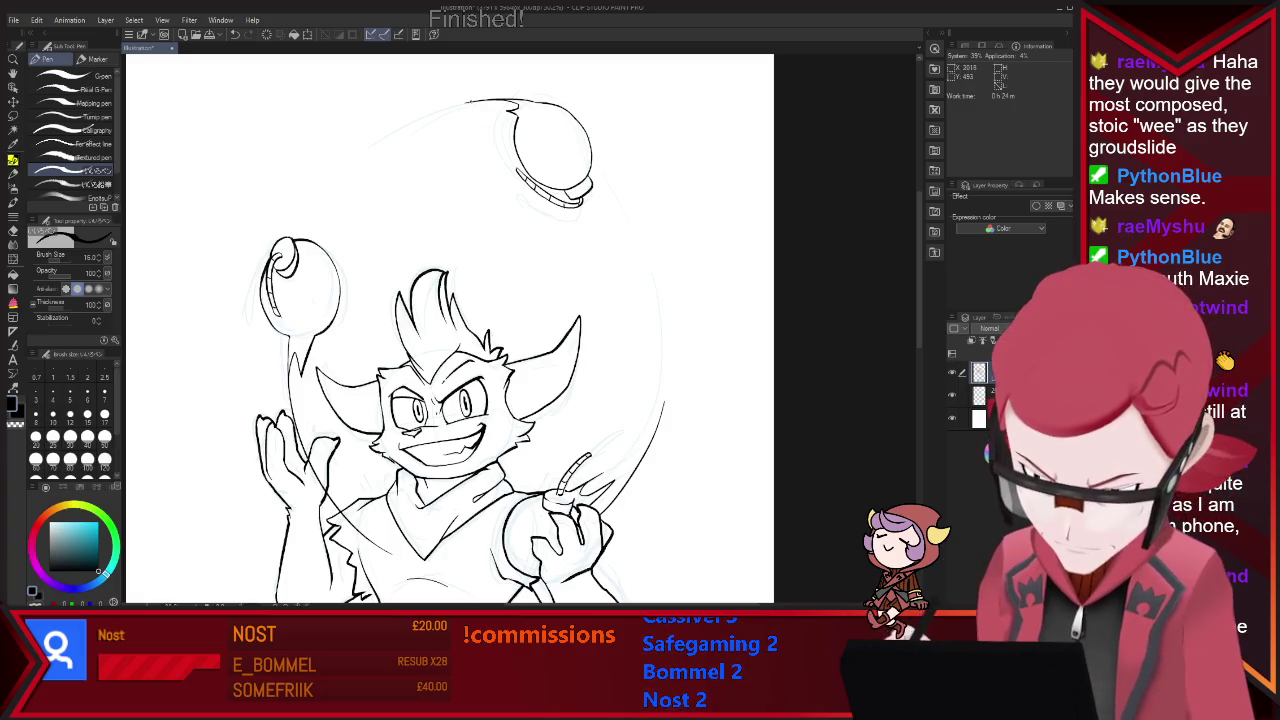
{"action": "left_click_drag", "start_coordinate": [336, 173], "coordinate": [460, 102]}
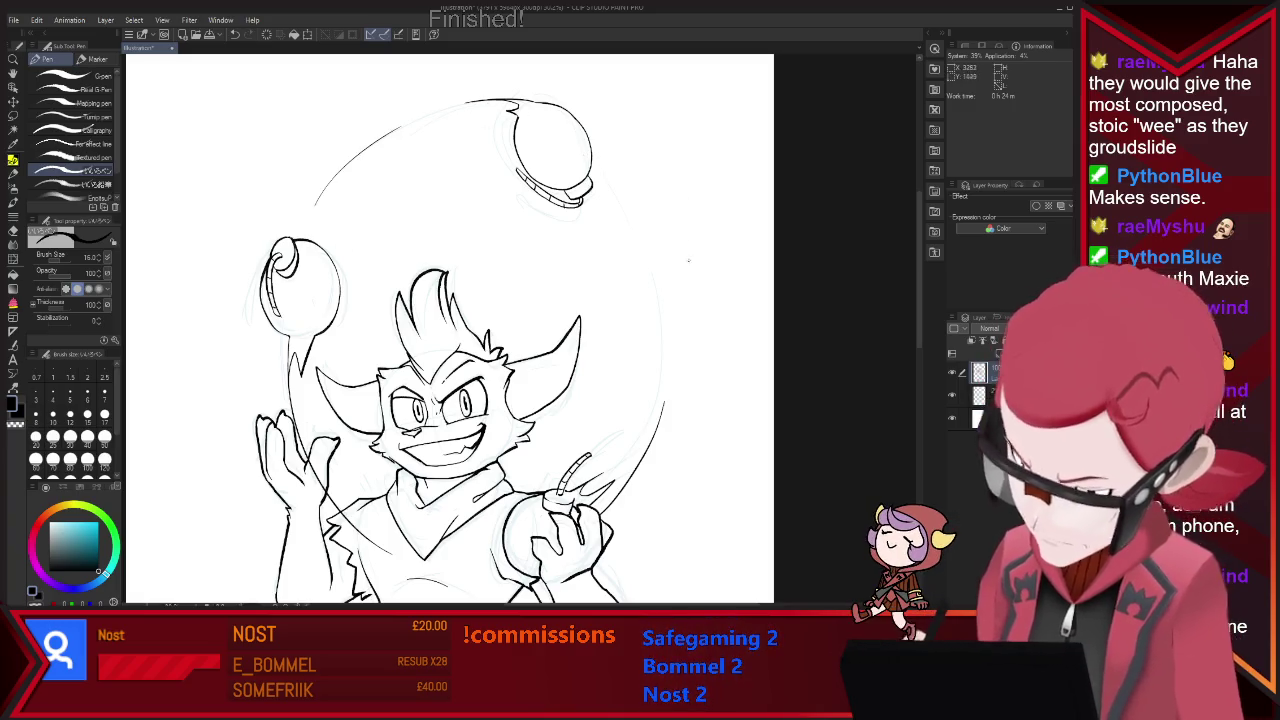
{"action": "key", "text": "ctrl+minus"}
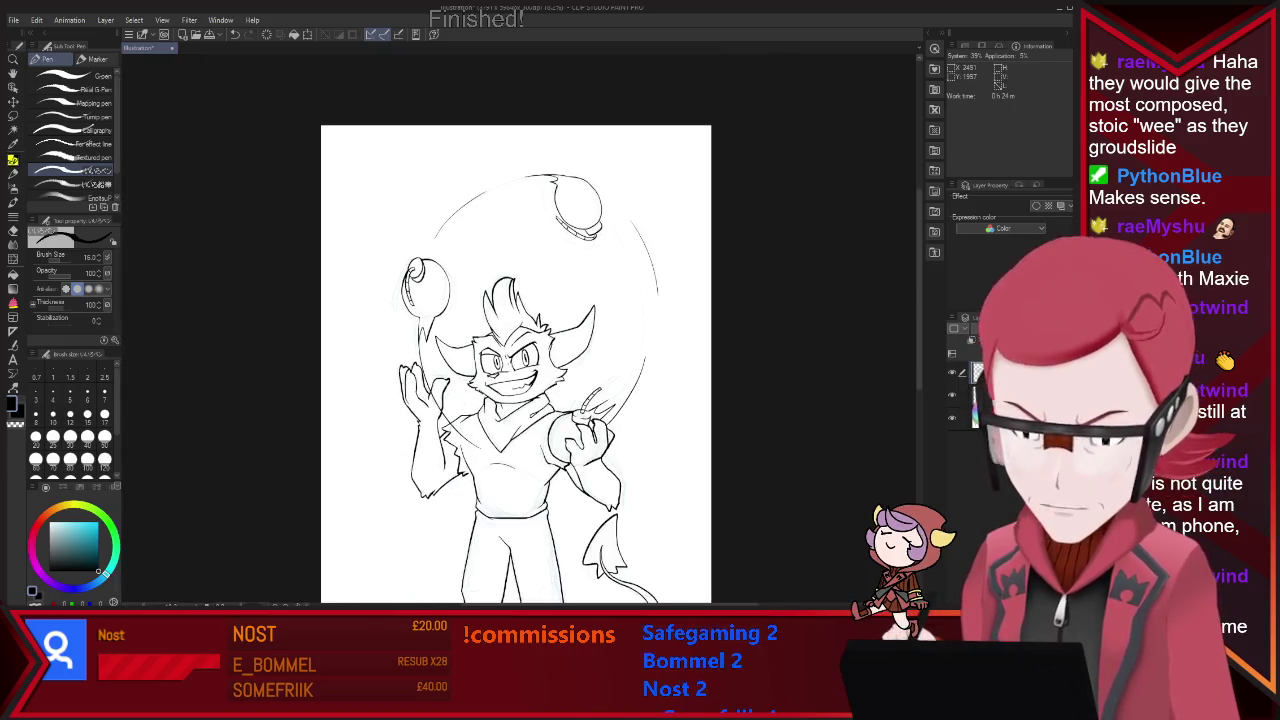
{"action": "key", "text": "ctrl+minus"}
{"action": "scroll", "coordinate": [641, 571], "scroll_direction": "up", "scroll_amount": 1}
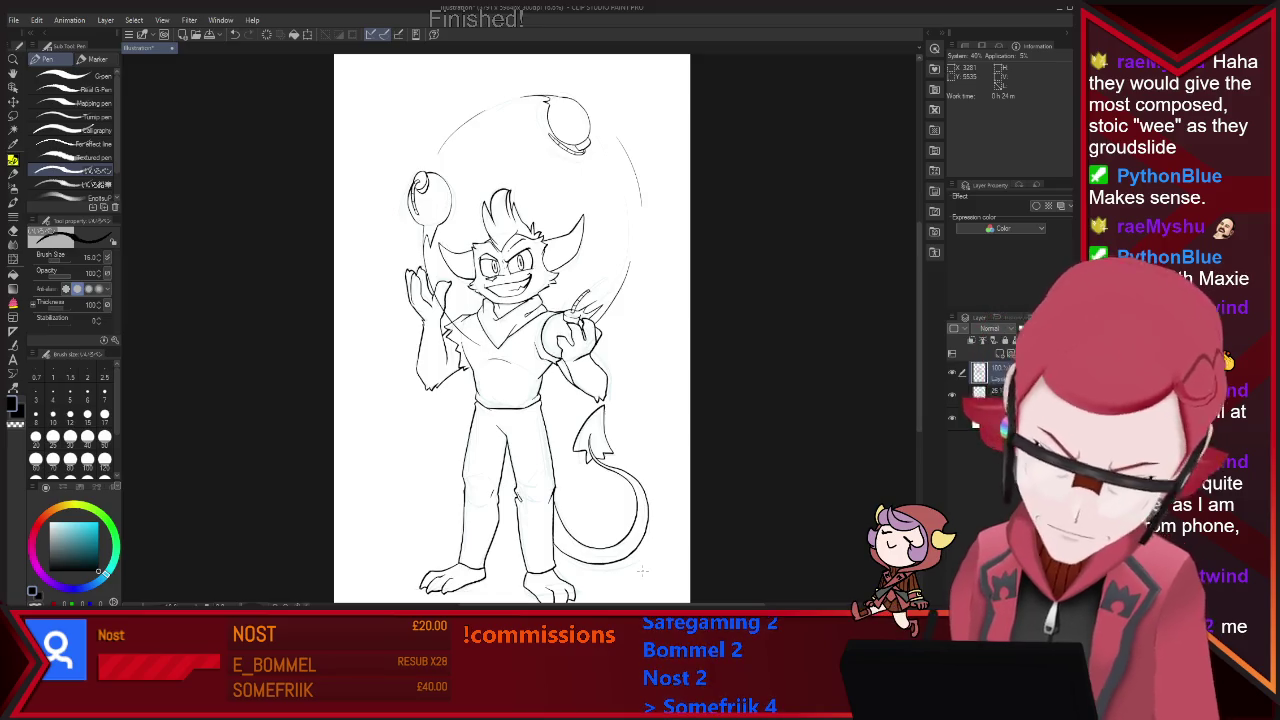
{"action": "key", "text": "e"}
{"action": "key", "text": "p"}
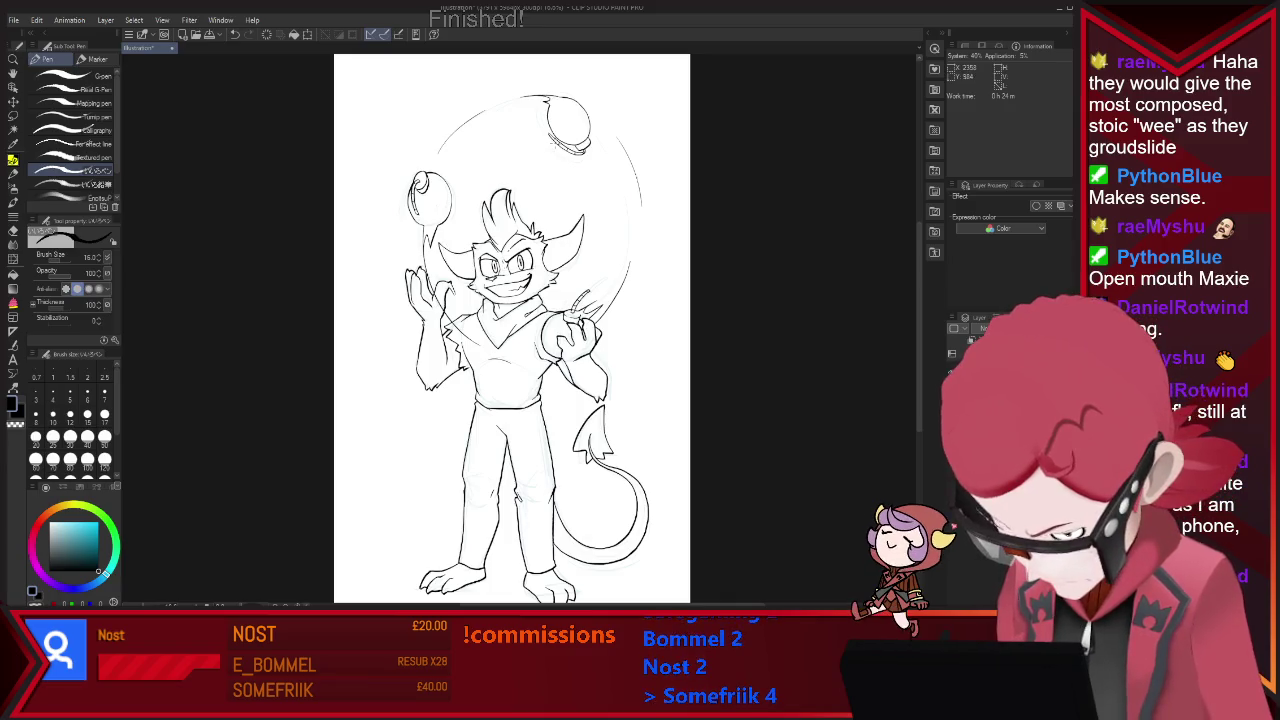
{"action": "key", "text": "e"}
{"action": "key", "text": "p"}
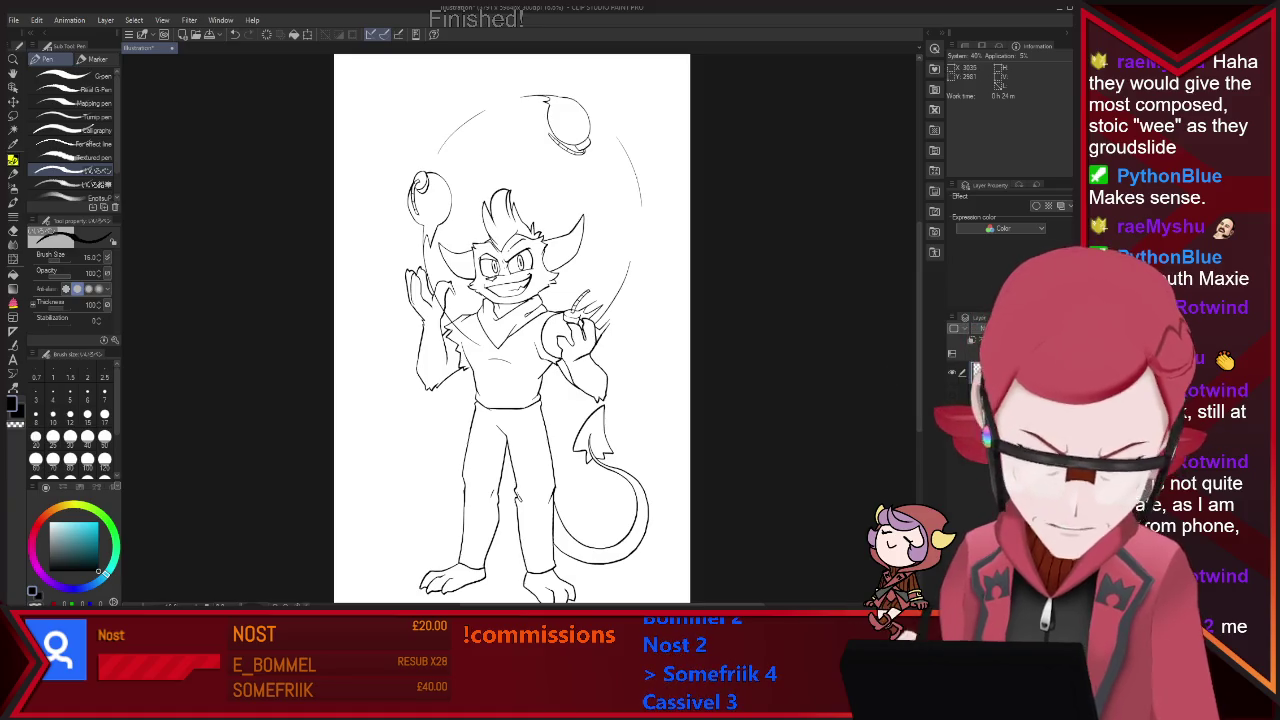
{"action": "scroll", "coordinate": [618, 330], "scroll_direction": "down", "scroll_amount": 2}
{"action": "scroll", "coordinate": [619, 254], "scroll_direction": "up", "scroll_amount": 2}
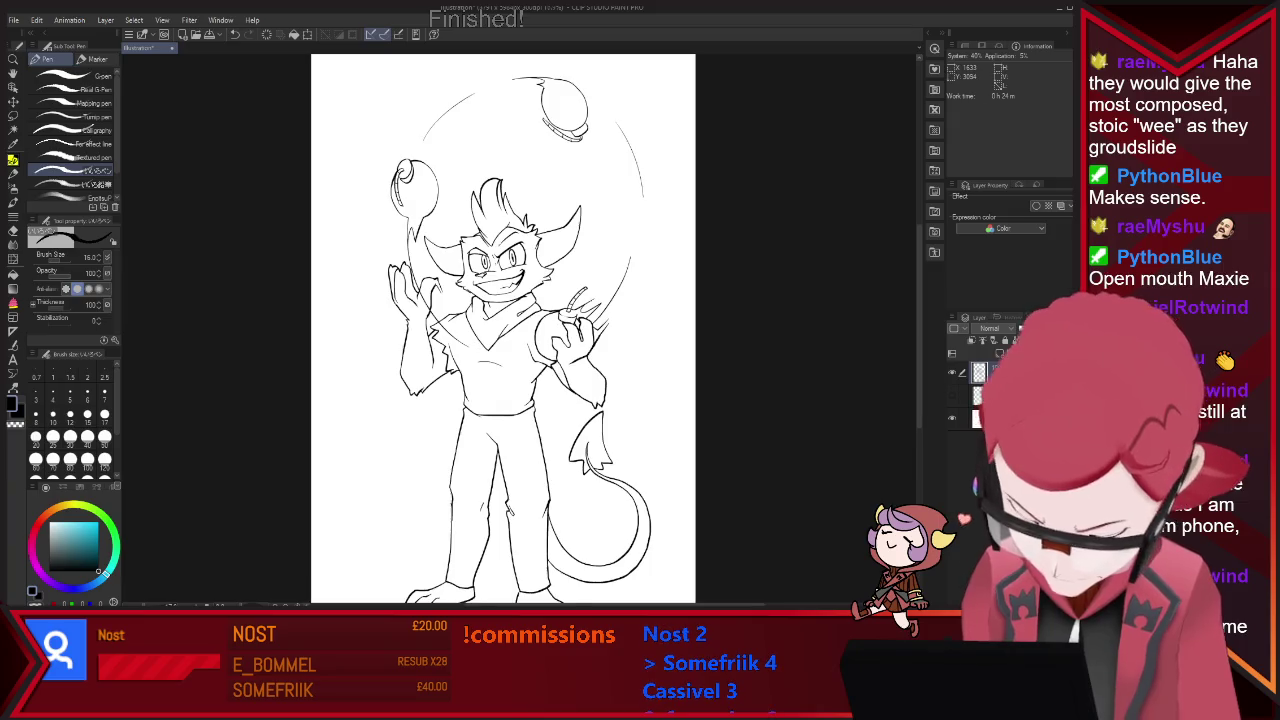
{"action": "scroll", "coordinate": [480, 330], "scroll_direction": "down", "scroll_amount": 1}
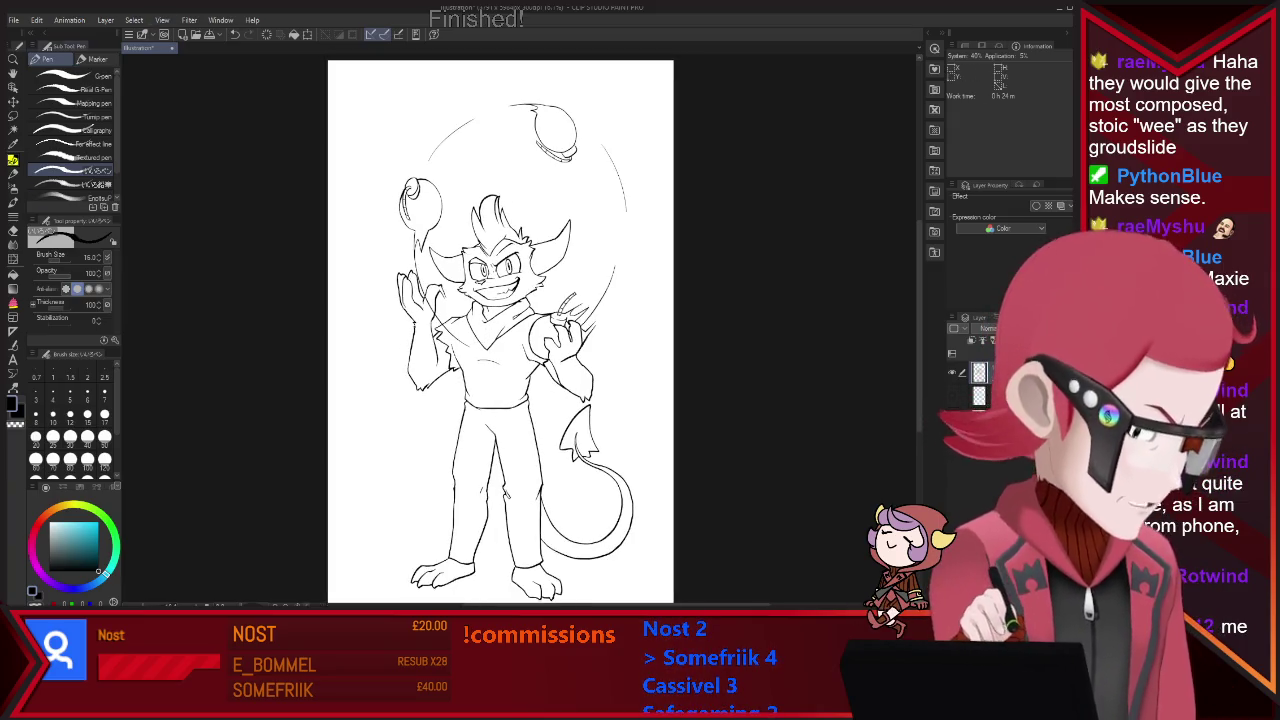
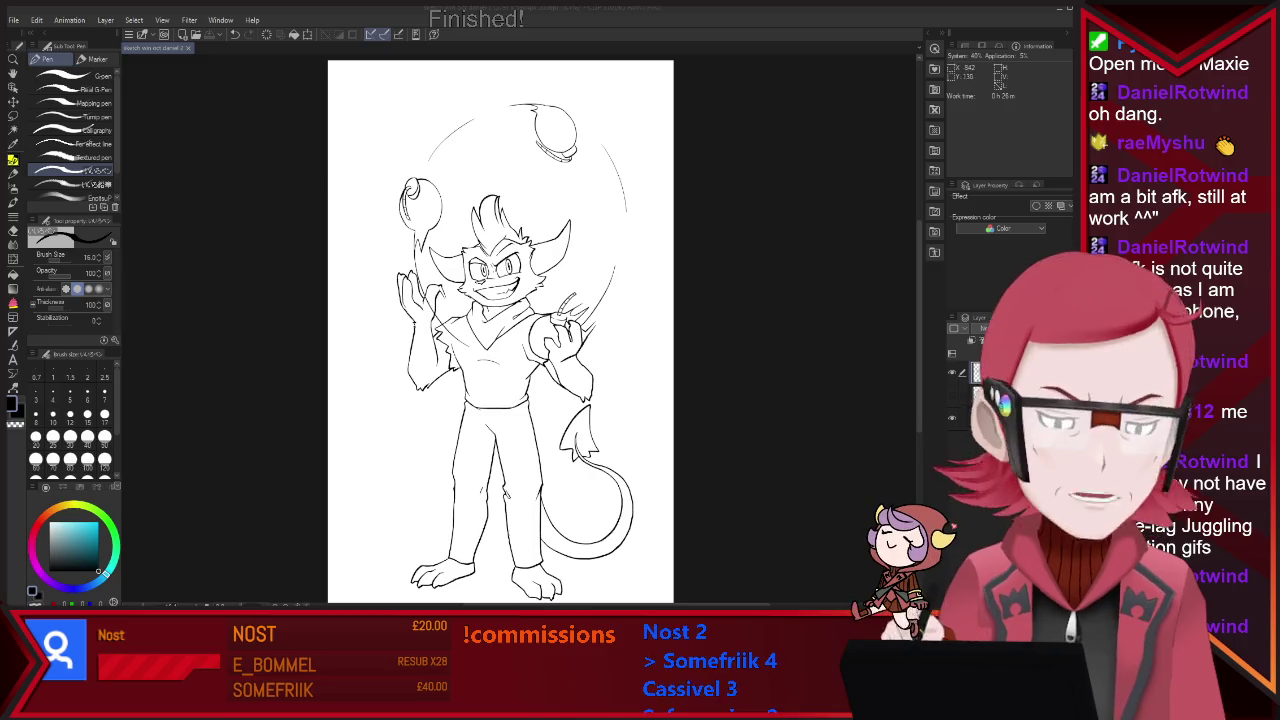
Close the finished juggling drawing to return to the elf reference sheet.
{"action": "key", "text": "ctrl+w"}
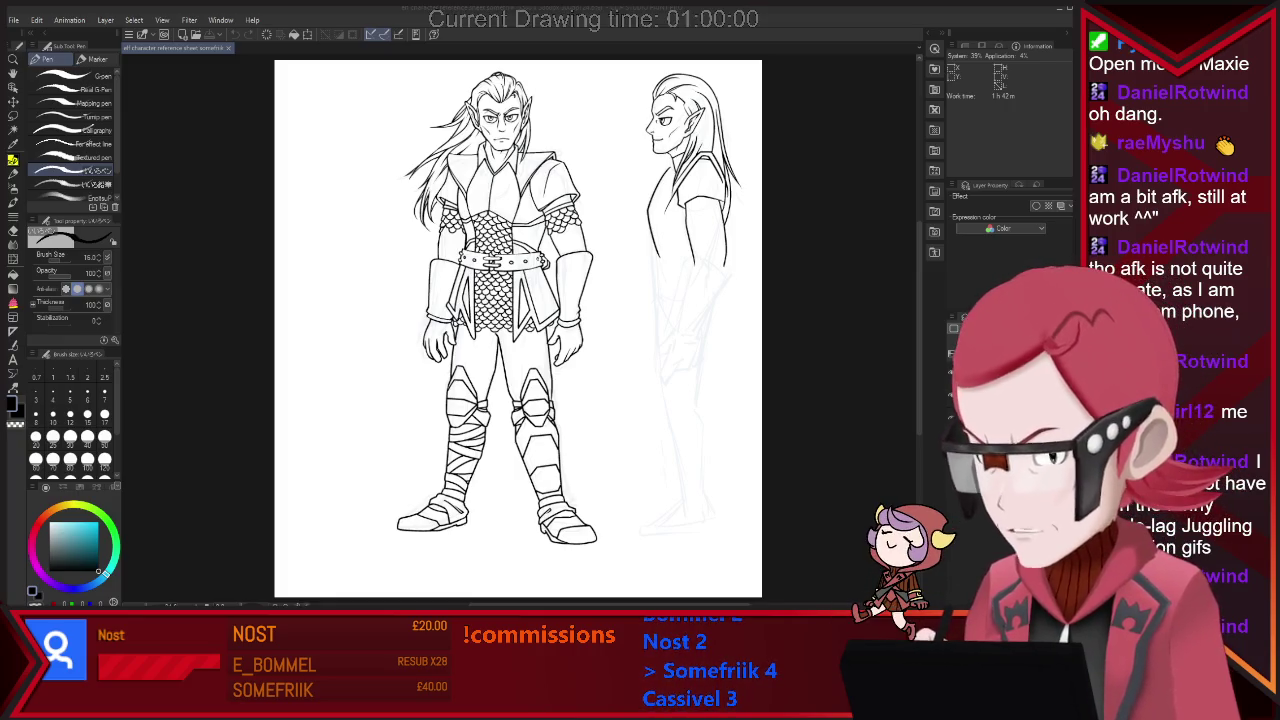
Lasso the profile elf's face, rescale it with Scale/Rotate, and deselect.
{"action": "scroll", "coordinate": [518, 330], "scroll_direction": "up", "scroll_amount": 3}
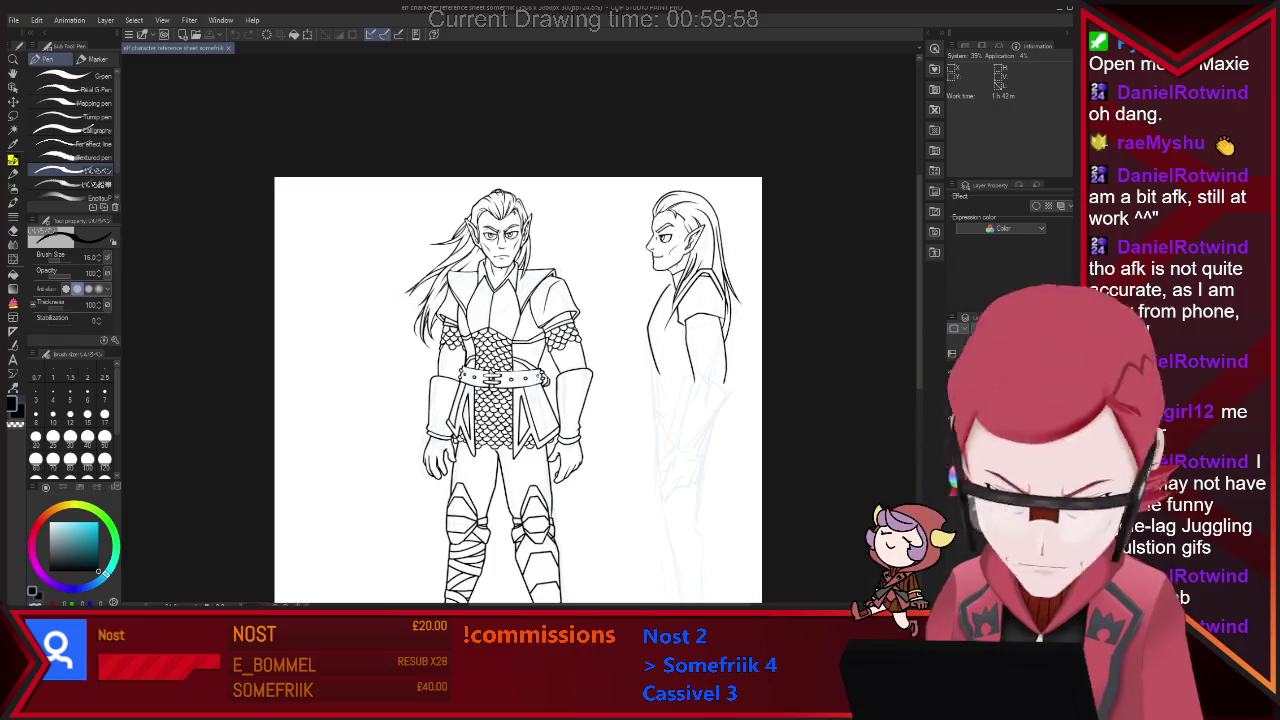
{"action": "key", "text": "m"}
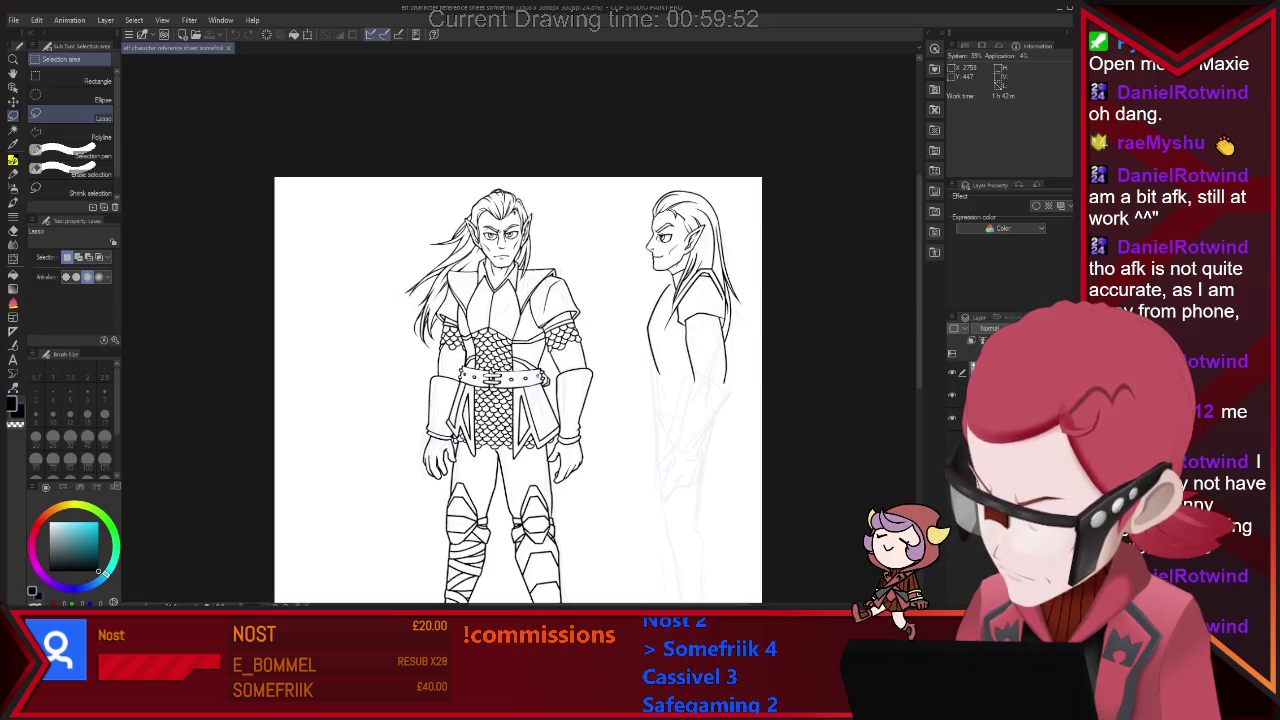
{"action": "left_click_drag", "start_coordinate": [655, 222], "coordinate": [660, 255]}
{"action": "key", "text": "ctrl+t"}
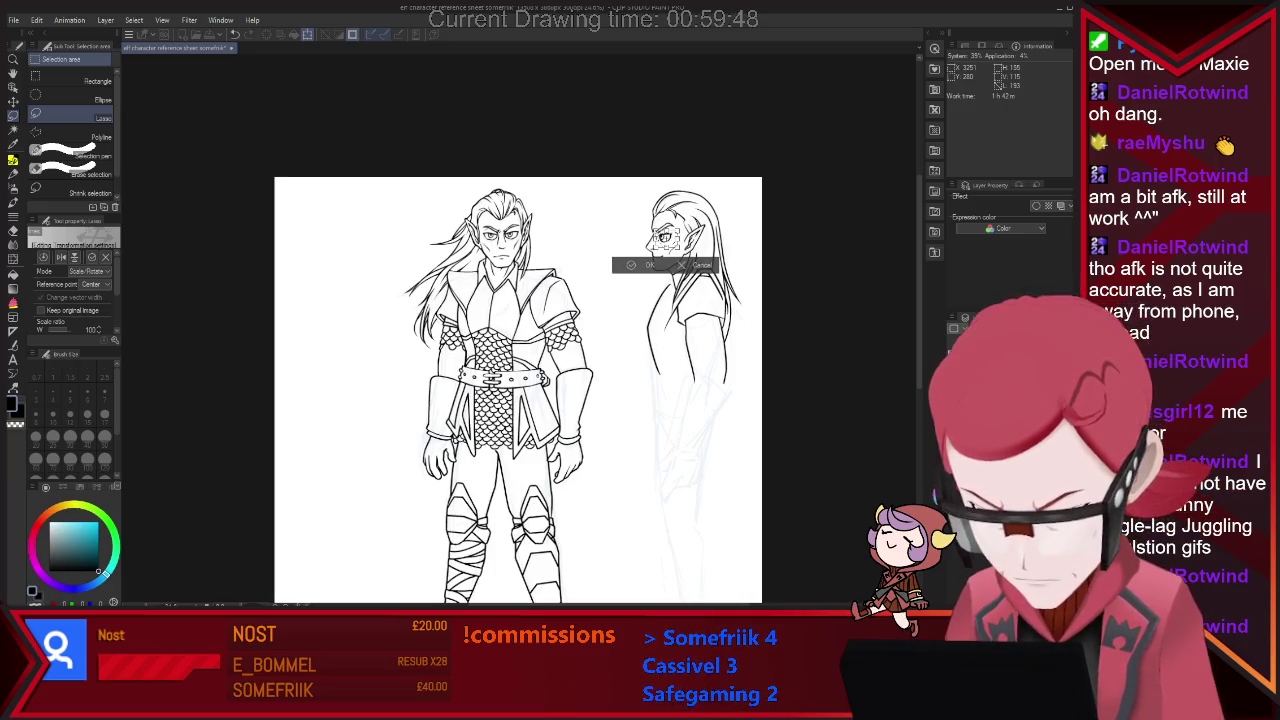
{"action": "key", "text": "Return"}
{"action": "key", "text": "ctrl+d"}
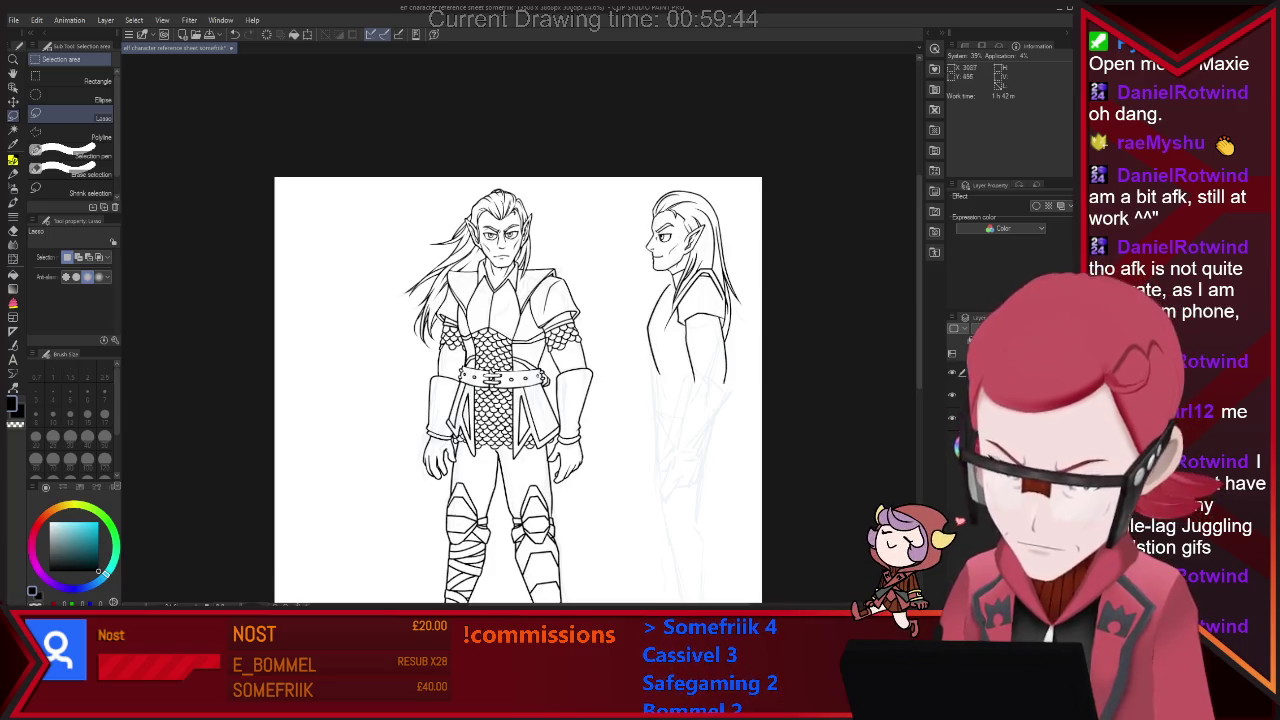
{"action": "scroll", "coordinate": [680, 200], "scroll_direction": "up", "scroll_amount": 2}
{"action": "scroll", "coordinate": [690, 185], "scroll_direction": "up", "scroll_amount": 2}
{"action": "key", "text": "p"}
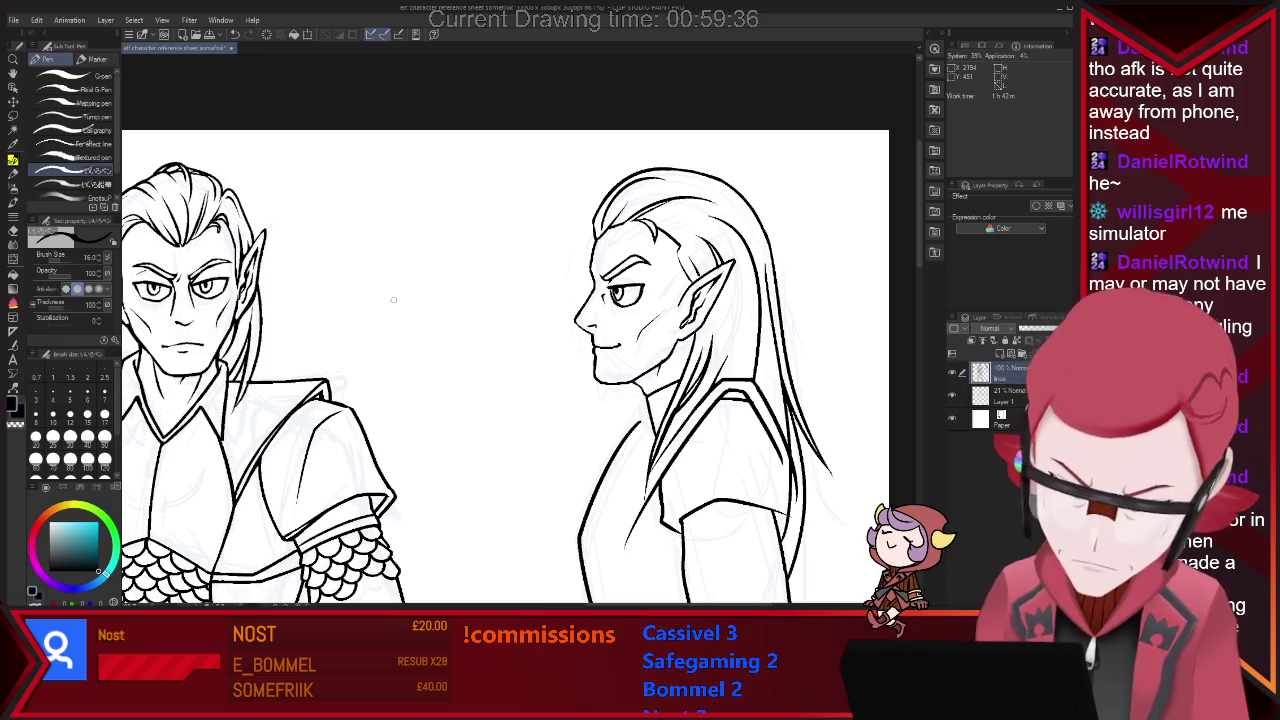
Set the G-pen to size 10, undoing the stray test strokes.
{"action": "left_click", "coordinate": [70, 76]}
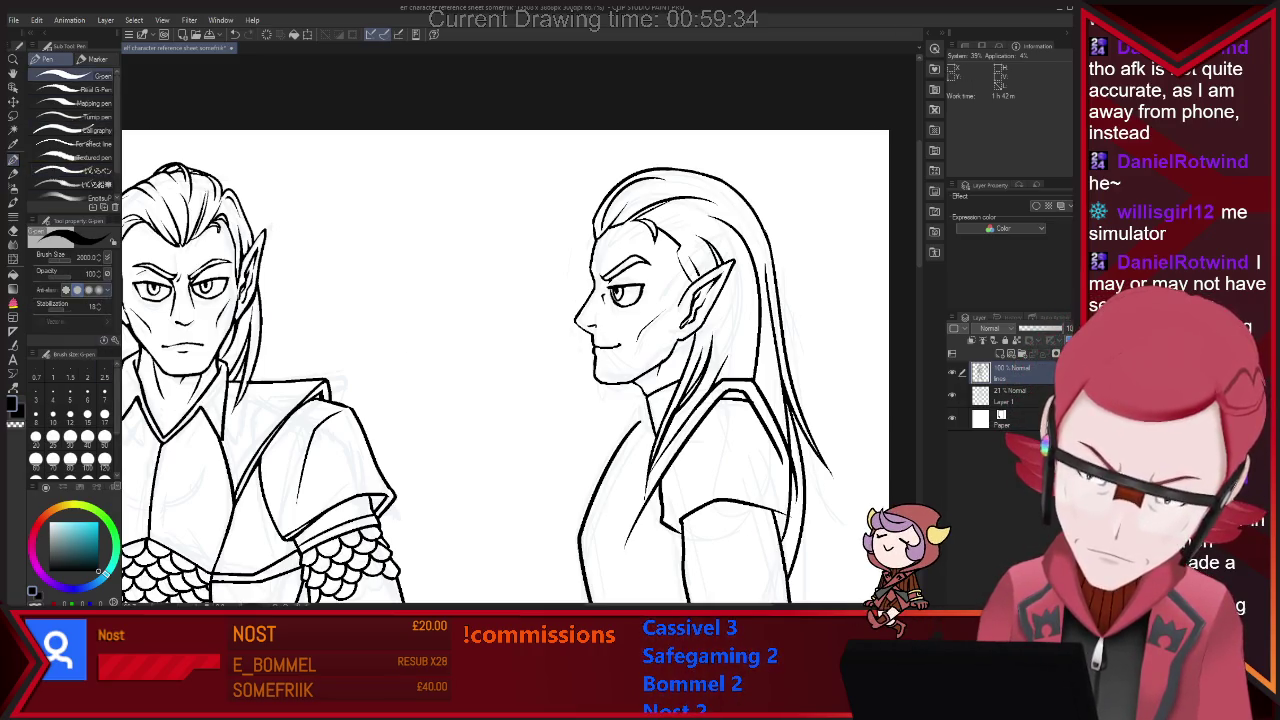
{"action": "left_click", "coordinate": [452, 536]}
{"action": "key", "text": "ctrl+z"}
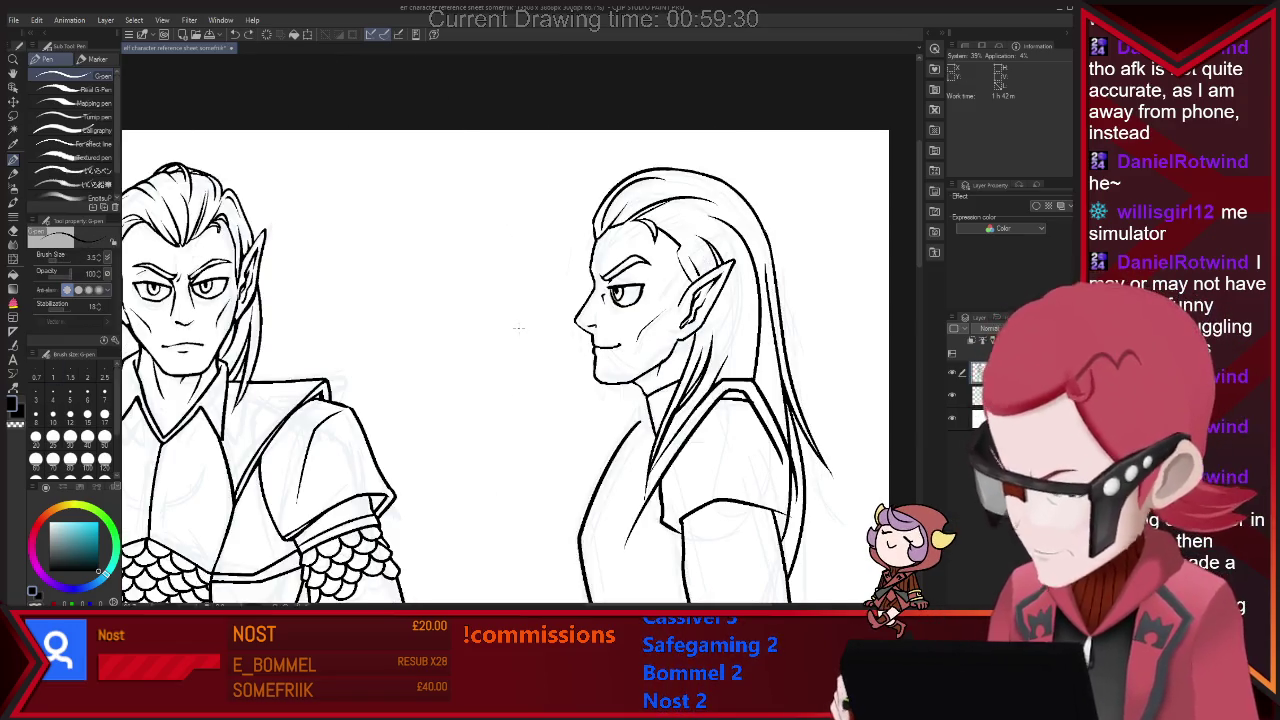
{"action": "key", "text": "bracketright"}
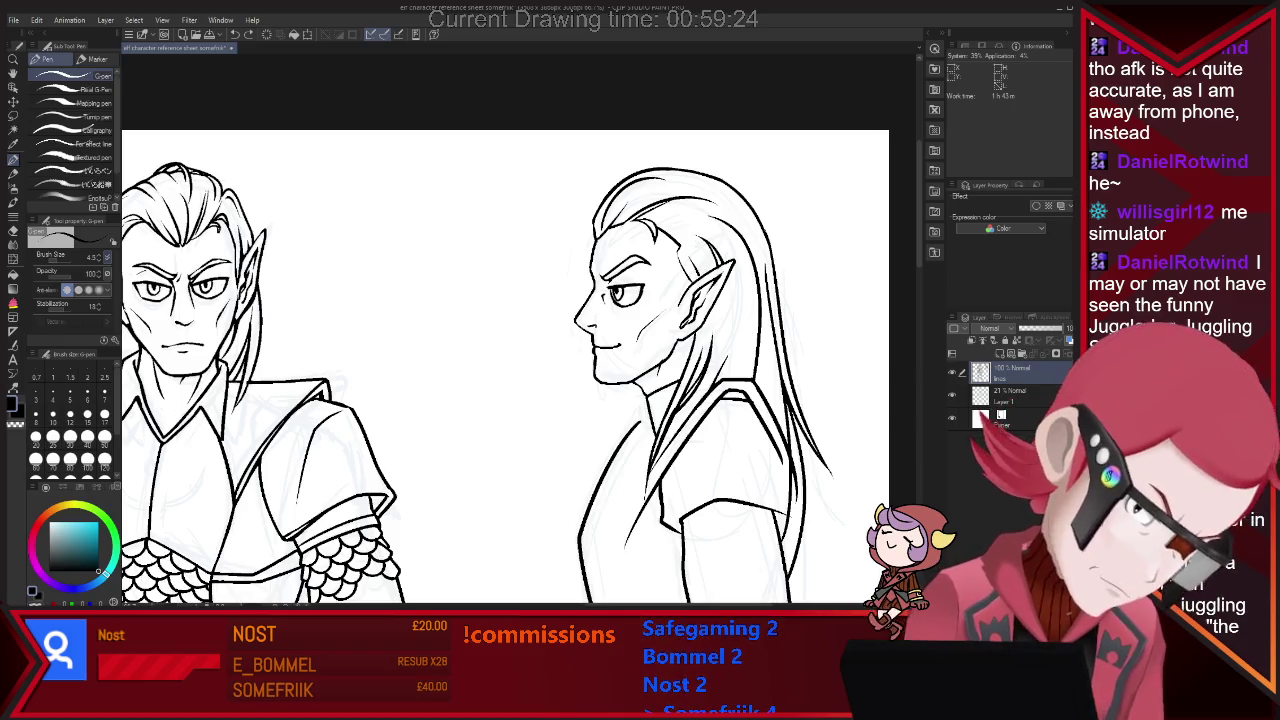
{"action": "left_click", "coordinate": [53, 413]}
{"action": "left_click_drag", "start_coordinate": [640, 410], "coordinate": [566, 572]}
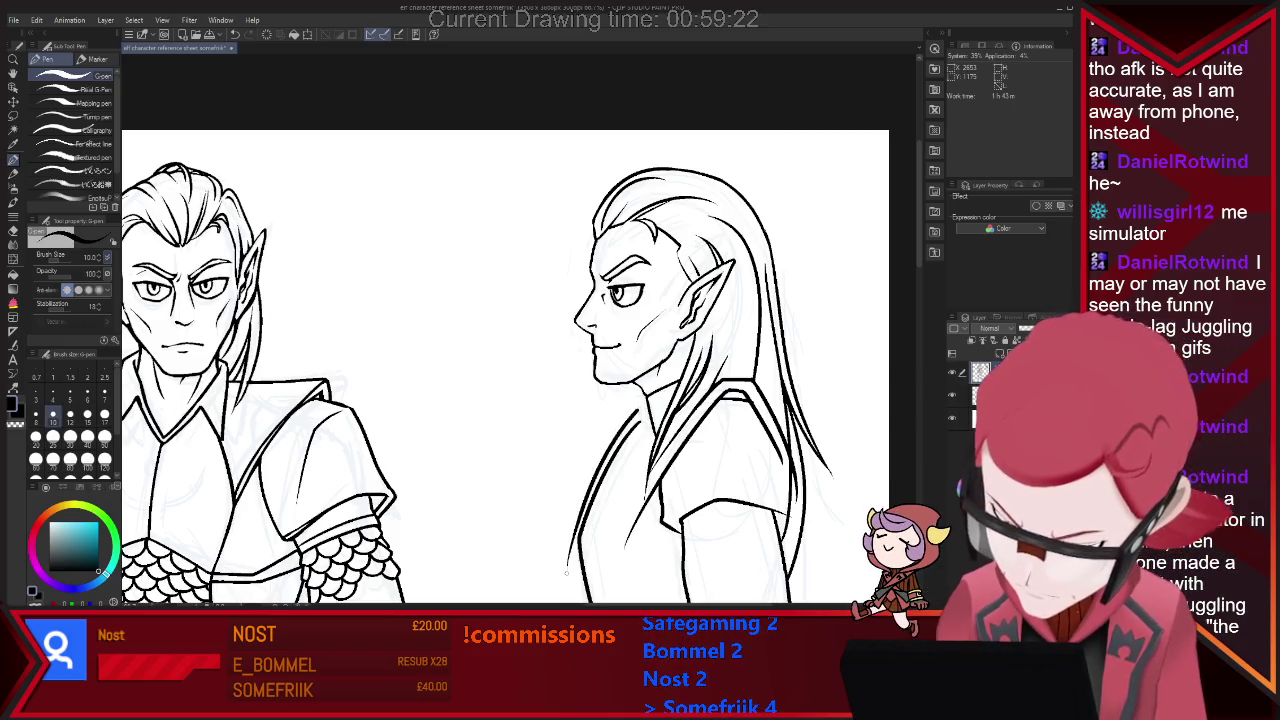
{"action": "key", "text": "ctrl+z"}
{"action": "left_click_drag", "start_coordinate": [275, 290], "coordinate": [273, 345]}
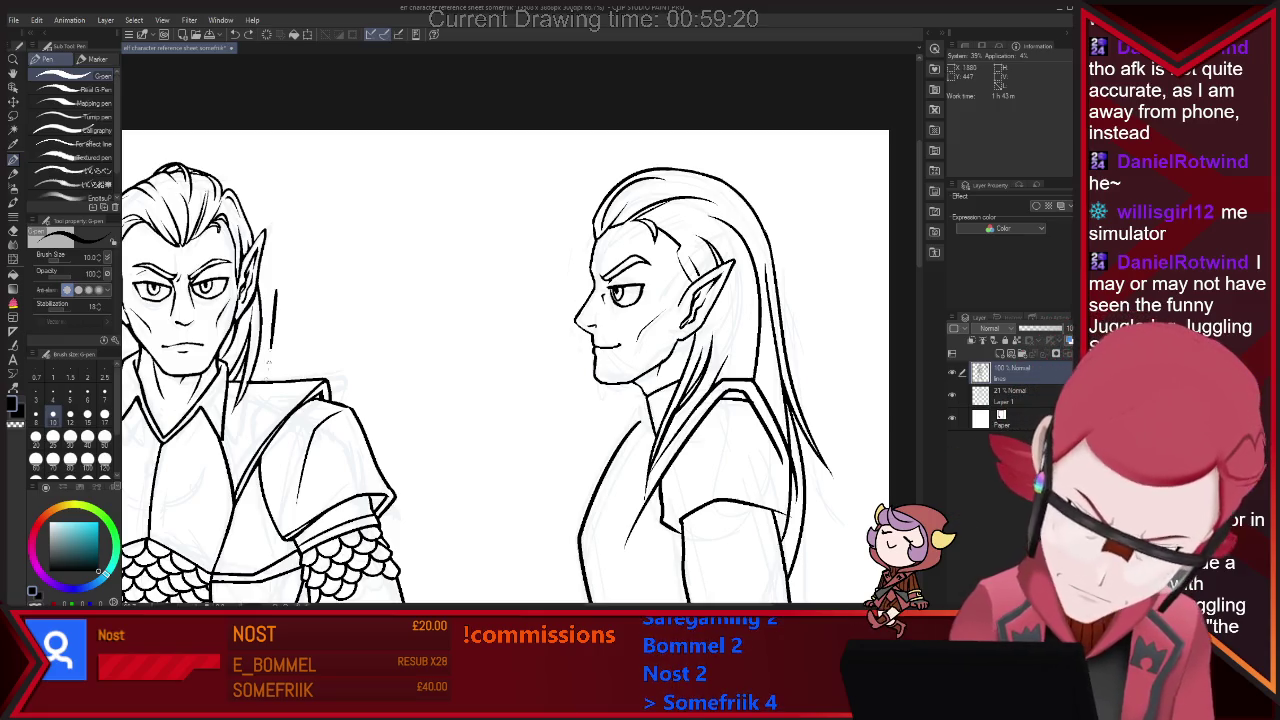
{"action": "key", "text": "ctrl+z"}
Shrink the eraser to about 20.7 and tidy the profile hair lines.
{"action": "key", "text": "e"}
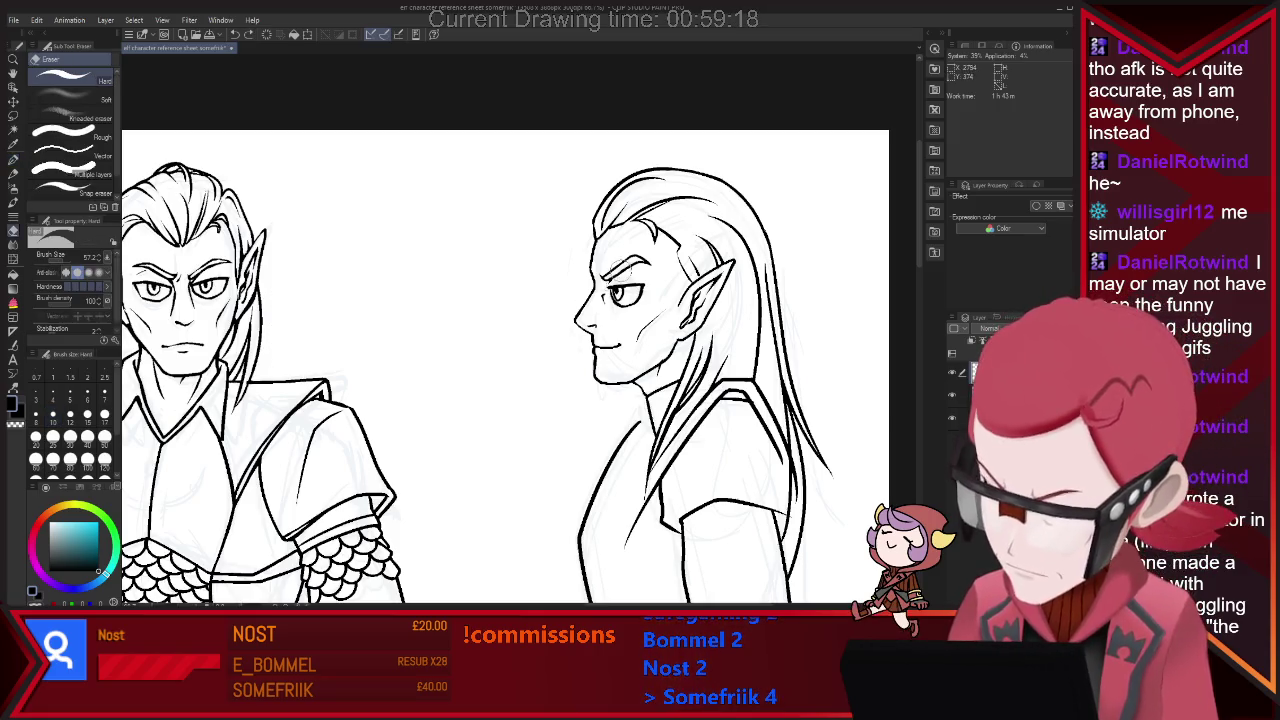
{"action": "left_click_drag", "start_coordinate": [622, 262], "coordinate": [518, 328]}
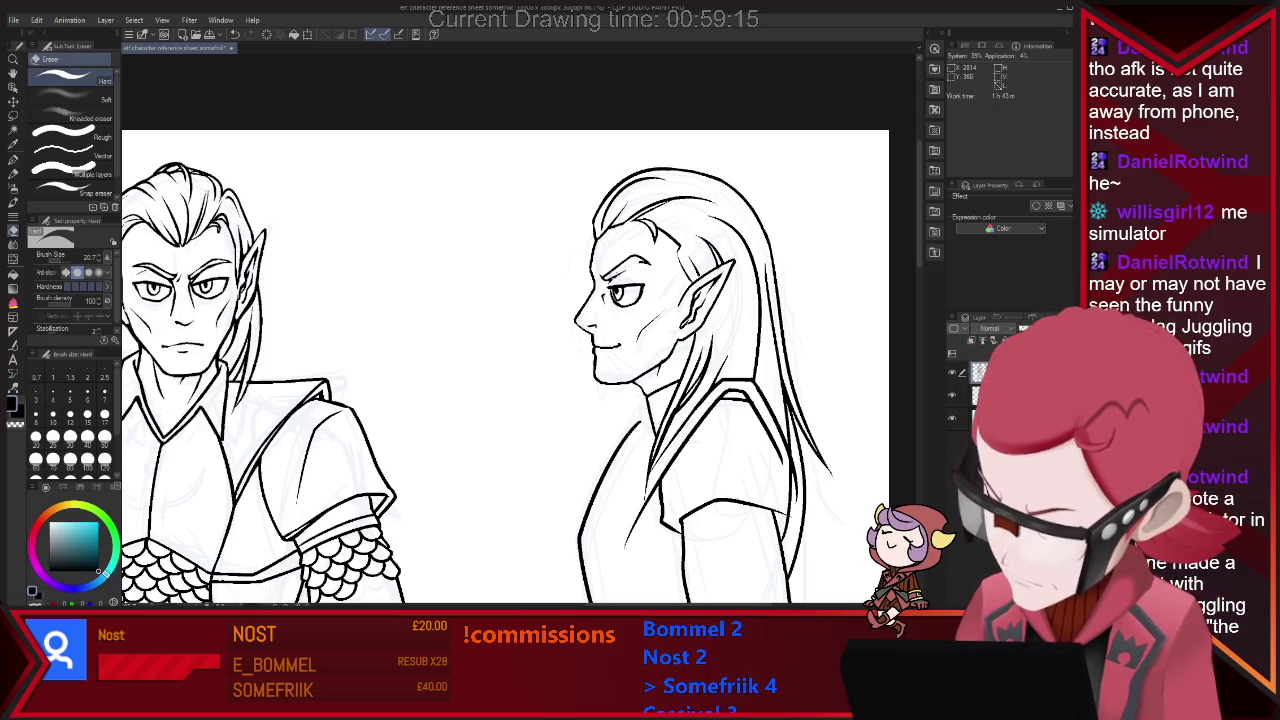
{"action": "key", "text": "p"}
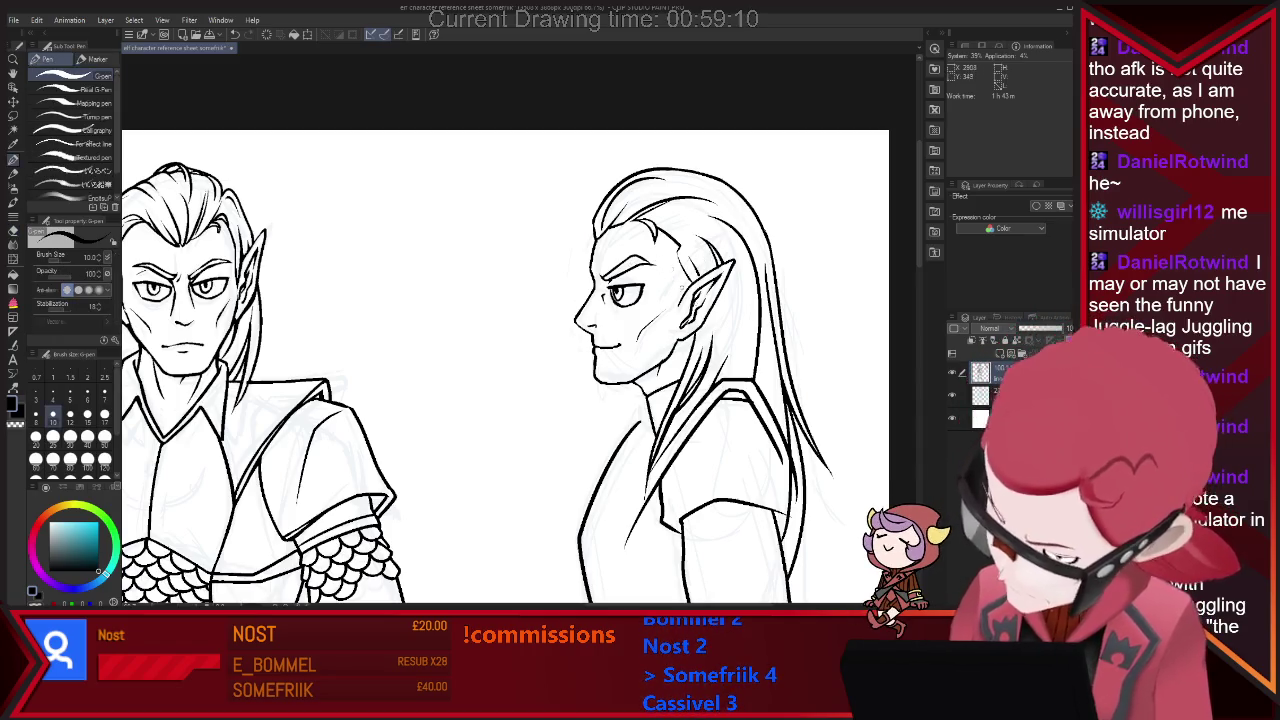
{"action": "key", "text": "e"}
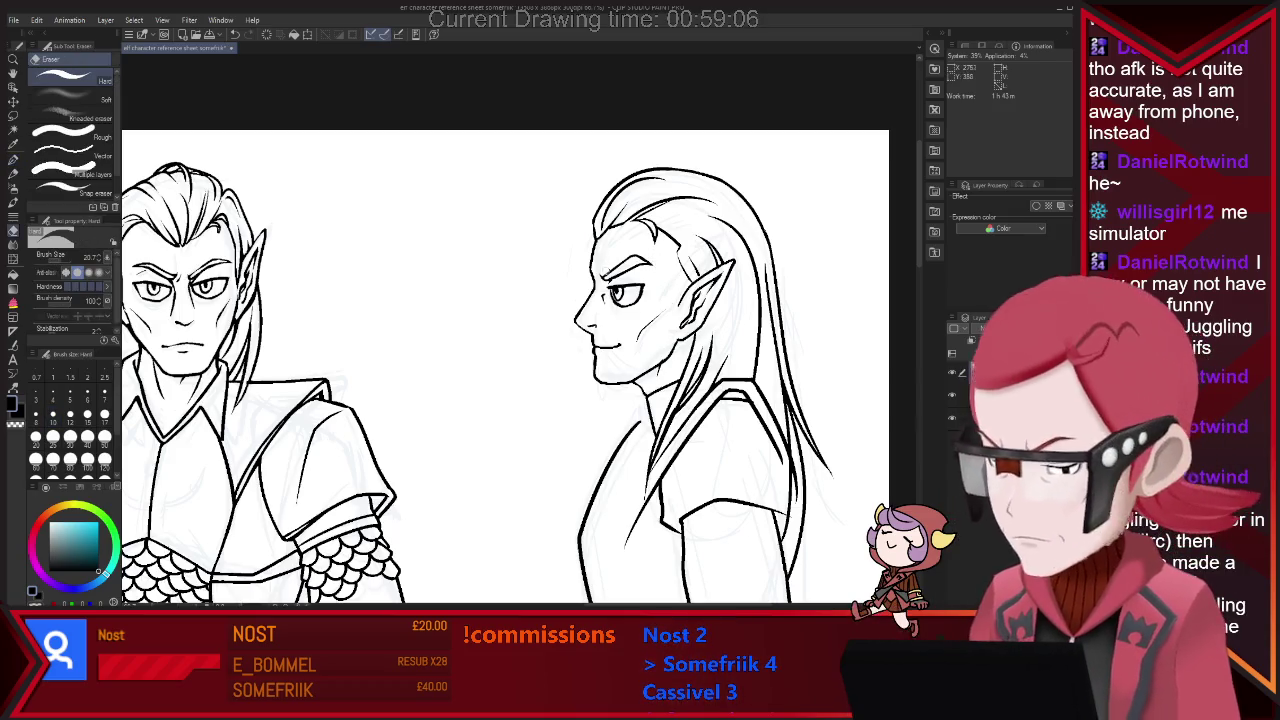
{"action": "key", "text": "p"}
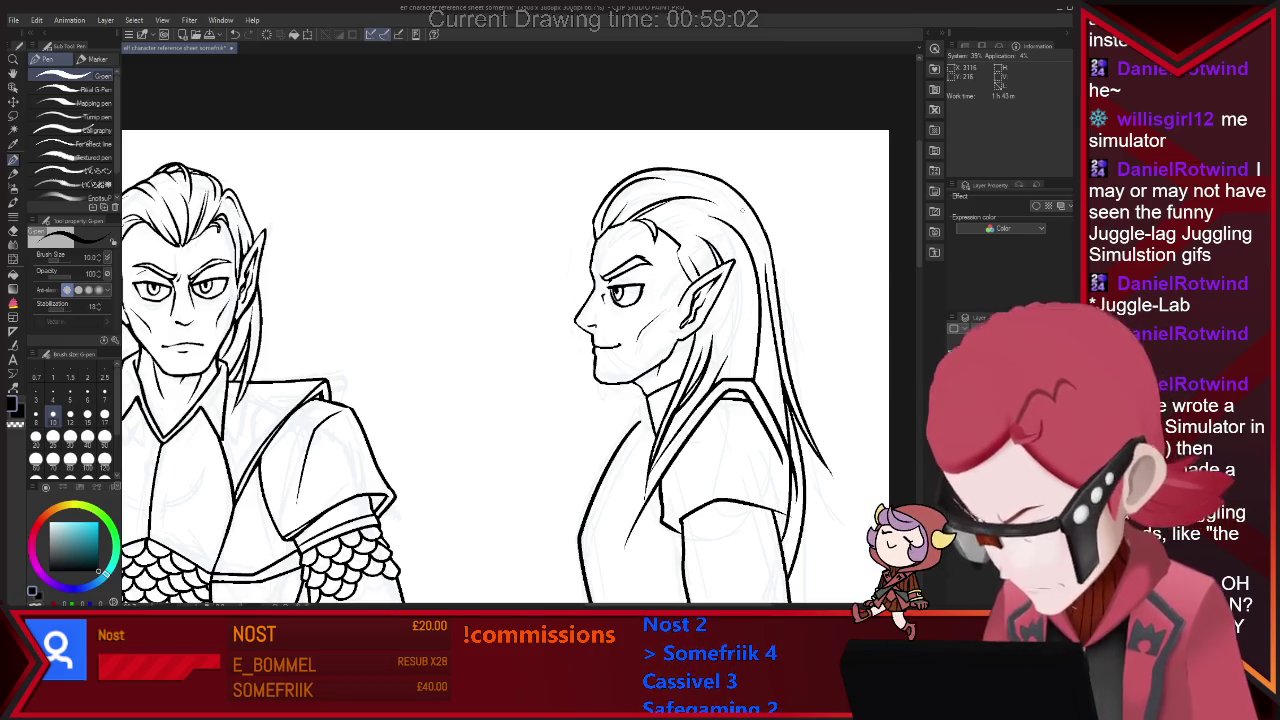
{"action": "key", "text": "e"}
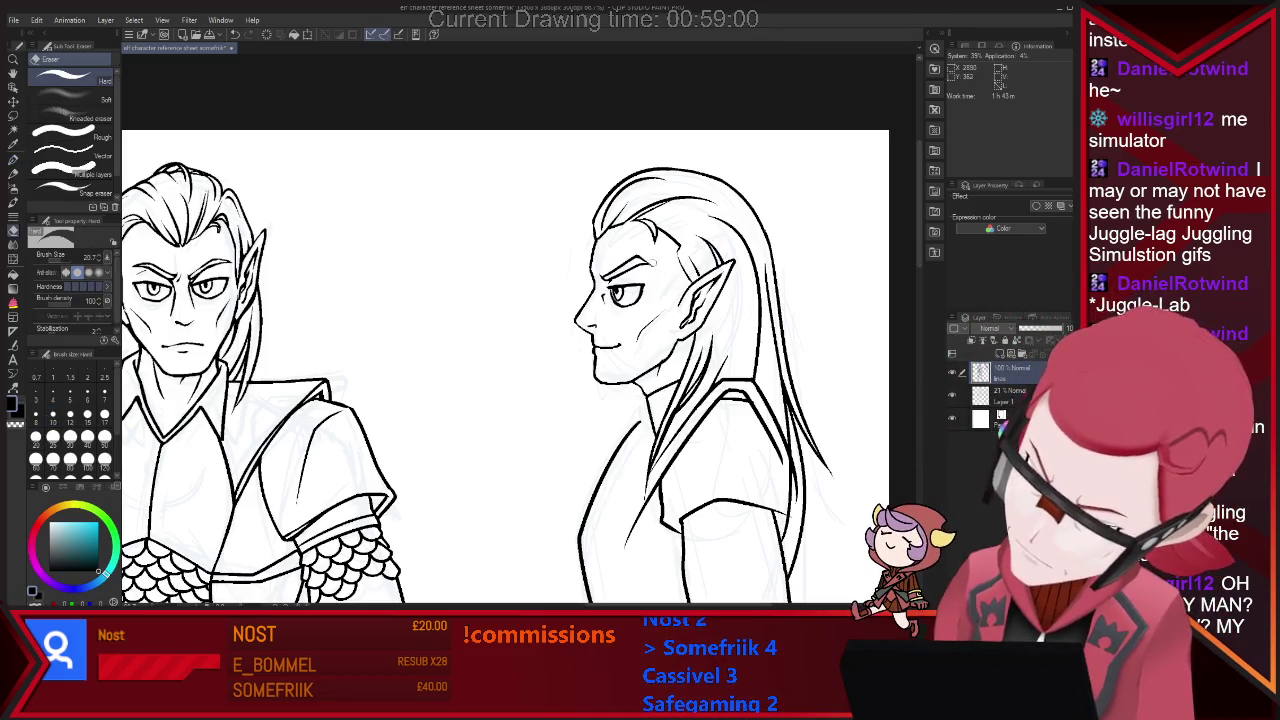
{"action": "key", "text": "p"}
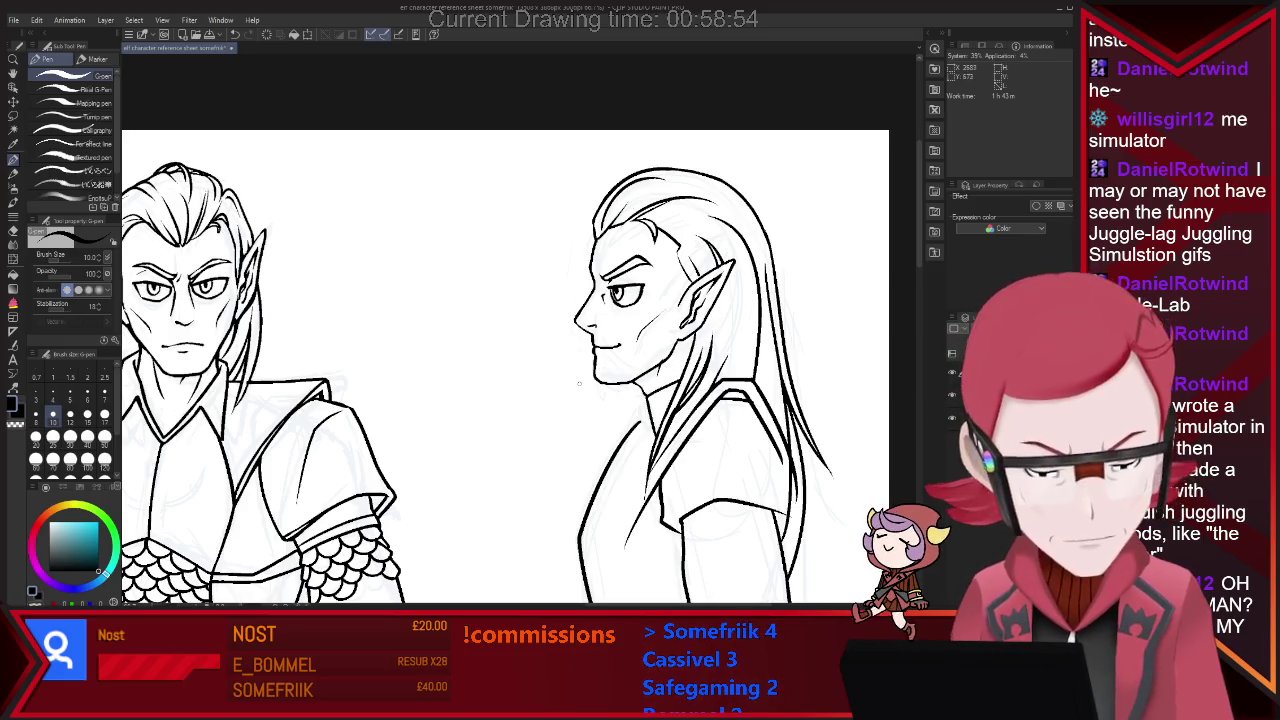
{"action": "key", "text": "e"}
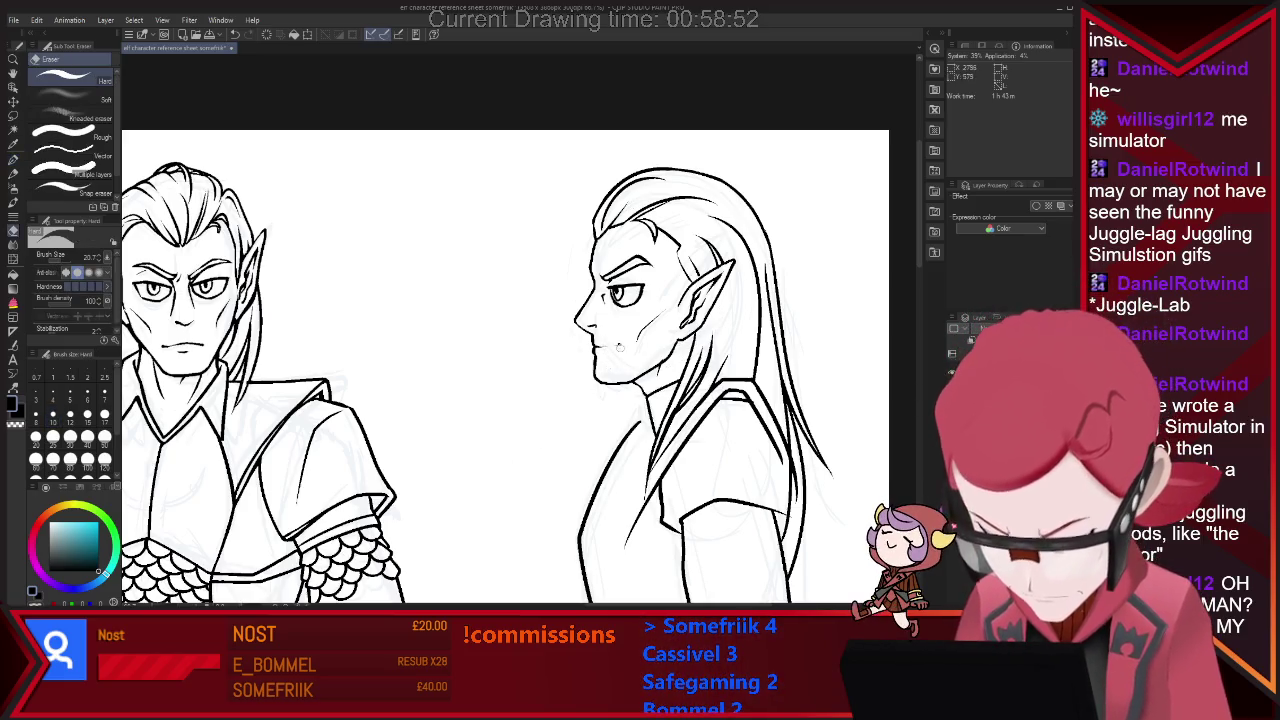
{"action": "key", "text": "p"}
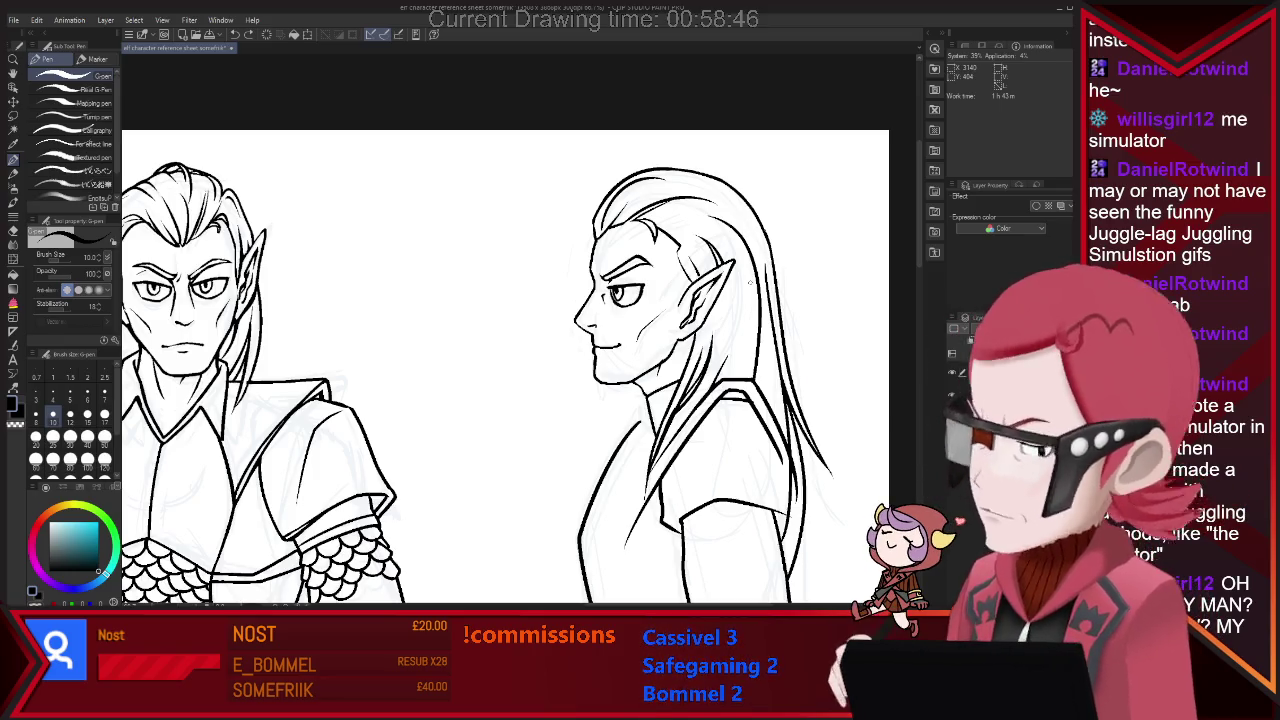
{"action": "key", "text": "e"}
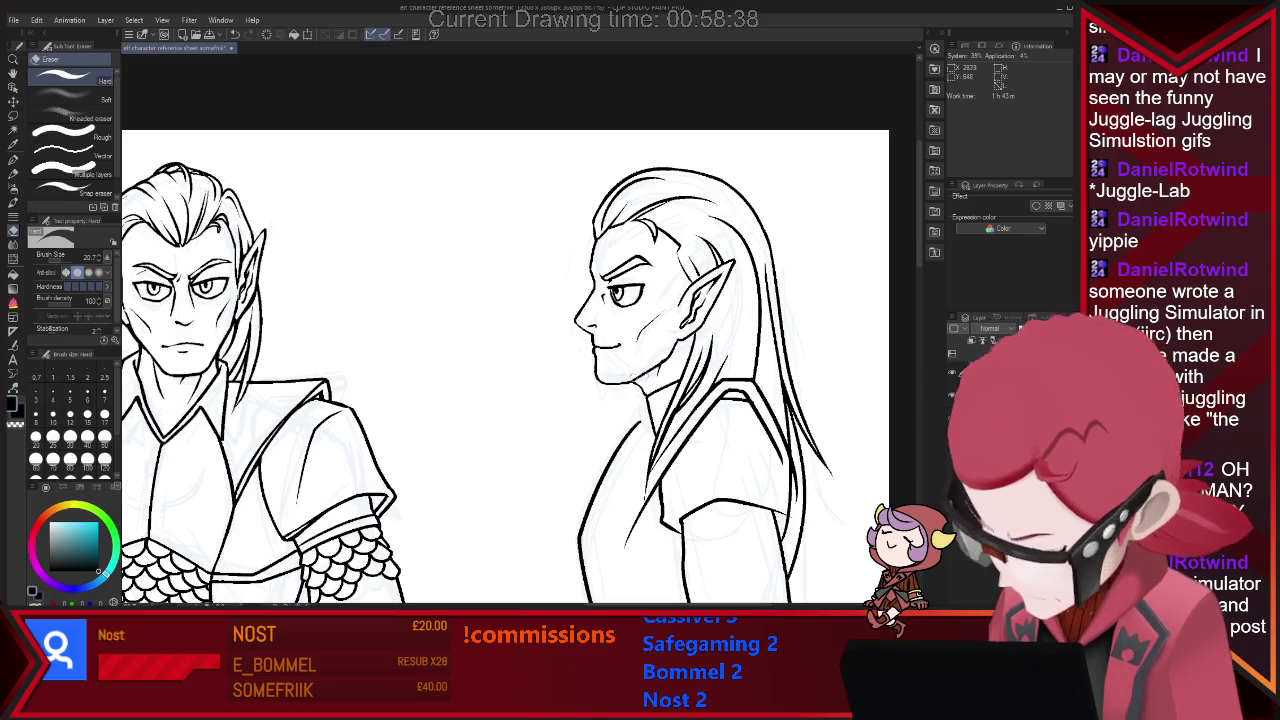
{"action": "key", "text": "p"}
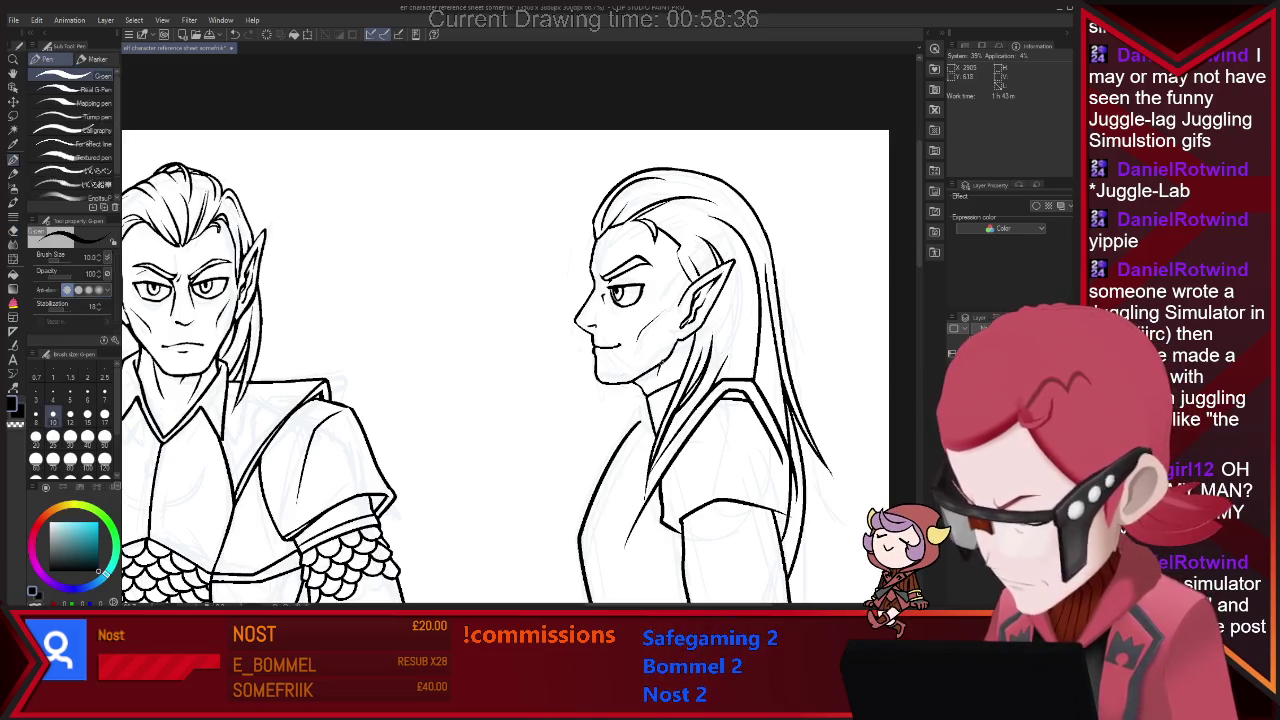
{"action": "key", "text": "e"}
{"action": "key", "text": "p"}
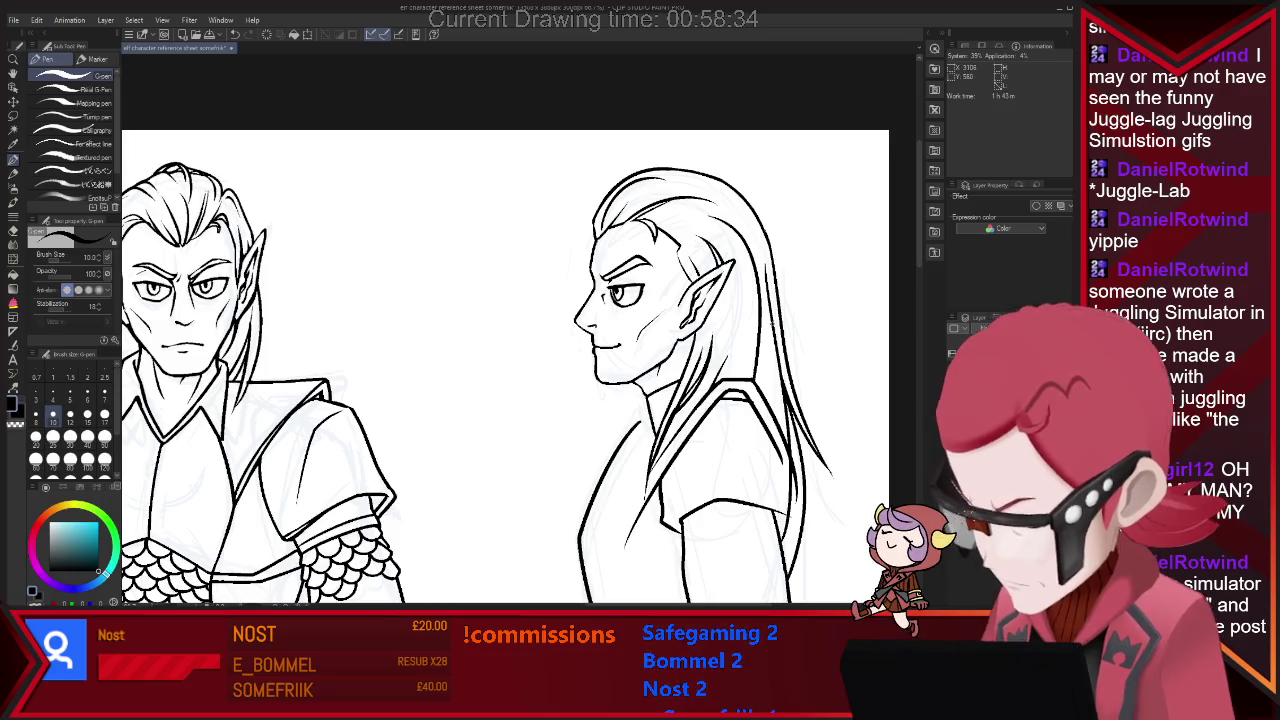
Ink a clean line along the top-right edge of the profile elf's hair.
{"action": "scroll", "coordinate": [320, 345], "scroll_direction": "down", "scroll_amount": 1}
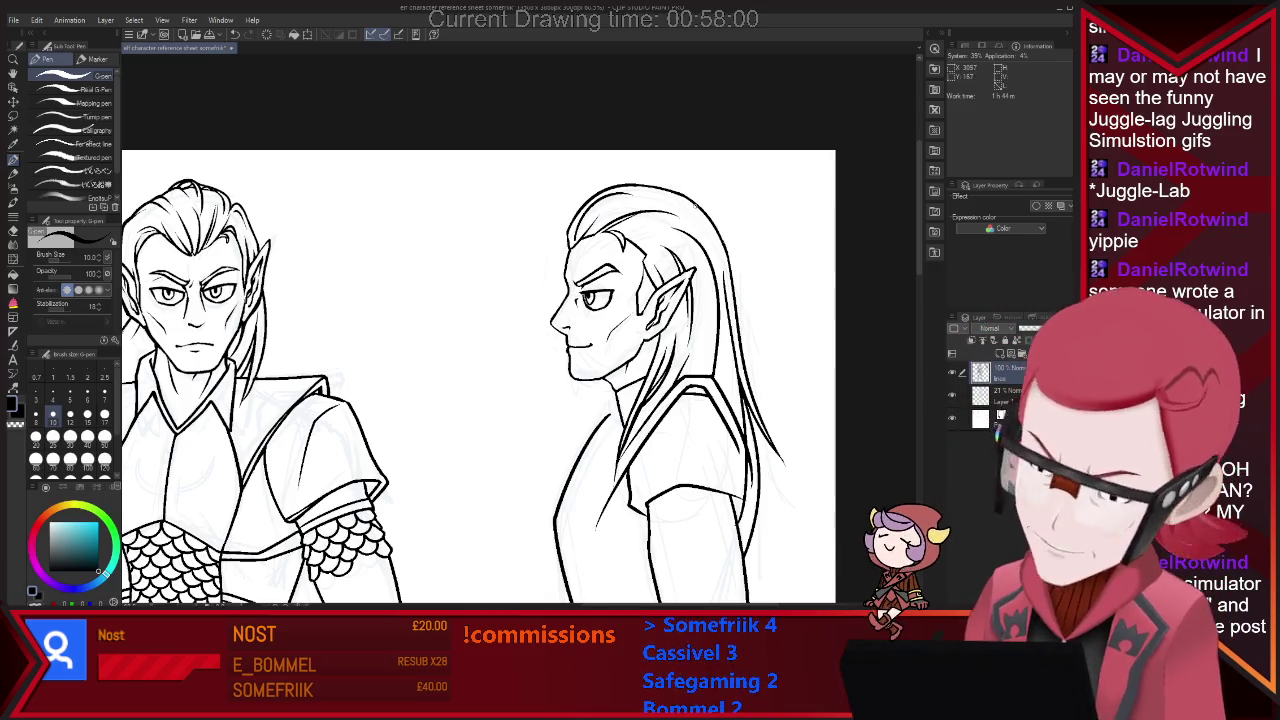
{"action": "left_click_drag", "start_coordinate": [626, 194], "coordinate": [732, 252]}
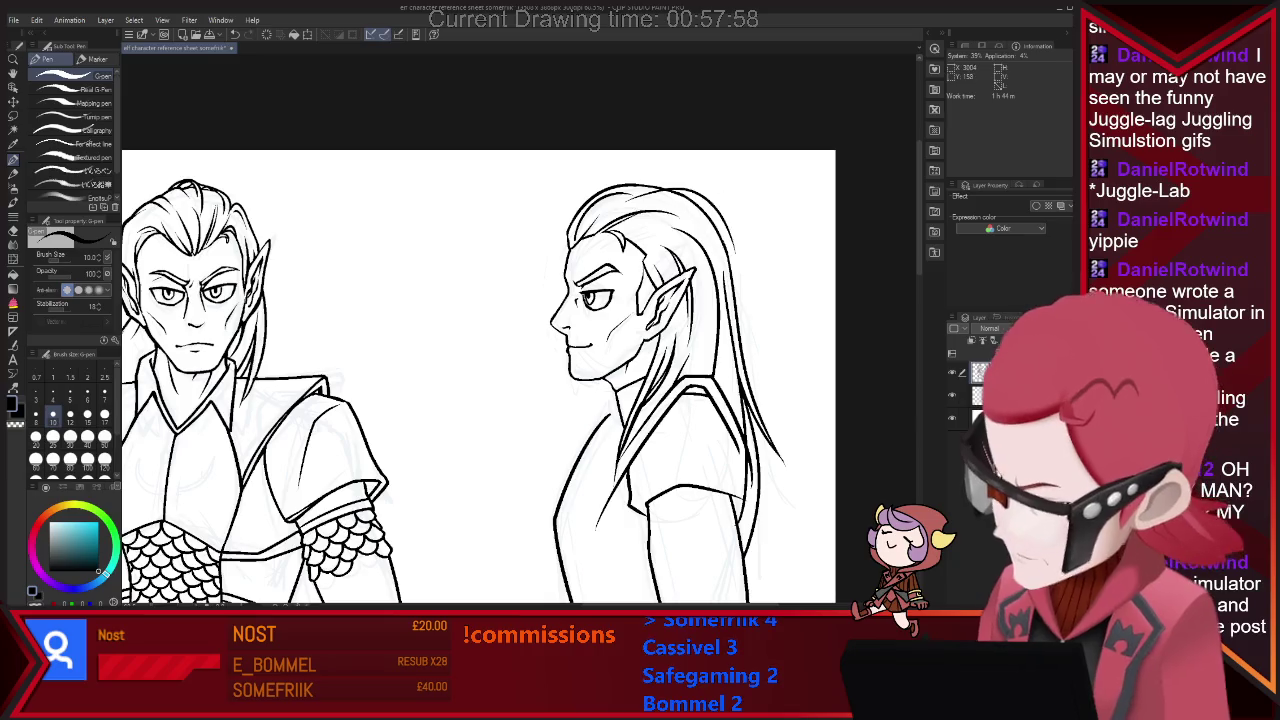
{"action": "key", "text": "e"}
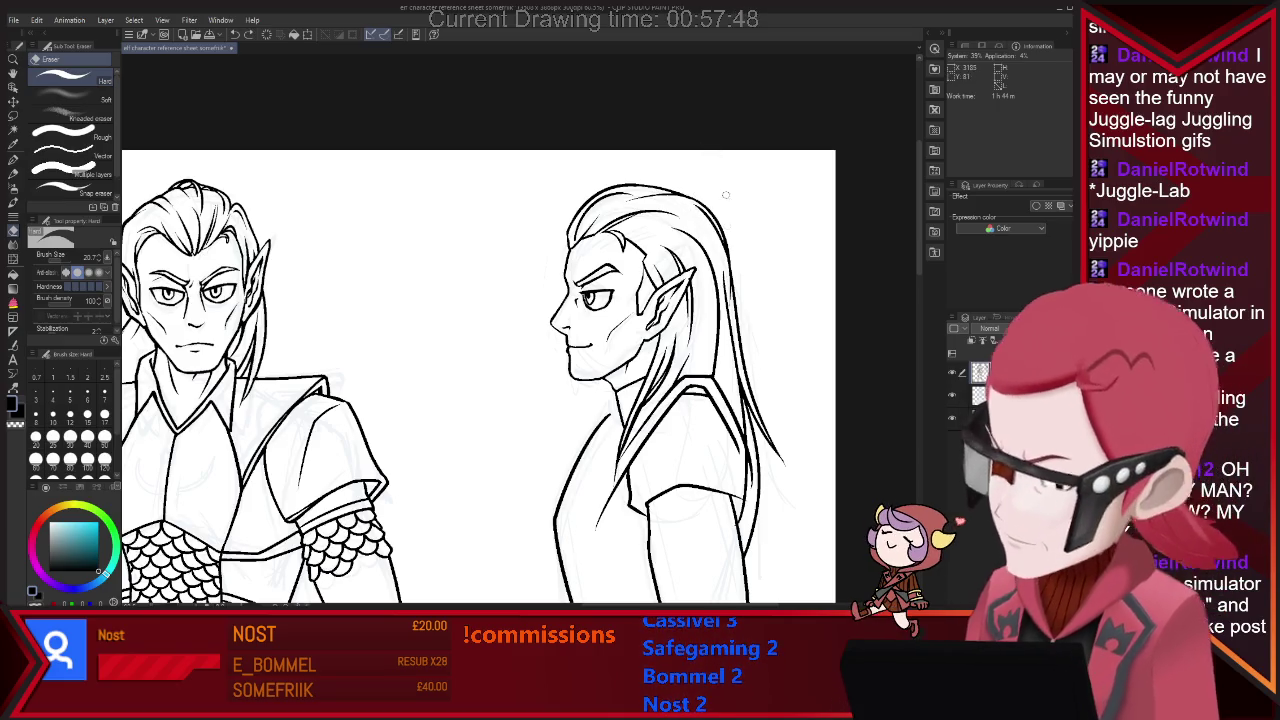
{"action": "key", "text": "p"}
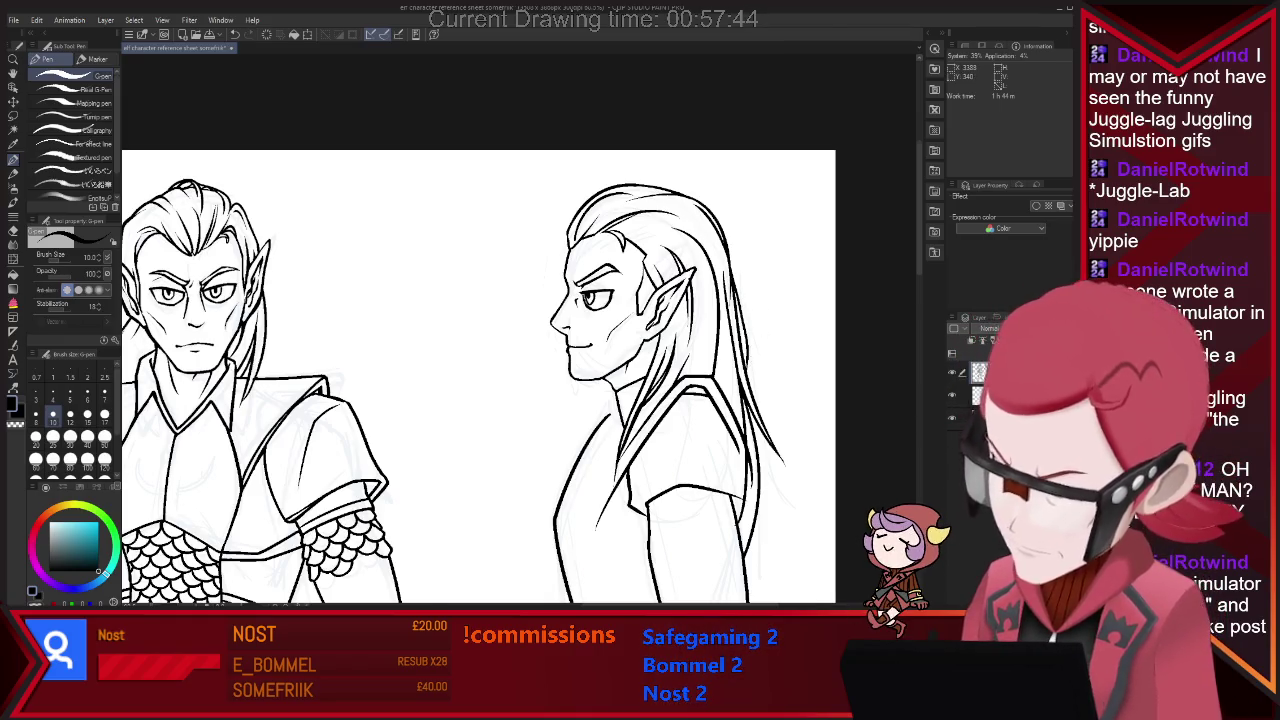
{"action": "key", "text": "ctrl+minus"}
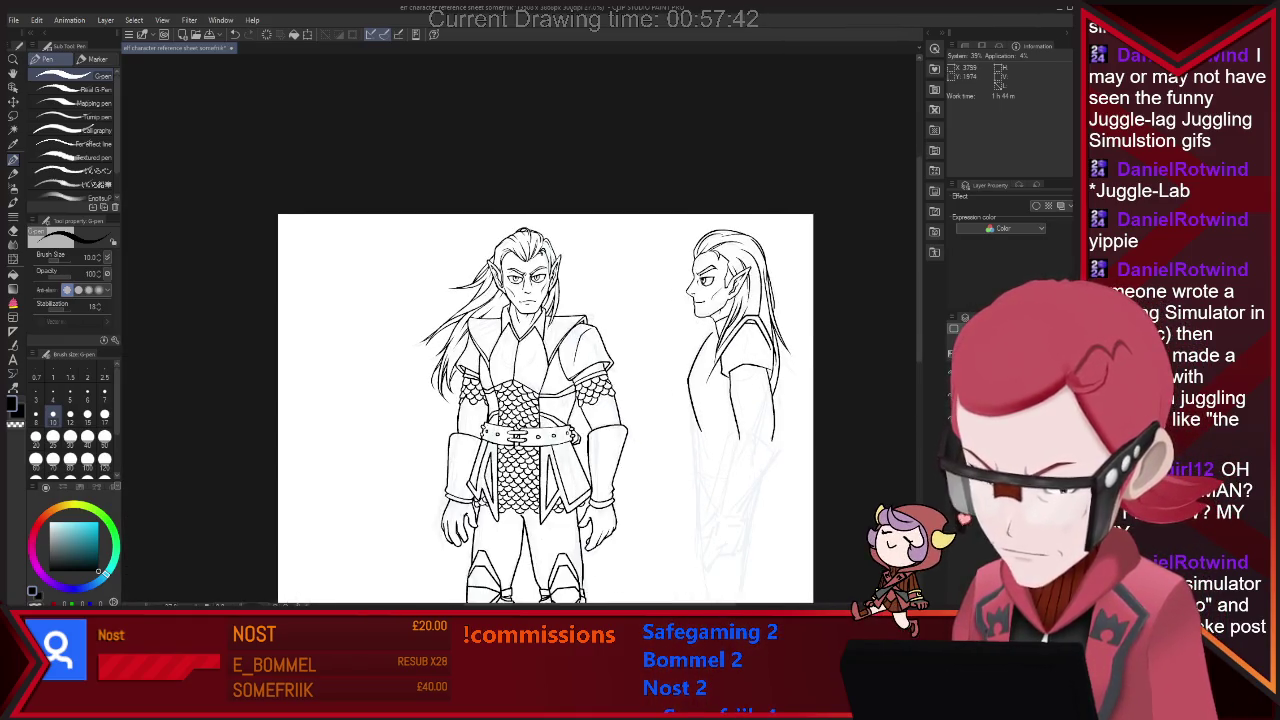
Extend the side figure's front torso line downward, erasing stray lines around it.
{"action": "key", "text": "ctrl+plus"}
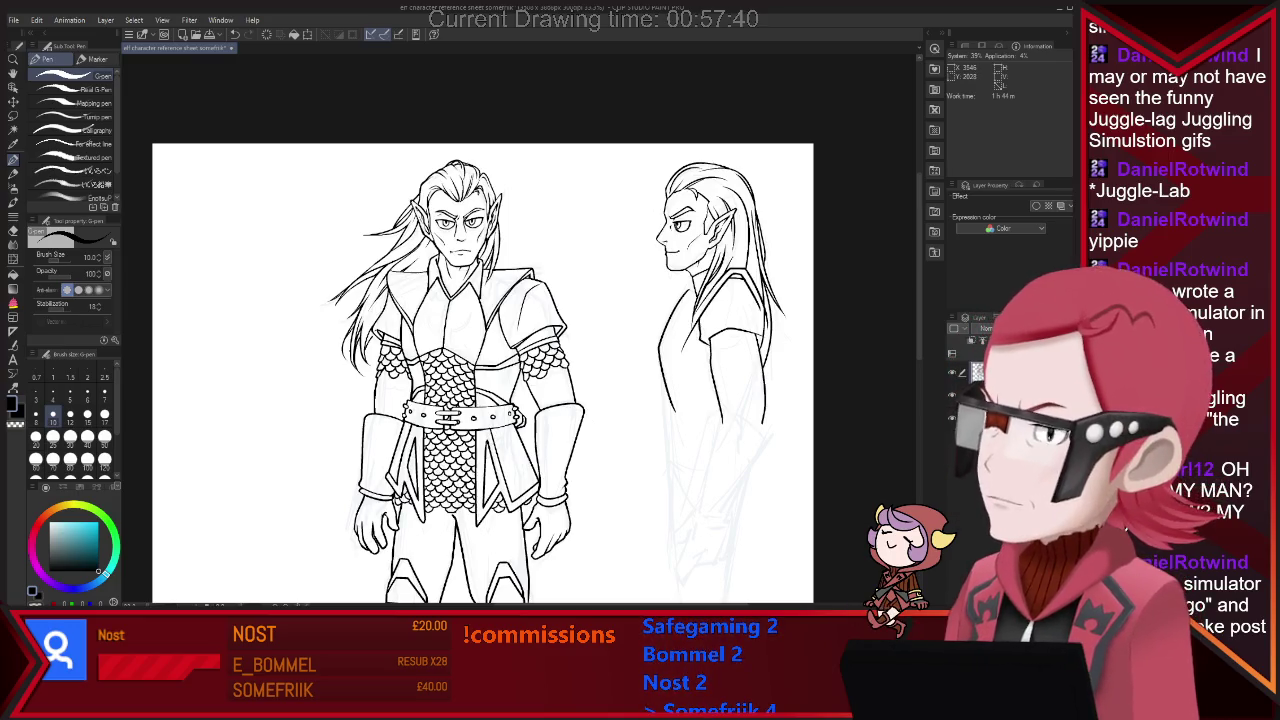
{"action": "key", "text": "e"}
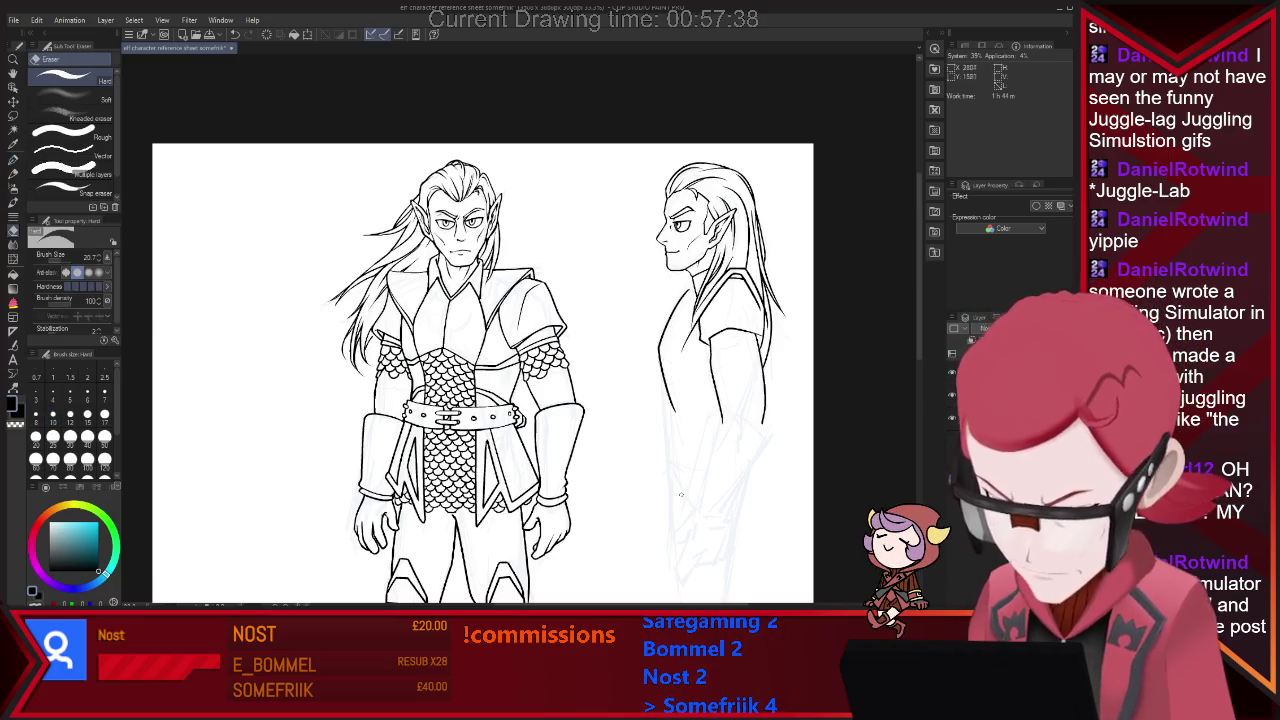
{"action": "scroll", "coordinate": [883, 380], "scroll_direction": "down", "scroll_amount": 3}
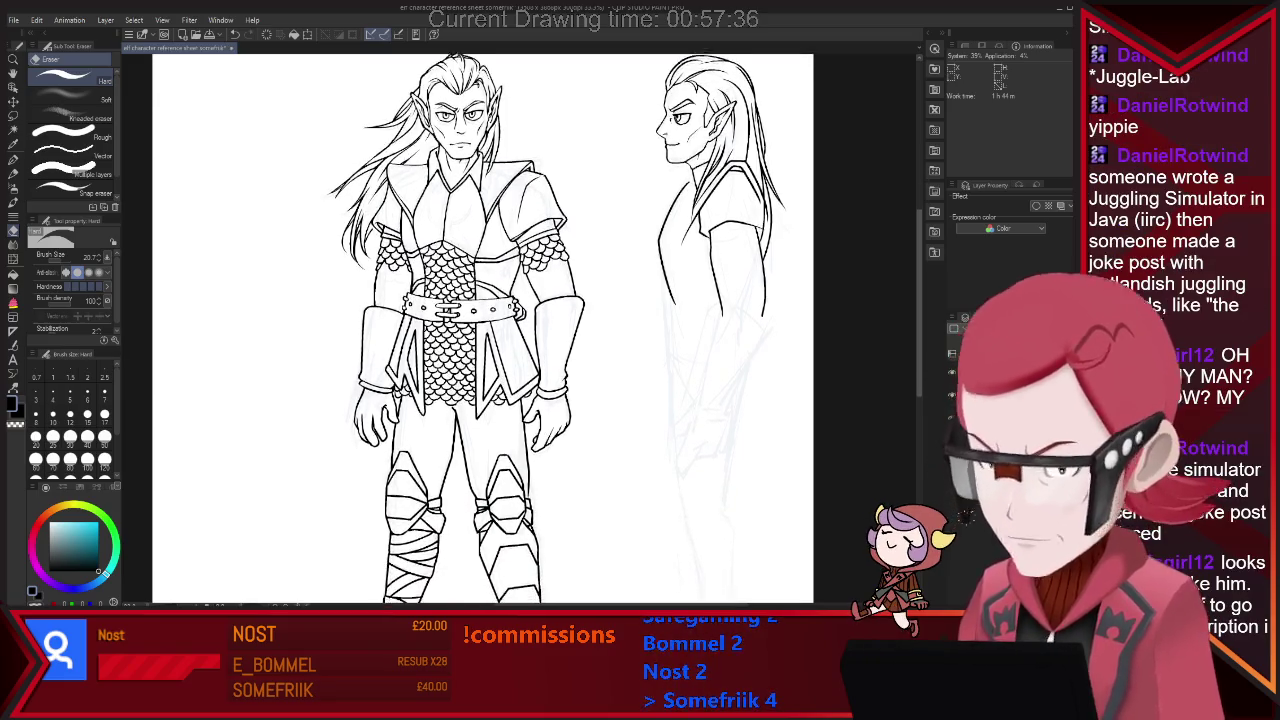
{"action": "key", "text": "p"}
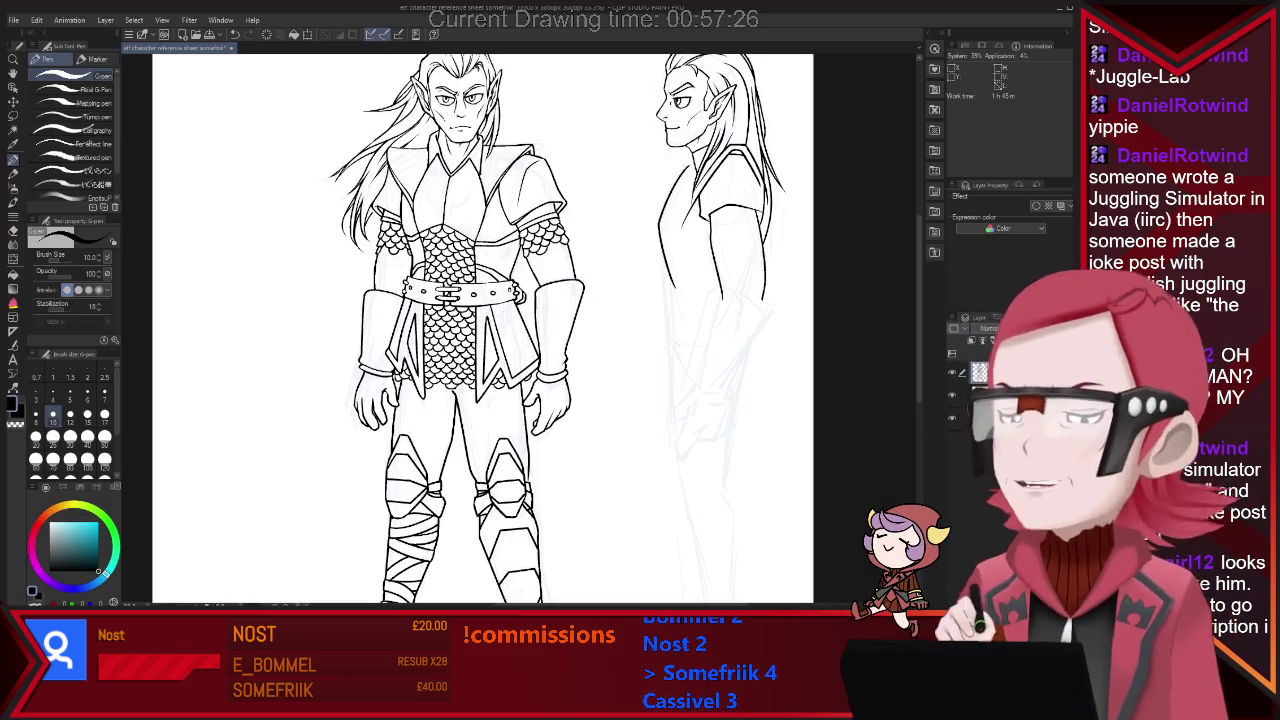
{"action": "key", "text": "e"}
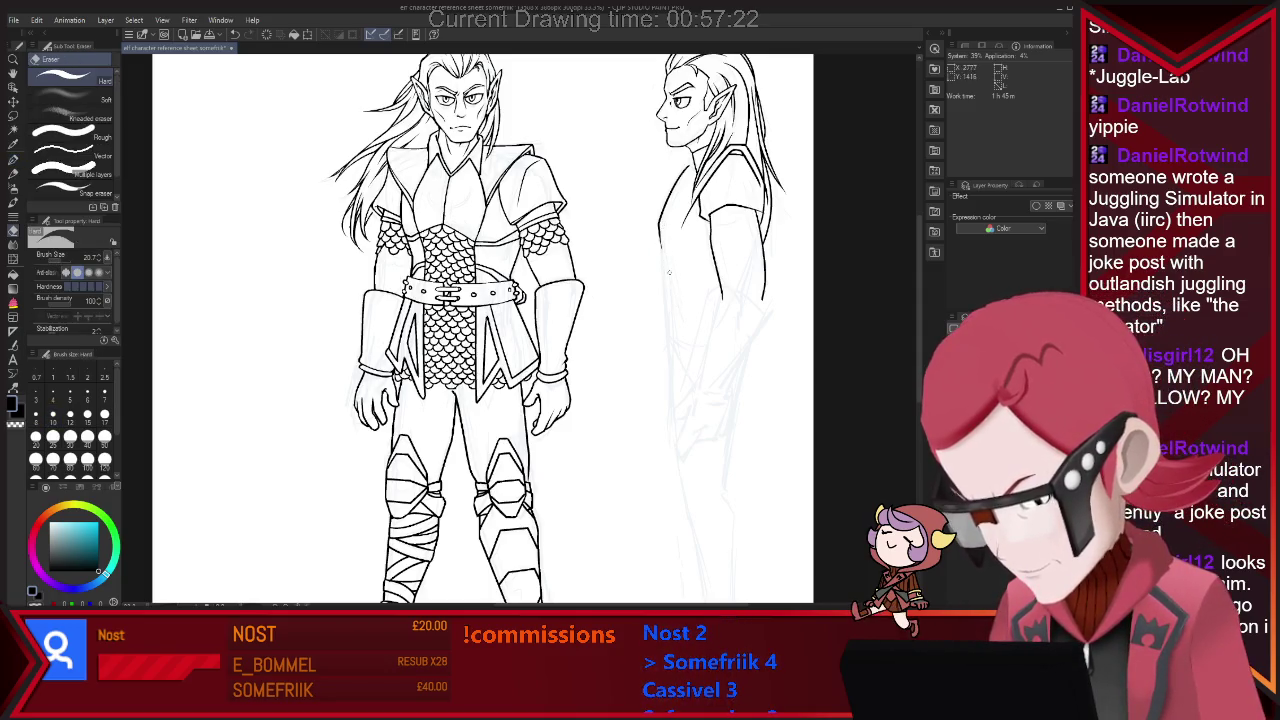
{"action": "key", "text": "p"}
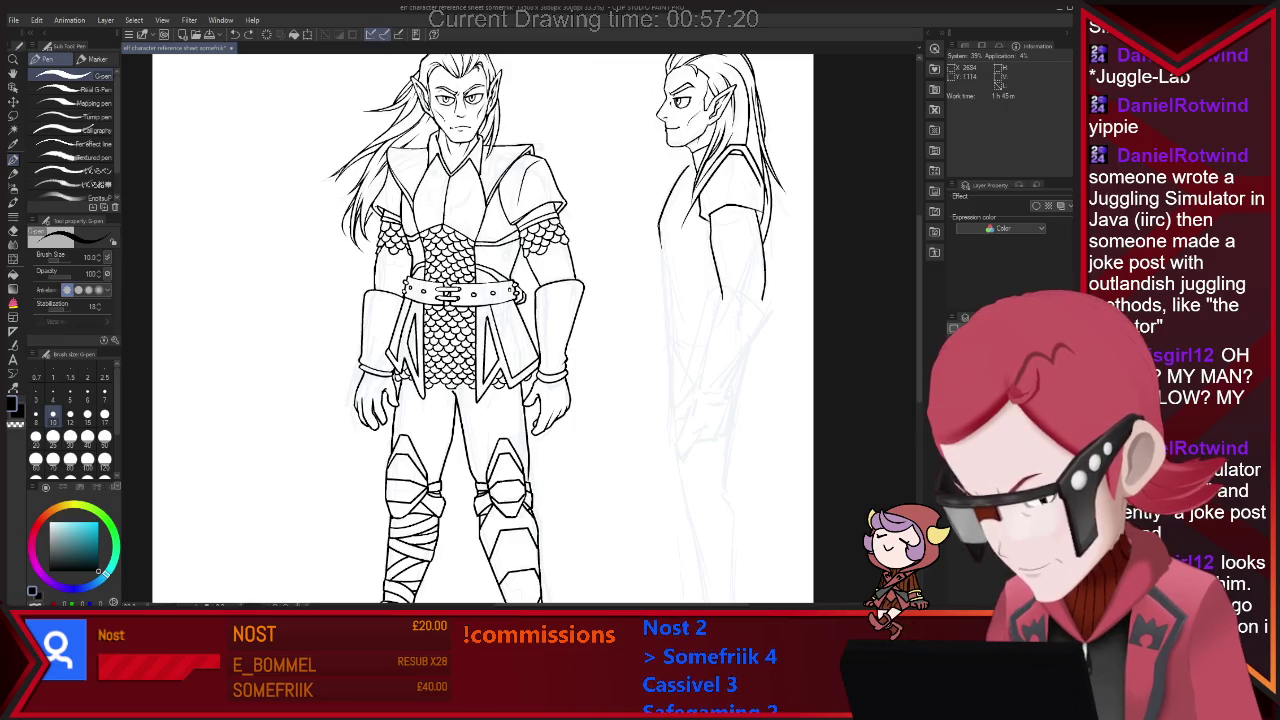
{"action": "left_click_drag", "start_coordinate": [660, 262], "coordinate": [662, 288]}
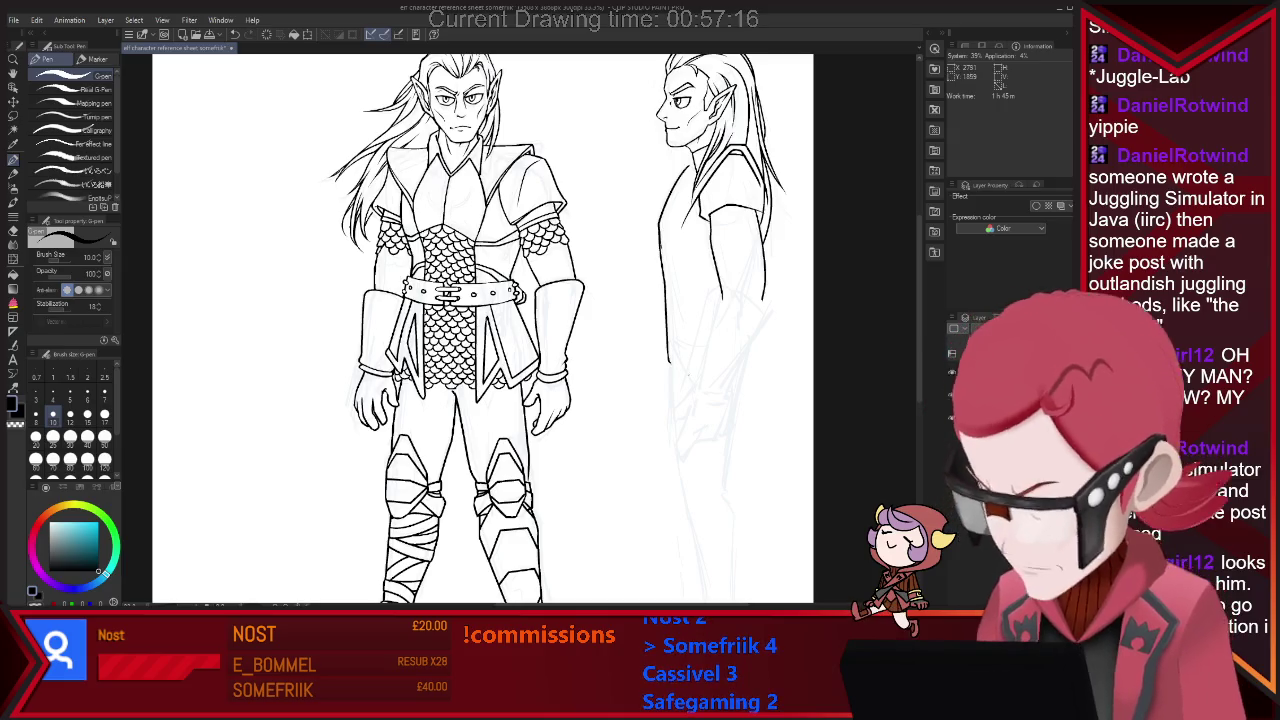
{"action": "key", "text": "e"}
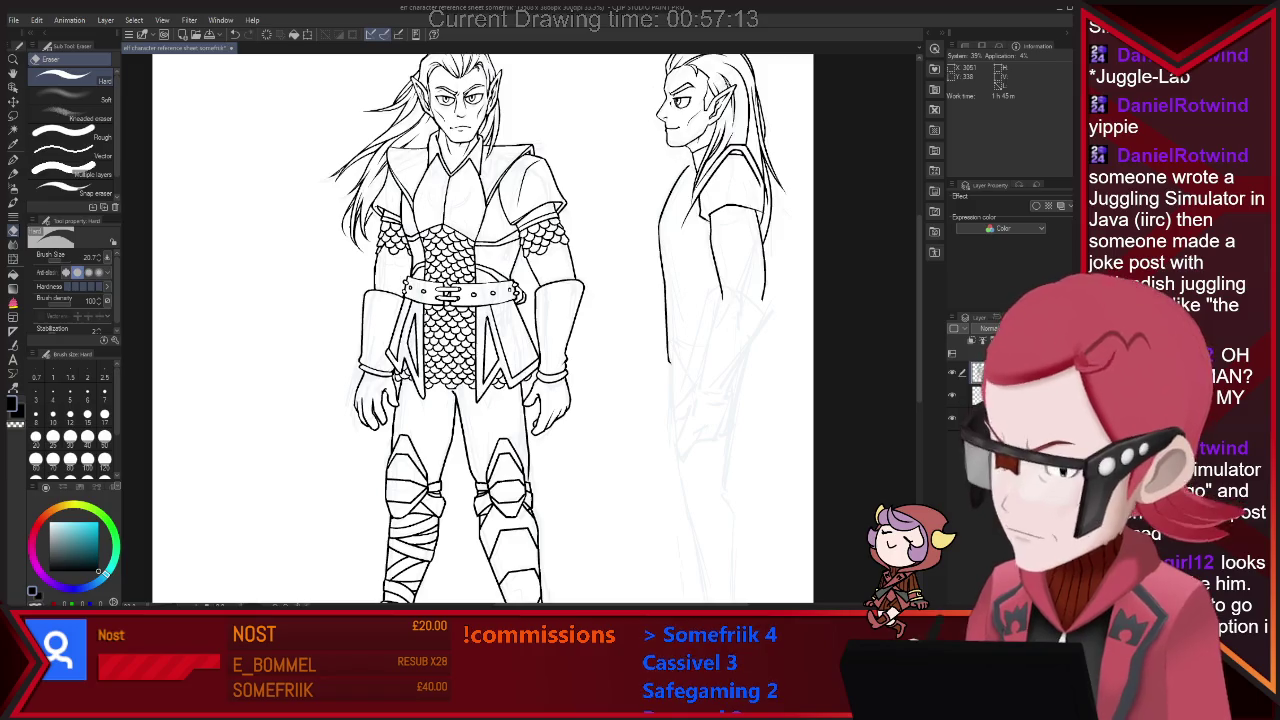
{"action": "key", "text": "p"}
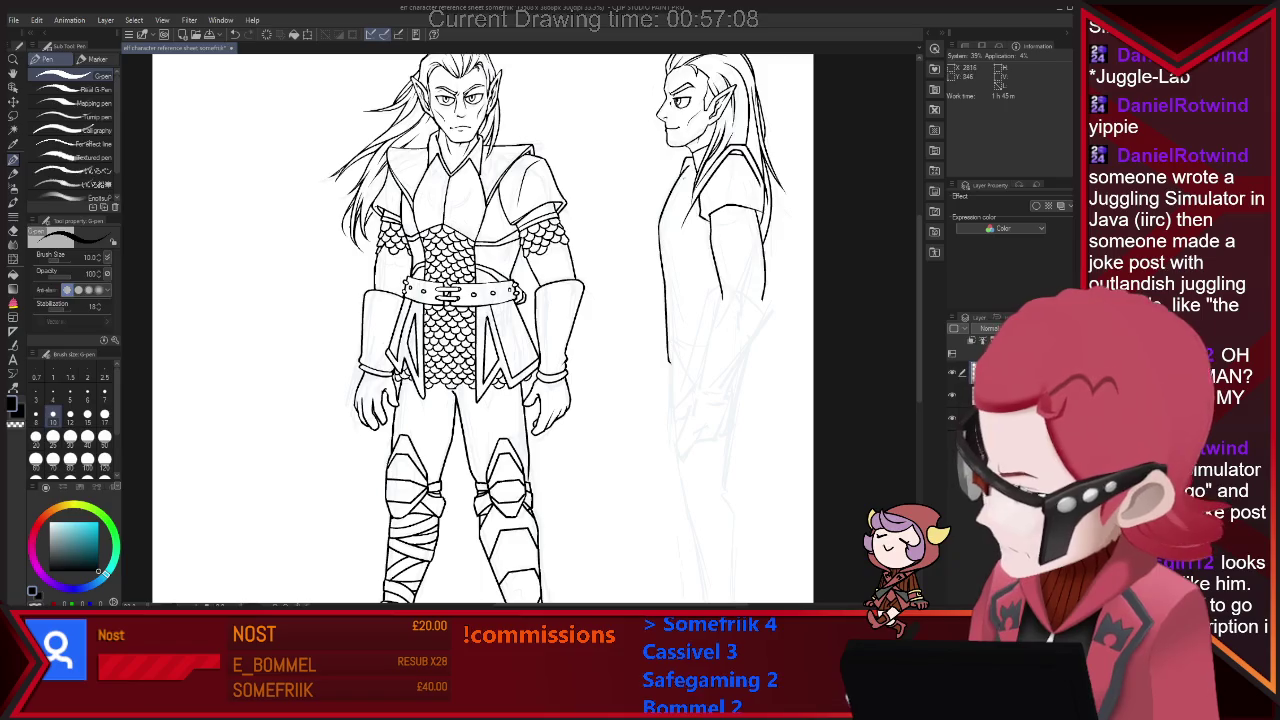
{"action": "key", "text": "e"}
{"action": "key", "text": "p"}
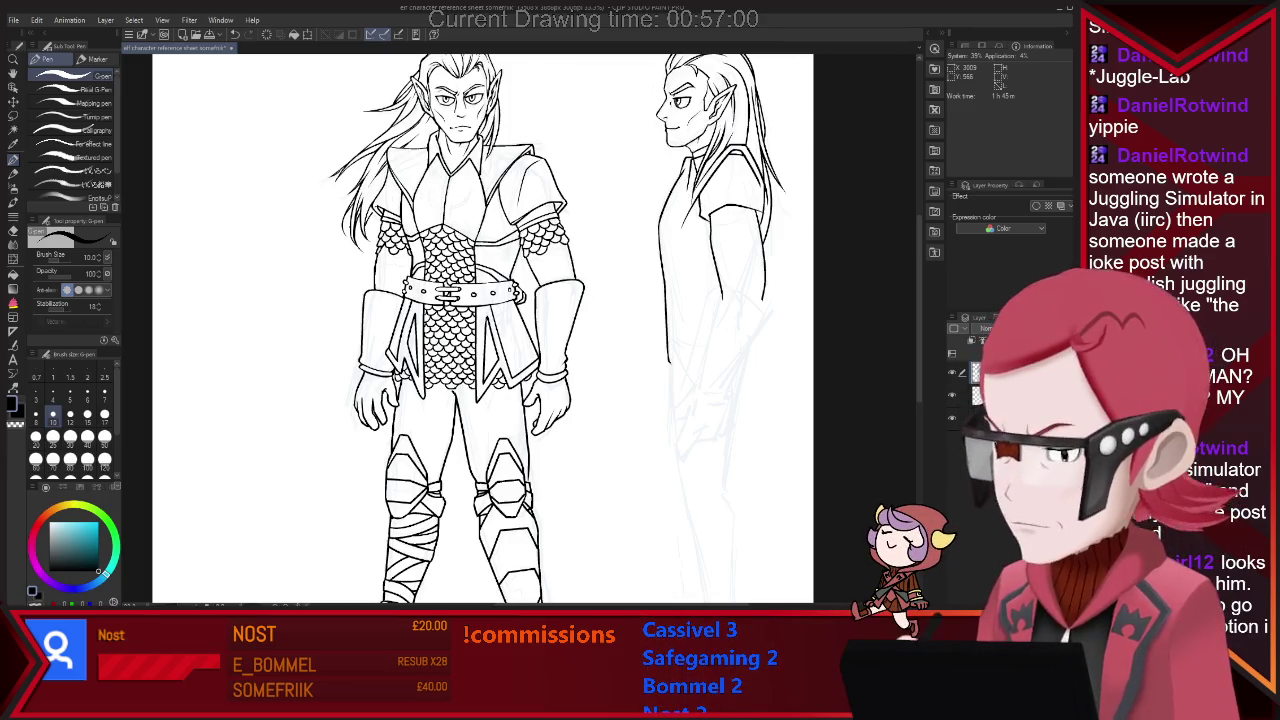
{"action": "key", "text": "e"}
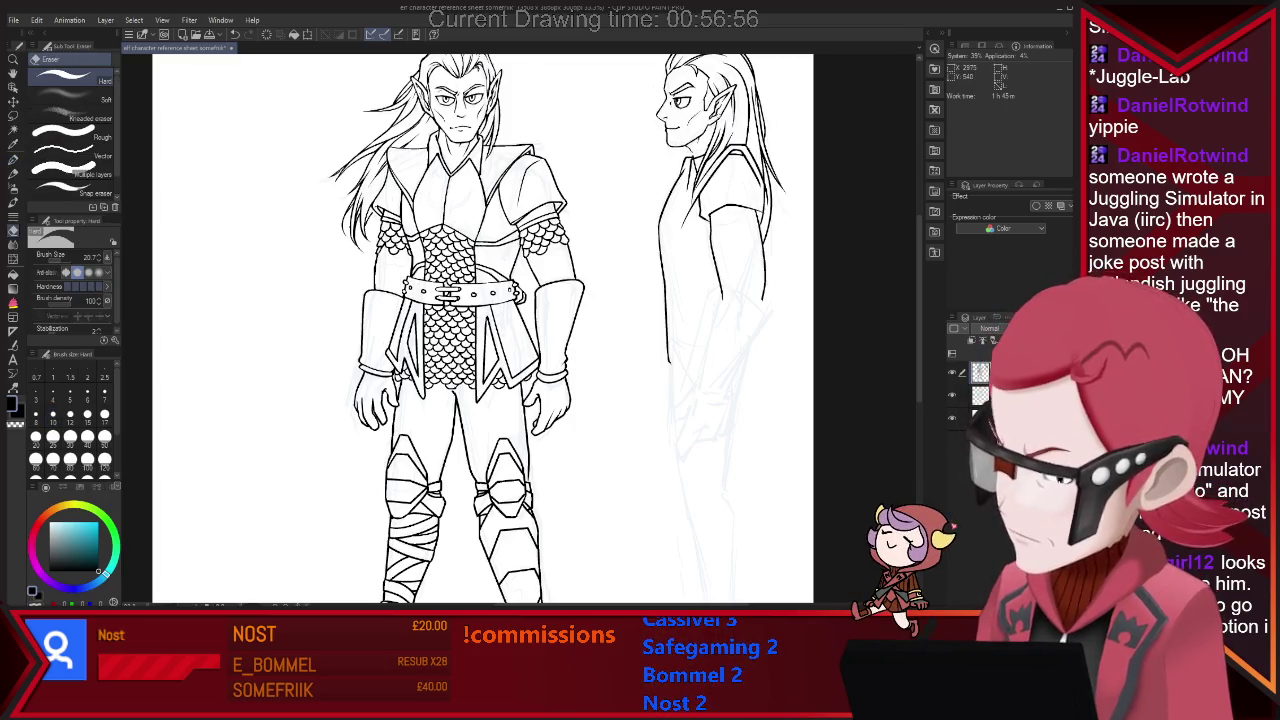
Zoom in on the shoulders and ink the side-view elf's chest and back lines.
{"action": "key", "text": "ctrl+minus"}
{"action": "key", "text": "ctrl+plus"}
{"action": "key", "text": "ctrl+plus"}
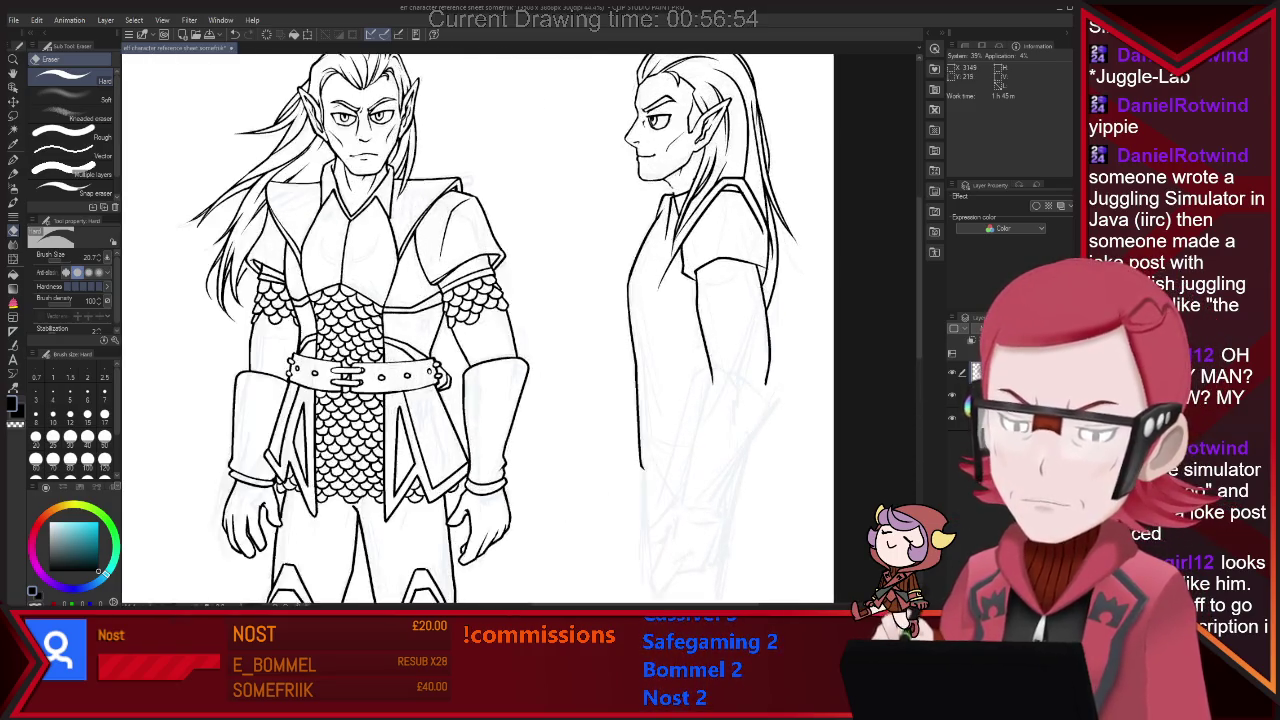
{"action": "key", "text": "ctrl+plus"}
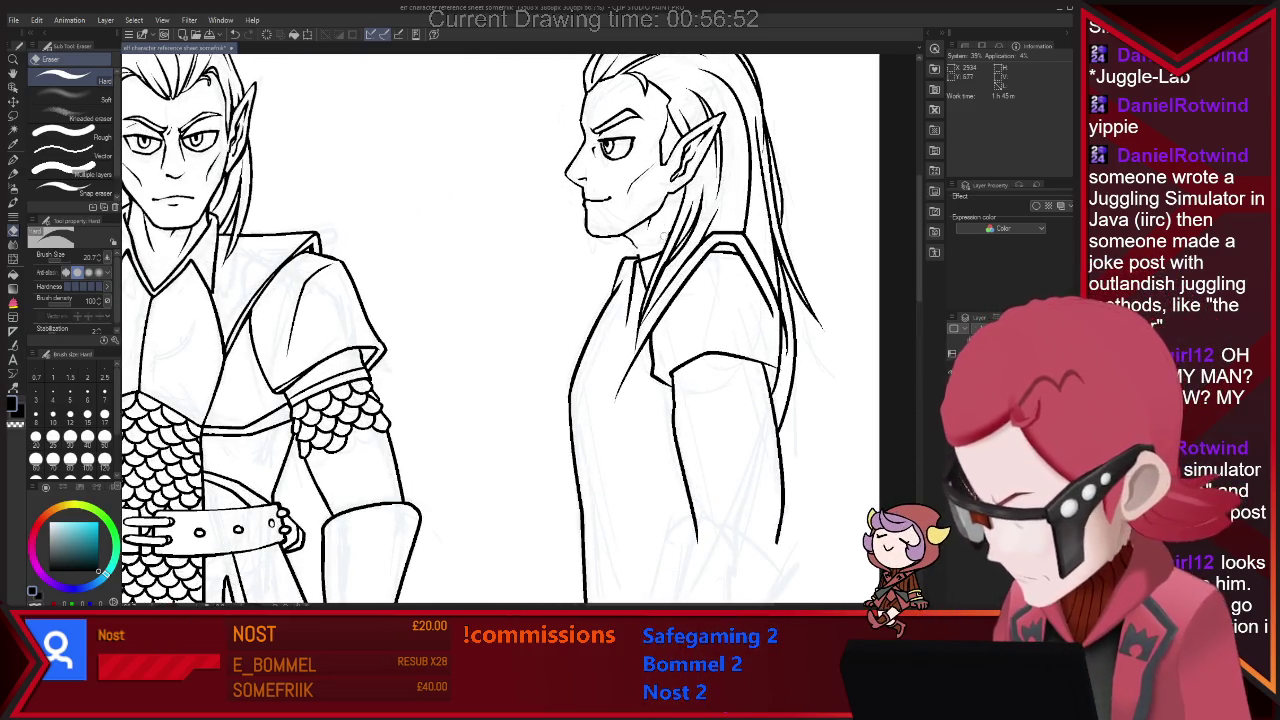
{"action": "key", "text": "p"}
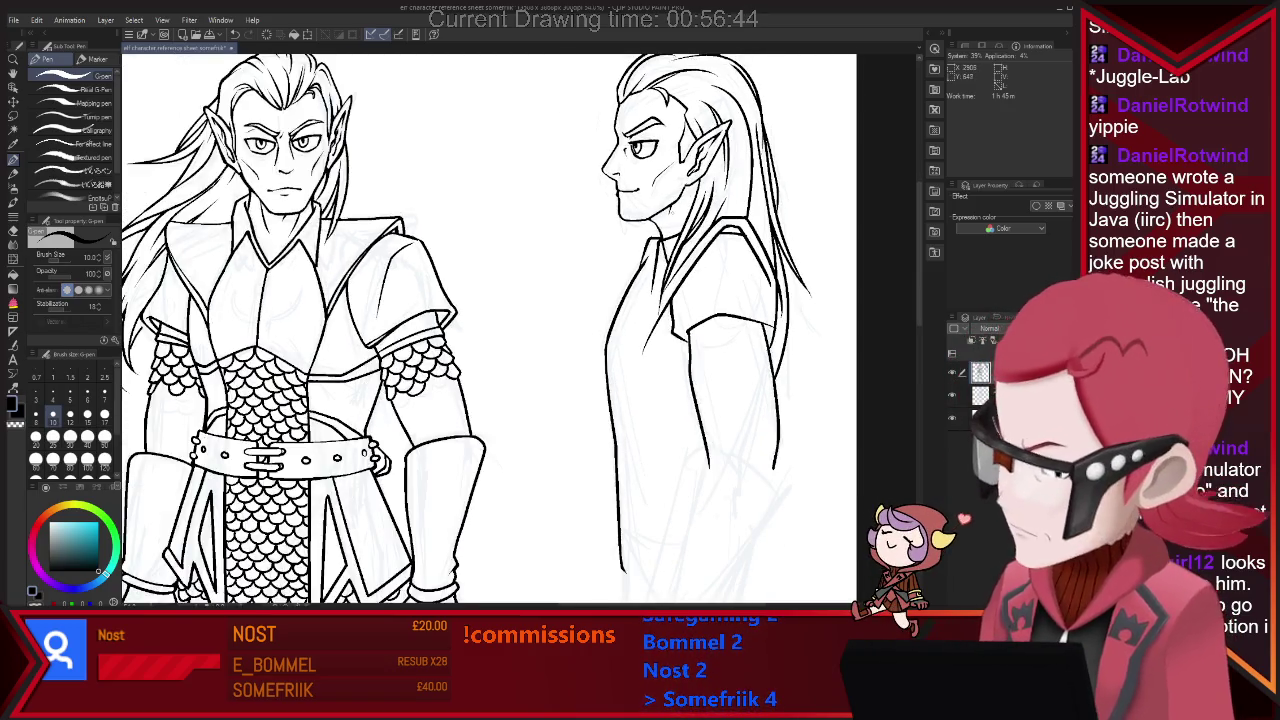
{"action": "key", "text": "p"}
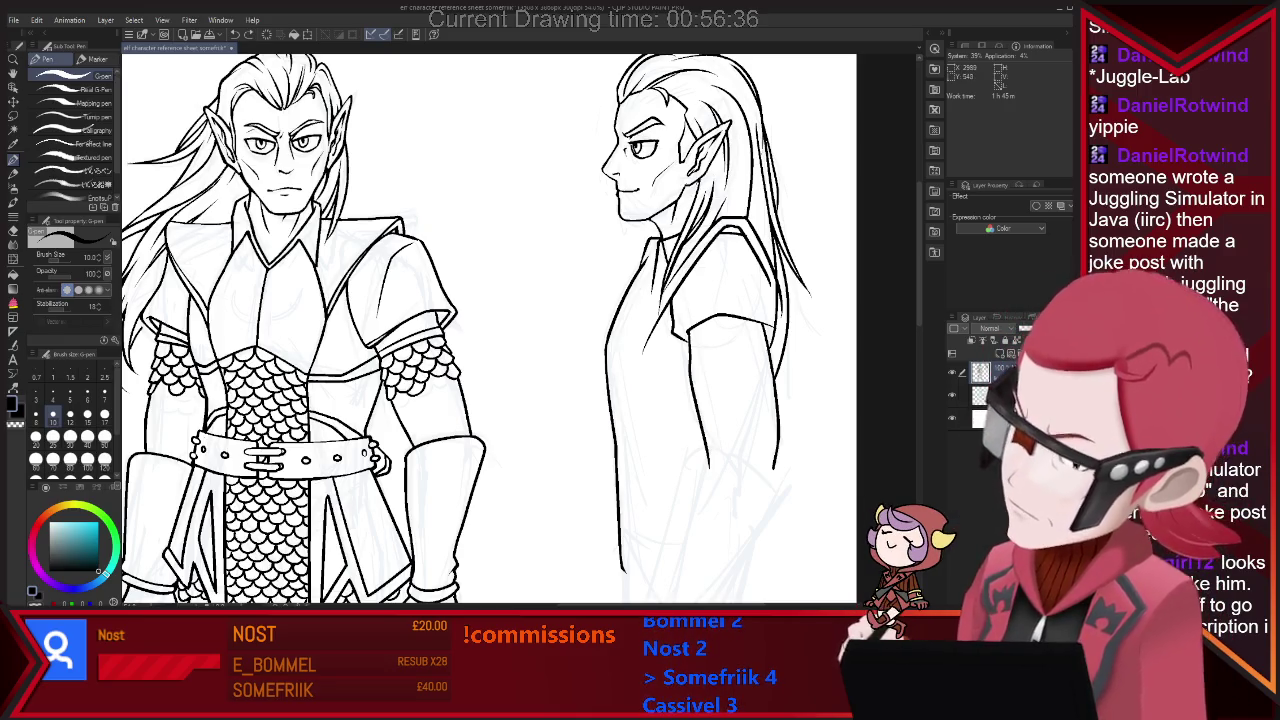
{"action": "key", "text": "e"}
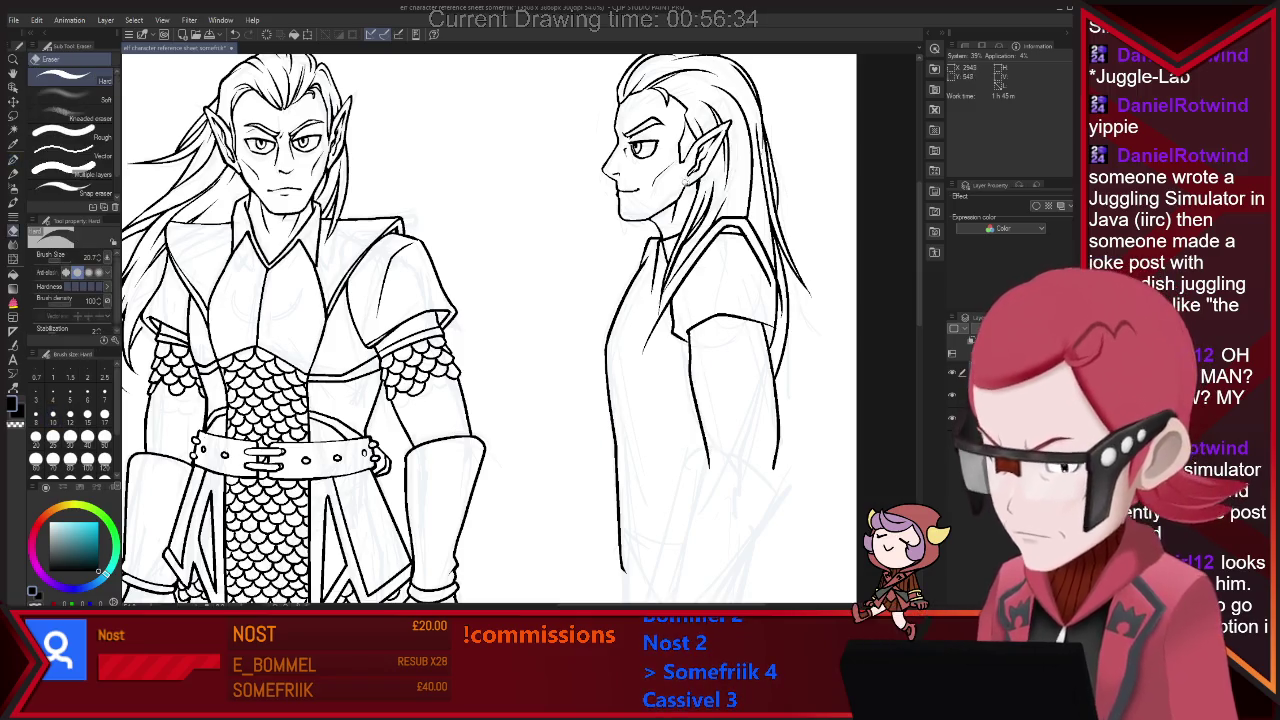
{"action": "key", "text": "p"}
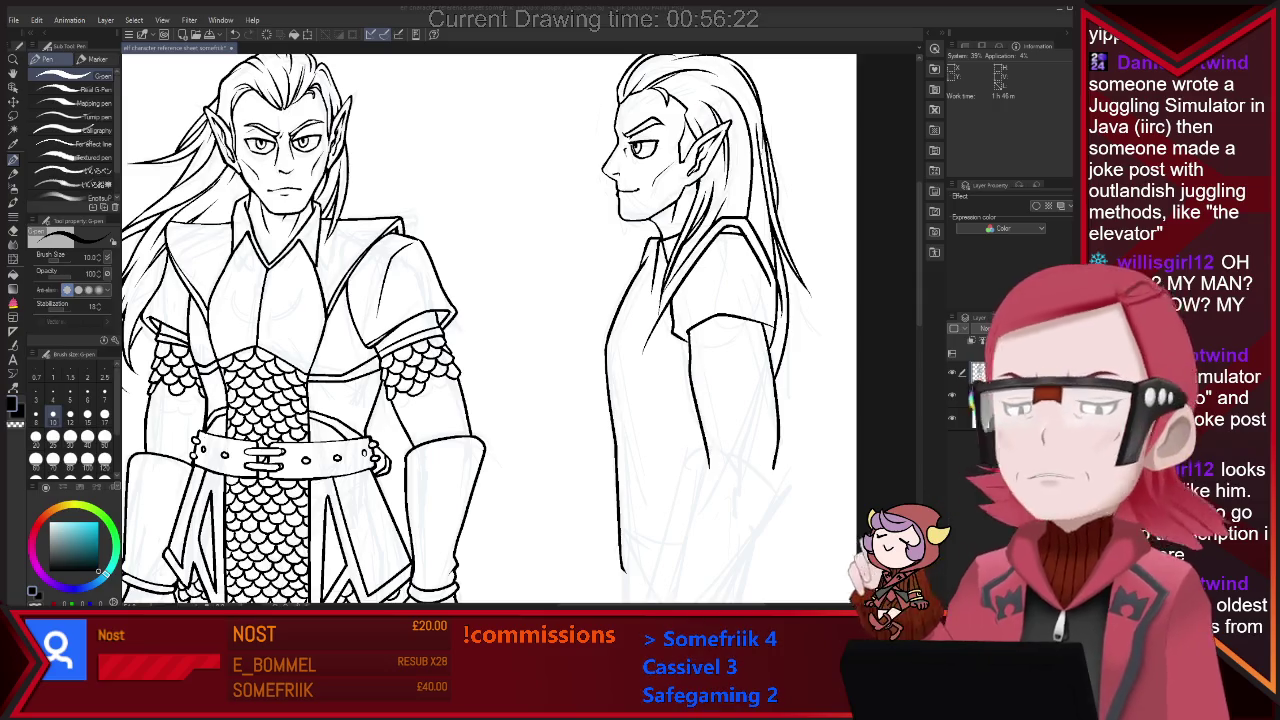
{"action": "left_click", "coordinate": [726, 395]}
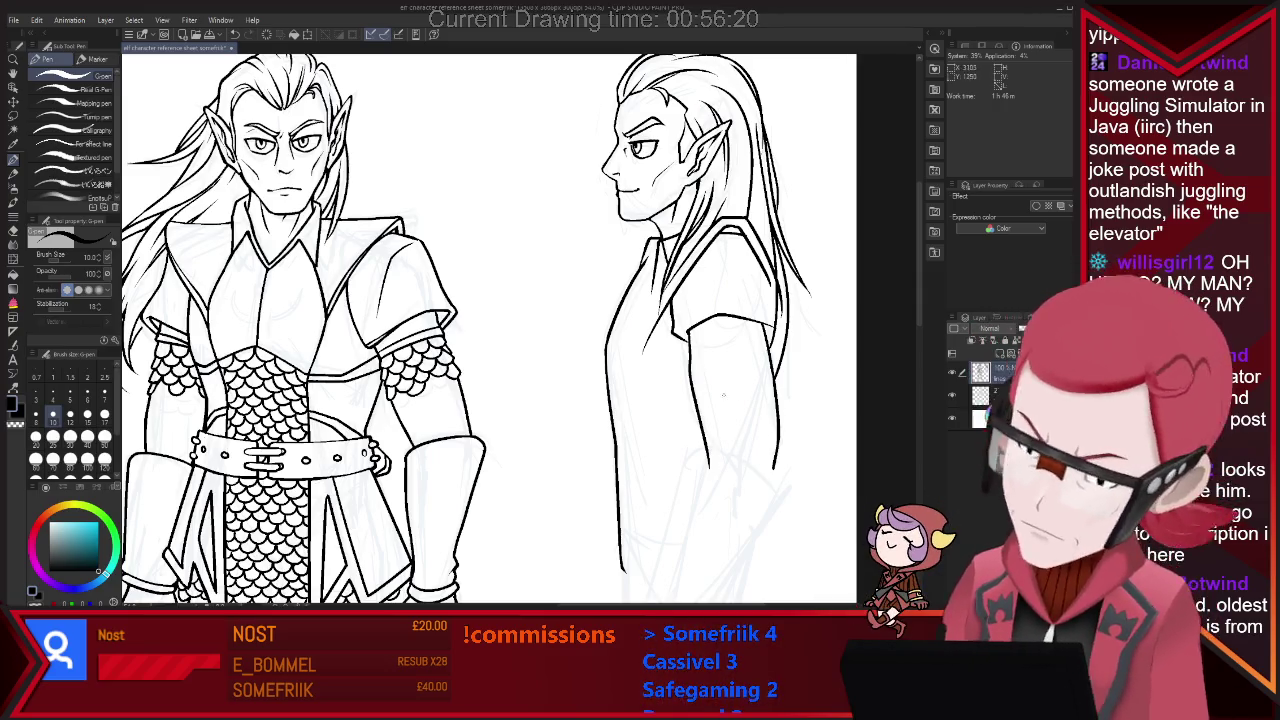
Finish inking and cleaning the side-view arm down to waist level.
{"action": "key", "text": "e"}
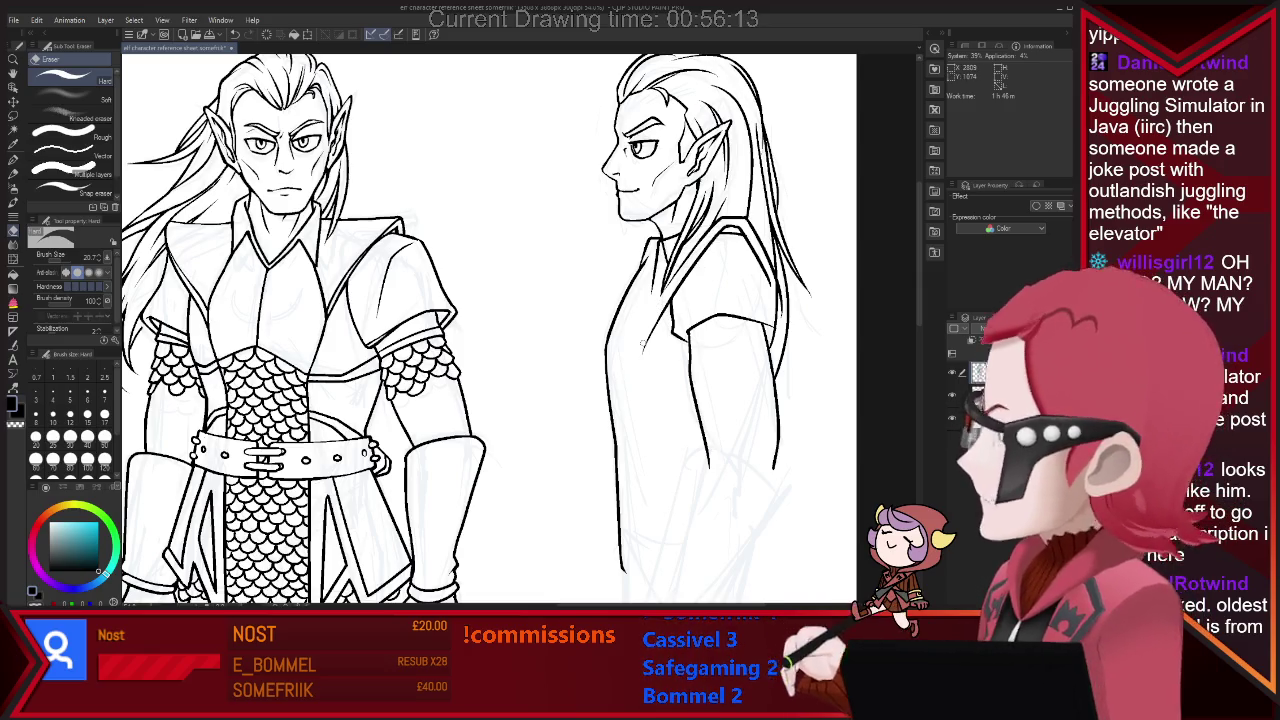
{"action": "key", "text": "p"}
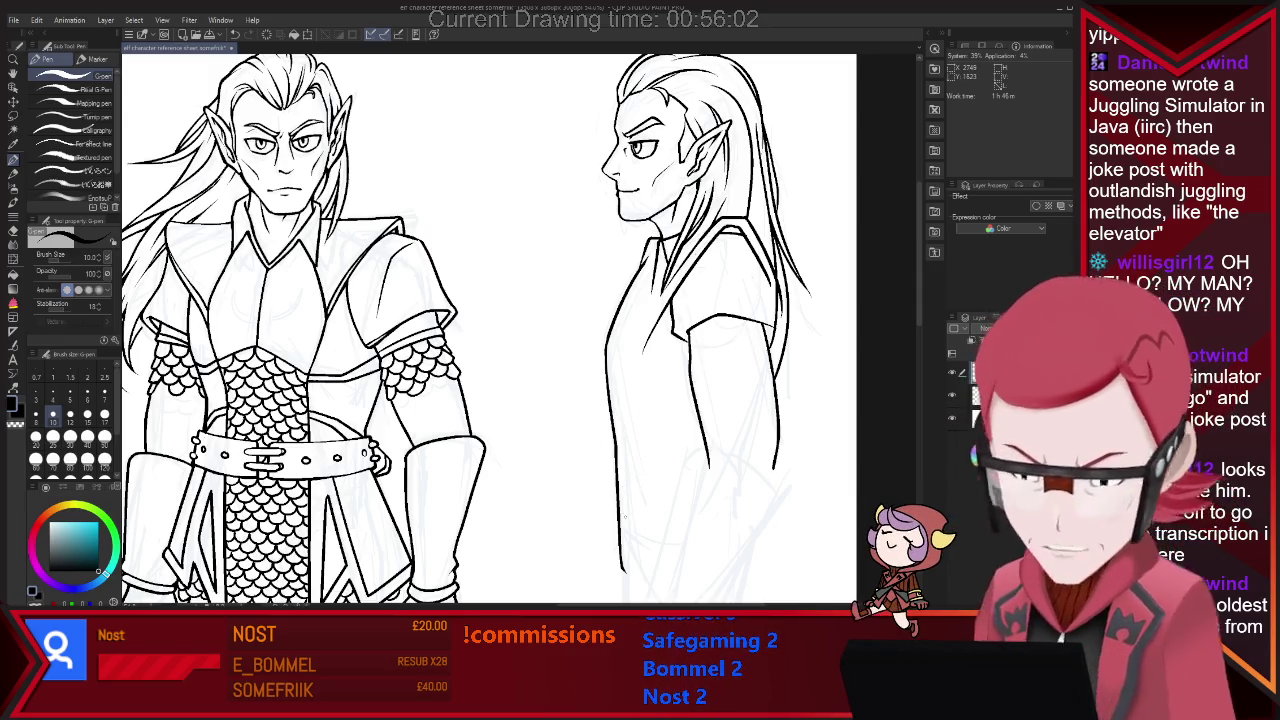
{"action": "key", "text": "e"}
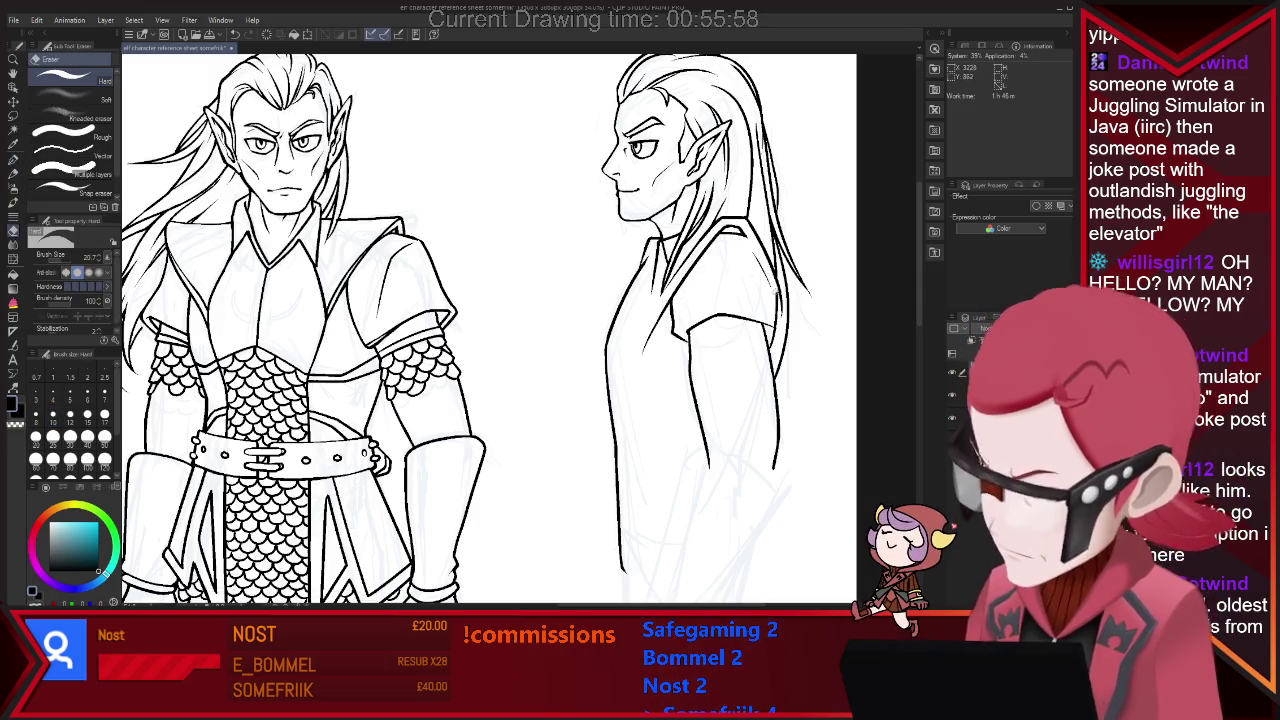
{"action": "key", "text": "p"}
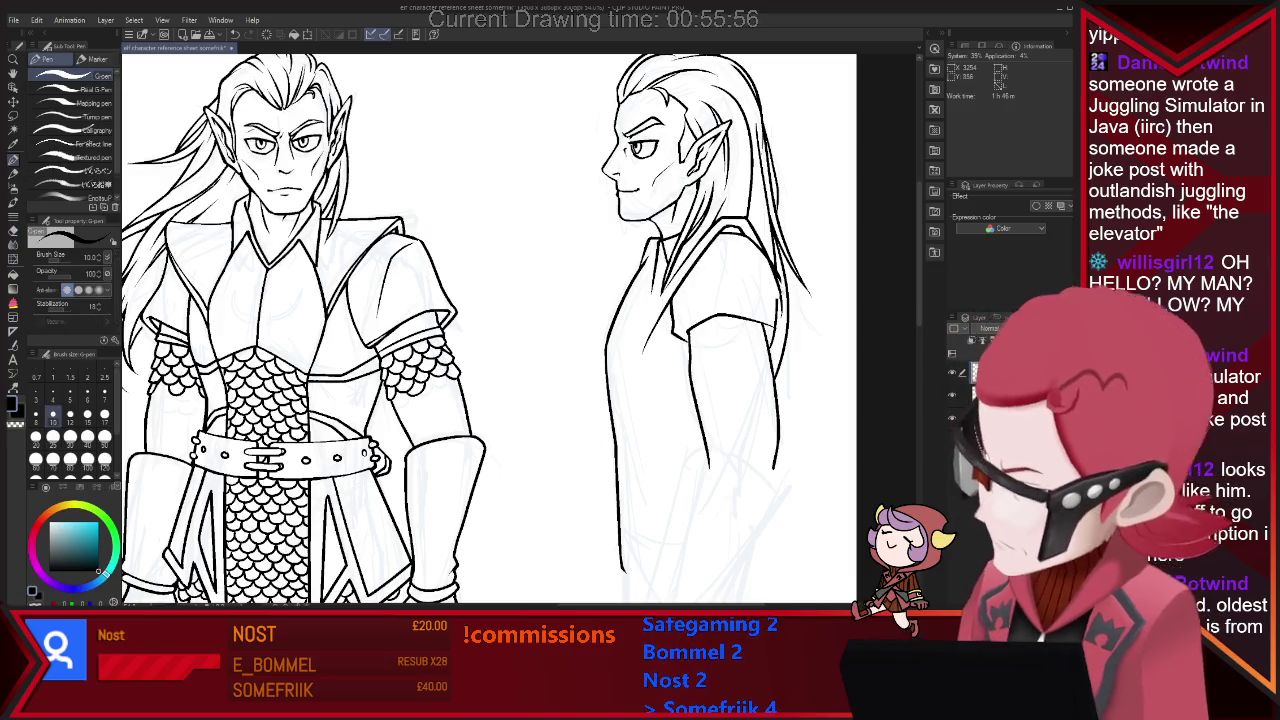
{"action": "key", "text": "e"}
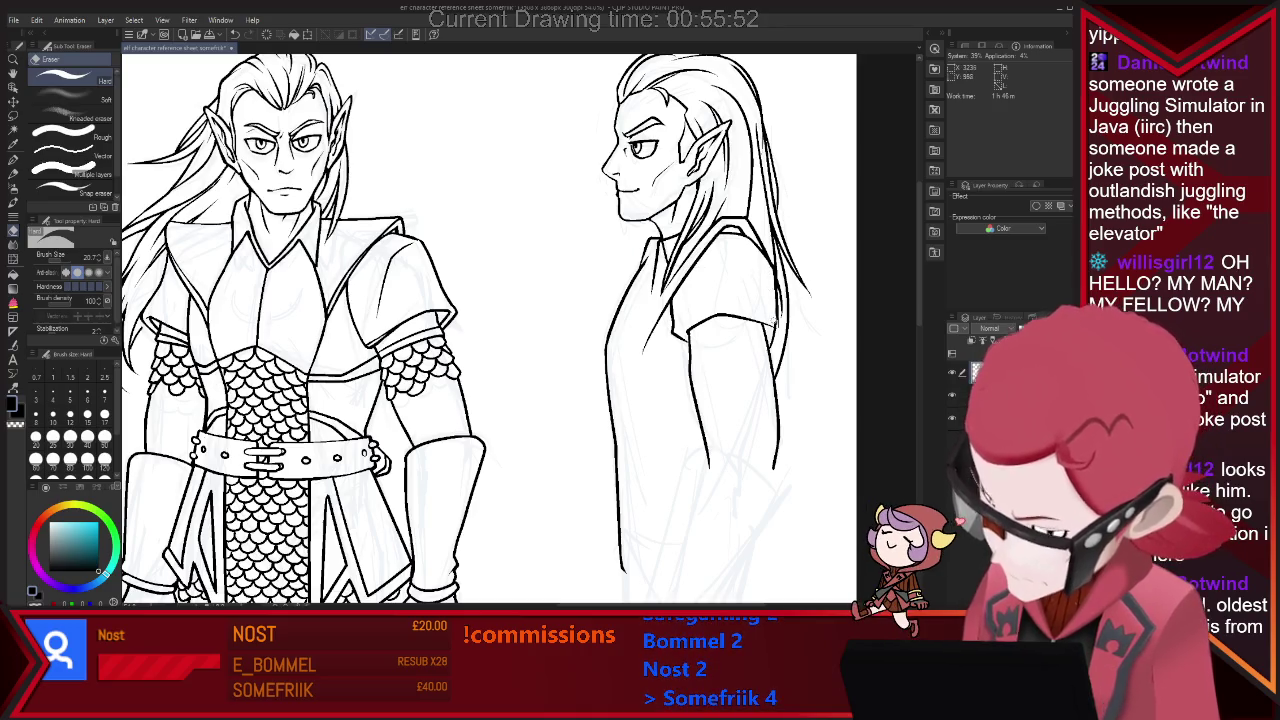
{"action": "key", "text": "p"}
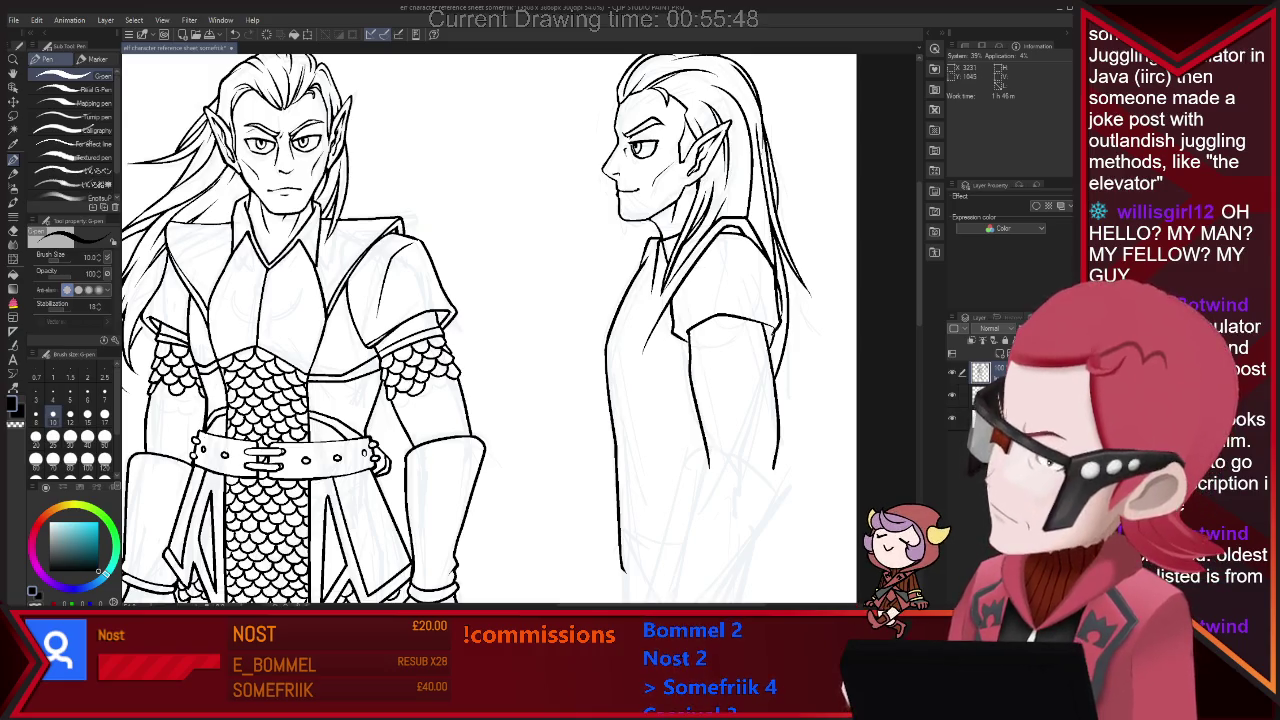
{"action": "key", "text": "e"}
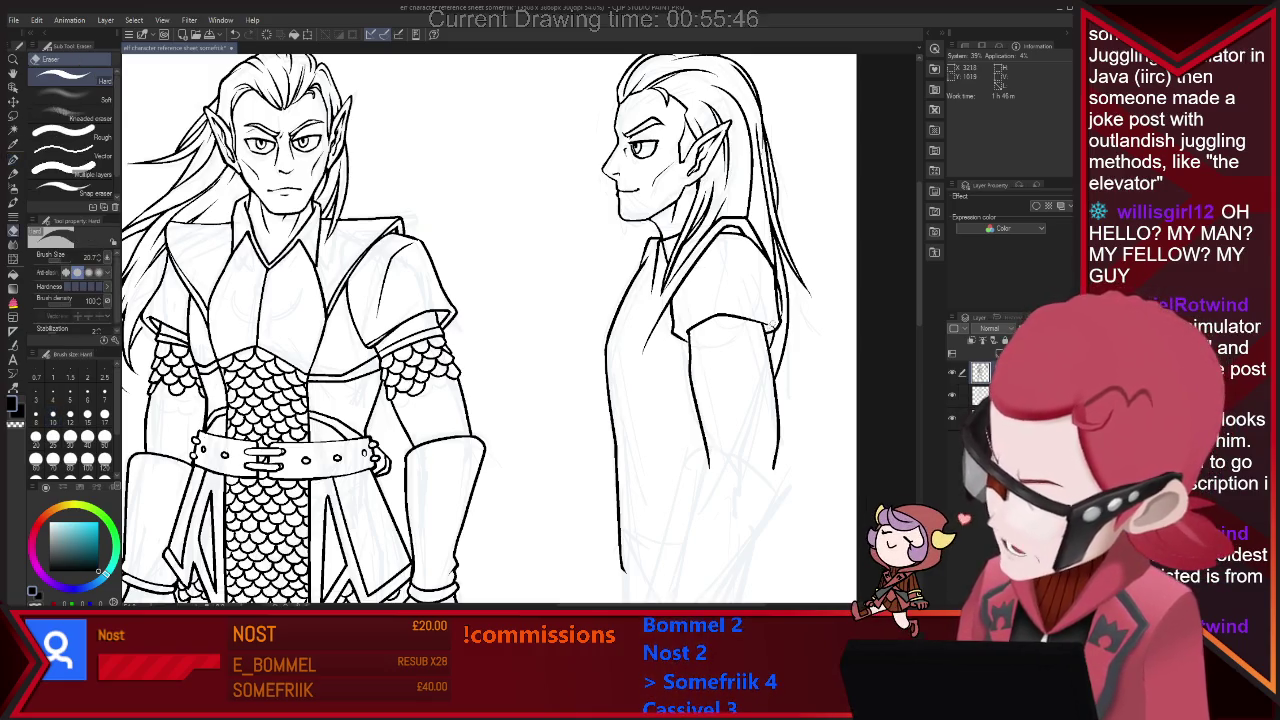
{"action": "key", "text": "p"}
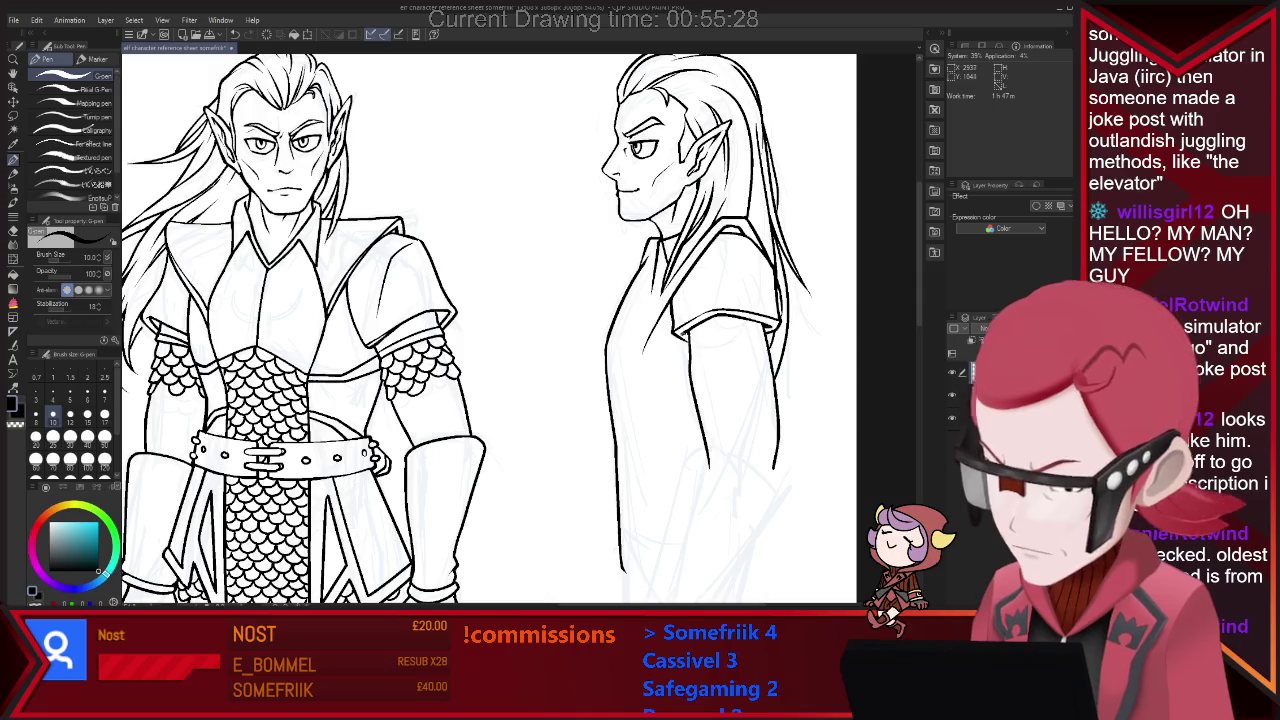
{"action": "key", "text": "ctrl+minus"}
{"action": "key", "text": "ctrl+minus"}
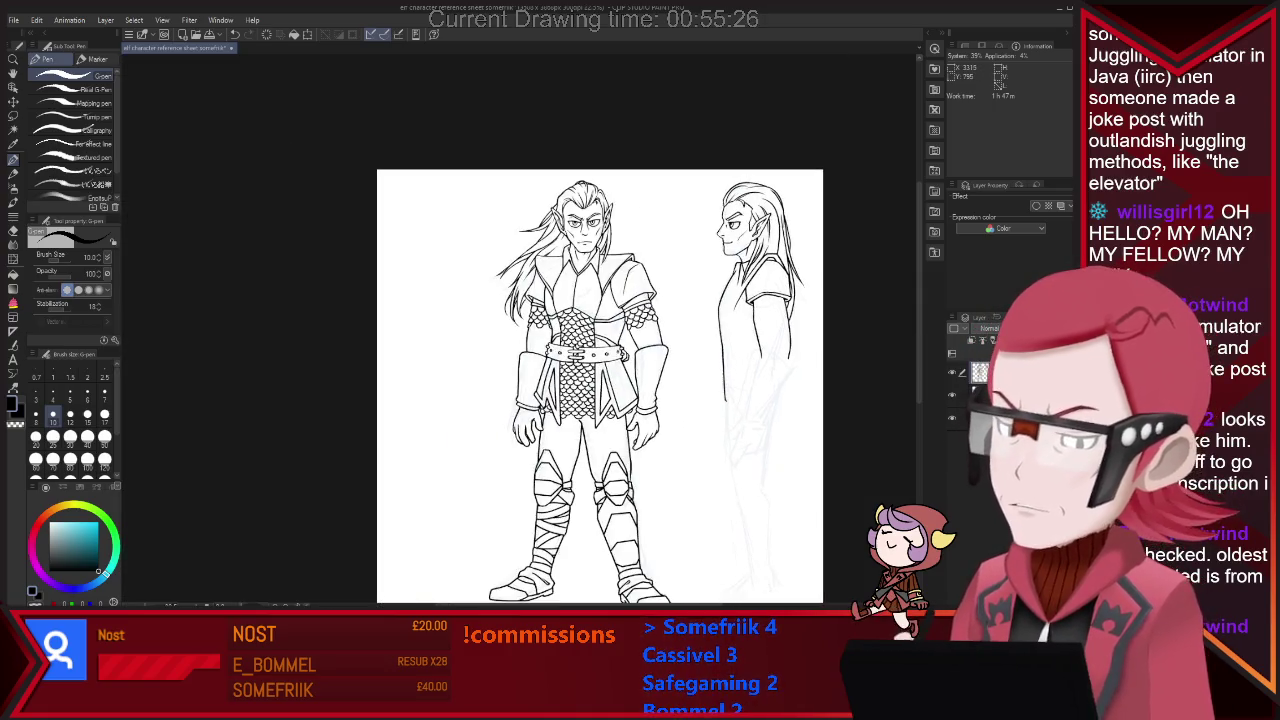
Ink the first band line of the profile elf's sleeve hem, erasing stray marks.
{"action": "key", "text": "ctrl+plus"}
{"action": "key", "text": "ctrl+plus"}
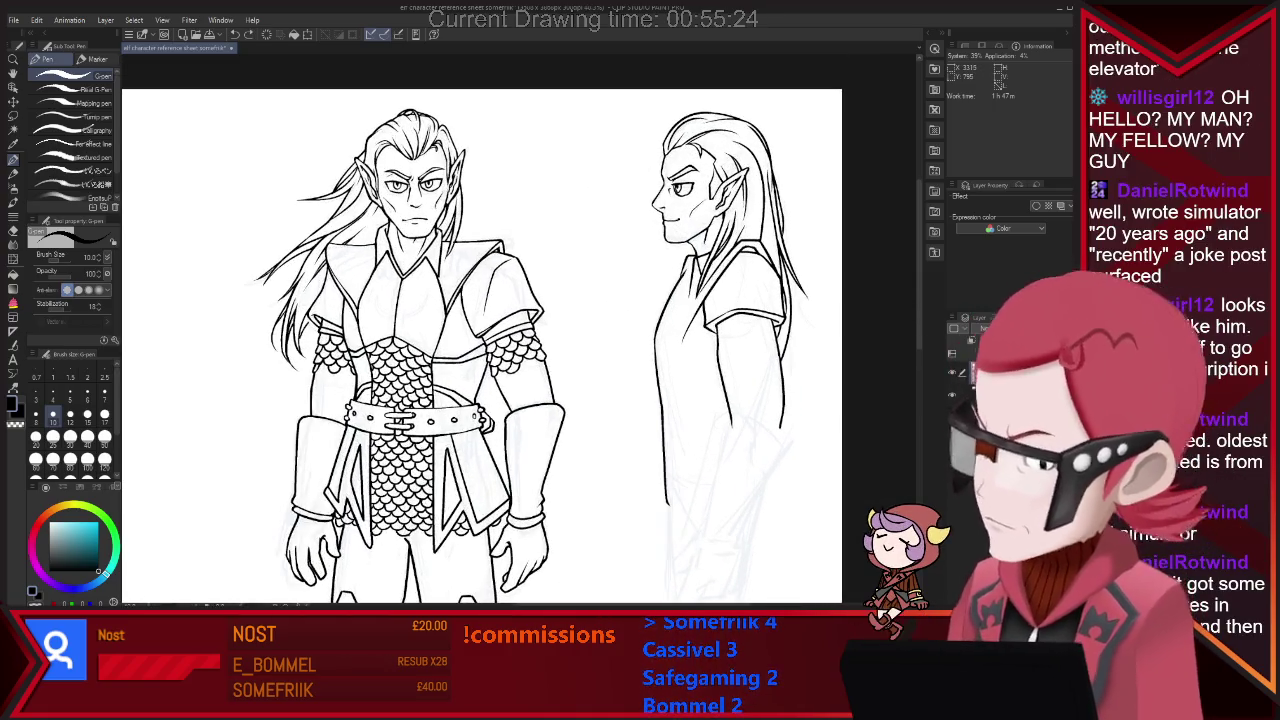
{"action": "key", "text": "ctrl+plus"}
{"action": "key", "text": "e"}
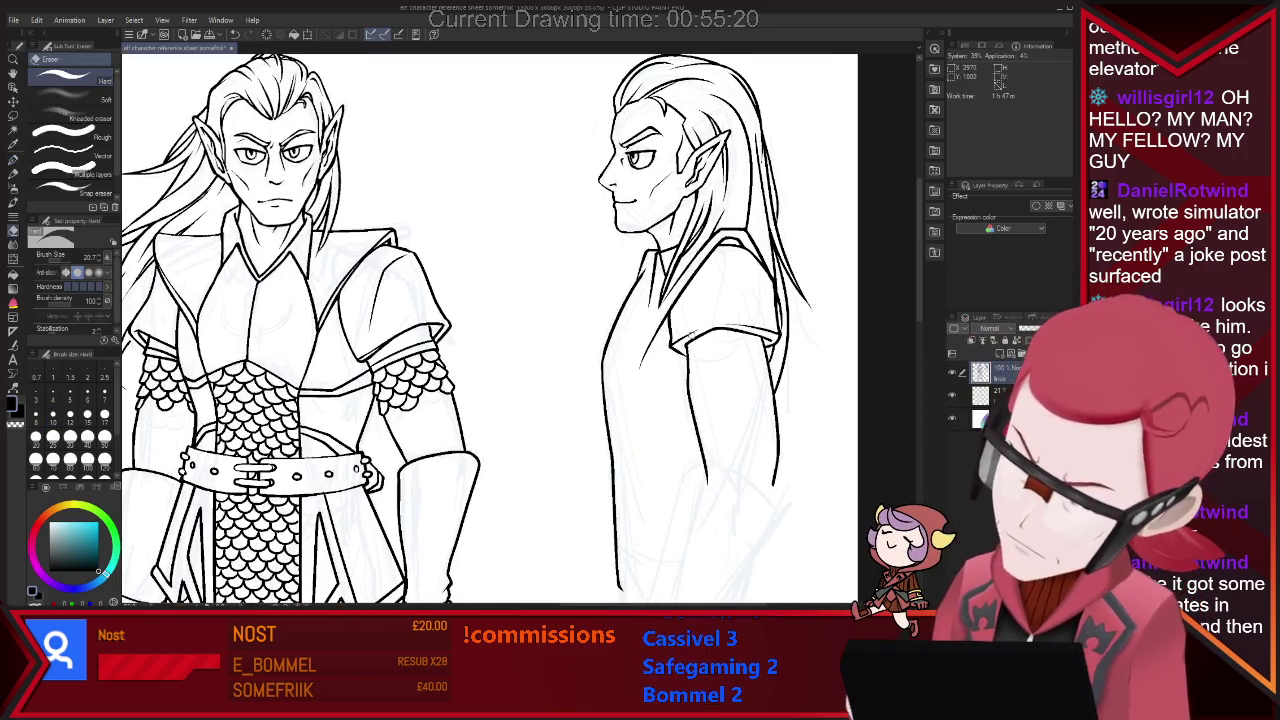
{"action": "key", "text": "p"}
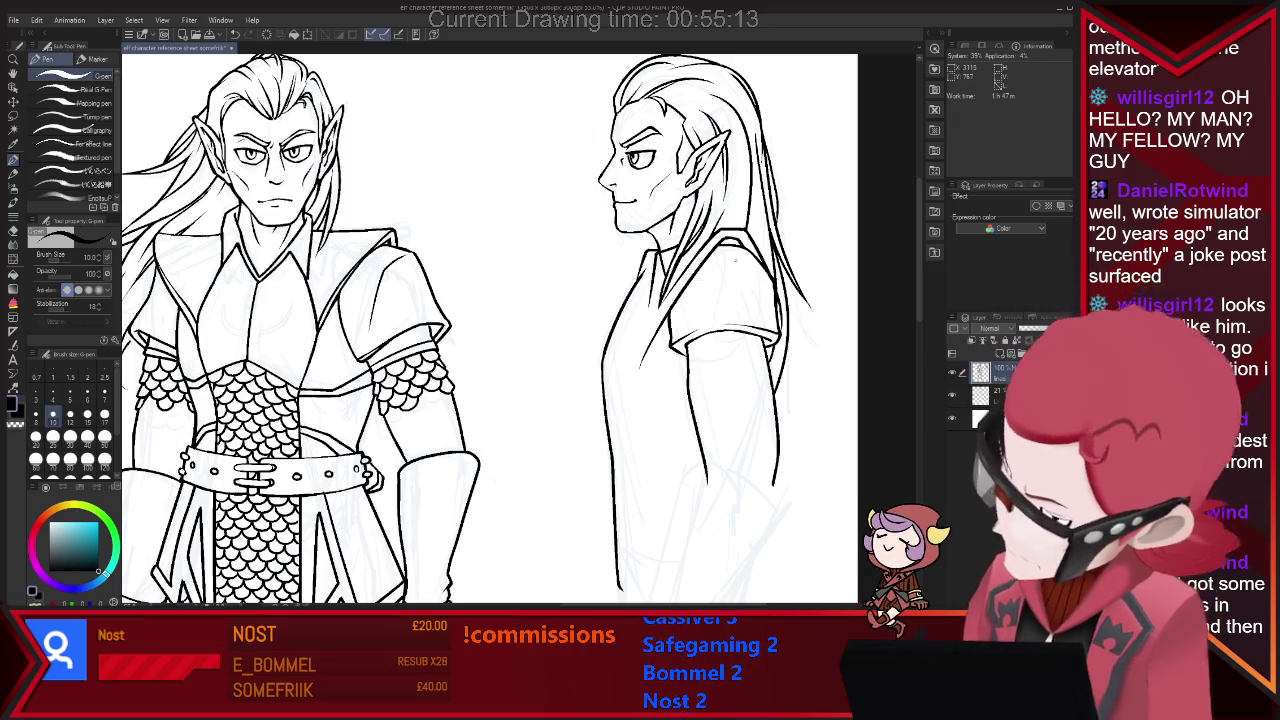
{"action": "key", "text": "e"}
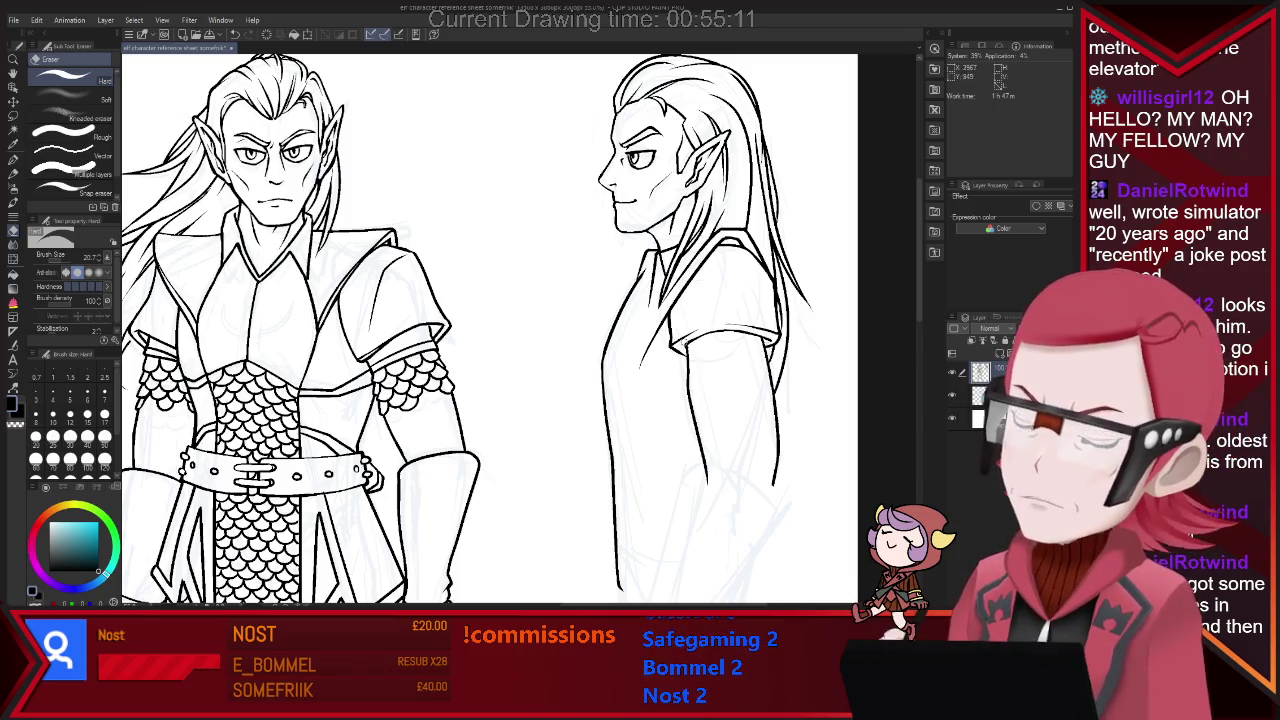
{"action": "key", "text": "p"}
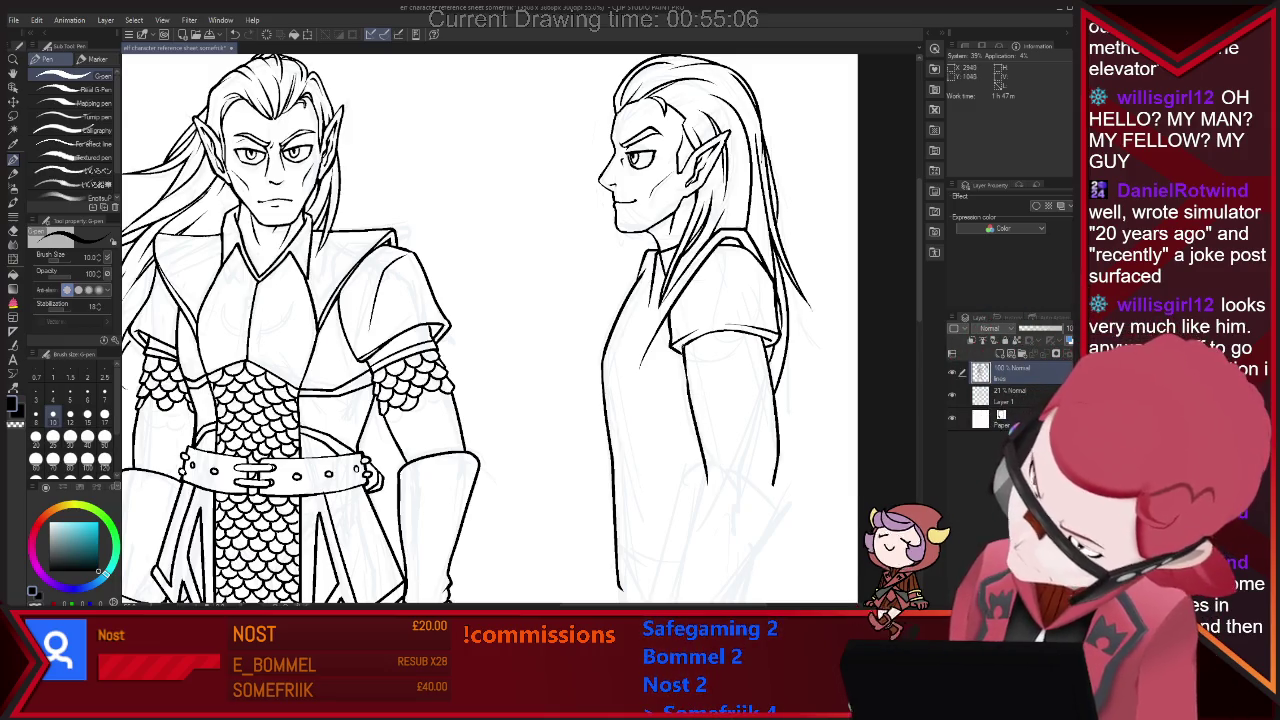
{"action": "key", "text": "e"}
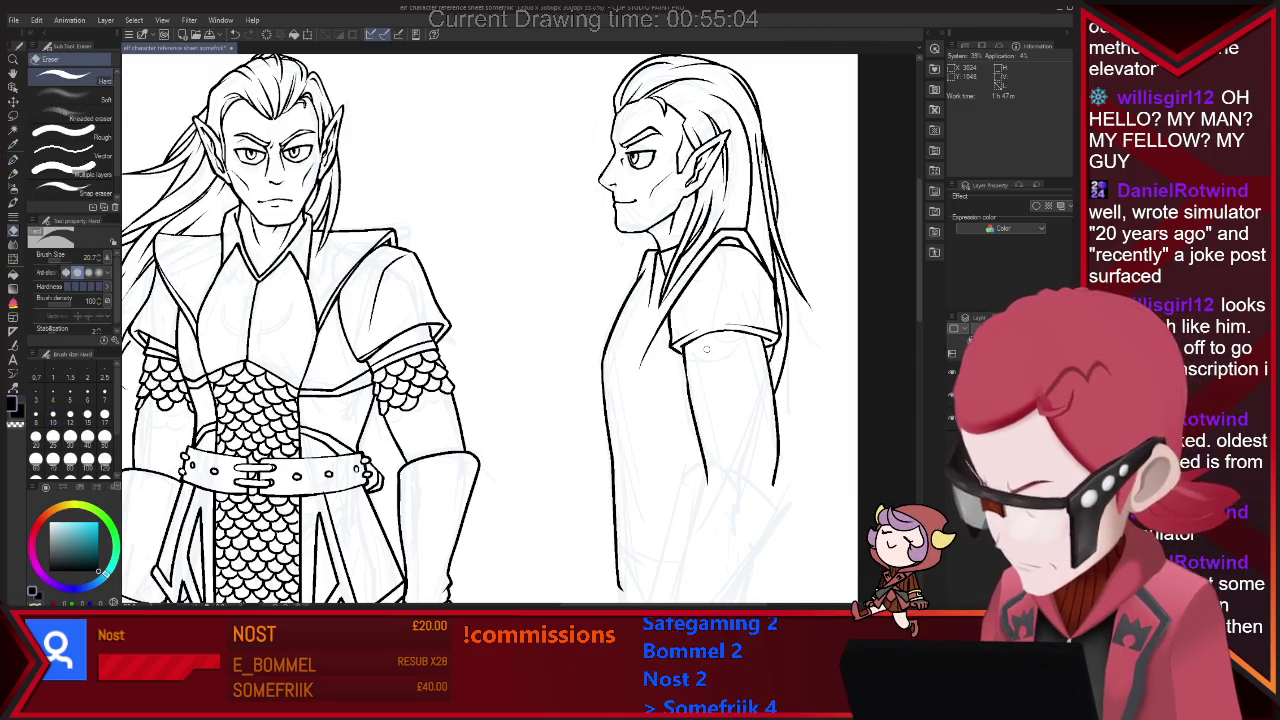
{"action": "key", "text": "p"}
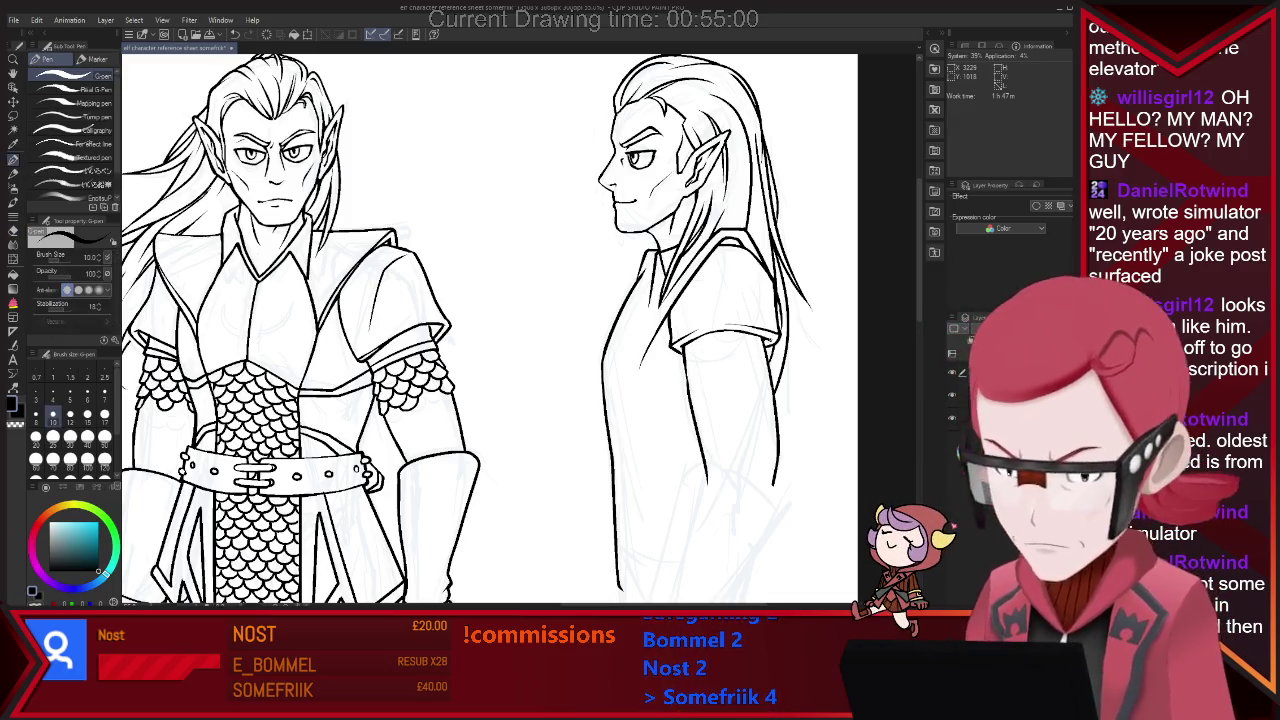
{"action": "key", "text": "e"}
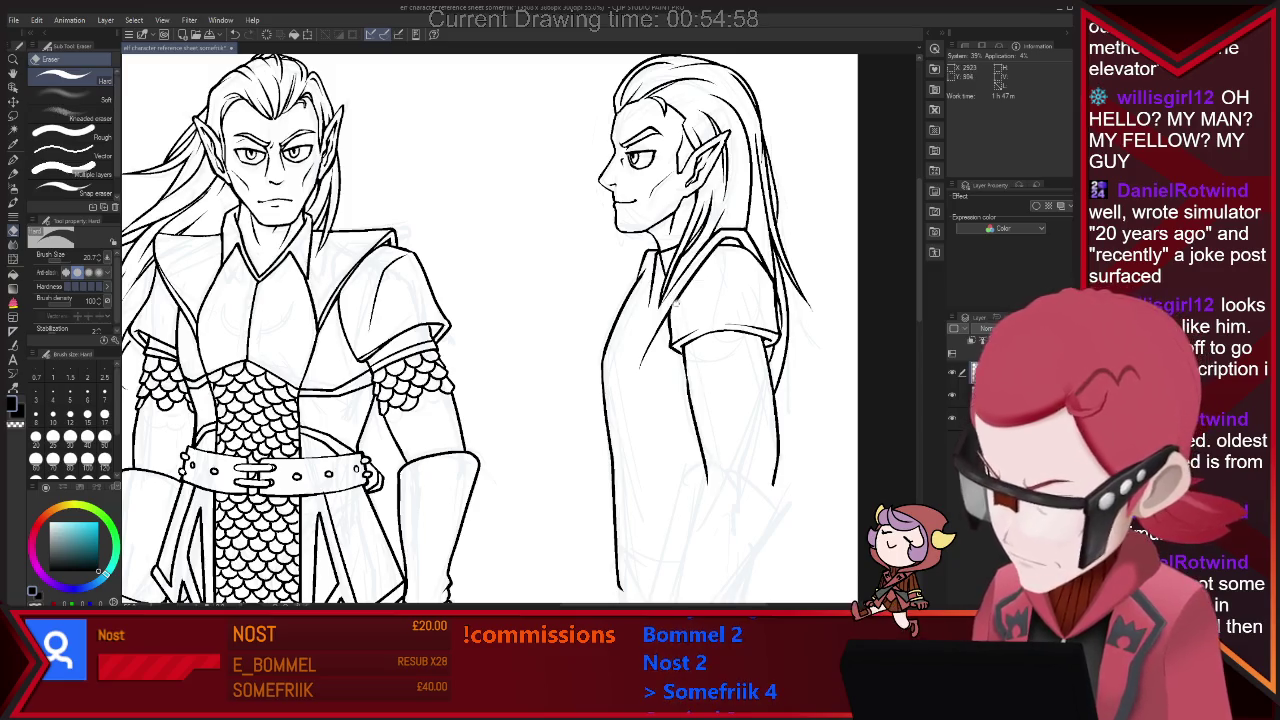
{"action": "key", "text": "p"}
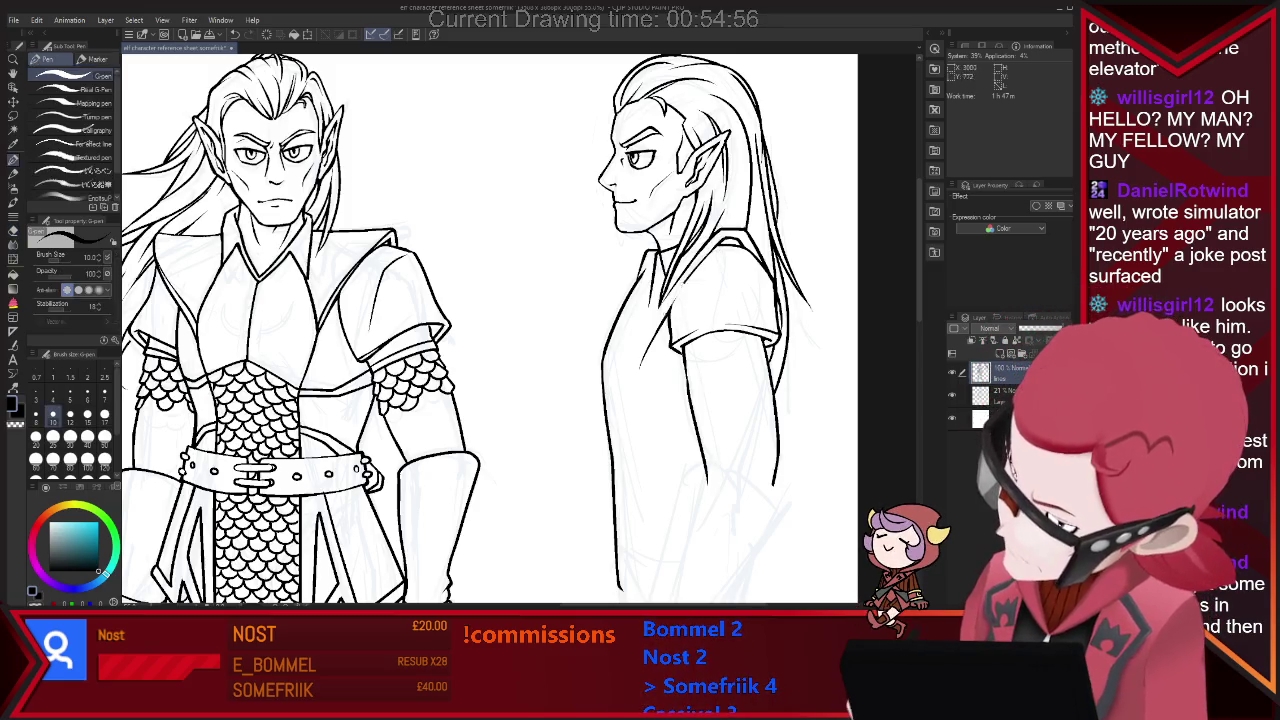
Add the second cuff line around the short sleeve and clean it up.
{"action": "key", "text": "e"}
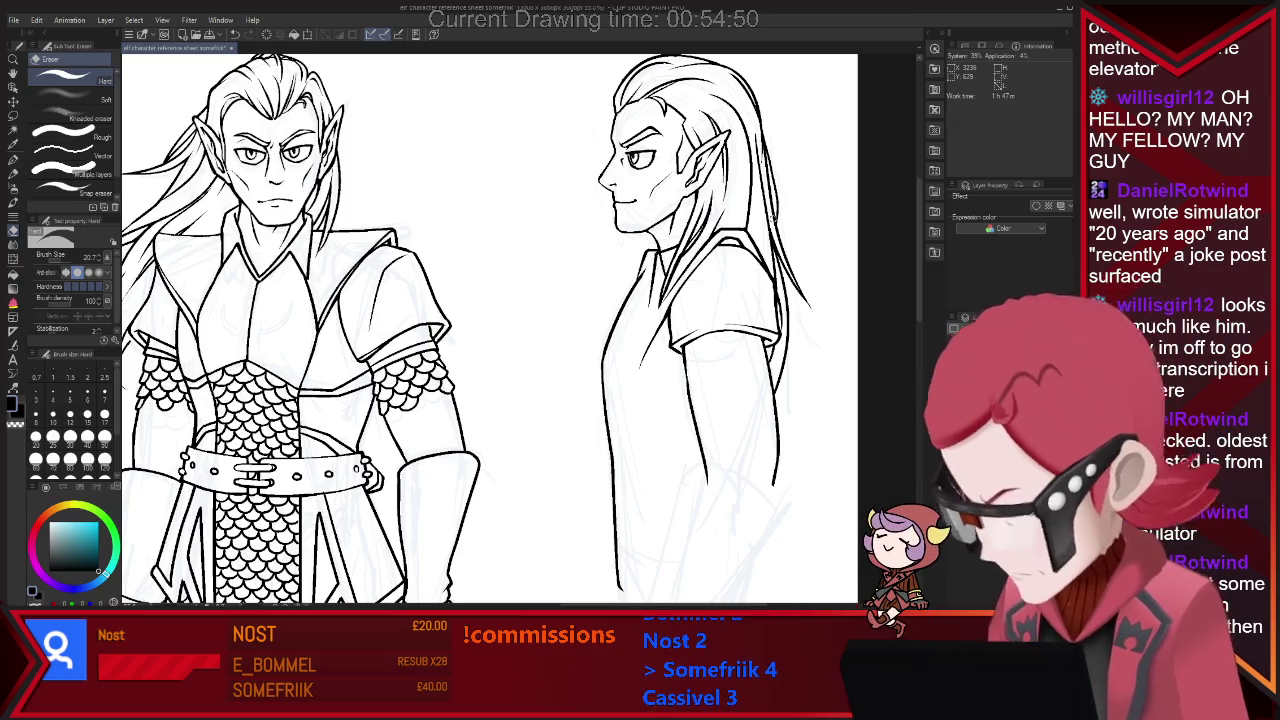
{"action": "key", "text": "p"}
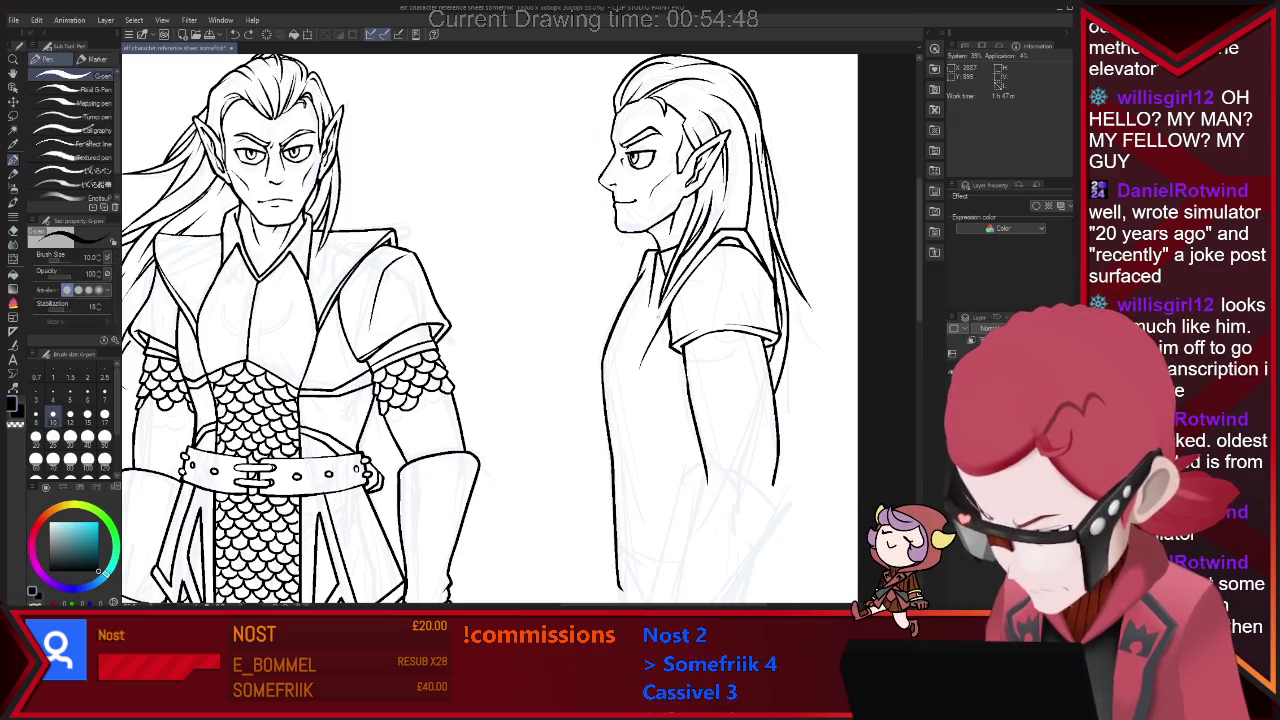
{"action": "key", "text": "e"}
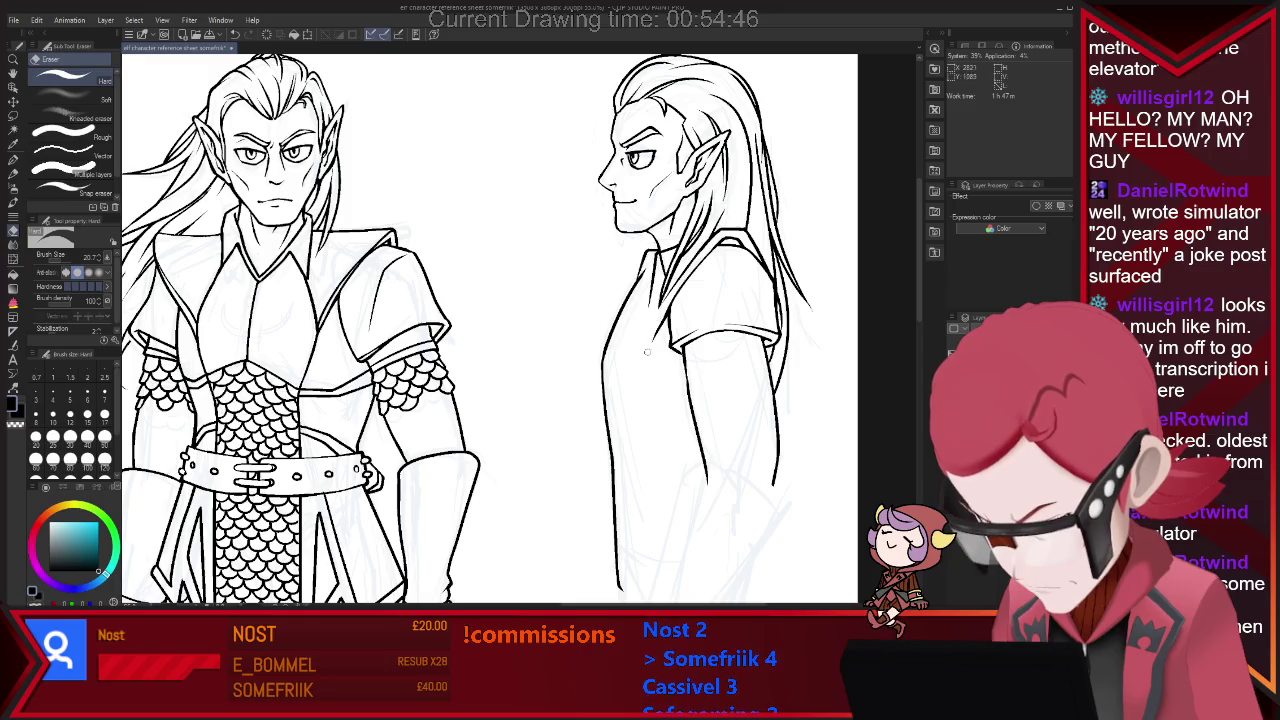
{"action": "key", "text": "p"}
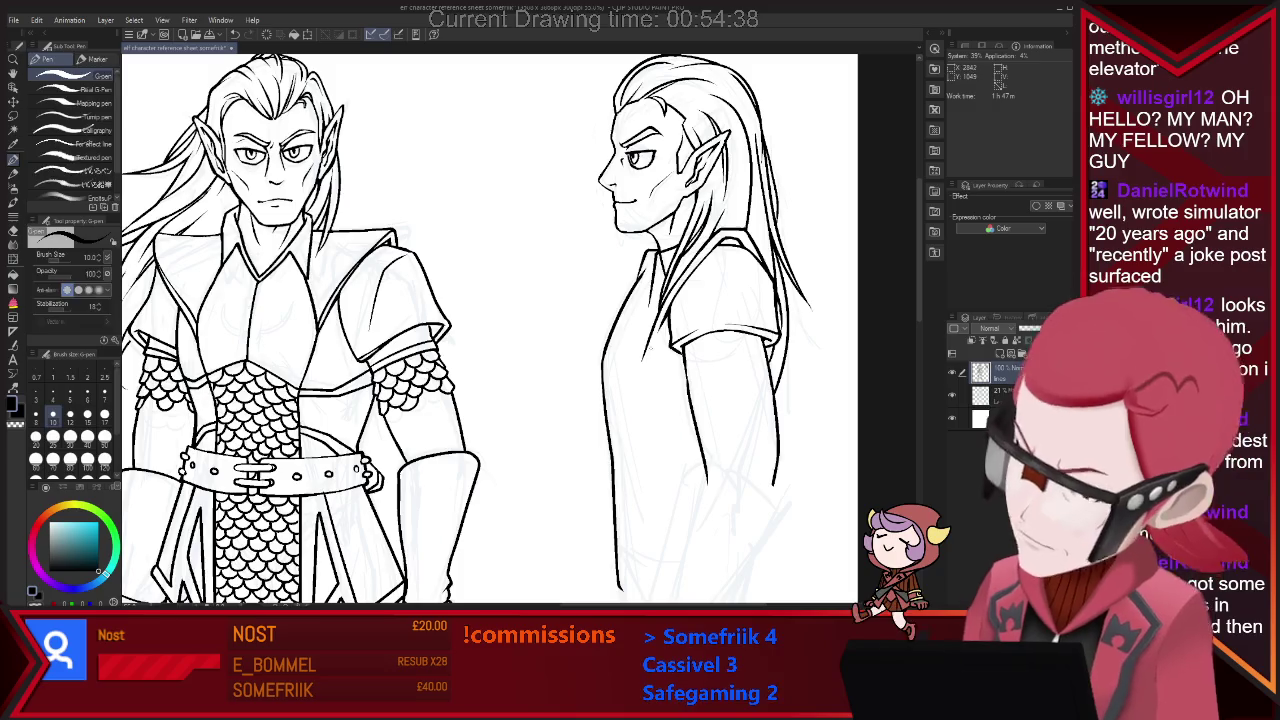
{"action": "key", "text": "e"}
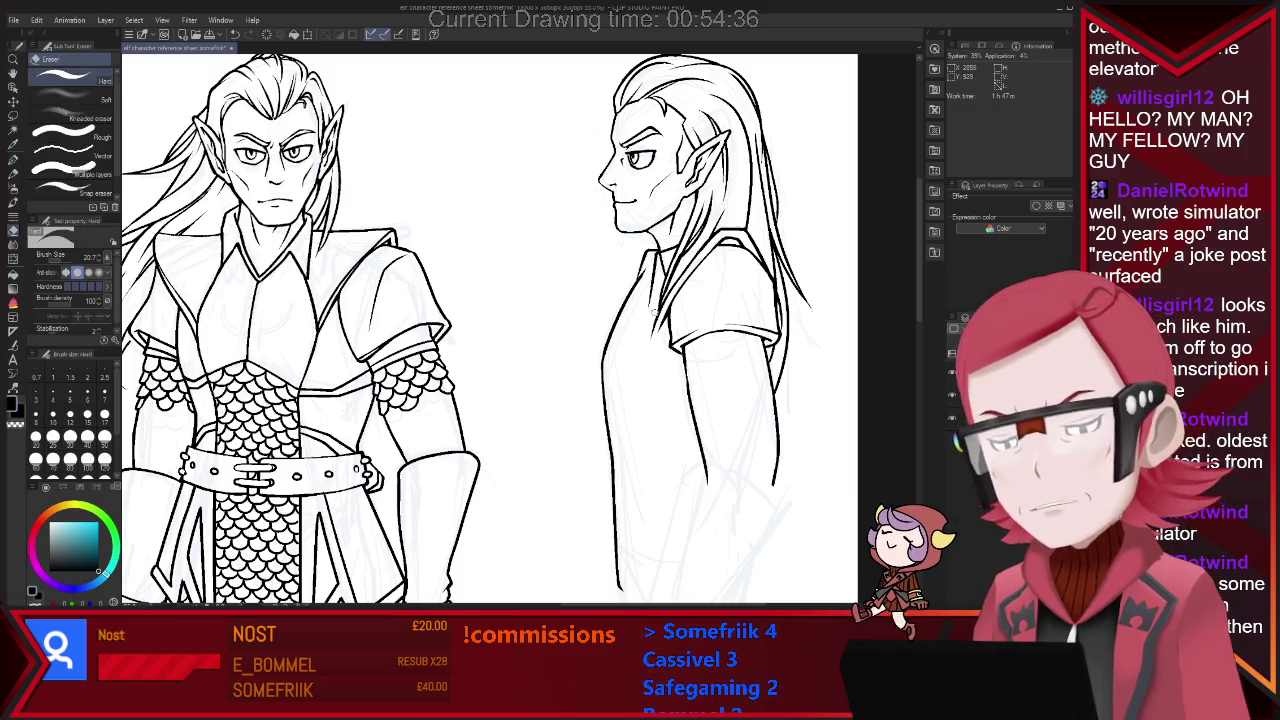
{"action": "key", "text": "p"}
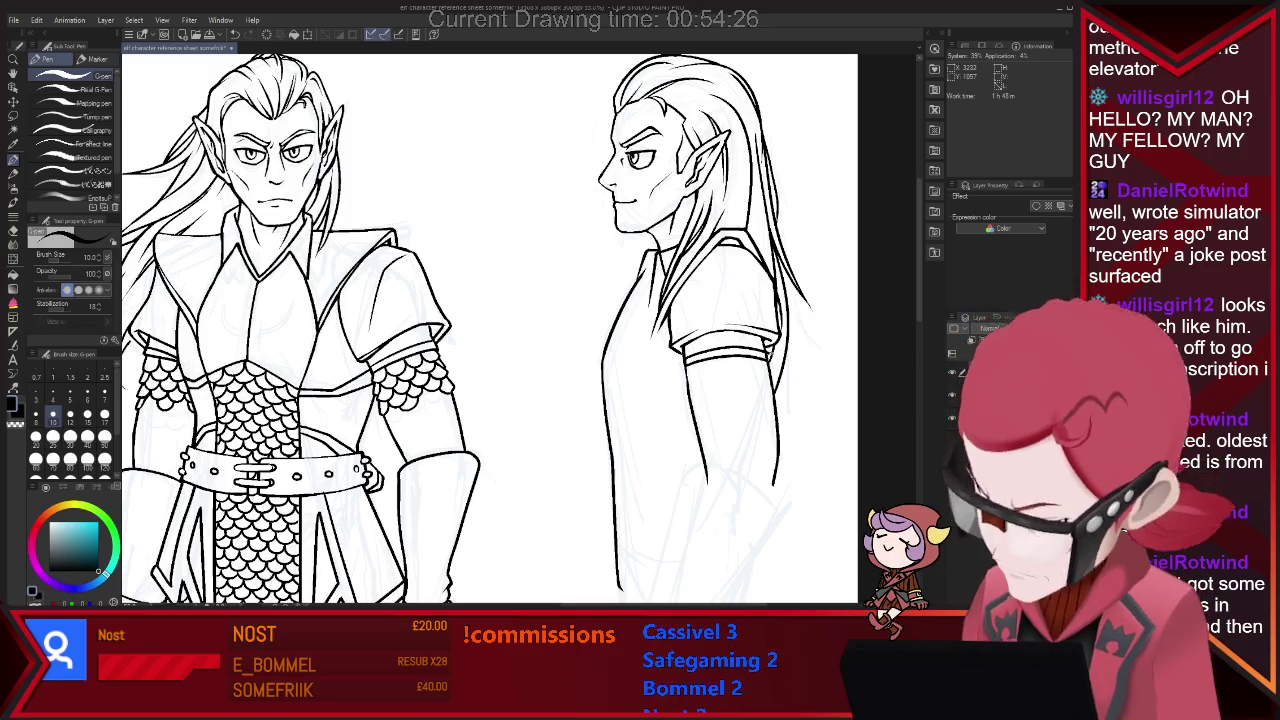
{"action": "key", "text": "e"}
{"action": "key", "text": "p"}
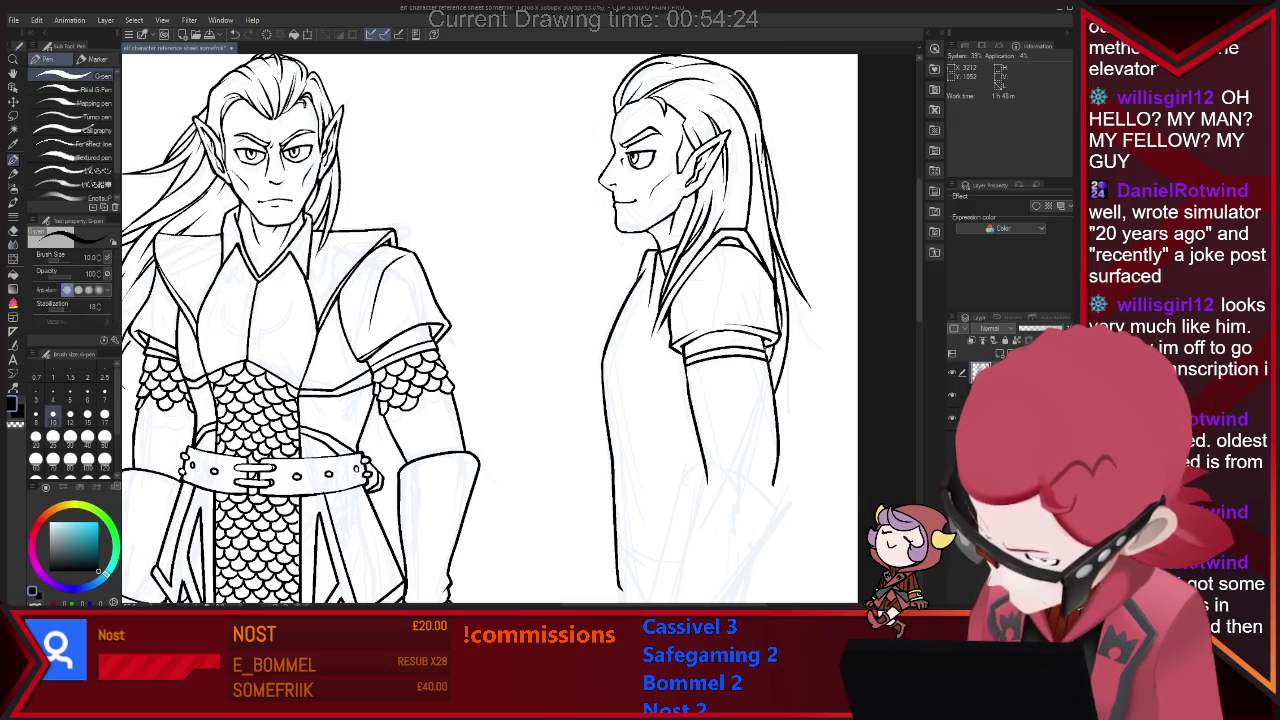
{"action": "key", "text": "e"}
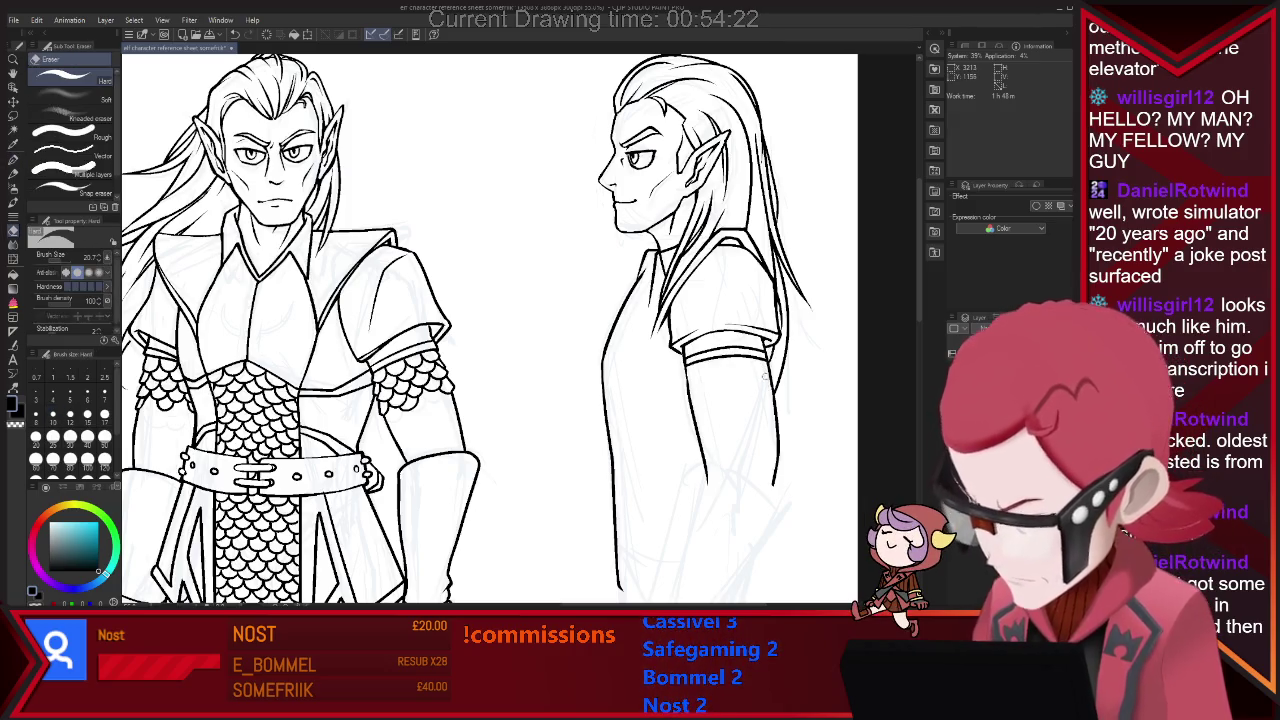
{"action": "key", "text": "p"}
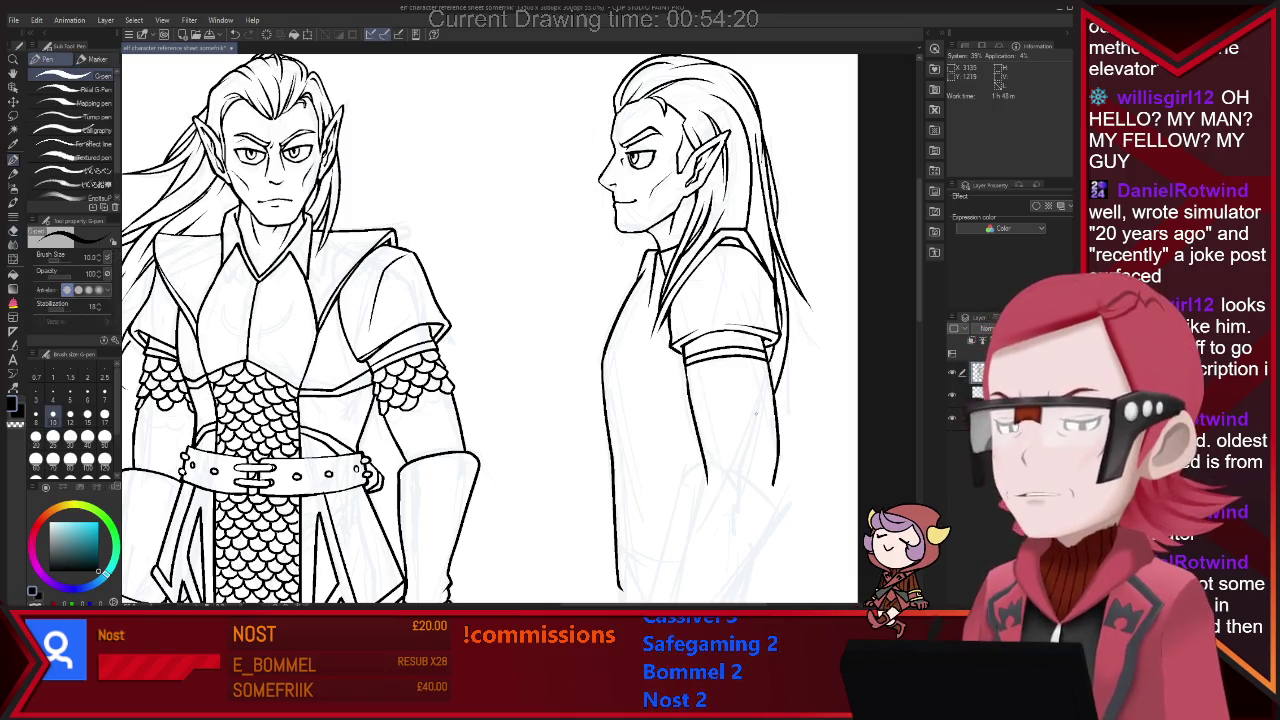
{"action": "scroll", "coordinate": [463, 319], "scroll_direction": "down", "scroll_amount": 3}
Erase the stray faint lines beside the side figure's arm and undo a bad stroke.
{"action": "scroll", "coordinate": [700, 313], "scroll_direction": "up", "scroll_amount": 1}
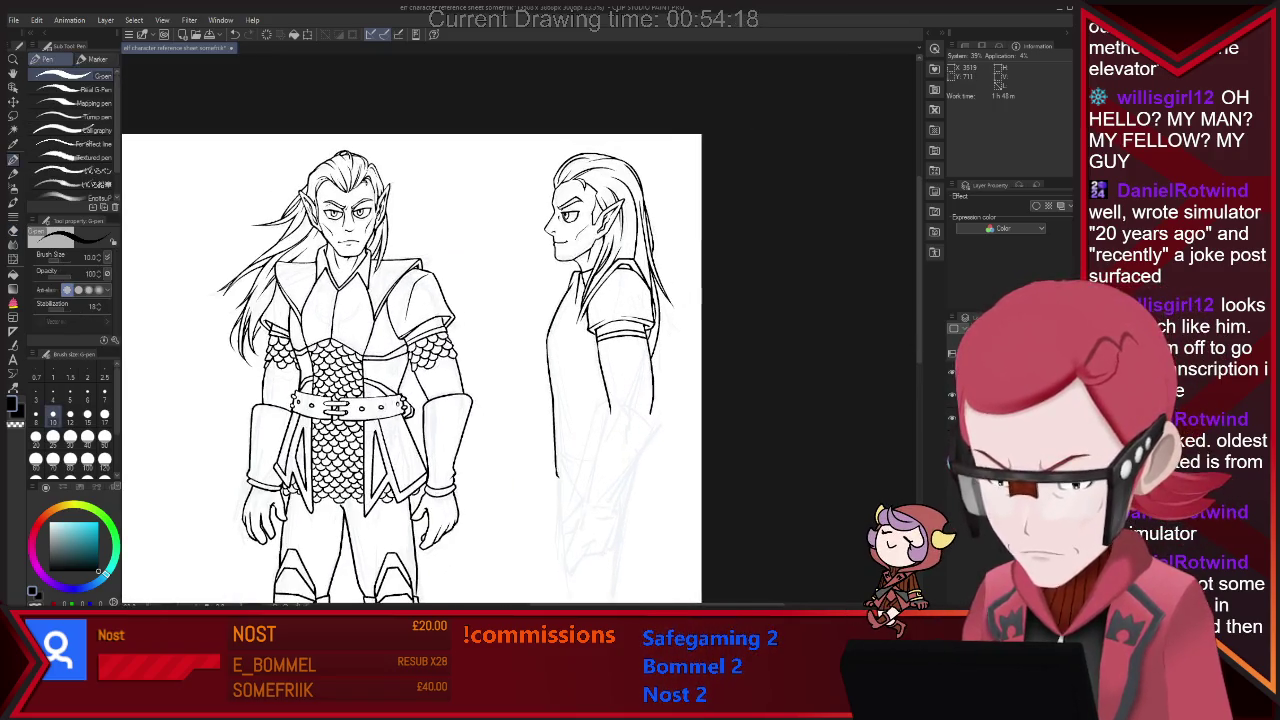
{"action": "key", "text": "e"}
{"action": "left_click_drag", "start_coordinate": [603, 355], "coordinate": [609, 414]}
{"action": "key", "text": "p"}
{"action": "key", "text": "e"}
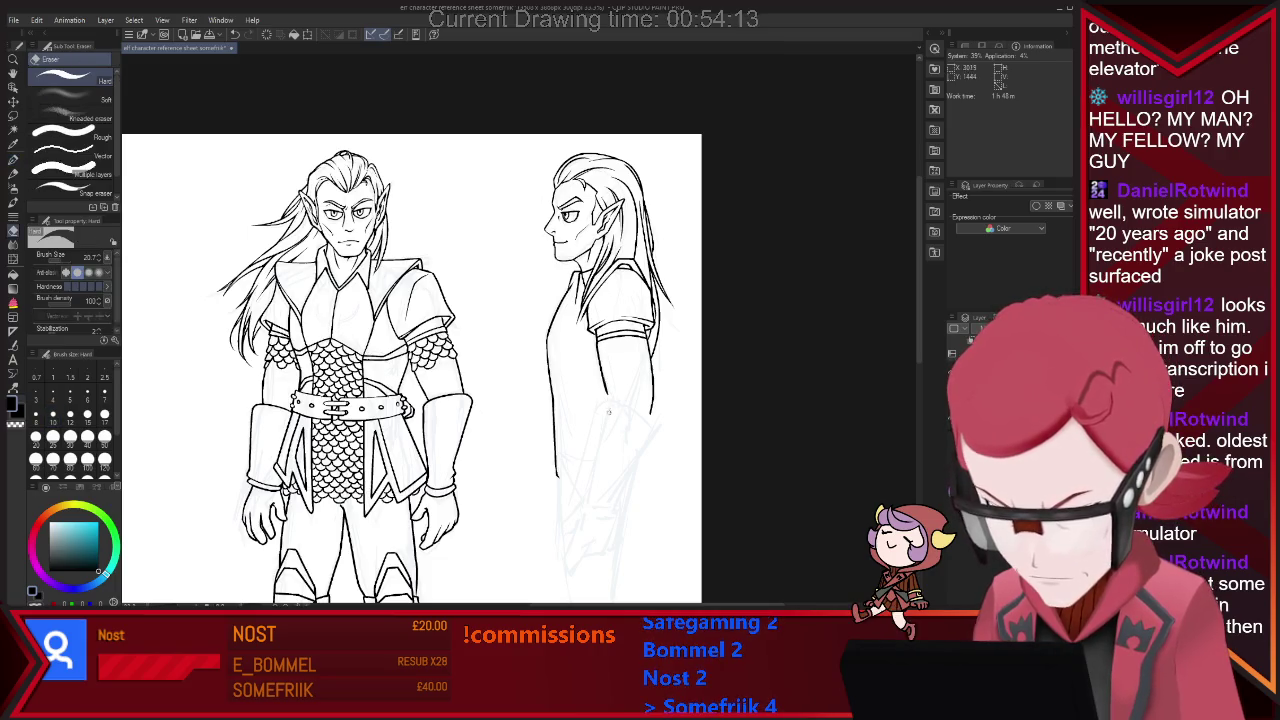
{"action": "key", "text": "p"}
{"action": "key", "text": "ctrl+z"}
Ink the side figure's forearm contour down to hip level and tidy it.
{"action": "left_click_drag", "start_coordinate": [590, 482], "coordinate": [600, 491]}
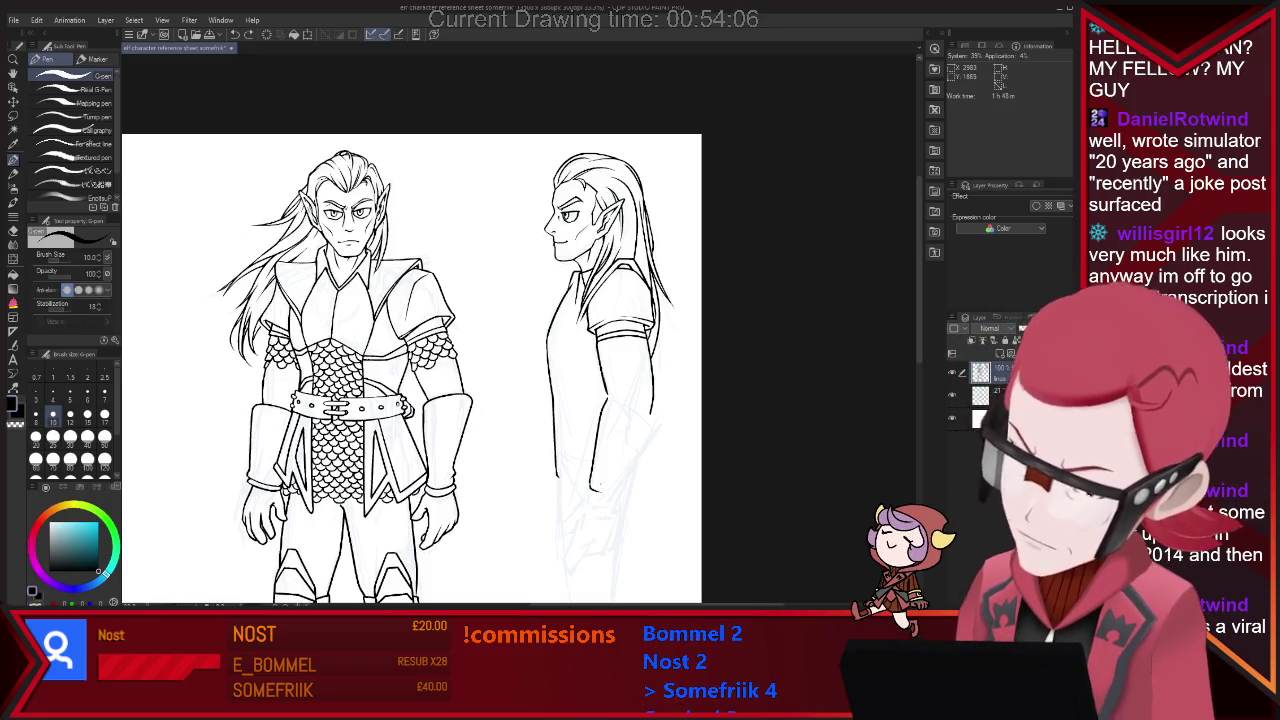
{"action": "left_click_drag", "start_coordinate": [657, 408], "coordinate": [592, 488]}
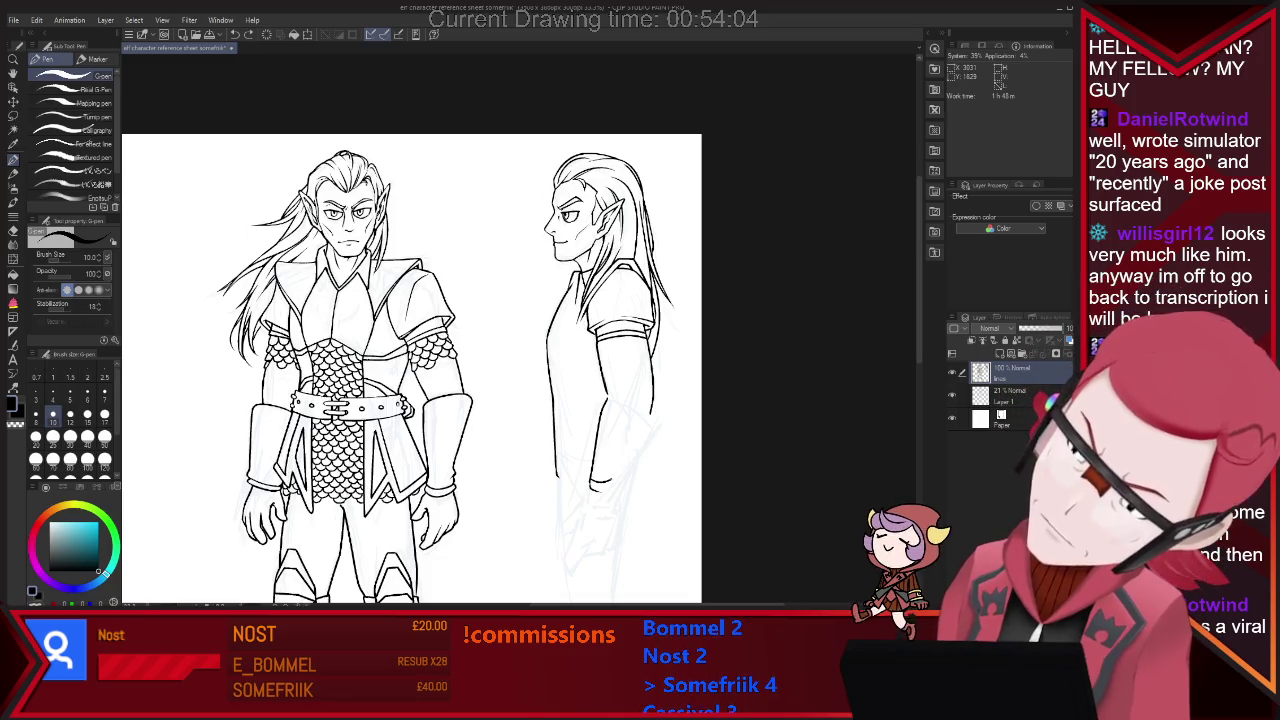
{"action": "key", "text": "e"}
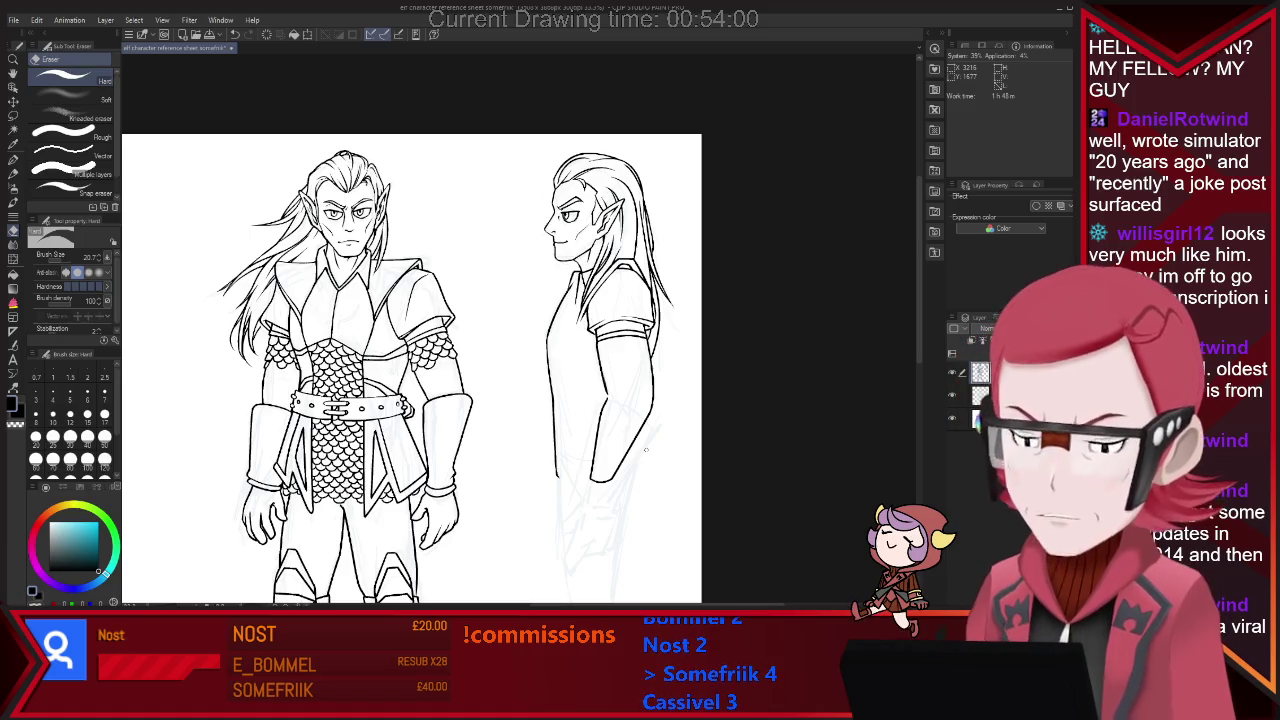
{"action": "key", "text": "p"}
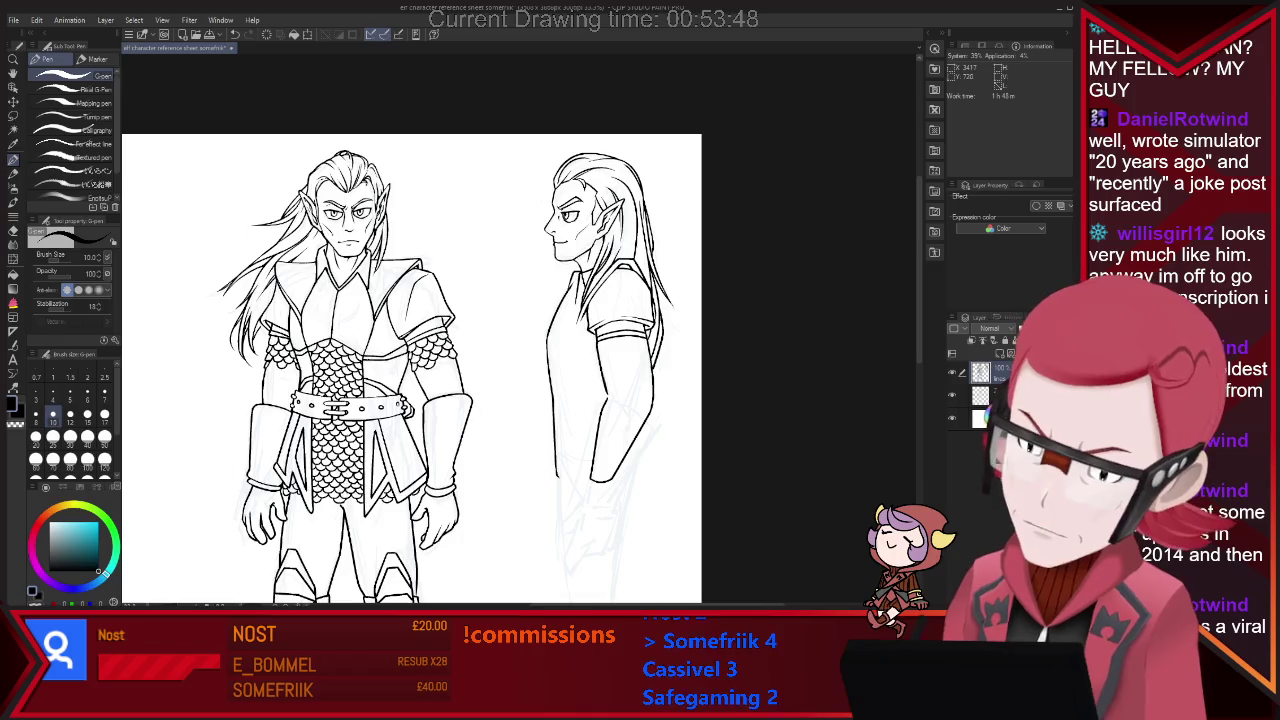
{"action": "key", "text": "e"}
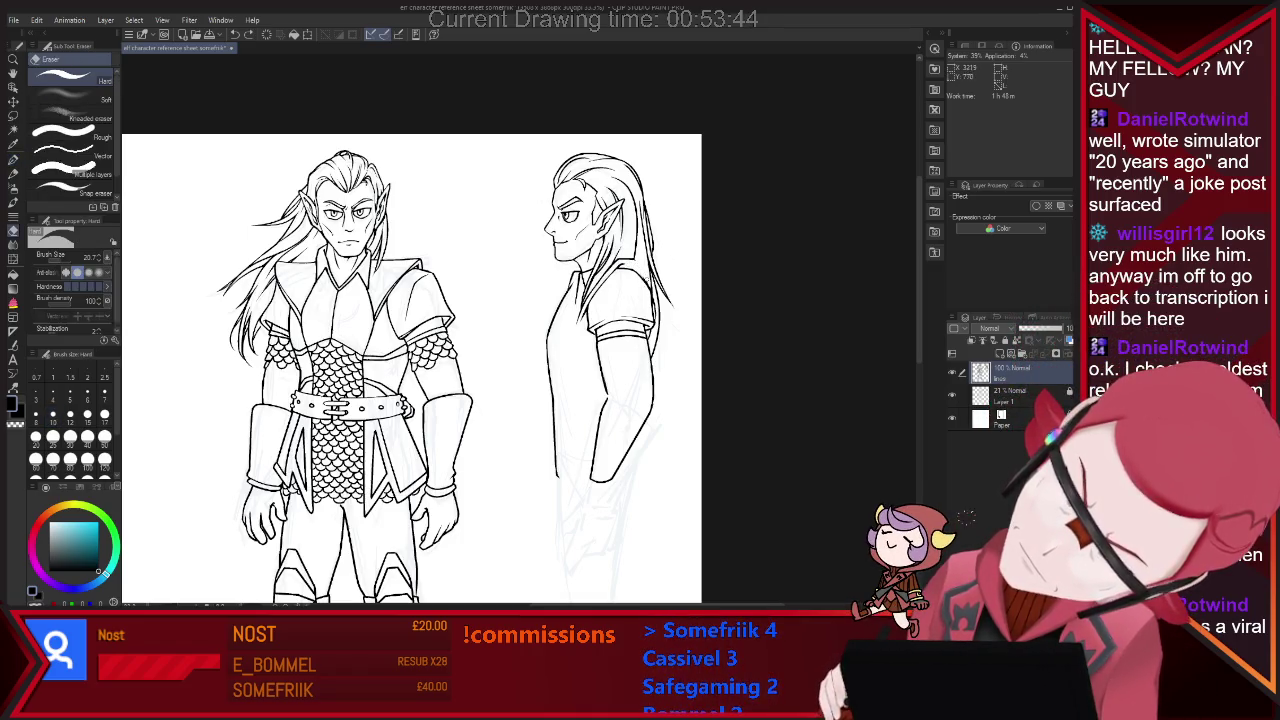
{"action": "key", "text": "p"}
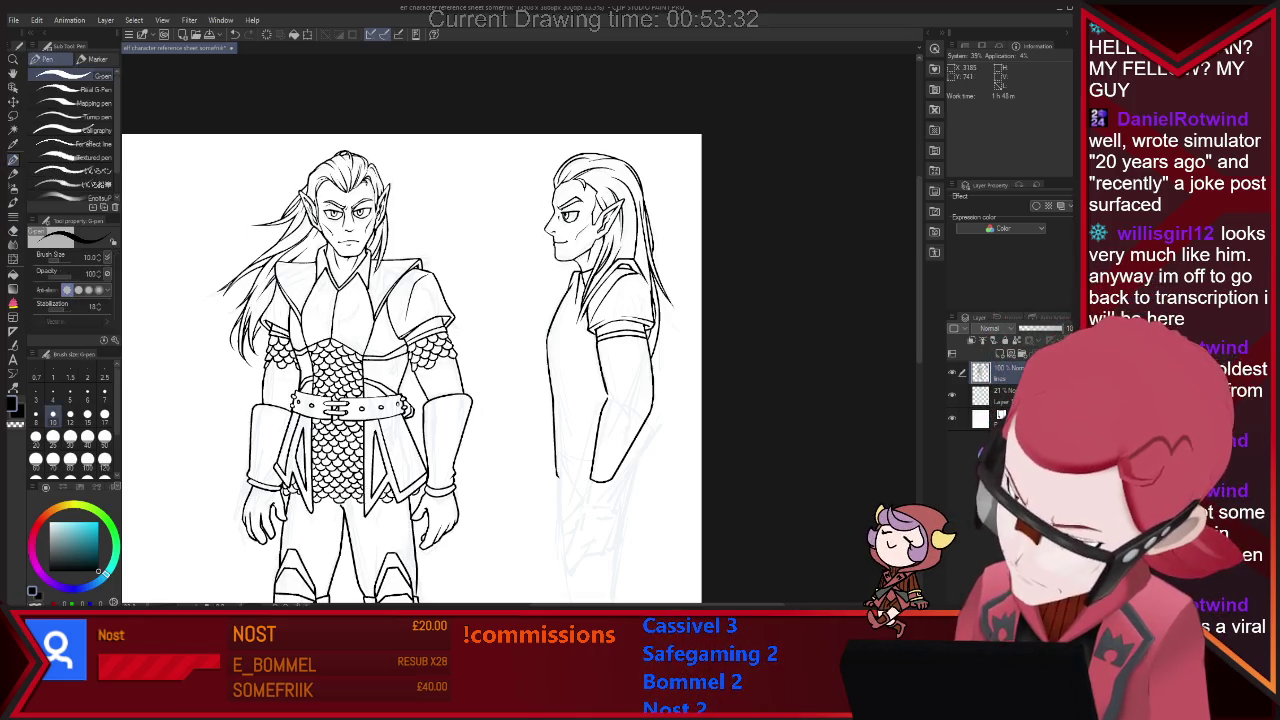
{"action": "key", "text": "e"}
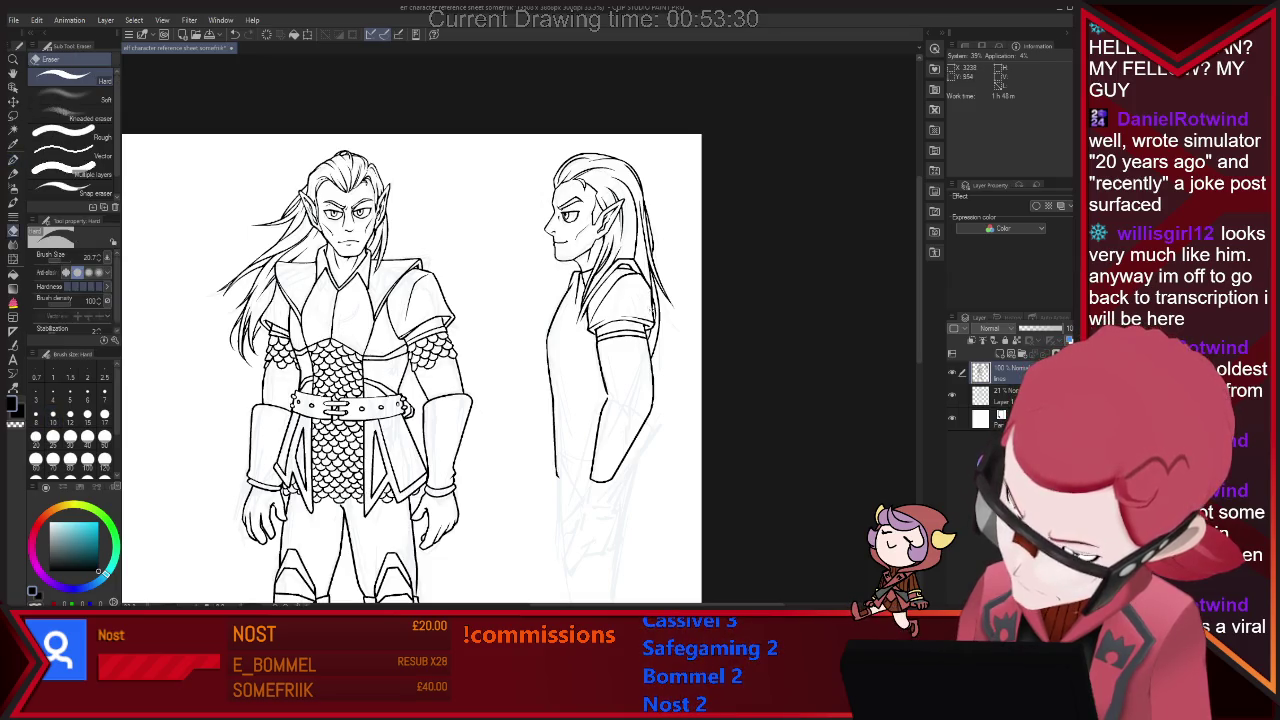
{"action": "key", "text": "p"}
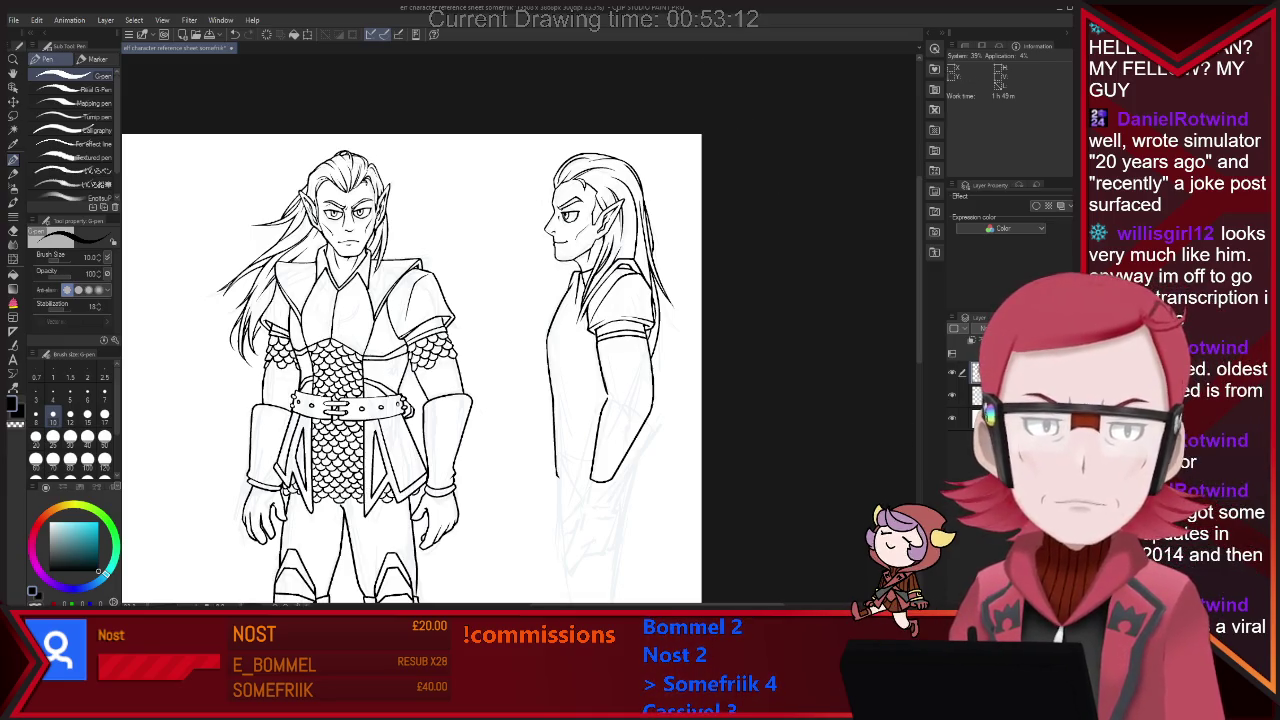
{"action": "scroll", "coordinate": [412, 350], "scroll_direction": "down", "scroll_amount": 1}
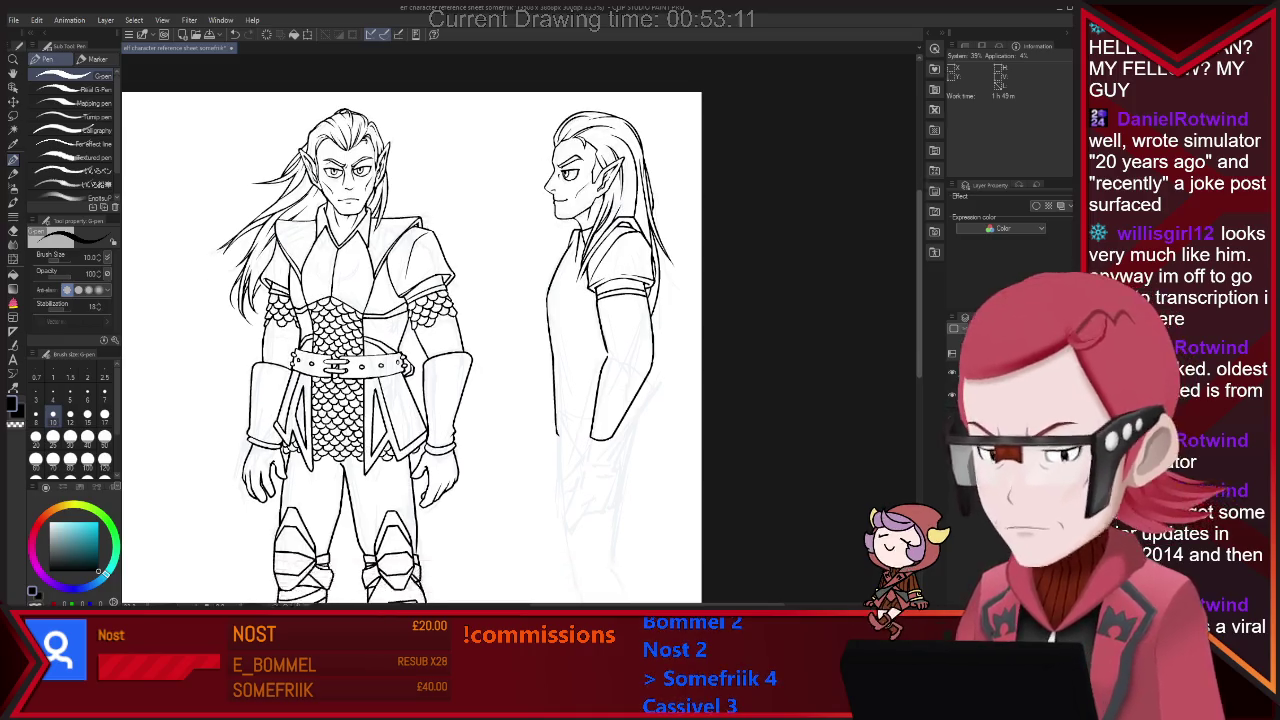
Ink the profile elf's foot lines and leg contour from hip to ground.
{"action": "scroll", "coordinate": [412, 330], "scroll_direction": "down", "scroll_amount": 2}
{"action": "scroll", "coordinate": [412, 330], "scroll_direction": "down", "scroll_amount": 3}
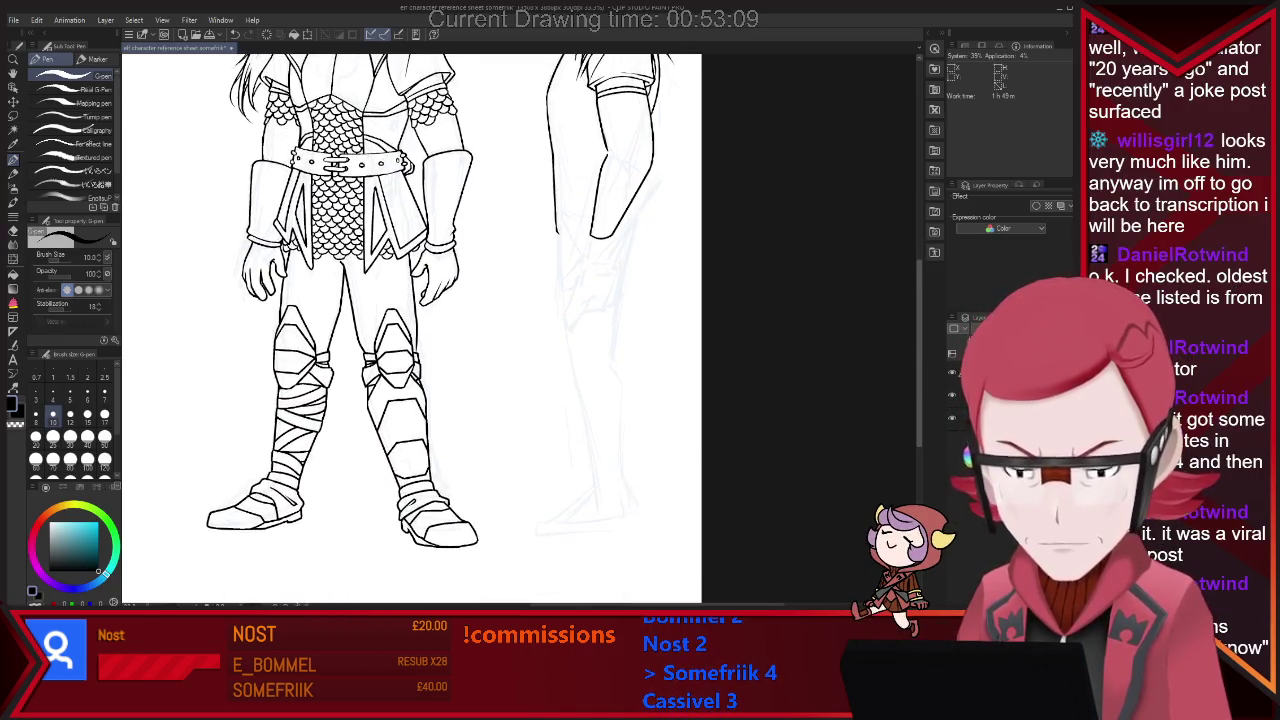
{"action": "left_click_drag", "start_coordinate": [569, 508], "coordinate": [597, 492]}
{"action": "left_click_drag", "start_coordinate": [535, 522], "coordinate": [531, 536]}
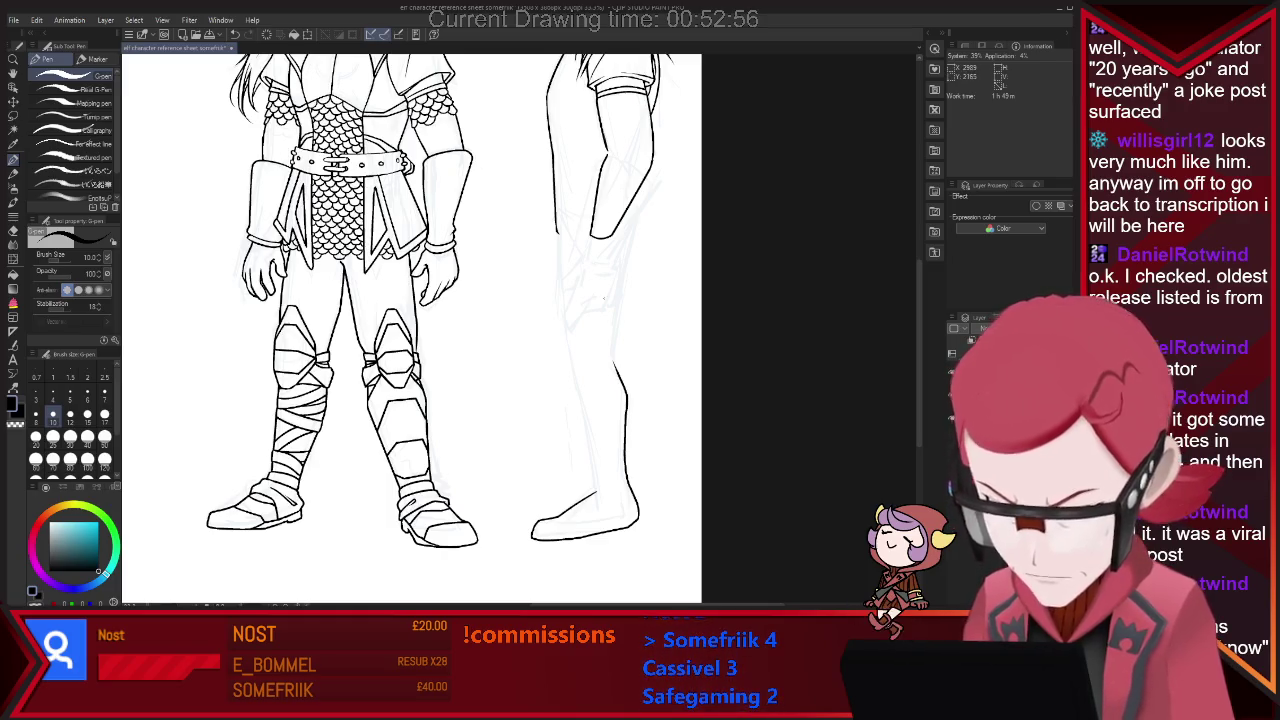
{"action": "left_click_drag", "start_coordinate": [633, 260], "coordinate": [613, 360]}
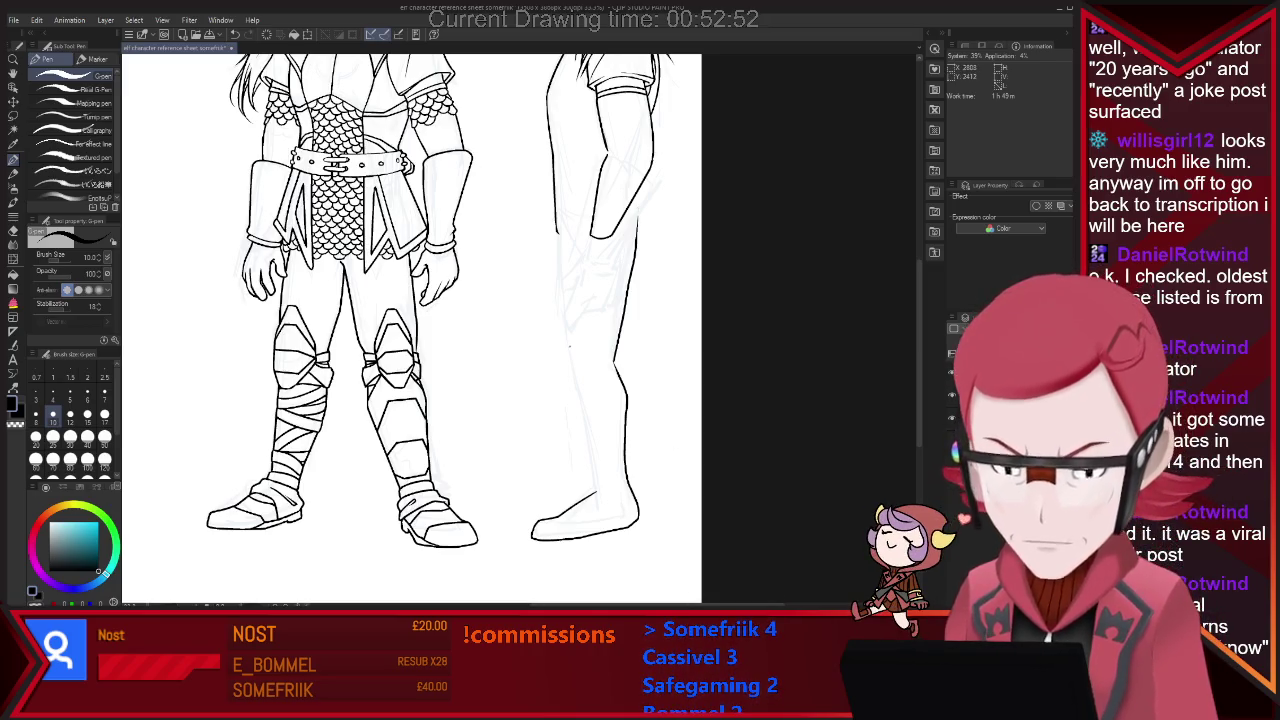
{"action": "scroll", "coordinate": [570, 345], "scroll_direction": "down", "scroll_amount": 4}
{"action": "scroll", "coordinate": [560, 260], "scroll_direction": "up", "scroll_amount": 1}
{"action": "scroll", "coordinate": [652, 178], "scroll_direction": "up", "scroll_amount": 1}
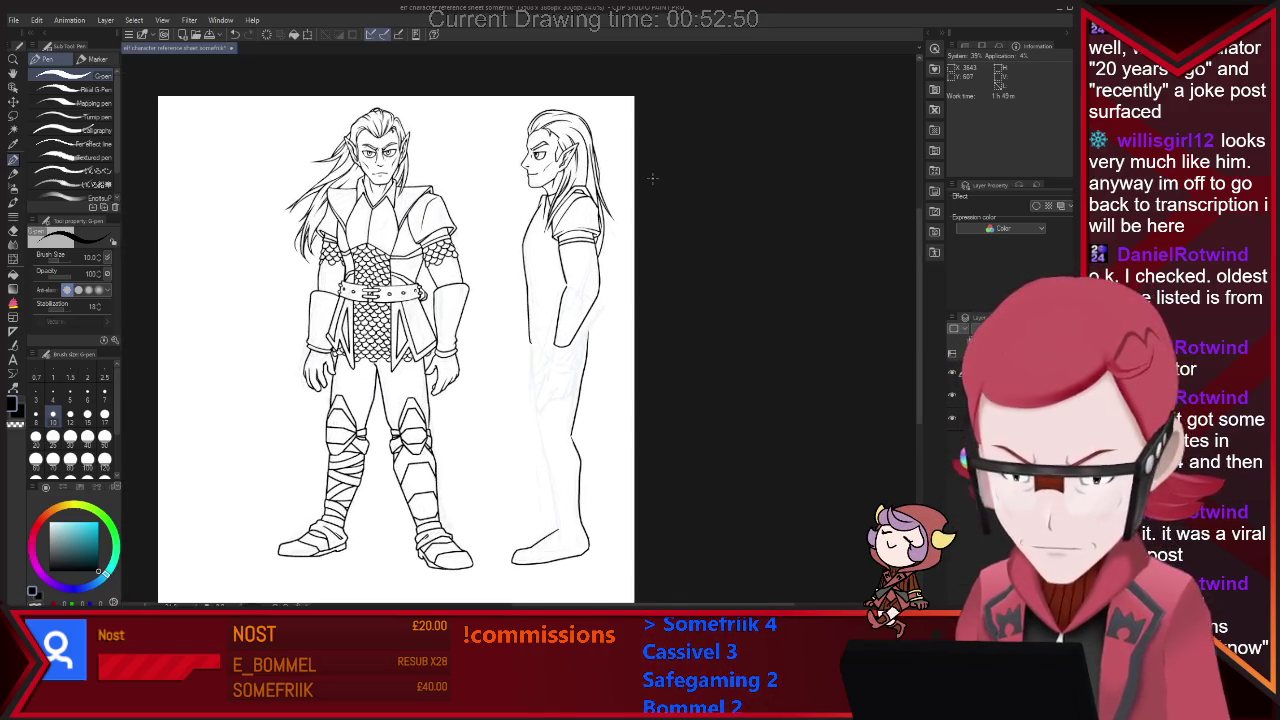
Ink the back-of-leg contour and smooth the side-view ankle and foot lines.
{"action": "left_click_drag", "start_coordinate": [529, 343], "coordinate": [532, 432]}
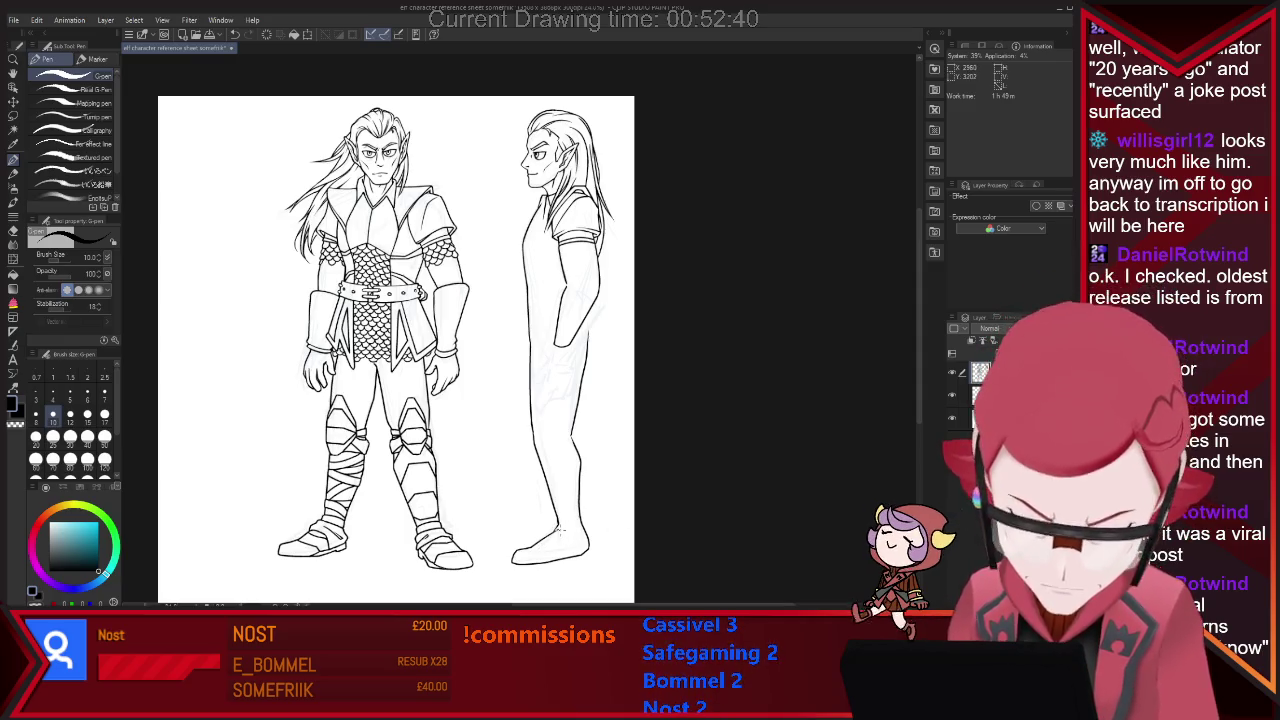
{"action": "key", "text": "e"}
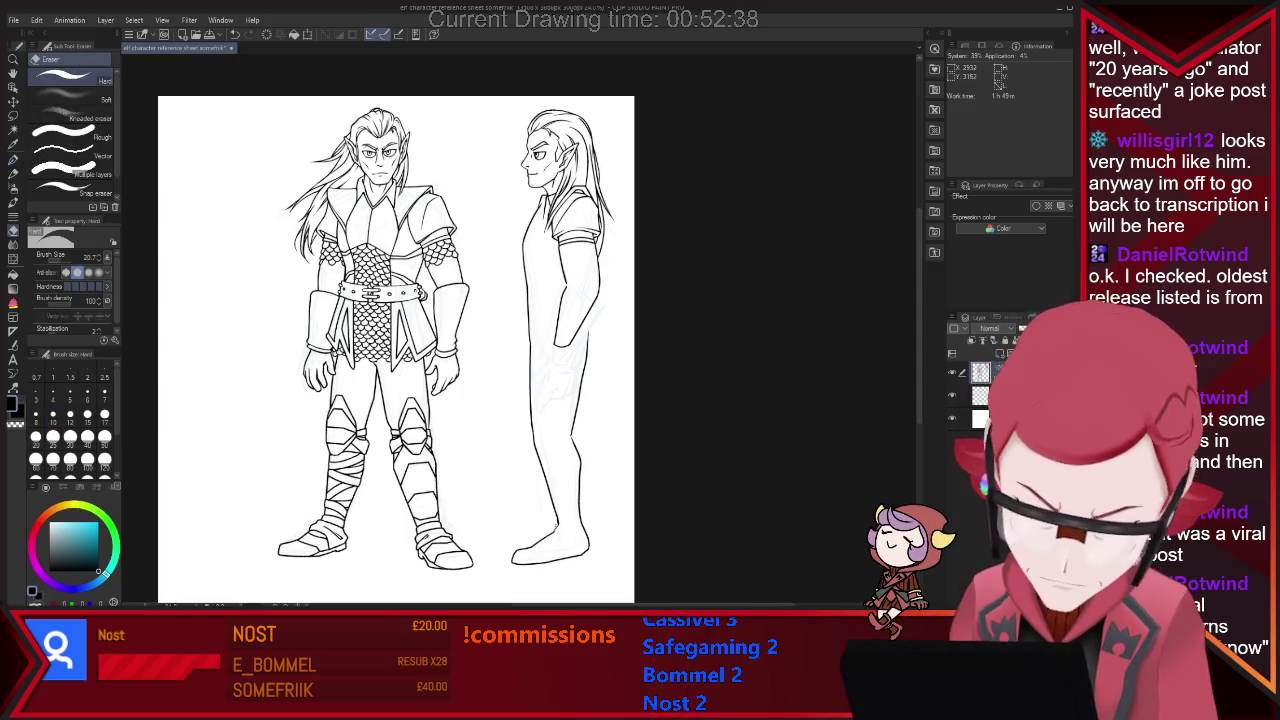
{"action": "key", "text": "p"}
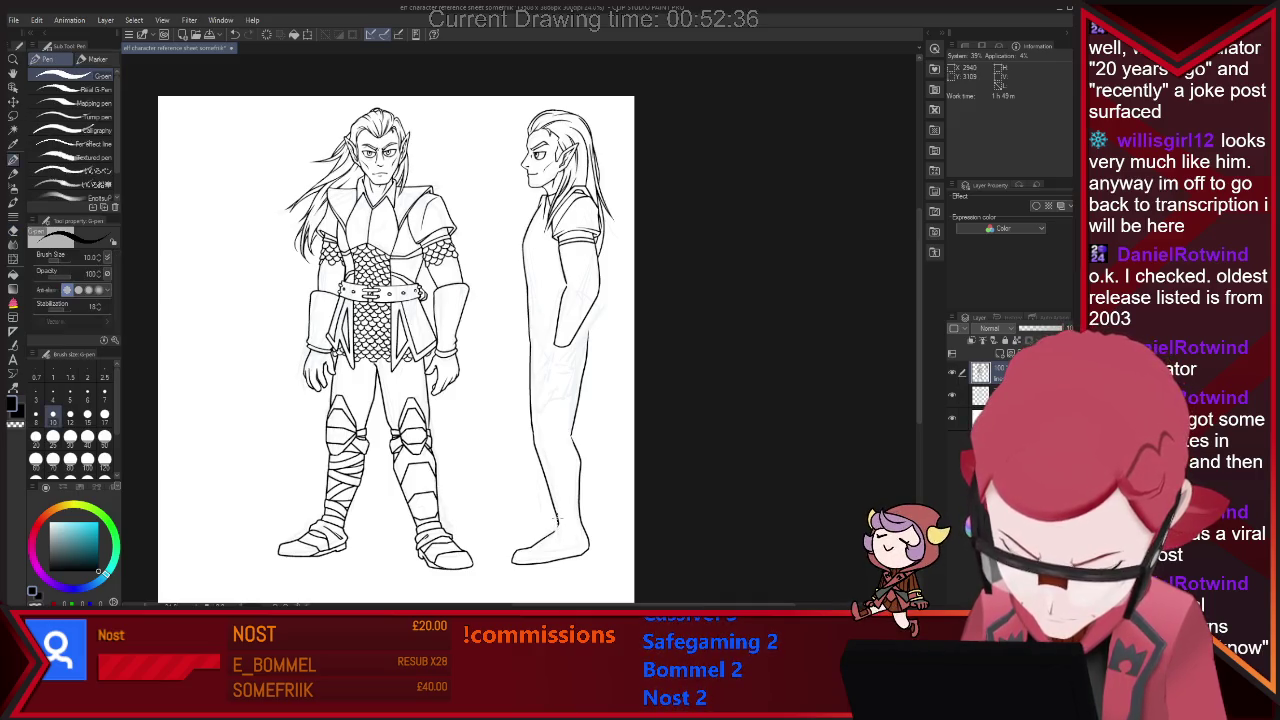
{"action": "scroll", "coordinate": [571, 555], "scroll_direction": "up", "scroll_amount": 3}
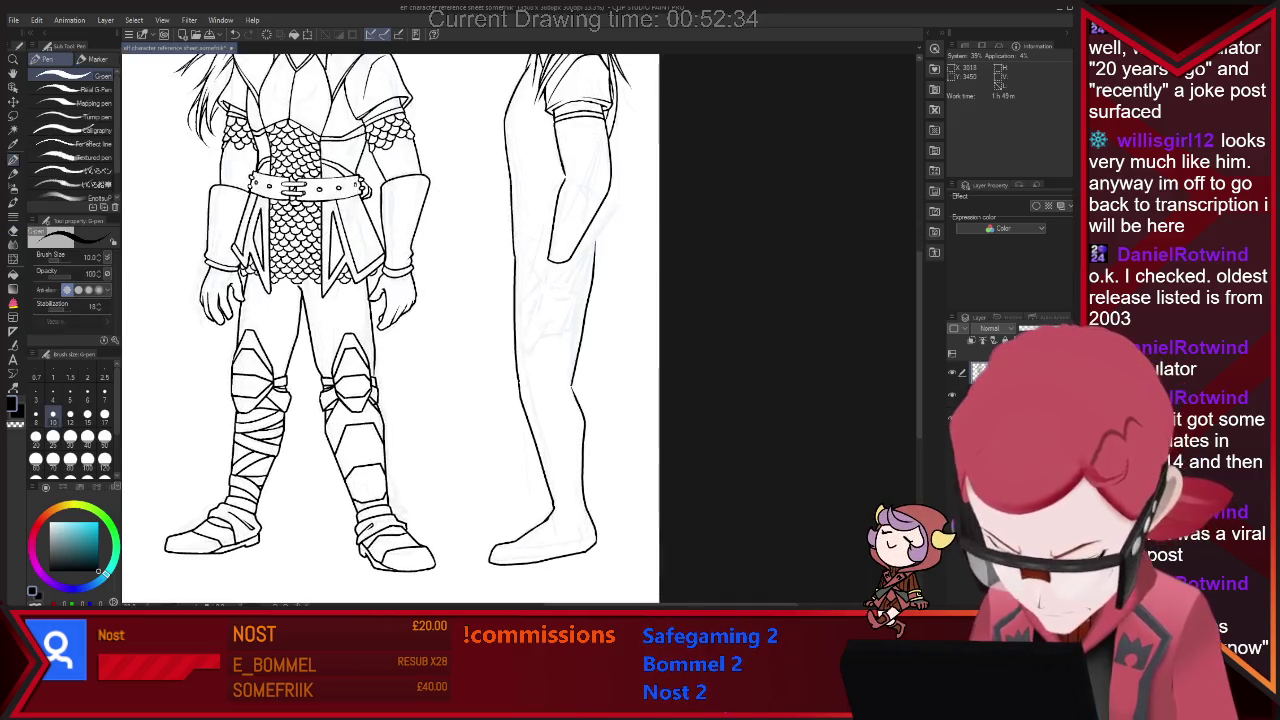
{"action": "scroll", "coordinate": [571, 555], "scroll_direction": "up", "scroll_amount": 3}
{"action": "key", "text": "e"}
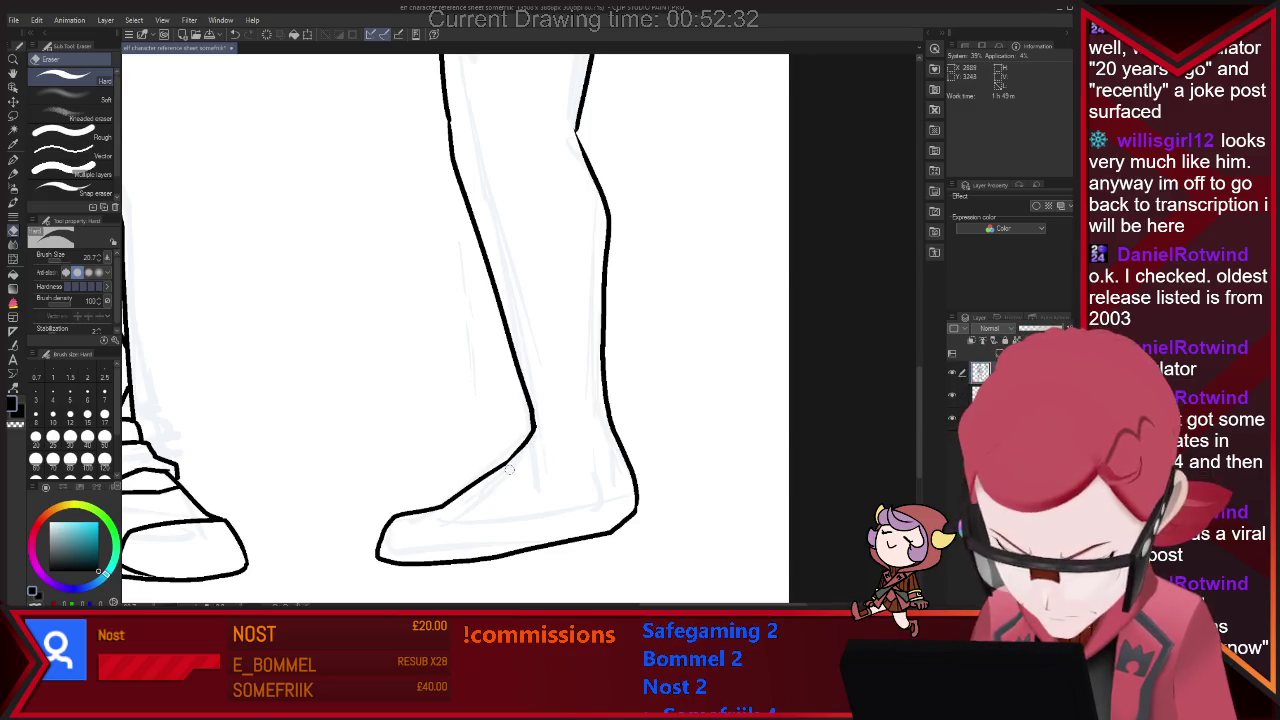
{"action": "key", "text": "p"}
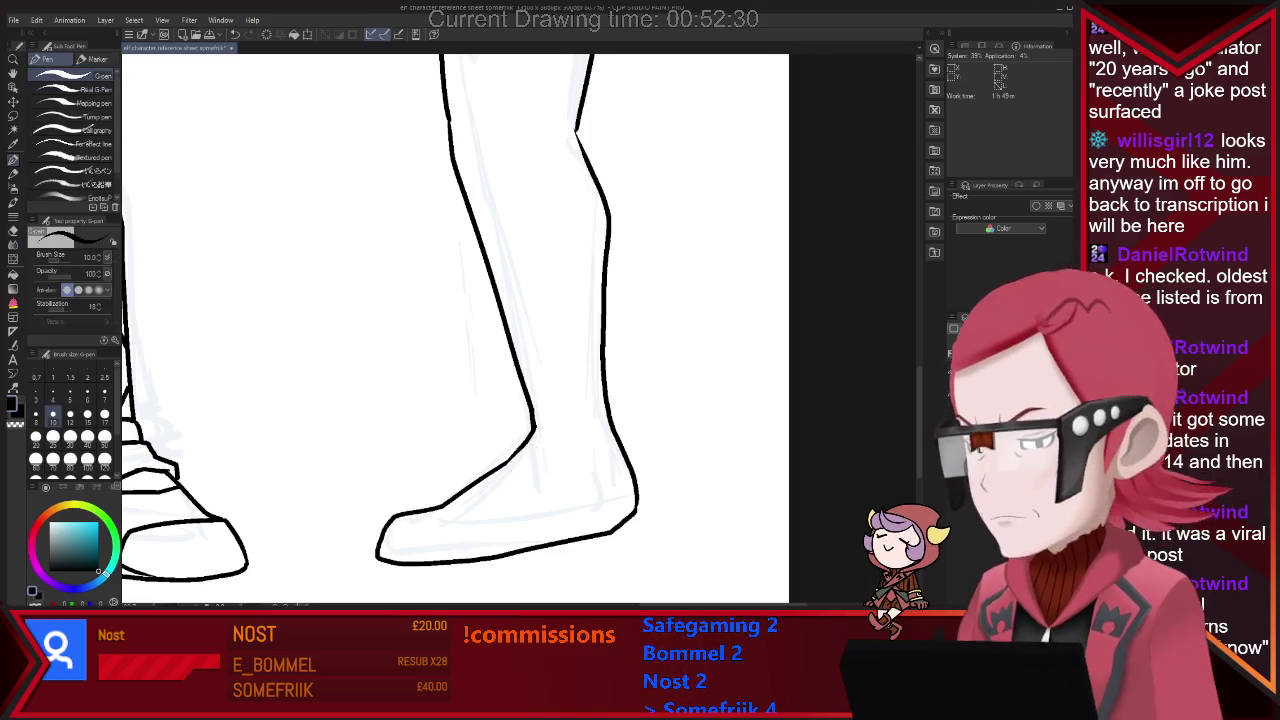
{"action": "scroll", "coordinate": [507, 330], "scroll_direction": "up", "scroll_amount": 1}
{"action": "scroll", "coordinate": [507, 330], "scroll_direction": "up", "scroll_amount": 2}
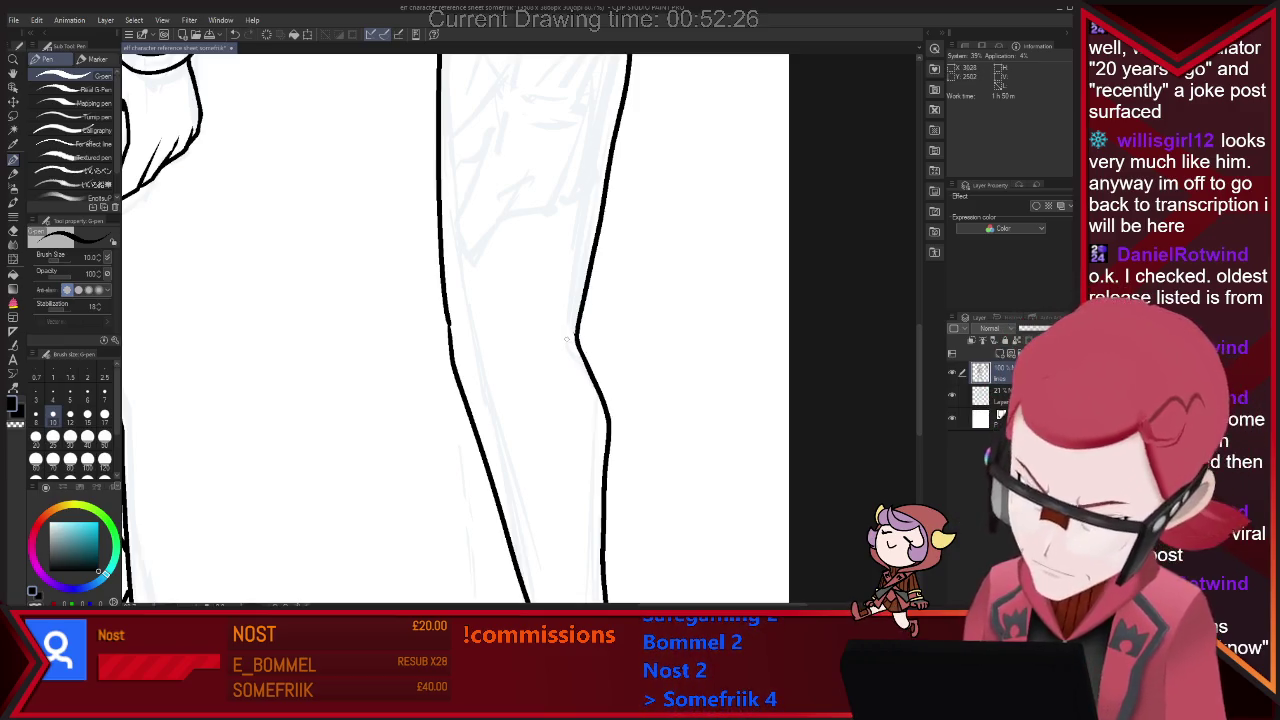
{"action": "key", "text": "e"}
{"action": "key", "text": "p"}
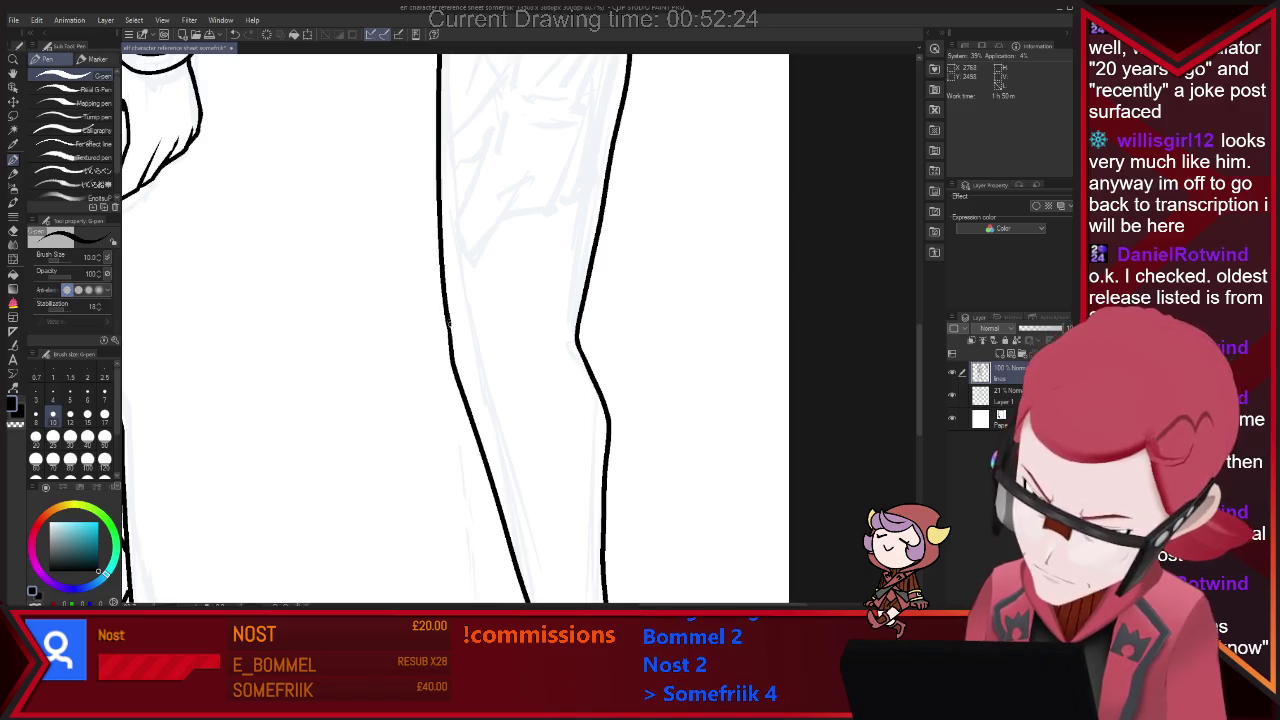
{"action": "key", "text": "ctrl+minus"}
{"action": "key", "text": "ctrl+minus"}
{"action": "key", "text": "ctrl+minus"}
Zoom to the side figure and ink its hanging forearm, erasing stray strokes.
{"action": "key", "text": "ctrl+plus"}
{"action": "key", "text": "ctrl+plus"}
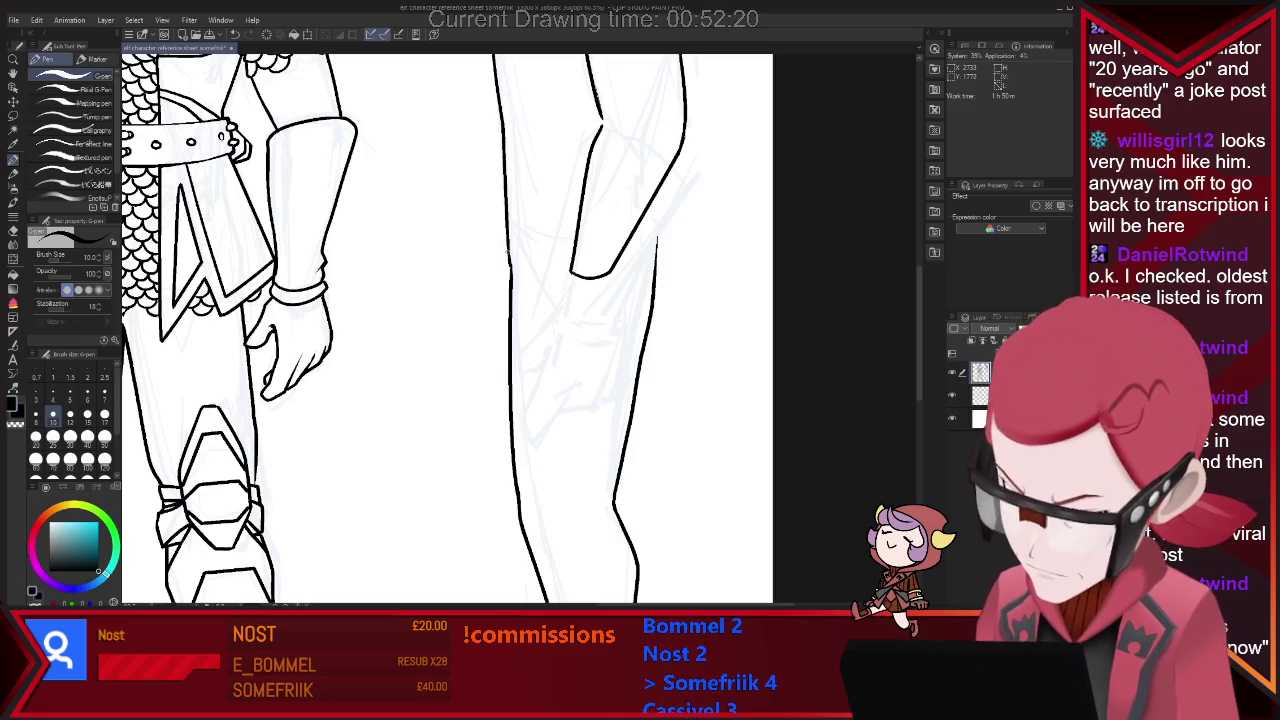
{"action": "key", "text": "e"}
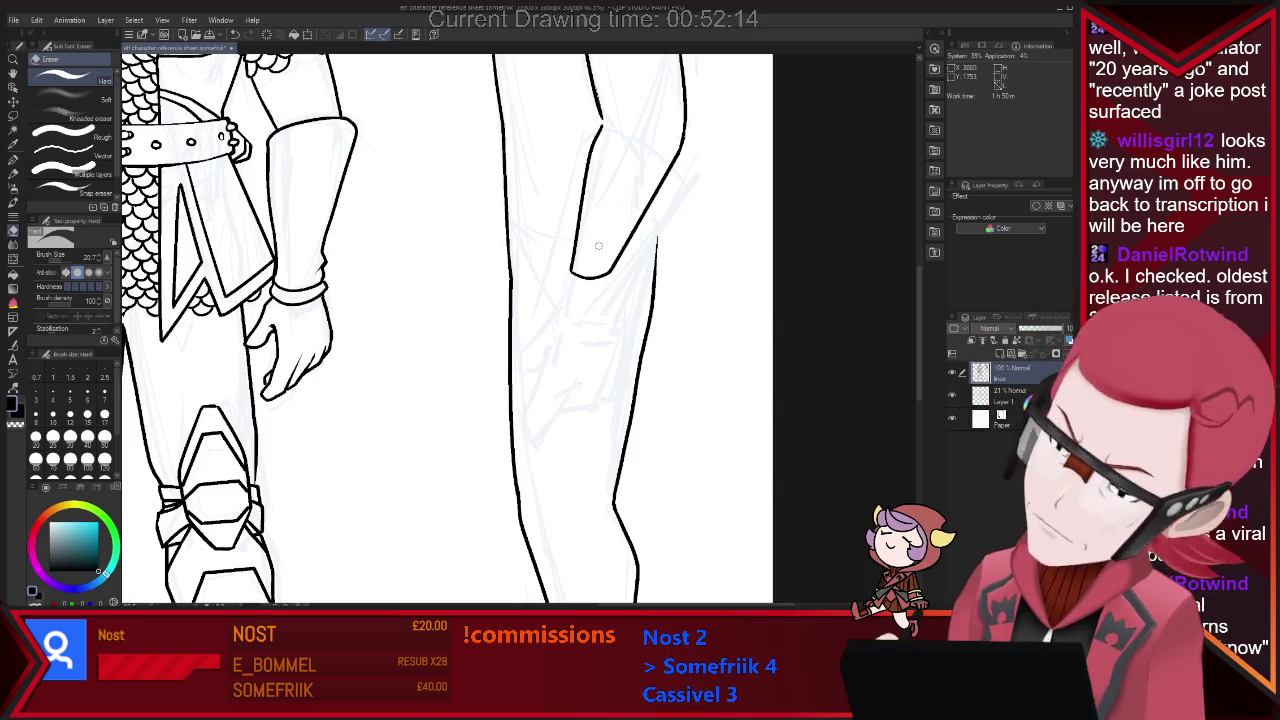
{"action": "key", "text": "ctrl+0"}
{"action": "scroll", "coordinate": [420, 330], "scroll_direction": "up", "scroll_amount": 3}
{"action": "key", "text": "p"}
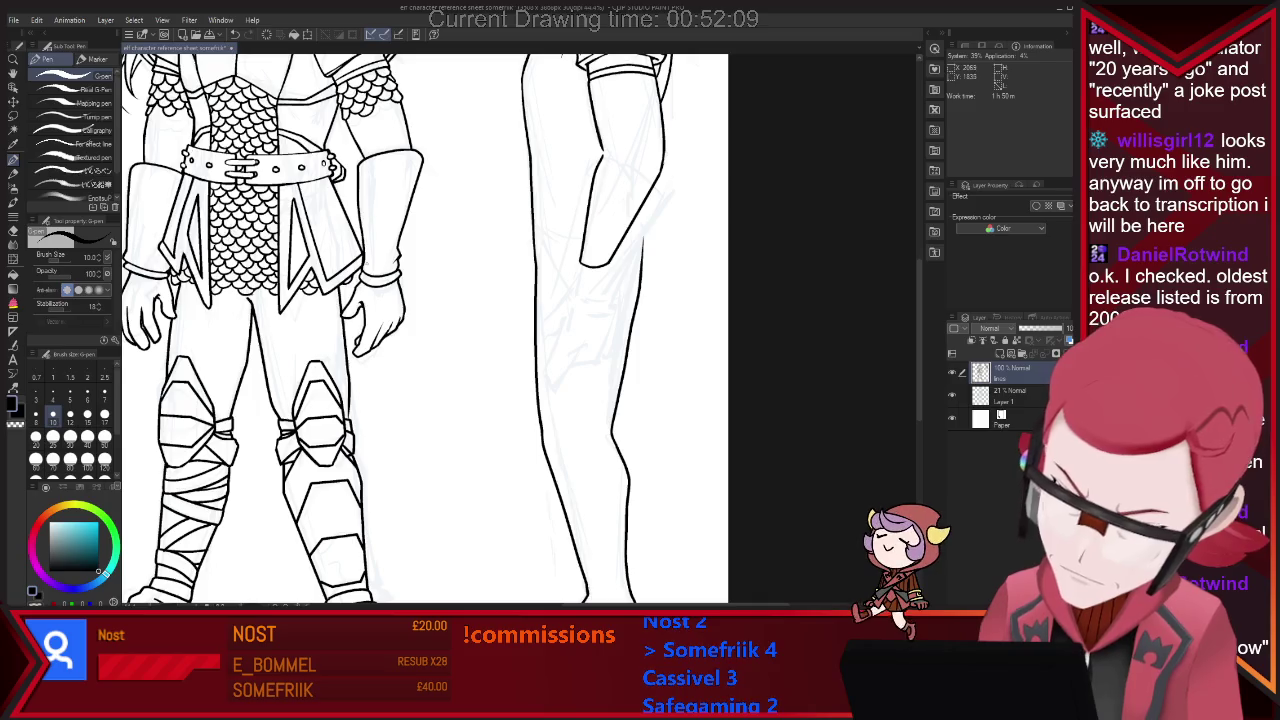
{"action": "key", "text": "e"}
{"action": "key", "text": "p"}
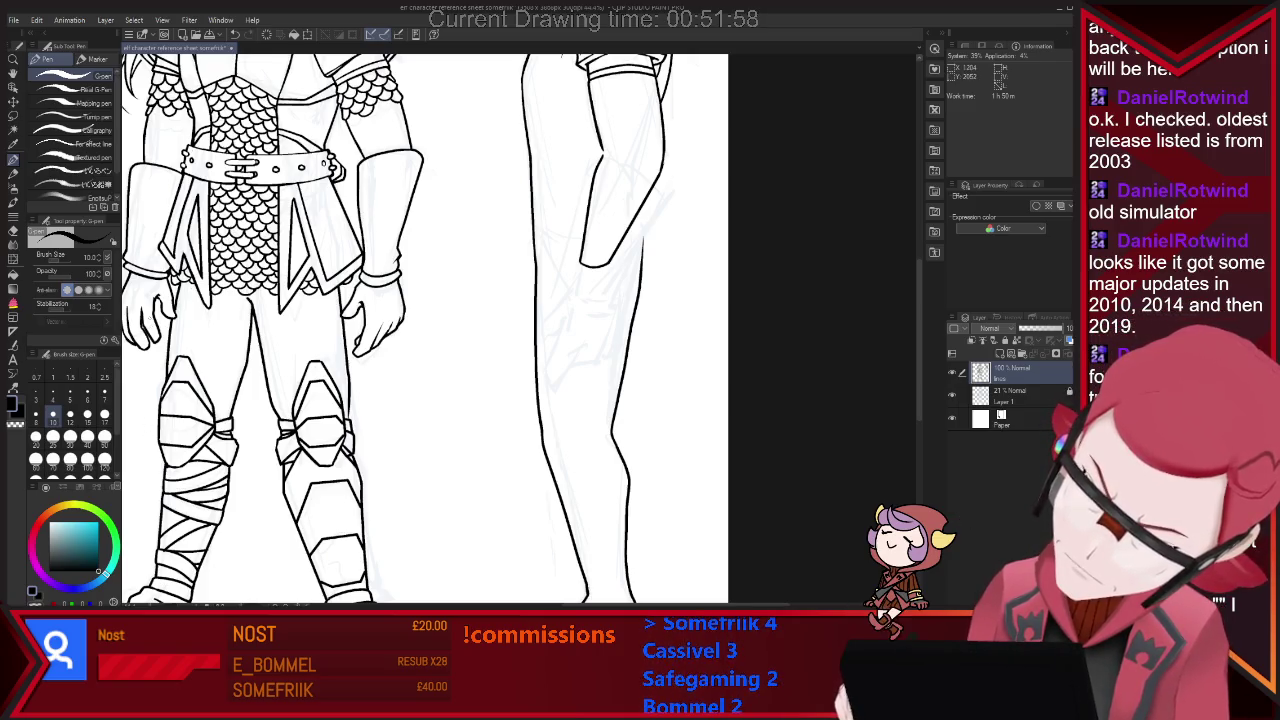
{"action": "key", "text": "e"}
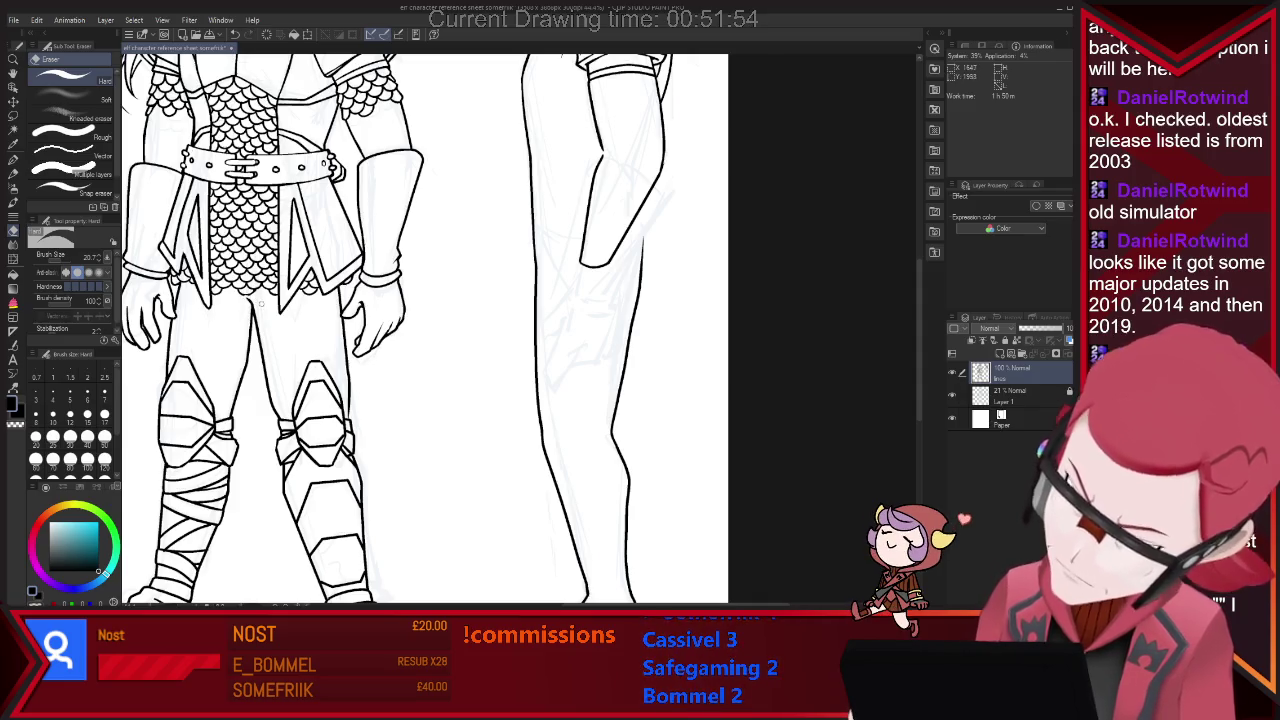
{"action": "key", "text": "p"}
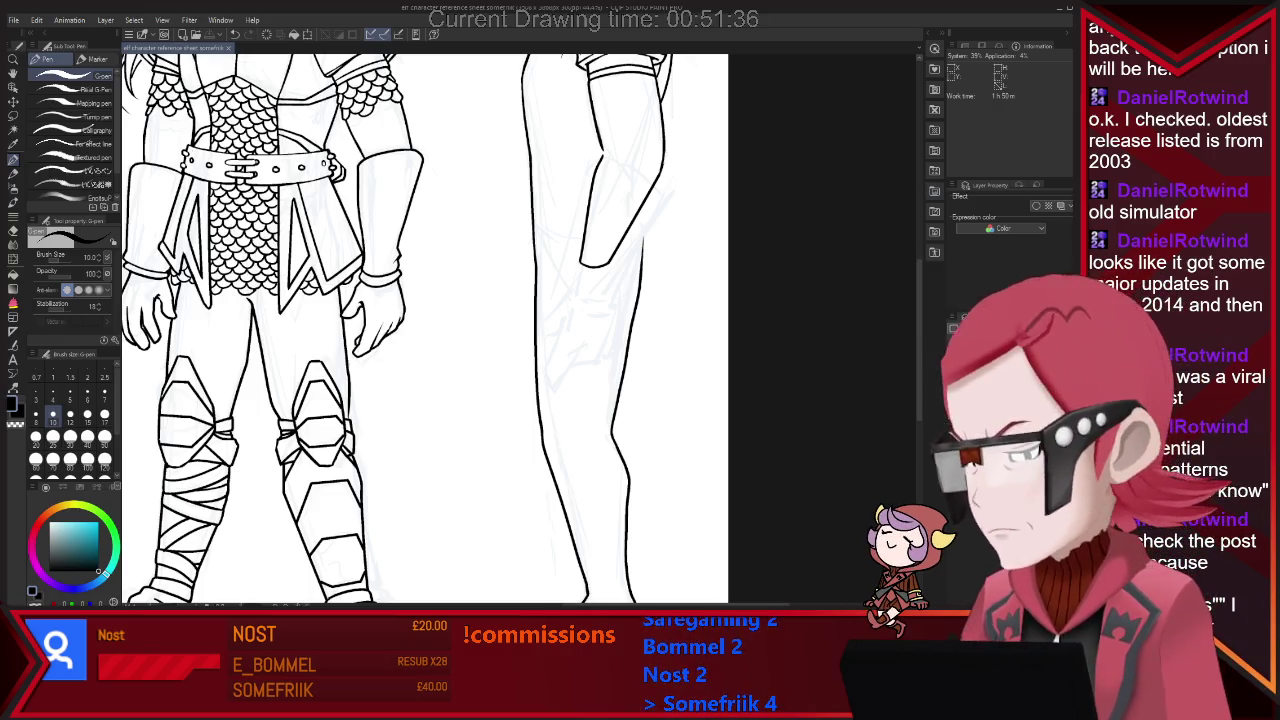
Start outlining the side-view hand, alternating G-pen and Hard eraser to tidy its tip.
{"action": "scroll", "coordinate": [601, 287], "scroll_direction": "up", "scroll_amount": 3}
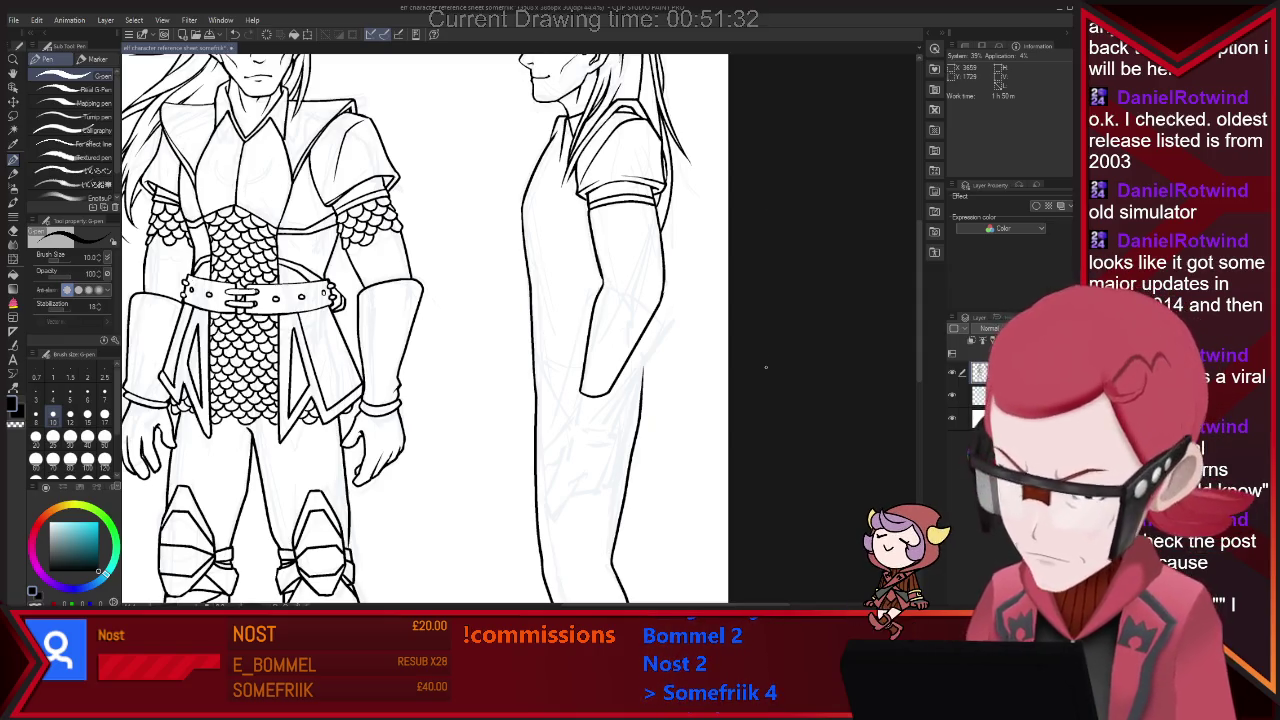
{"action": "key", "text": "e"}
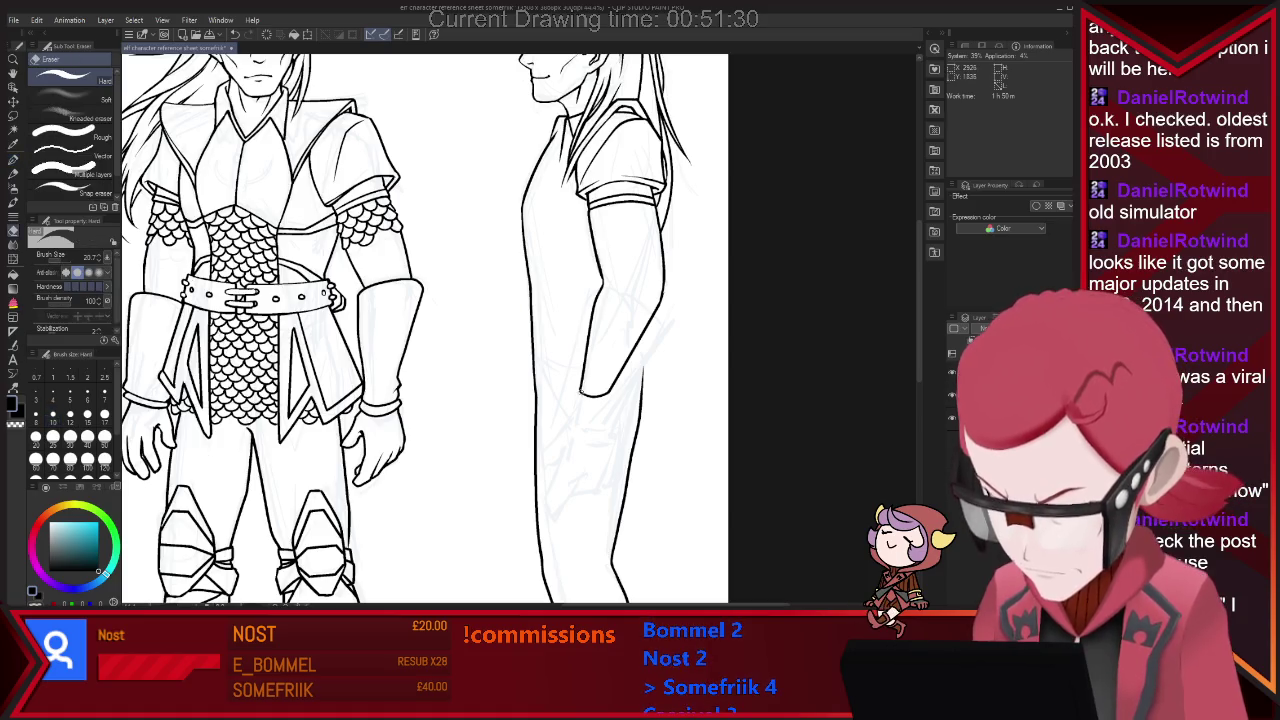
{"action": "key", "text": "p"}
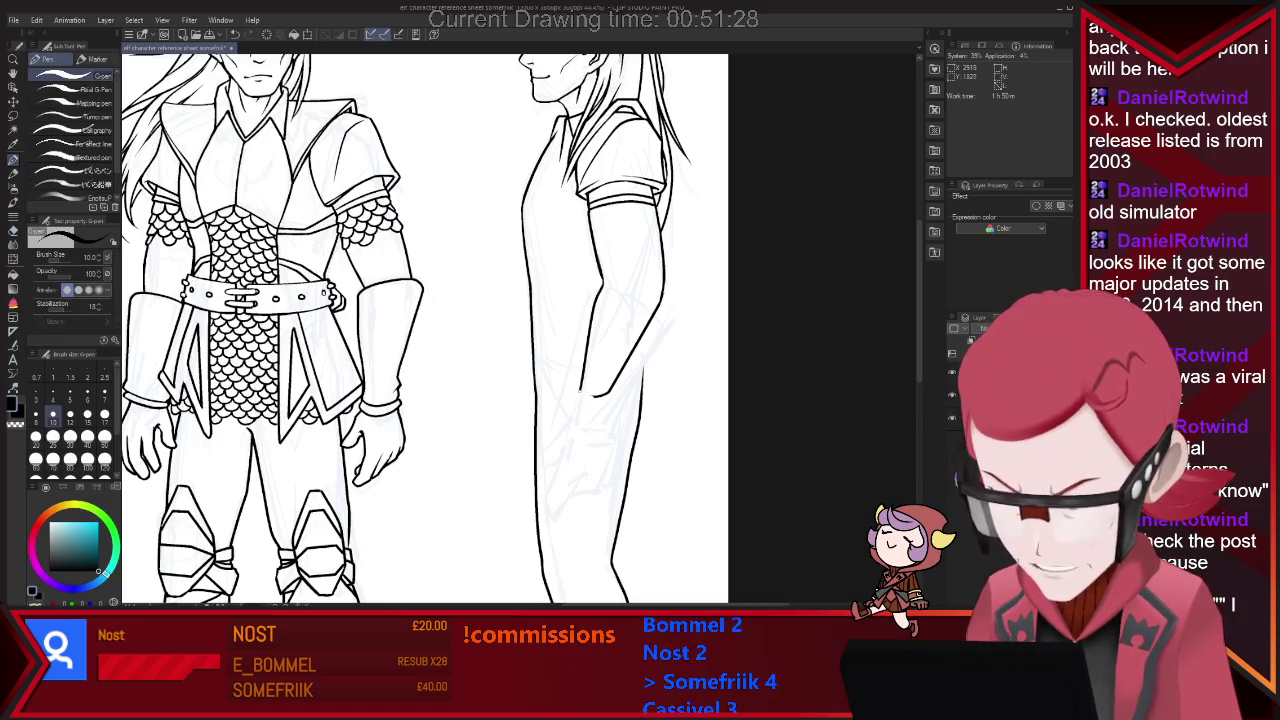
{"action": "key", "text": "e"}
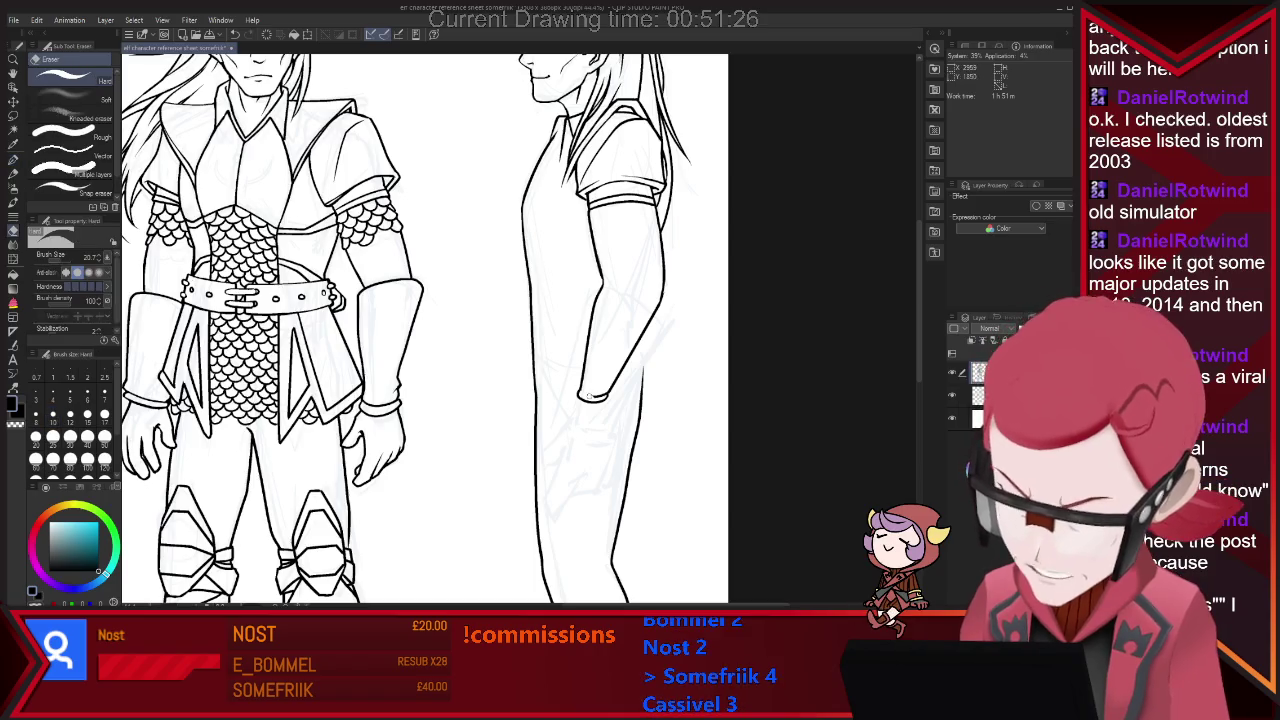
{"action": "key", "text": "p"}
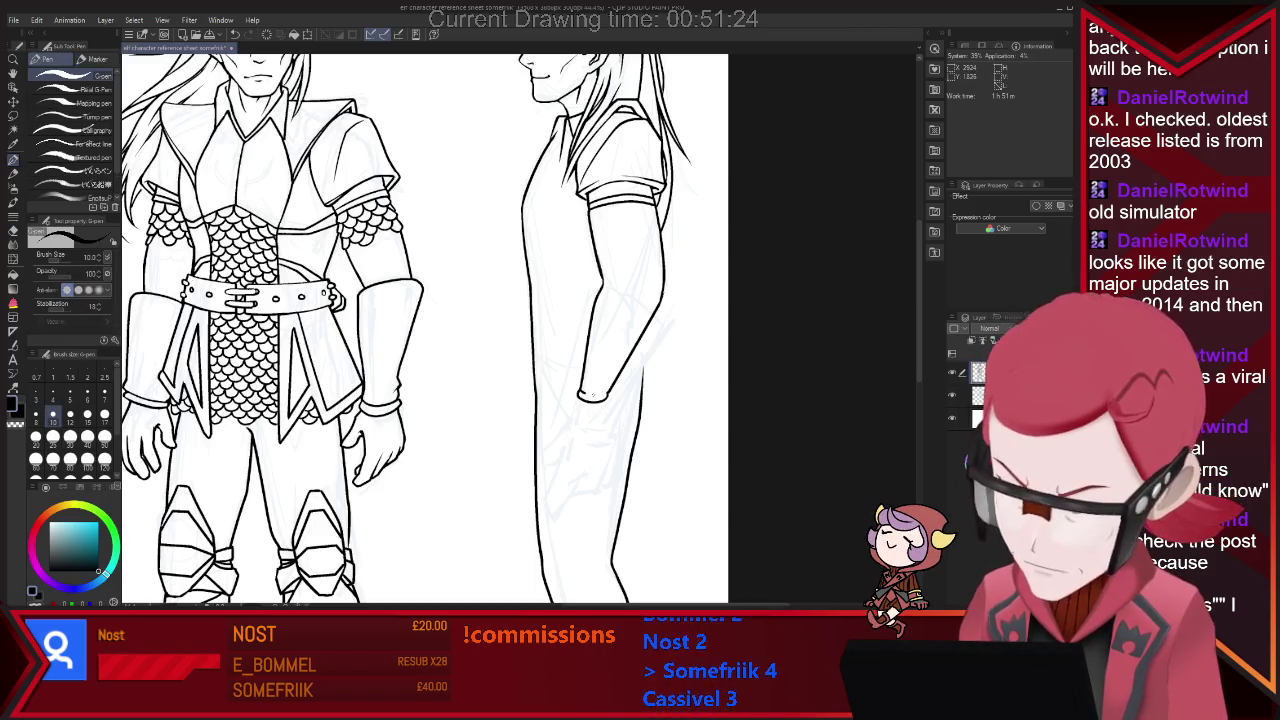
{"action": "key", "text": "e"}
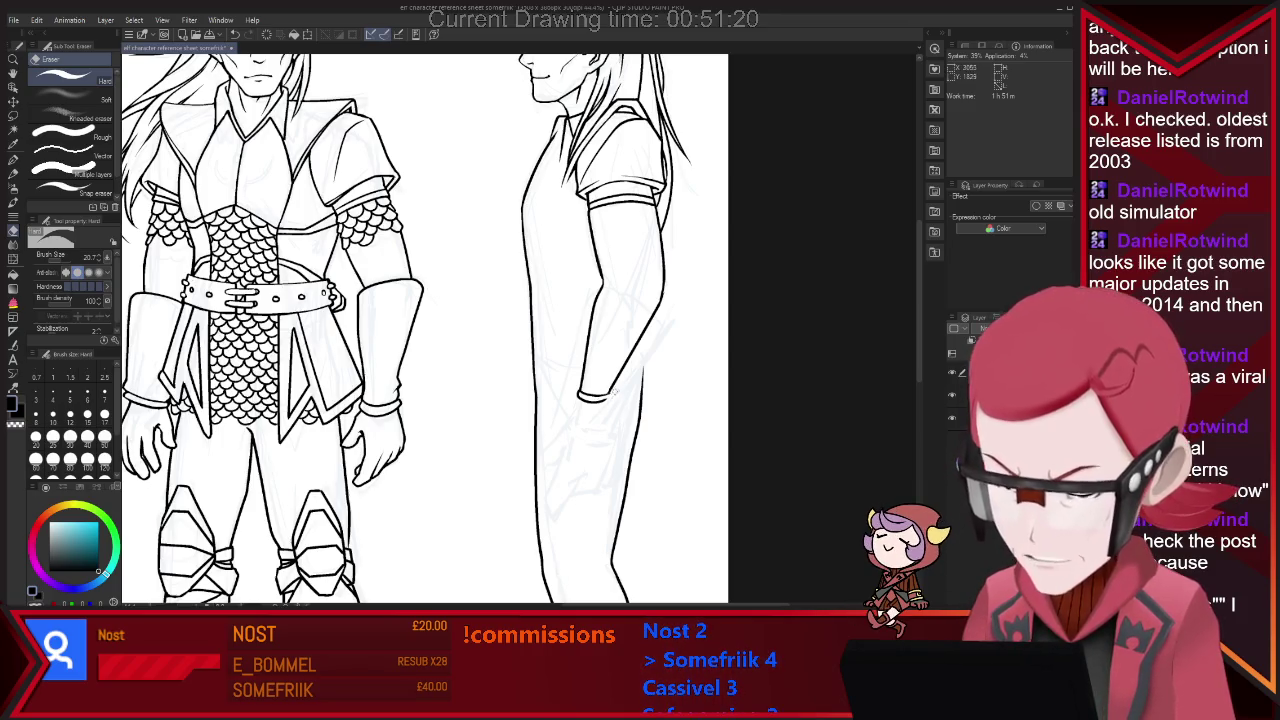
{"action": "key", "text": "p"}
{"action": "key", "text": "e"}
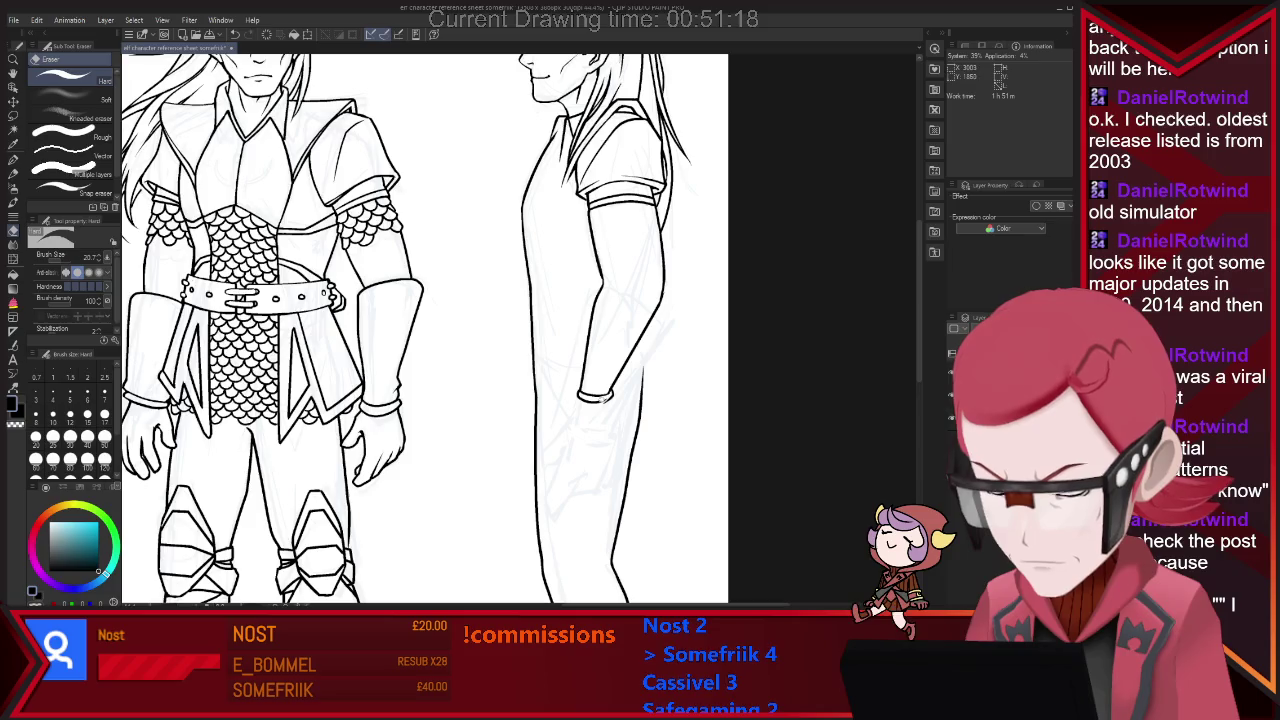
{"action": "key", "text": "p"}
{"action": "key", "text": "e"}
{"action": "key", "text": "p"}
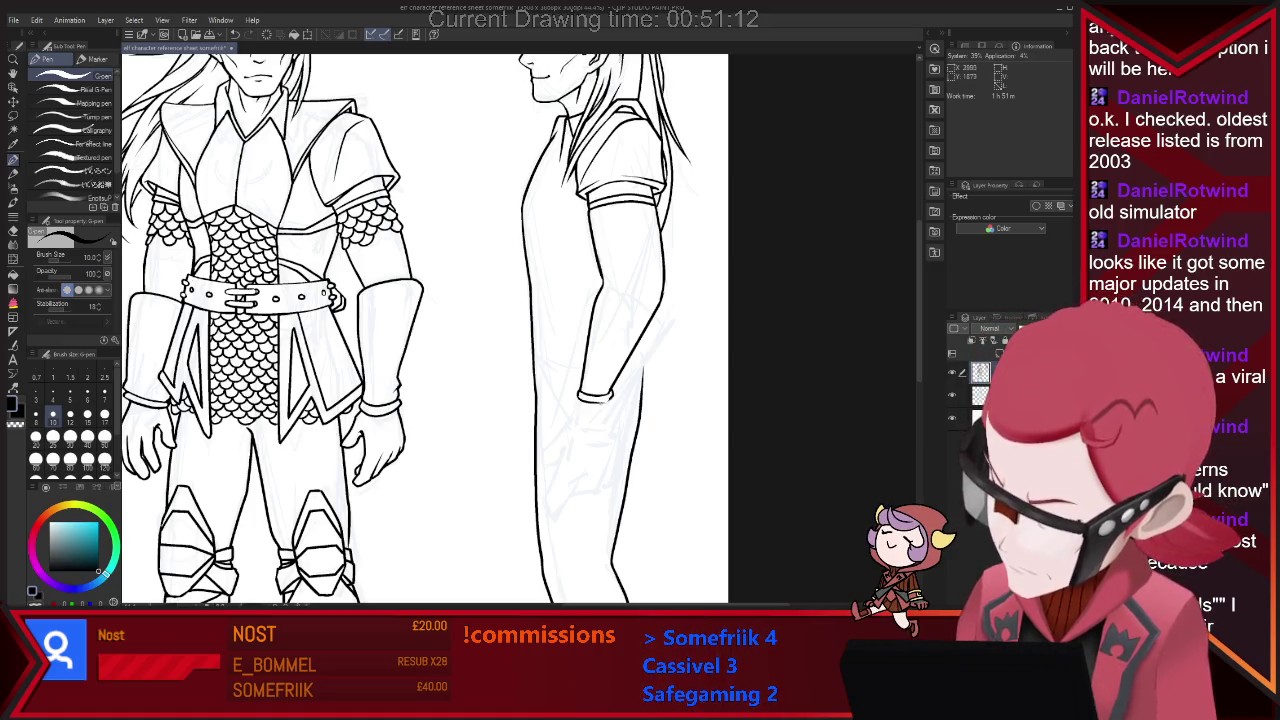
{"action": "key", "text": "e"}
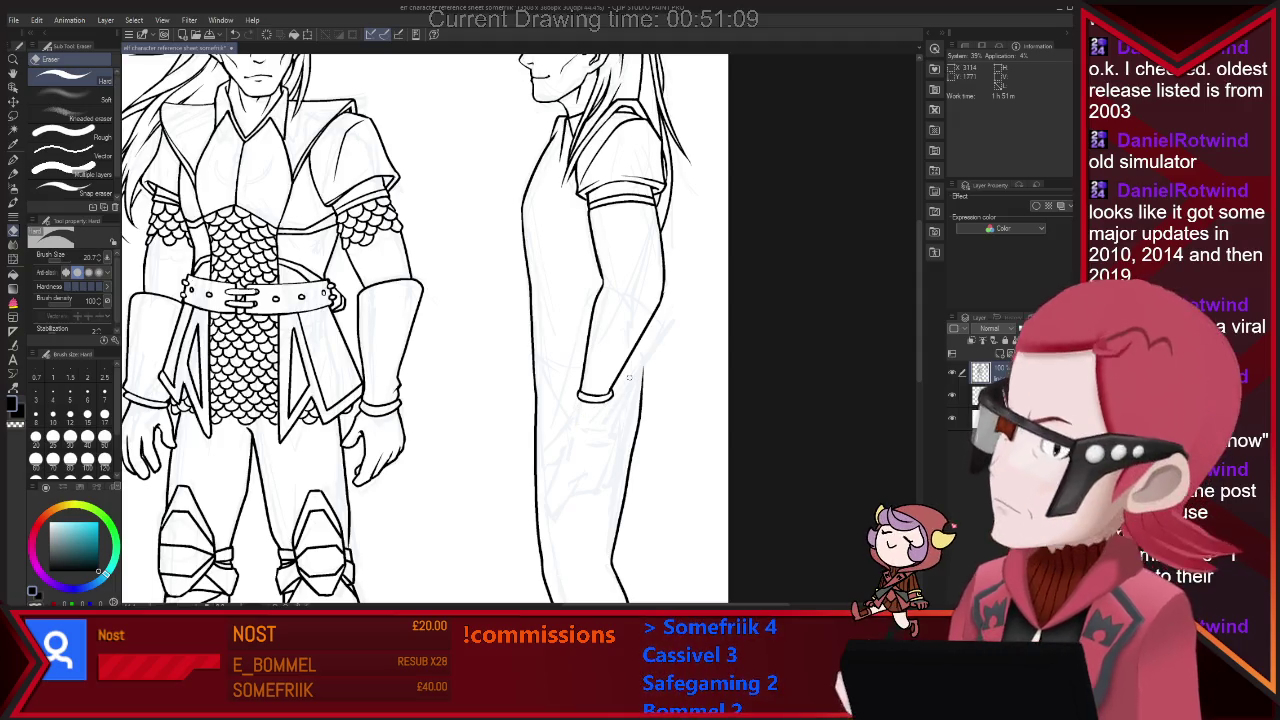
{"action": "key", "text": "p"}
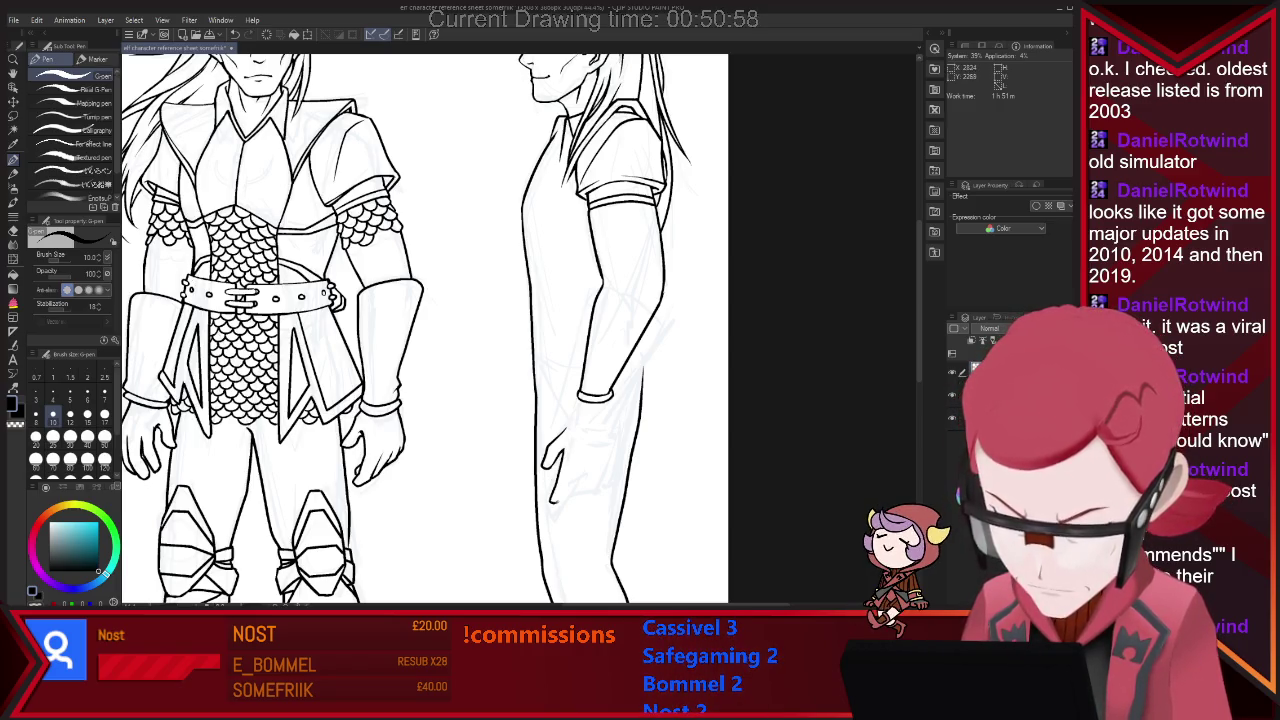
Ink the side-view hanging hand's outline and fingers, erasing stray lines and adding a final stroke.
{"action": "left_click_drag", "start_coordinate": [575, 452], "coordinate": [588, 488]}
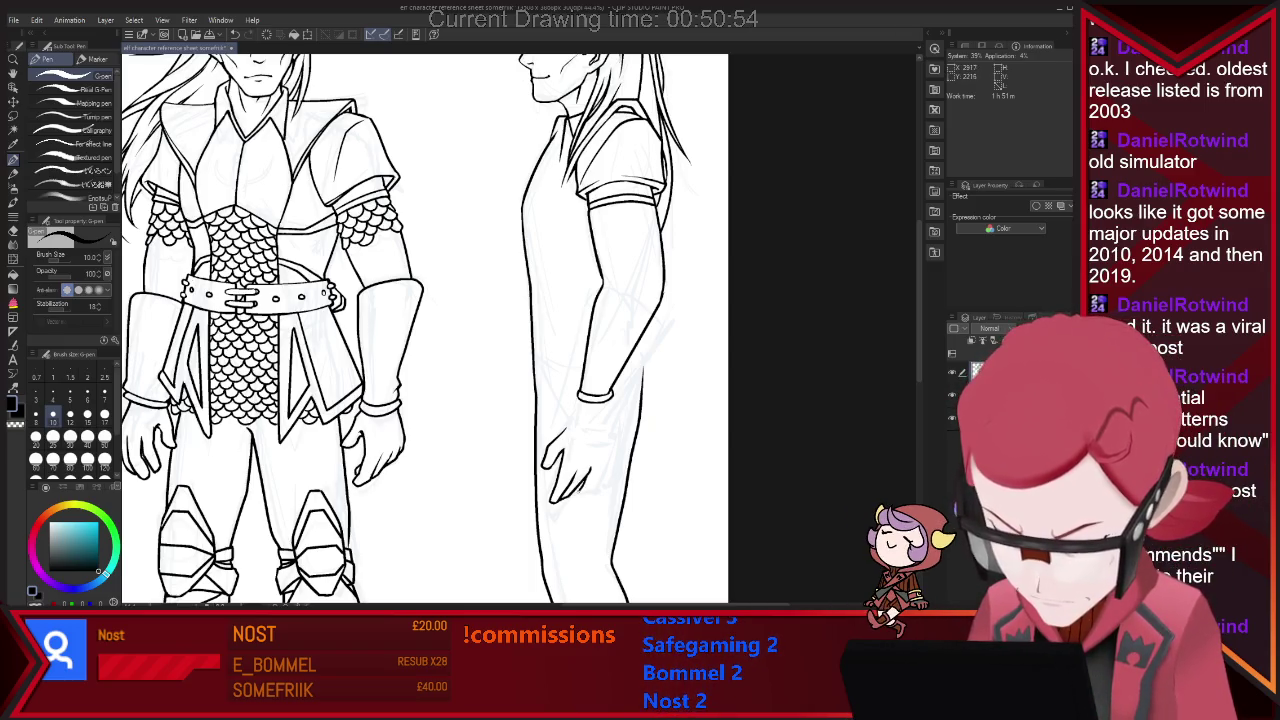
{"action": "left_click_drag", "start_coordinate": [604, 434], "coordinate": [600, 490]}
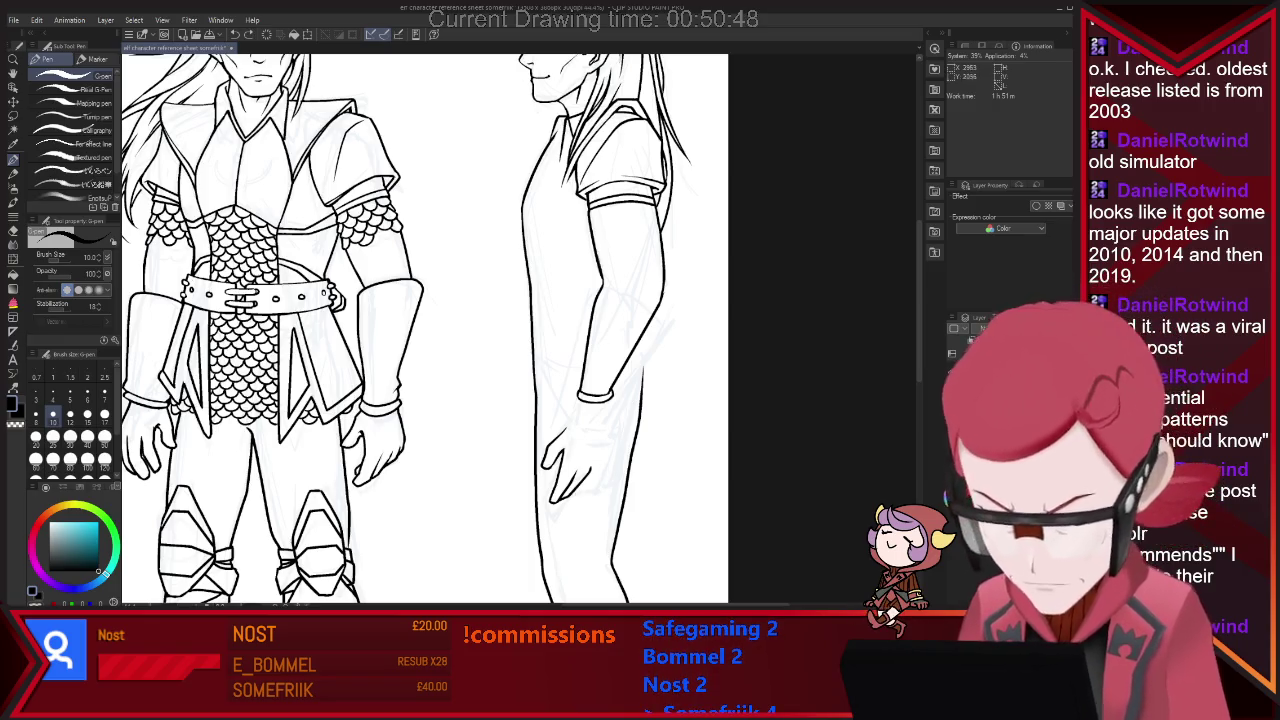
{"action": "key", "text": "e"}
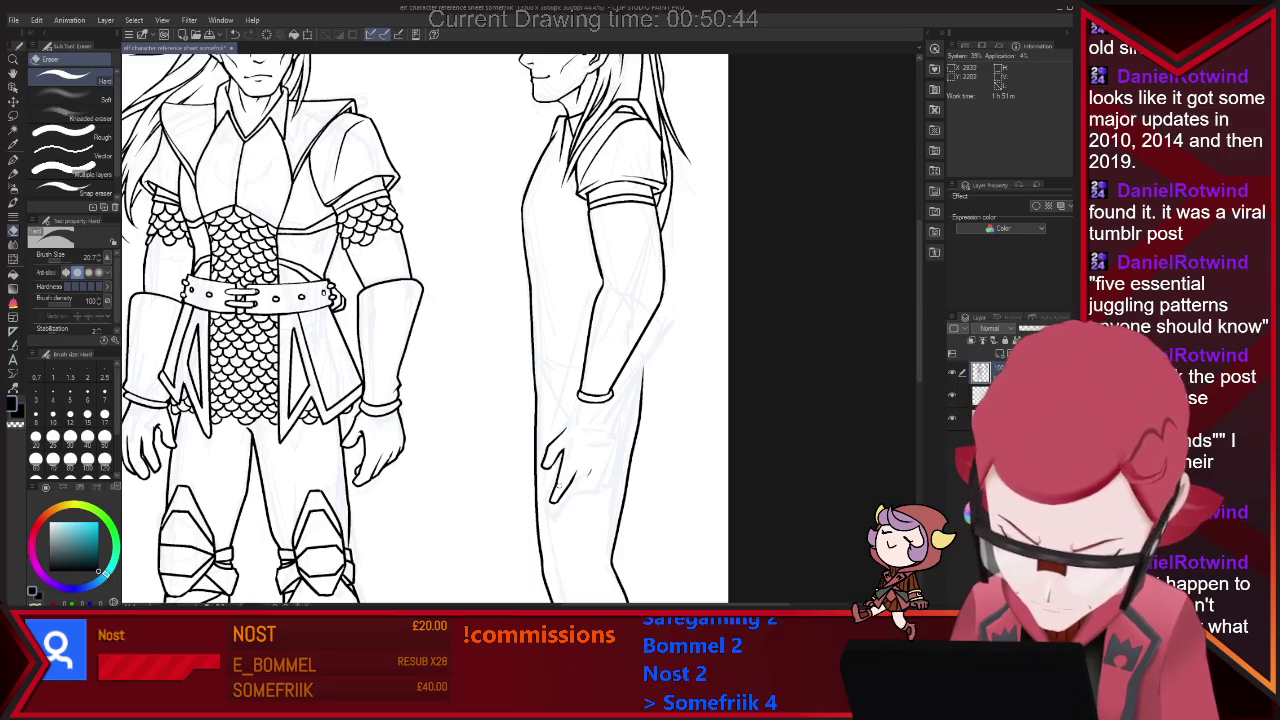
{"action": "key", "text": "p"}
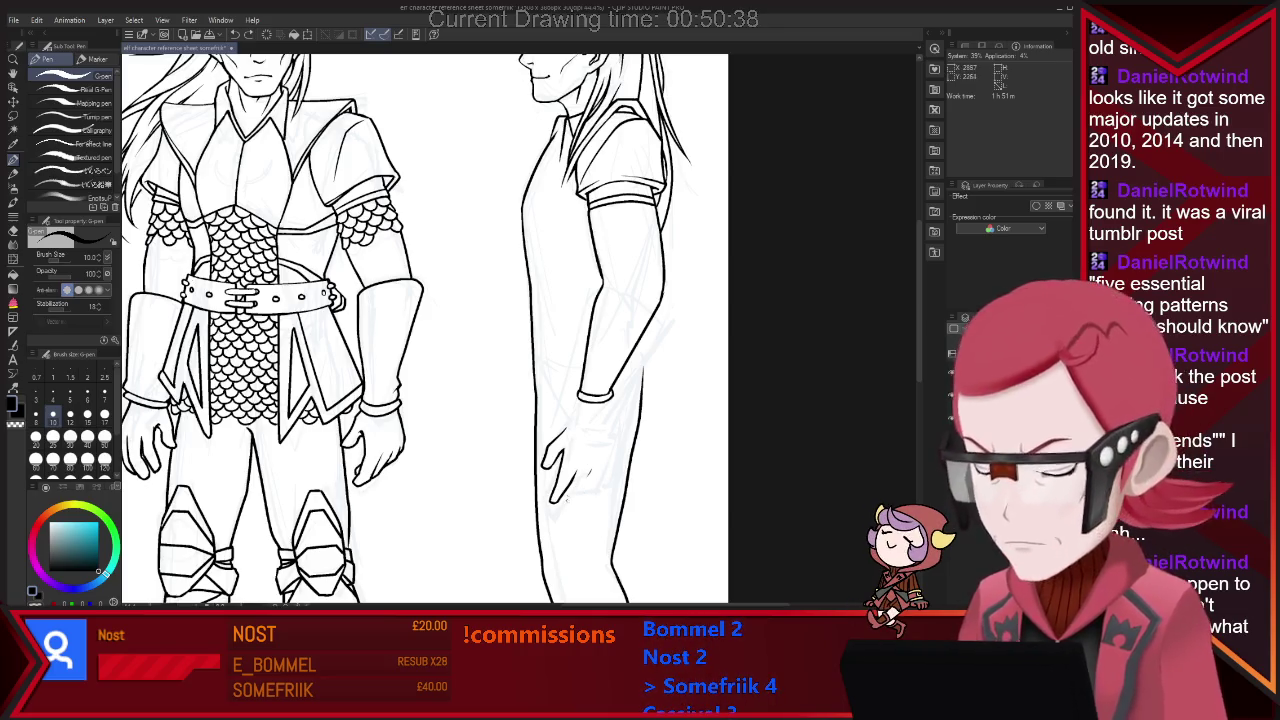
{"action": "key", "text": "e"}
{"action": "key", "text": "p"}
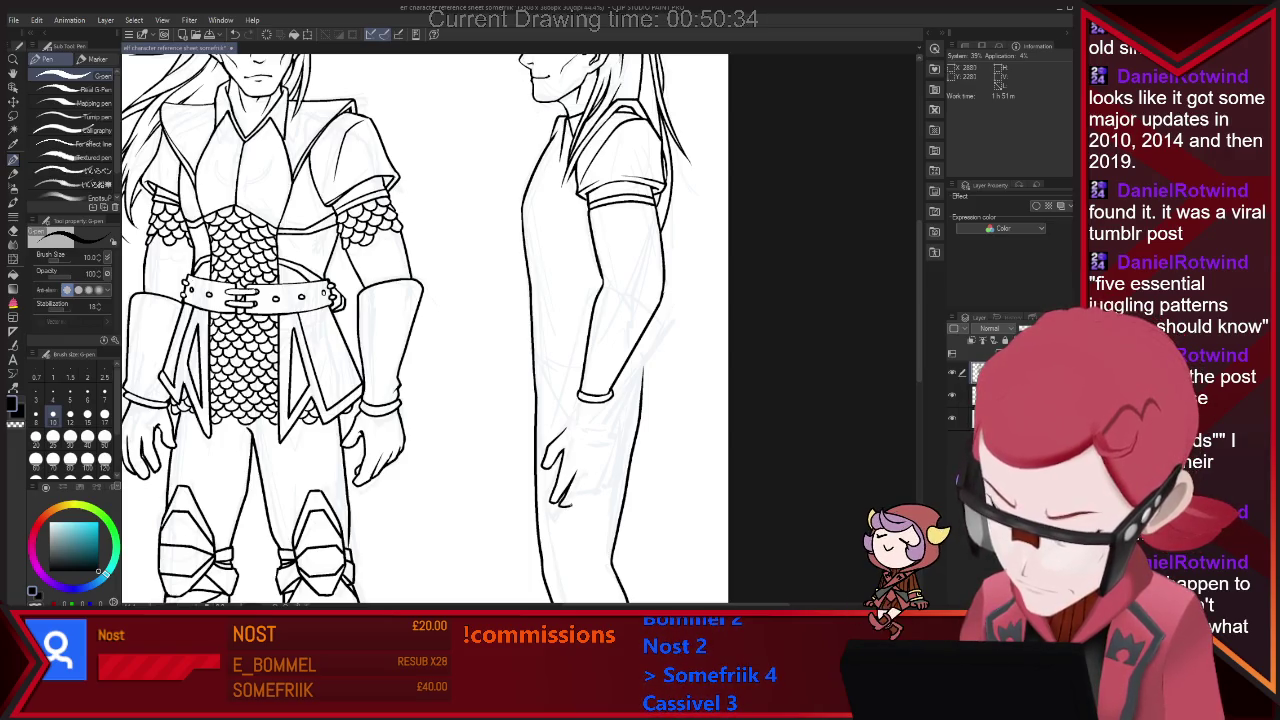
{"action": "key", "text": "e"}
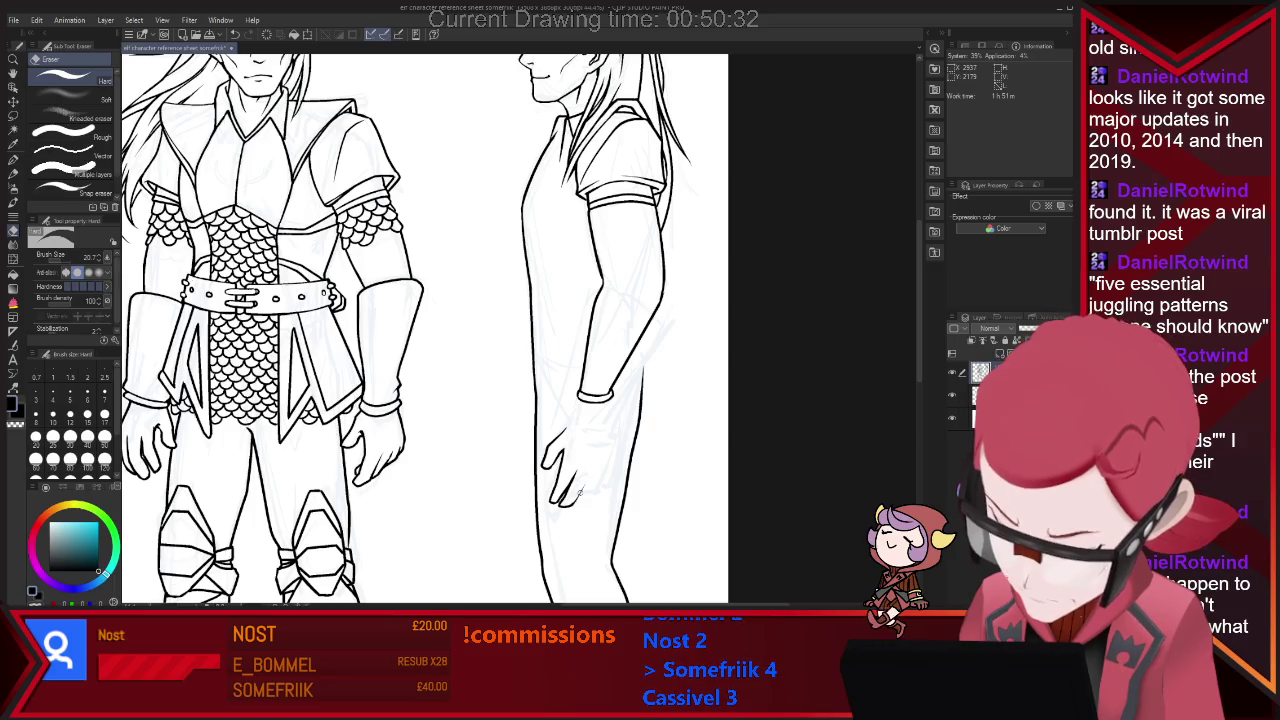
{"action": "key", "text": "p"}
{"action": "key", "text": "e"}
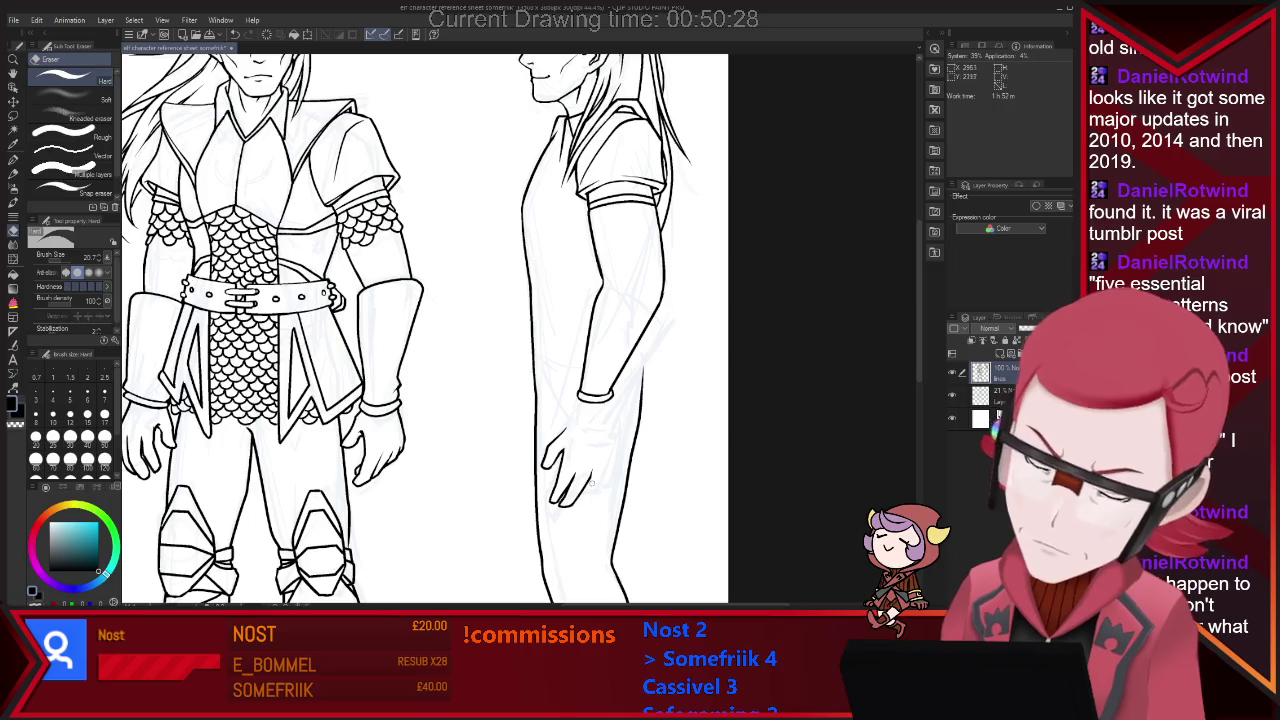
{"action": "key", "text": "p"}
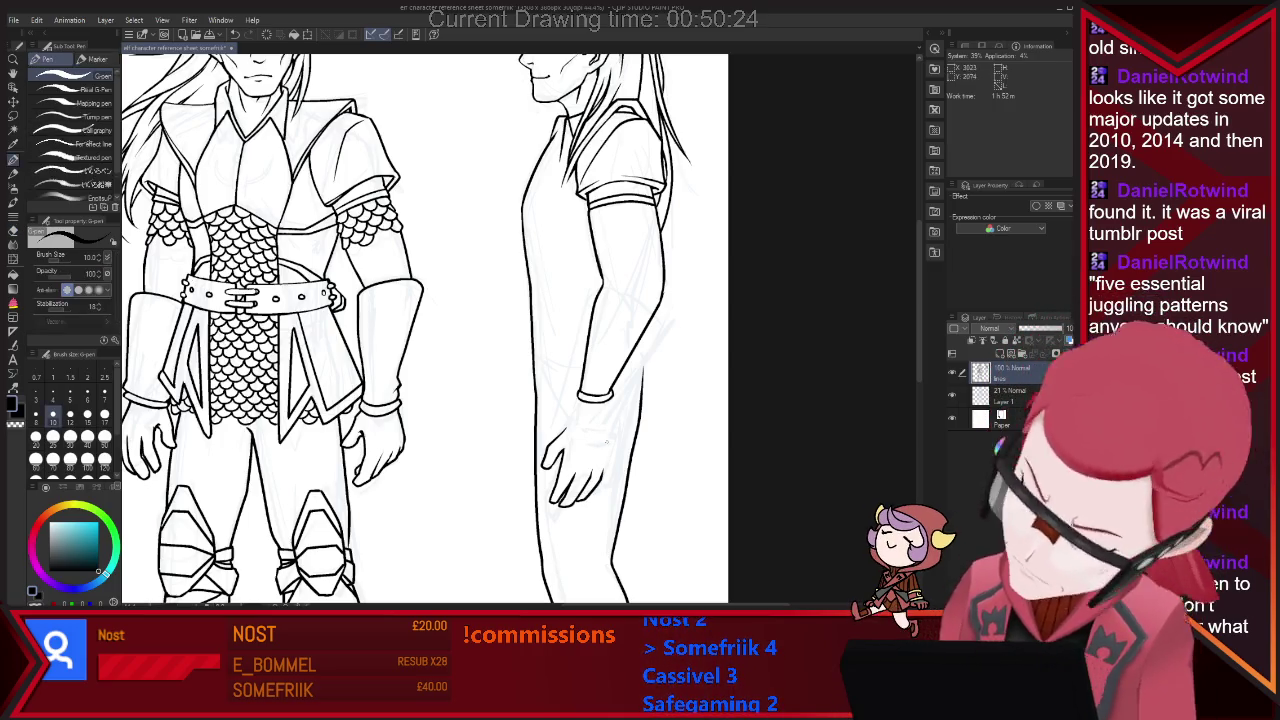
{"action": "left_click_drag", "start_coordinate": [603, 432], "coordinate": [607, 480]}
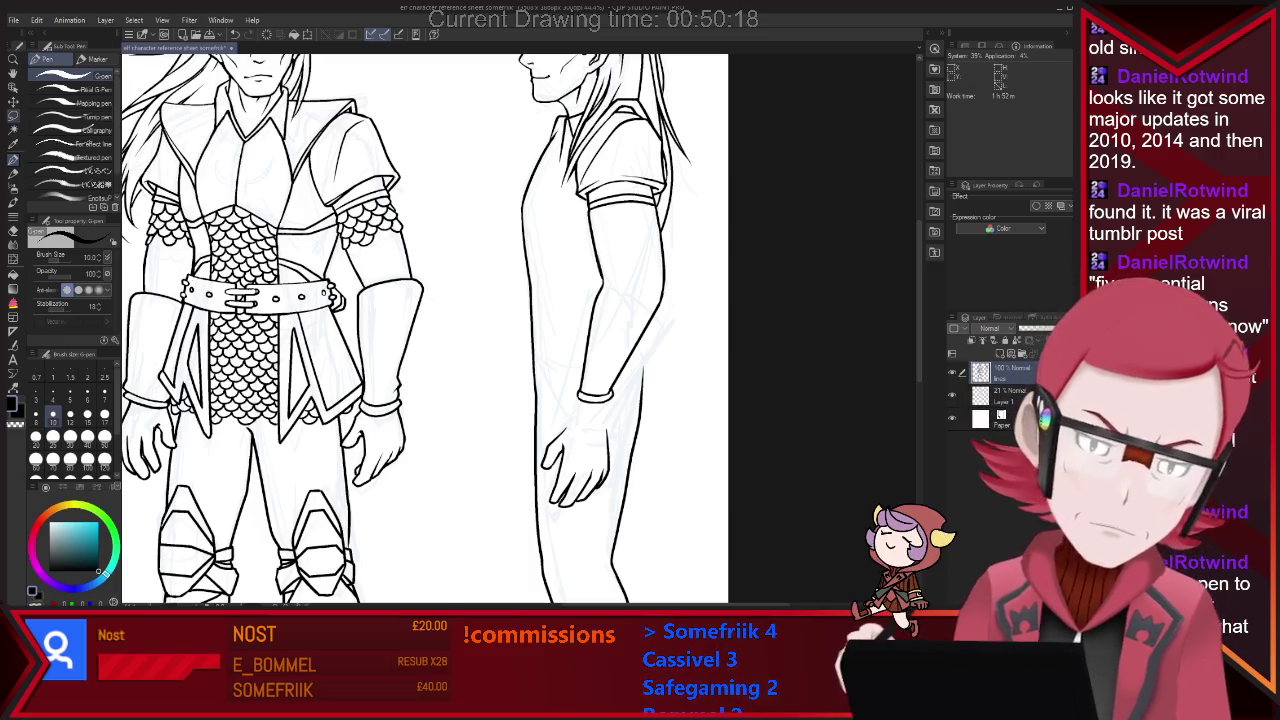
{"action": "key", "text": "m"}
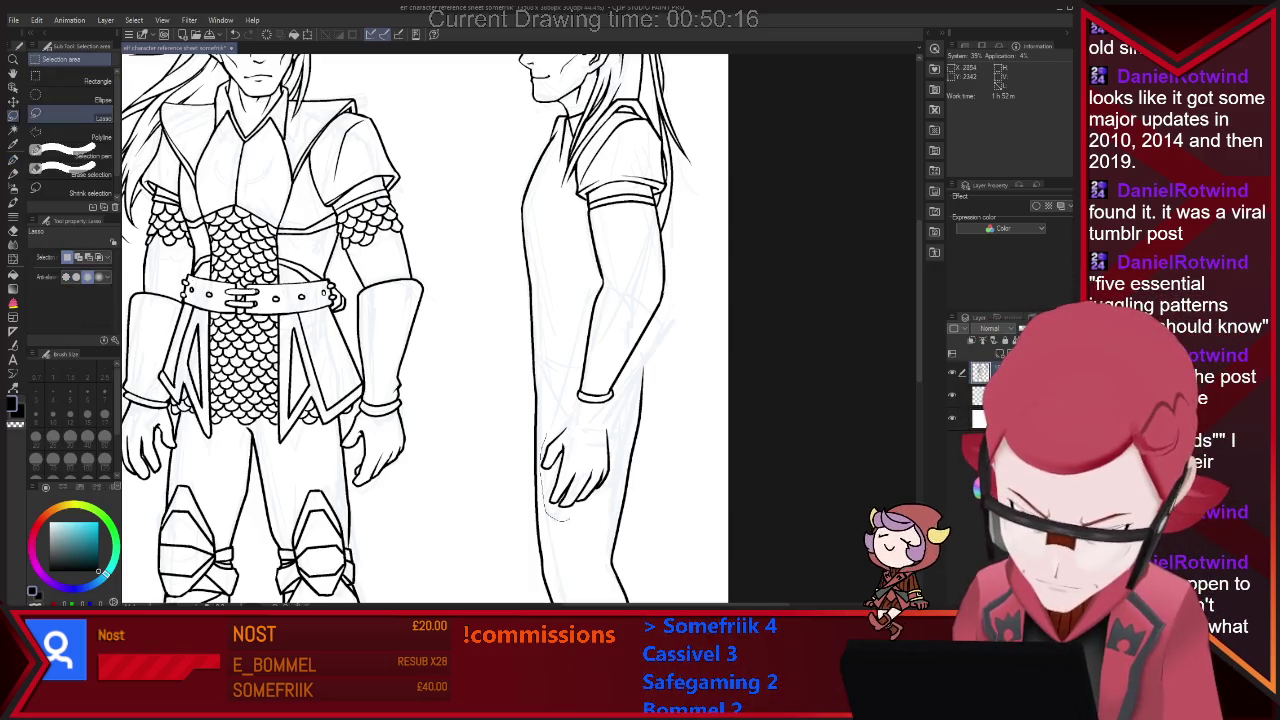
Lasso the side-view hand, transform it slightly upward, then commit and deselect.
{"action": "left_click_drag", "start_coordinate": [560, 518], "coordinate": [598, 420]}
{"action": "key", "text": "ctrl+t"}
{"action": "left_click_drag", "start_coordinate": [578, 465], "coordinate": [582, 440]}
{"action": "key", "text": "Down"}
{"action": "key", "text": "Down"}
{"action": "key", "text": "Down"}
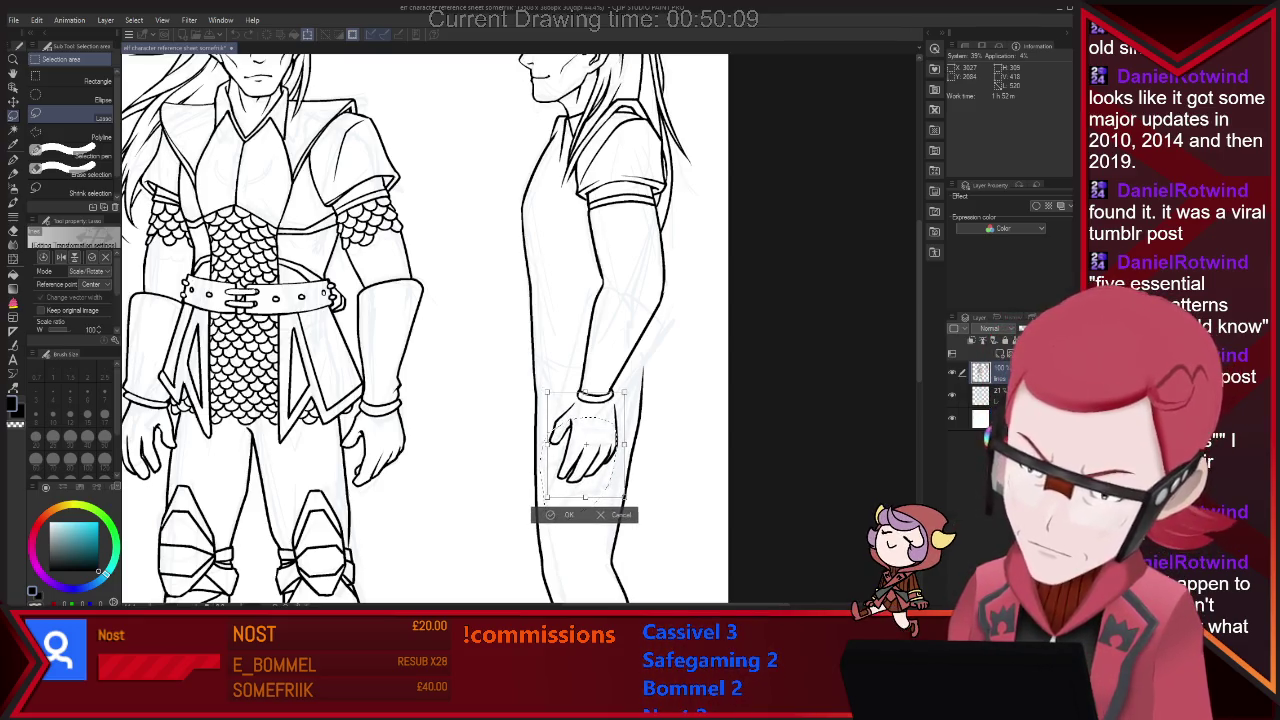
{"action": "key", "text": "Return"}
{"action": "key", "text": "ctrl+d"}
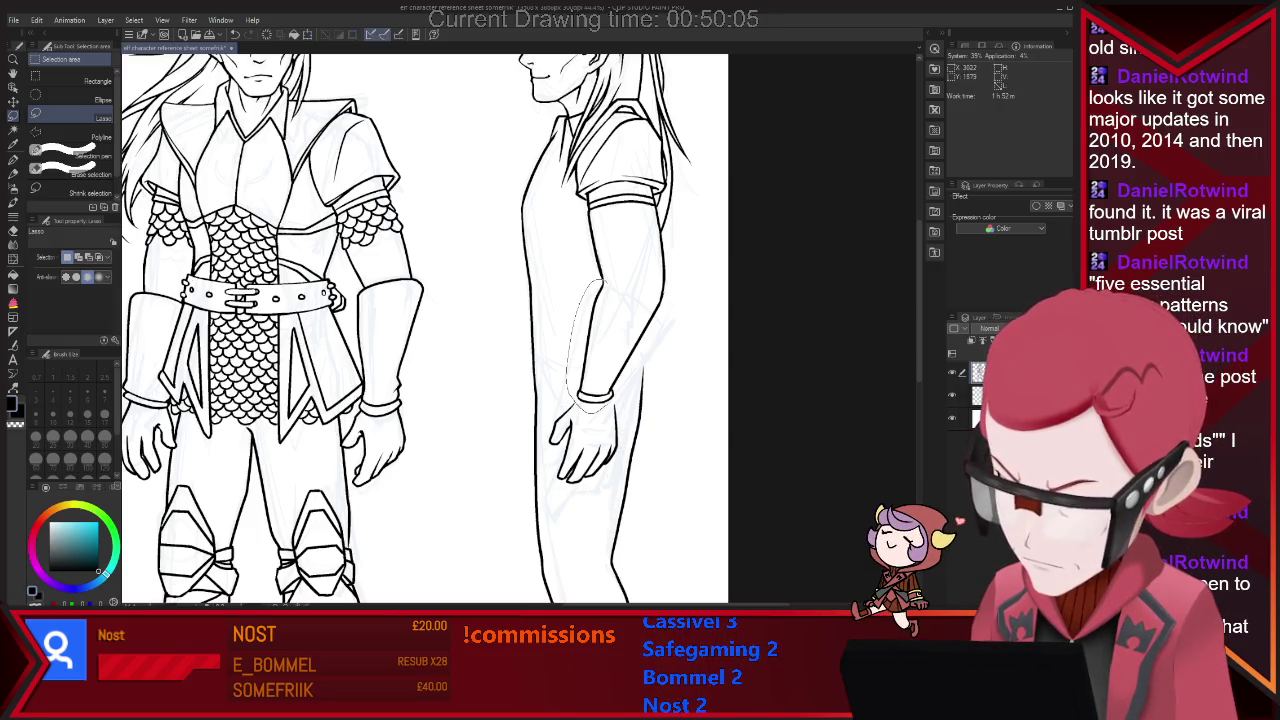
Lasso the side-view forearm lines and stretch them slightly to the right.
{"action": "left_click_drag", "start_coordinate": [655, 338], "coordinate": [660, 300]}
{"action": "key", "text": "ctrl+t"}
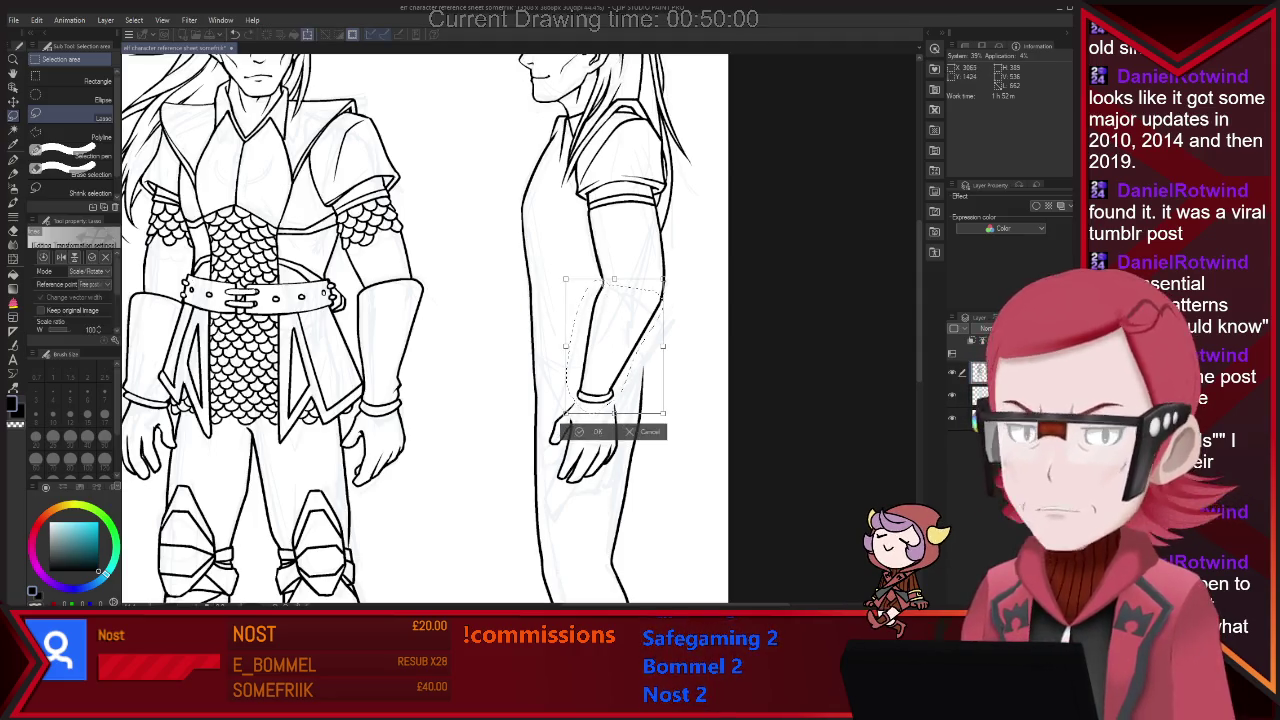
{"action": "left_click_drag", "start_coordinate": [663, 412], "coordinate": [669, 410]}
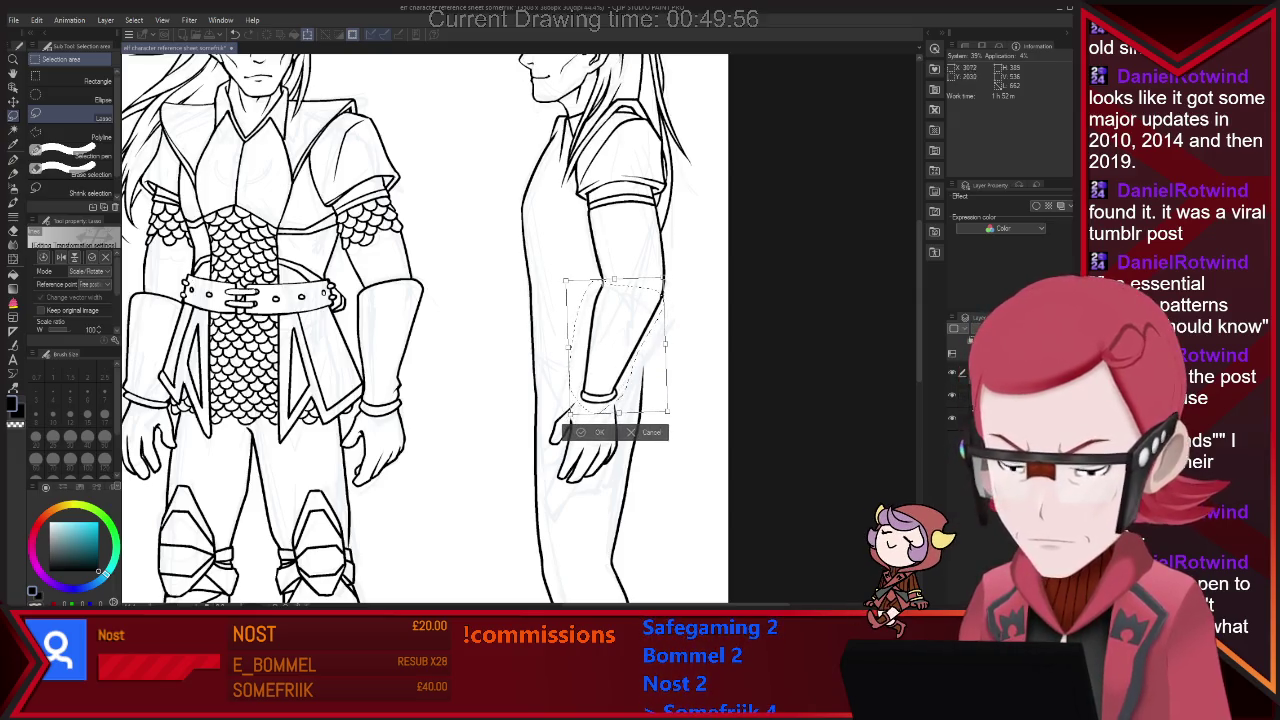
{"action": "key", "text": "Return"}
{"action": "key", "text": "ctrl+d"}
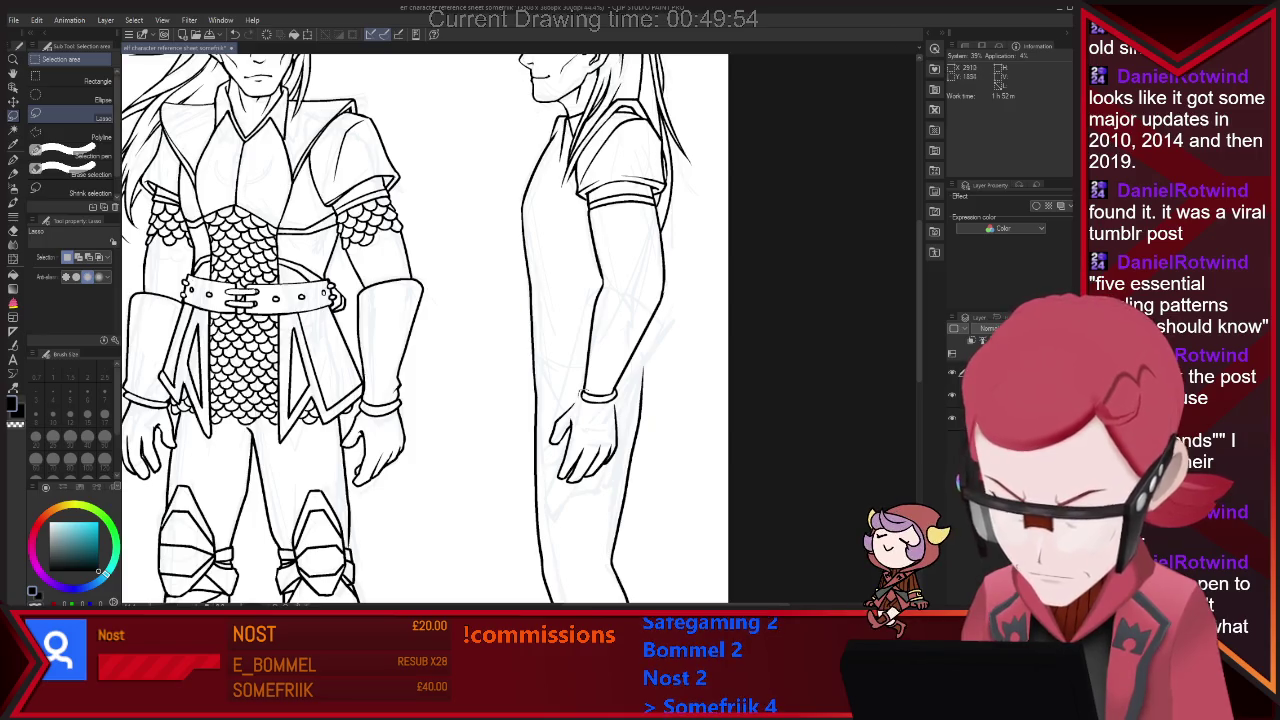
Lasso the wrist bracelet and nudge it slightly up and left.
{"action": "left_click_drag", "start_coordinate": [582, 398], "coordinate": [590, 392]}
{"action": "key", "text": "ctrl+t"}
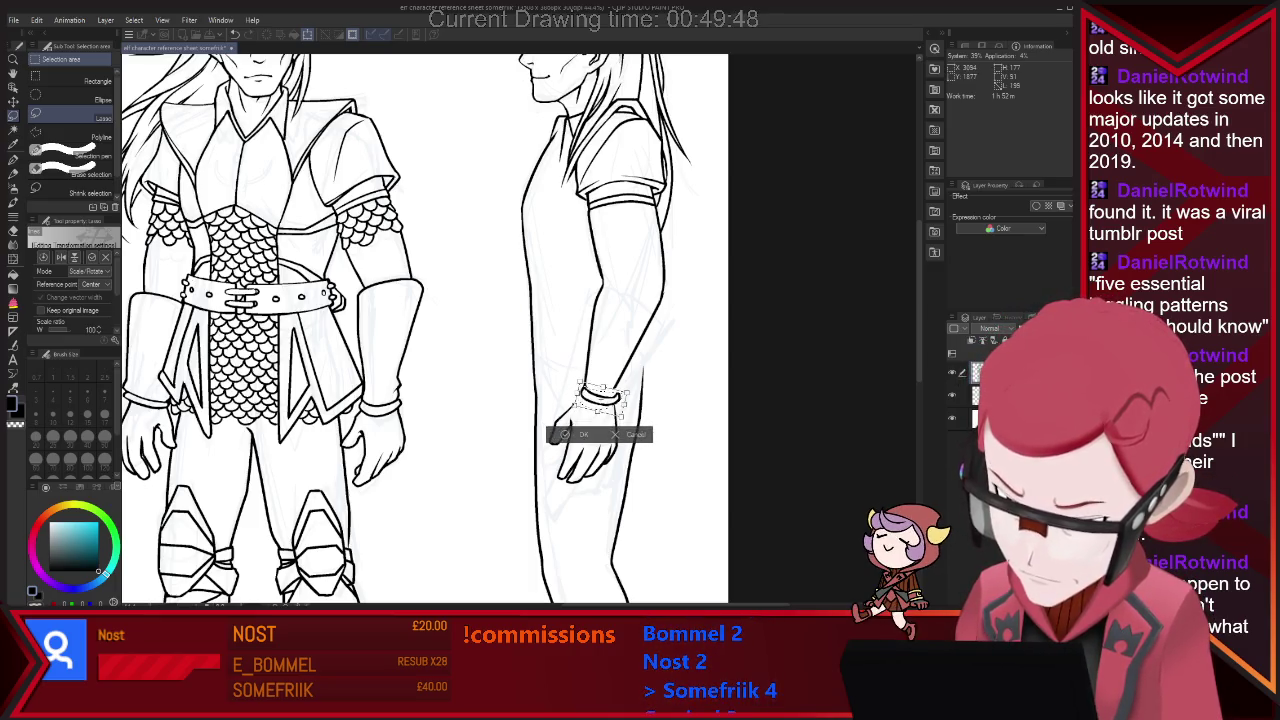
{"action": "left_click_drag", "start_coordinate": [600, 398], "coordinate": [598, 396]}
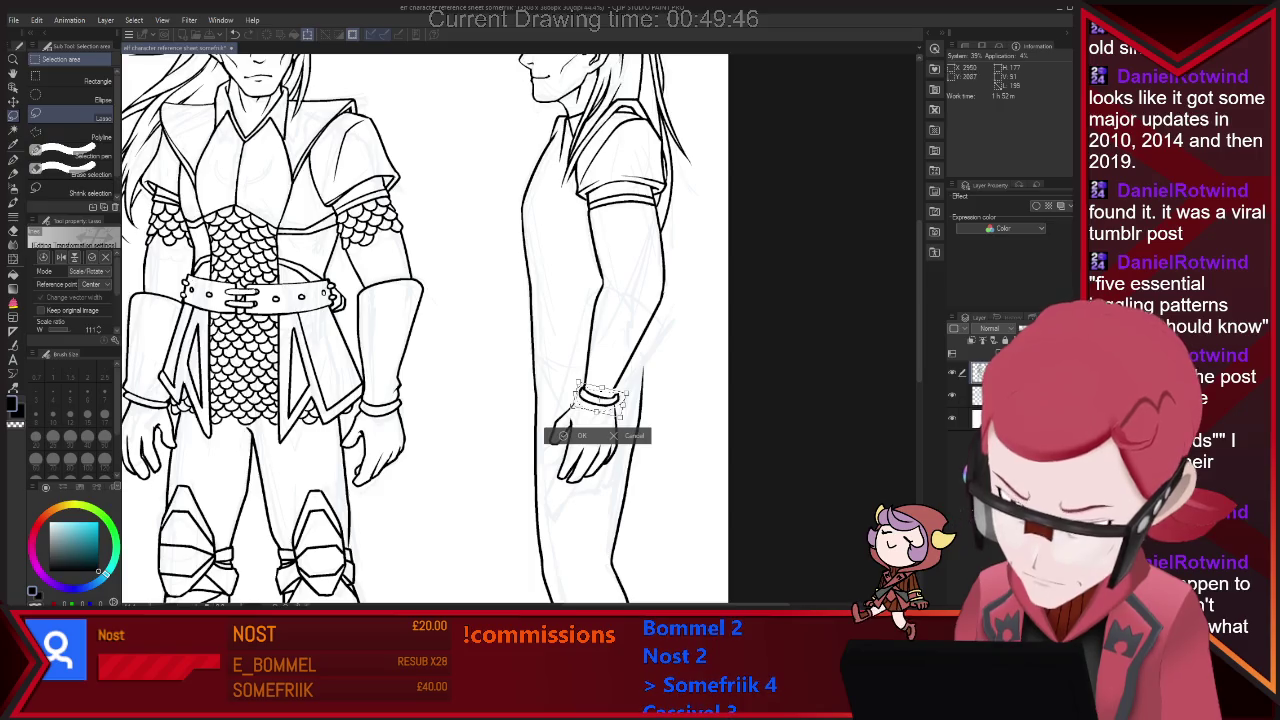
{"action": "key", "text": "Return"}
Ink the bracer outline over the side-view forearm, correcting strokes with the Hard eraser.
{"action": "key", "text": "e"}
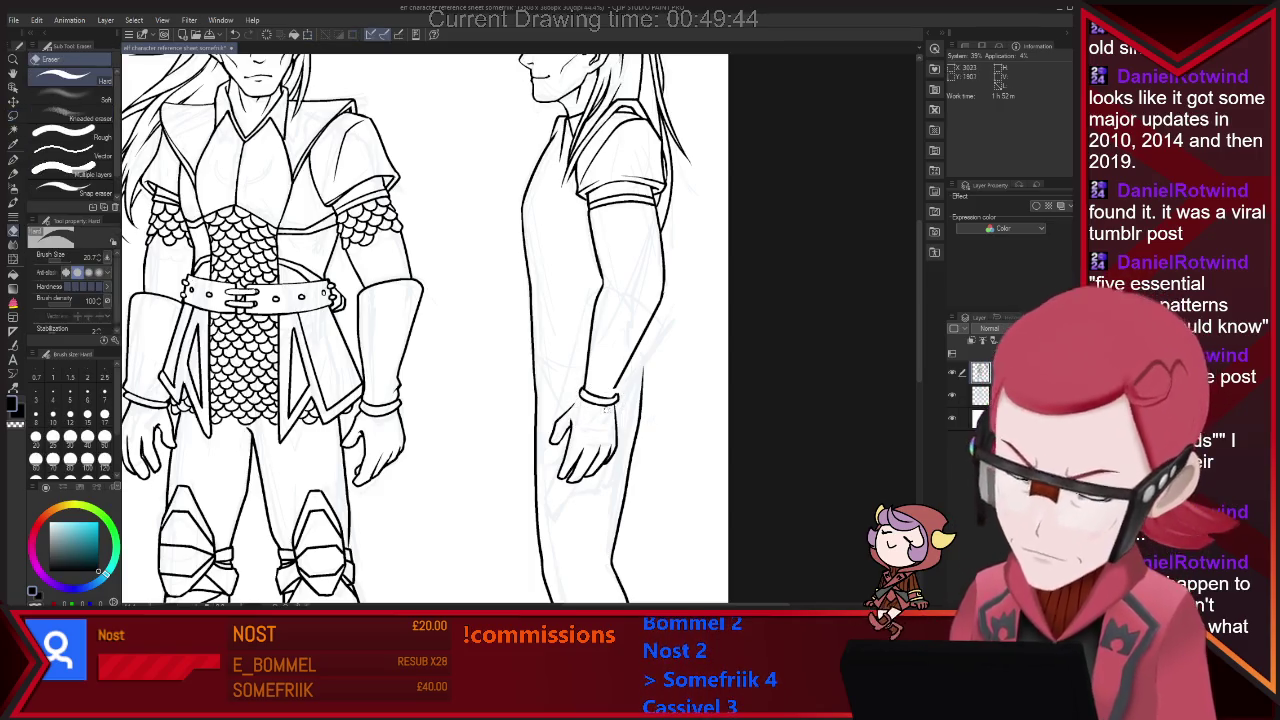
{"action": "key", "text": "p"}
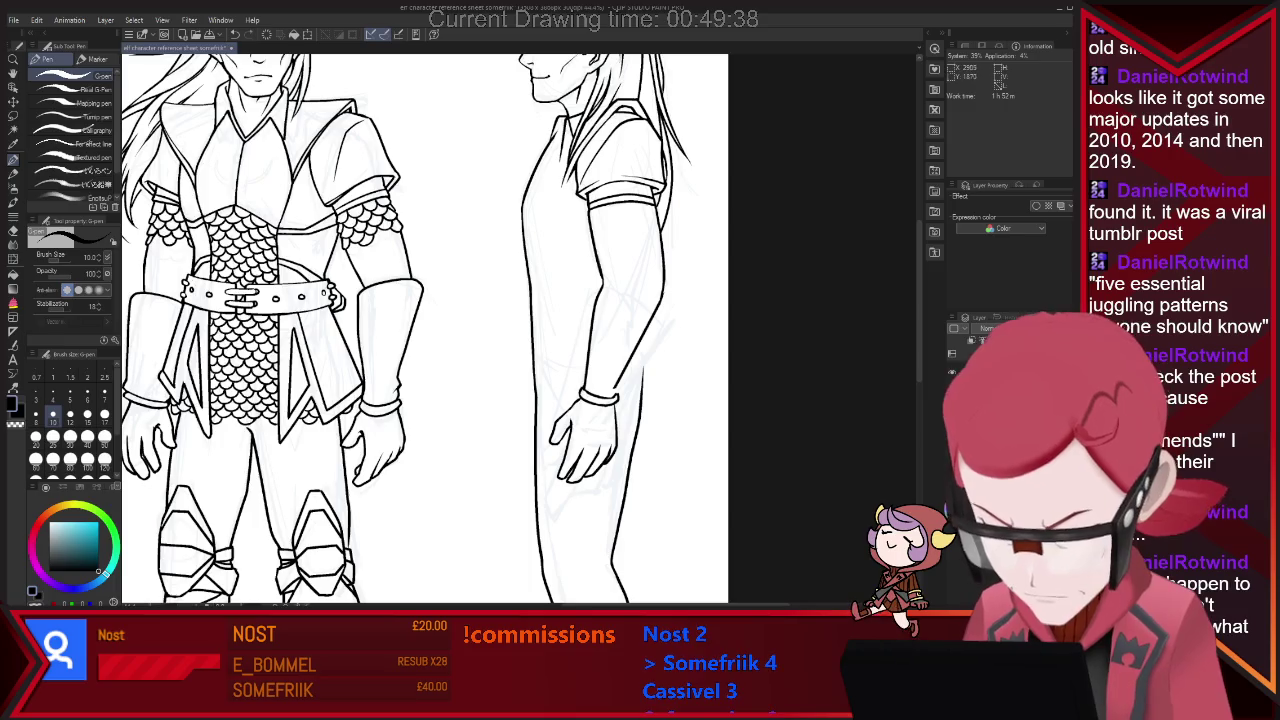
{"action": "key", "text": "e"}
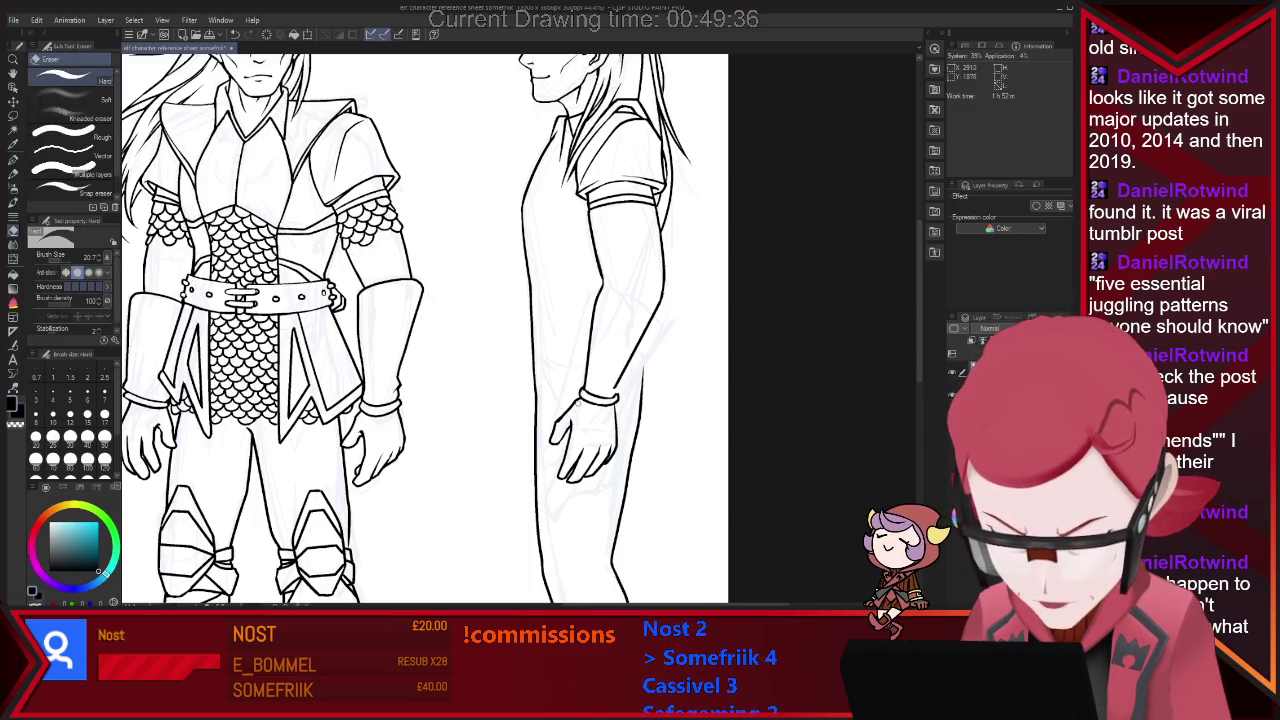
{"action": "key", "text": "p"}
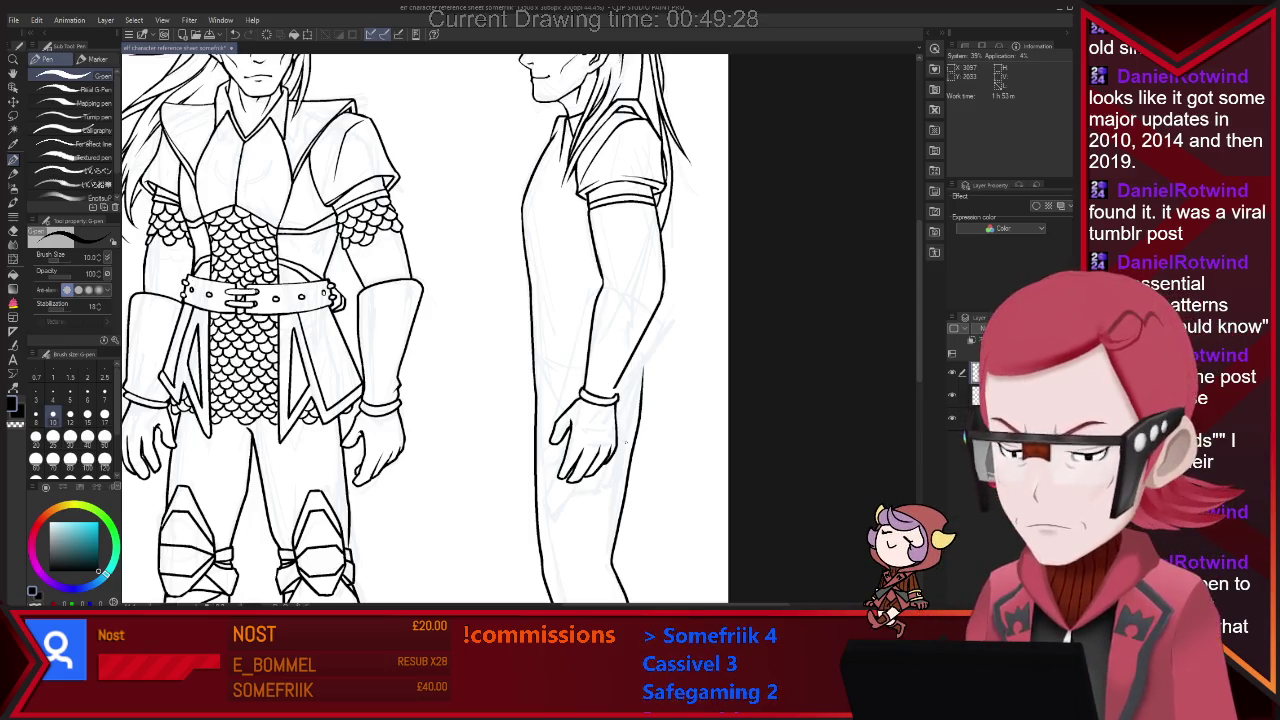
{"action": "key", "text": "e"}
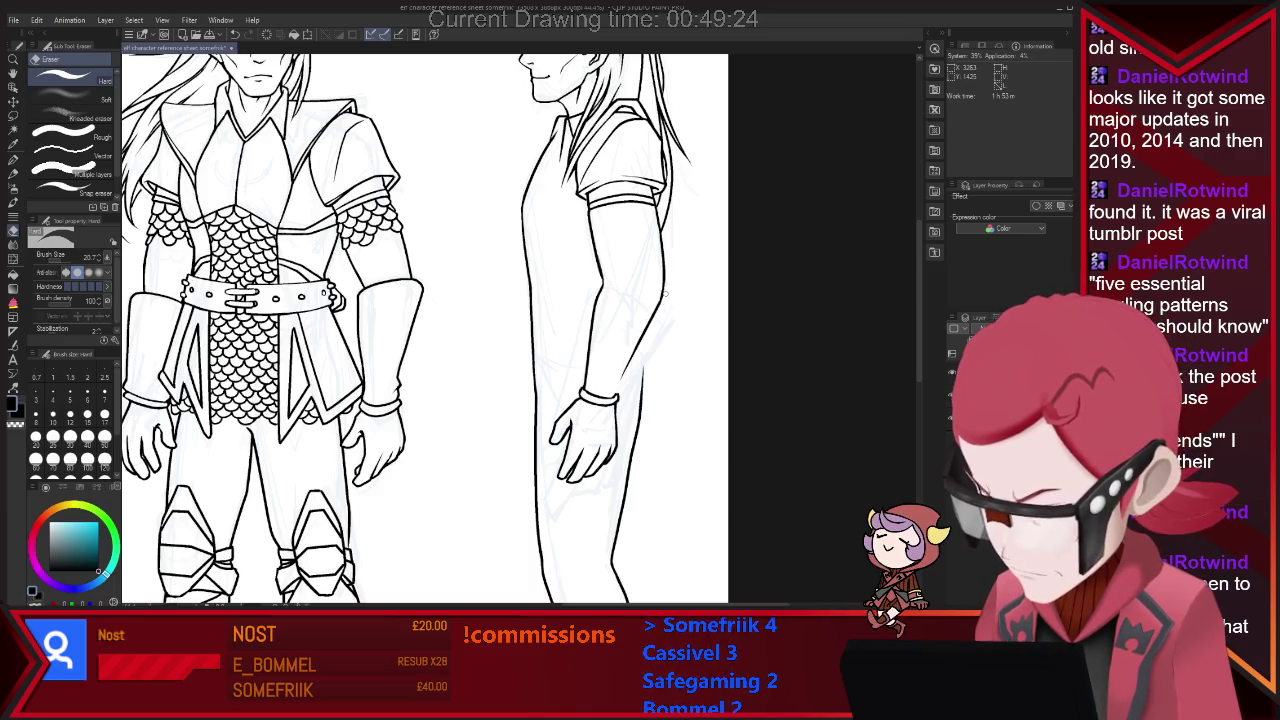
{"action": "key", "text": "p"}
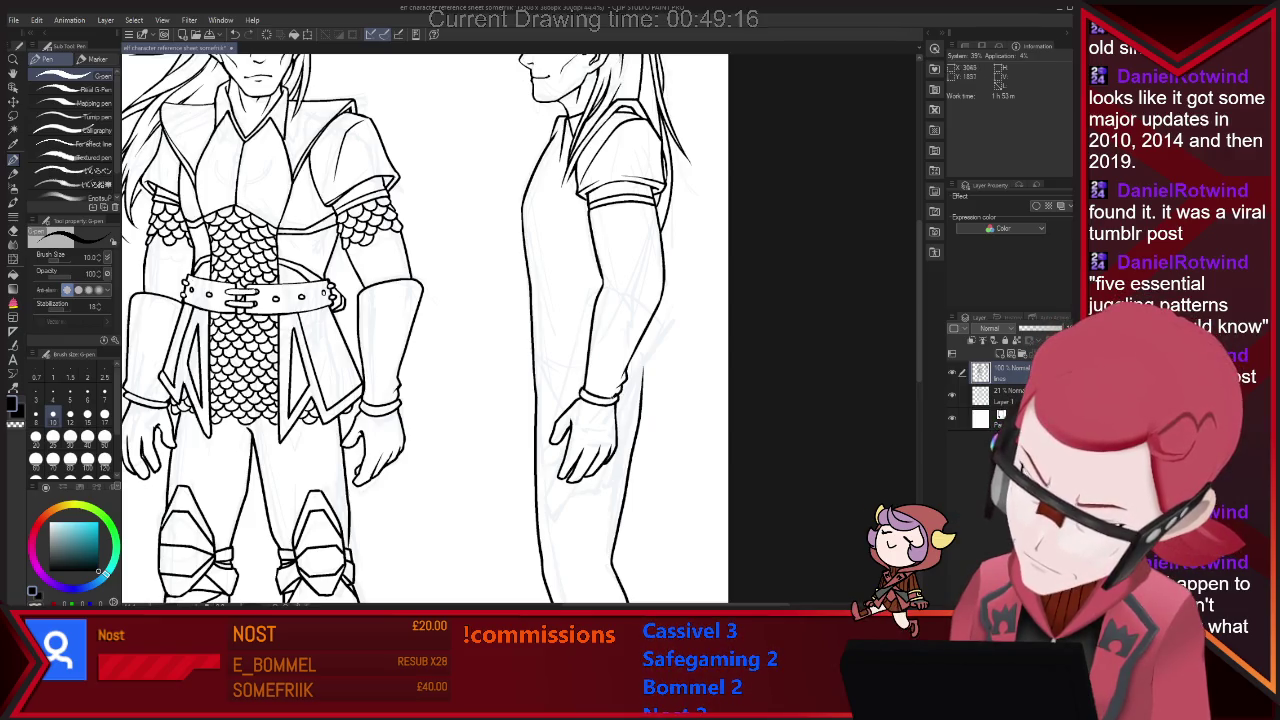
{"action": "key", "text": "e"}
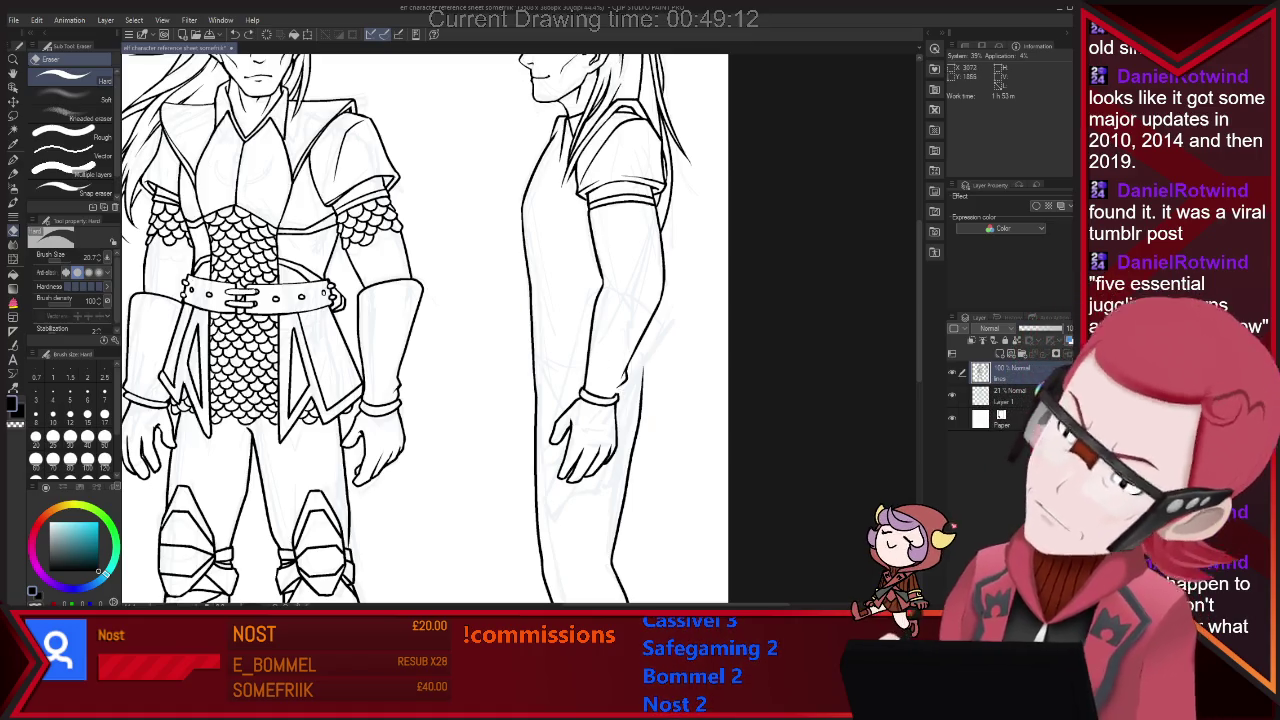
{"action": "key", "text": "p"}
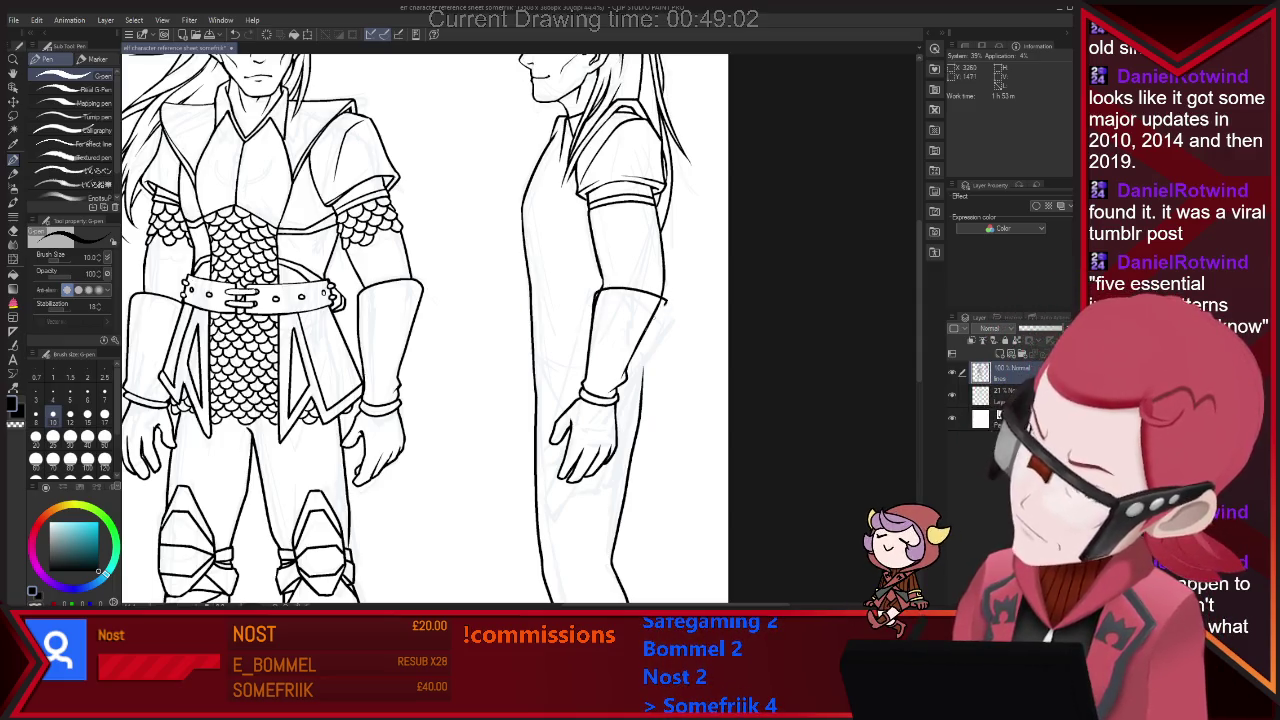
Extend the forearm line down to the wrist and tidy the bracer lines.
{"action": "left_click_drag", "start_coordinate": [665, 300], "coordinate": [634, 356]}
{"action": "key", "text": "e"}
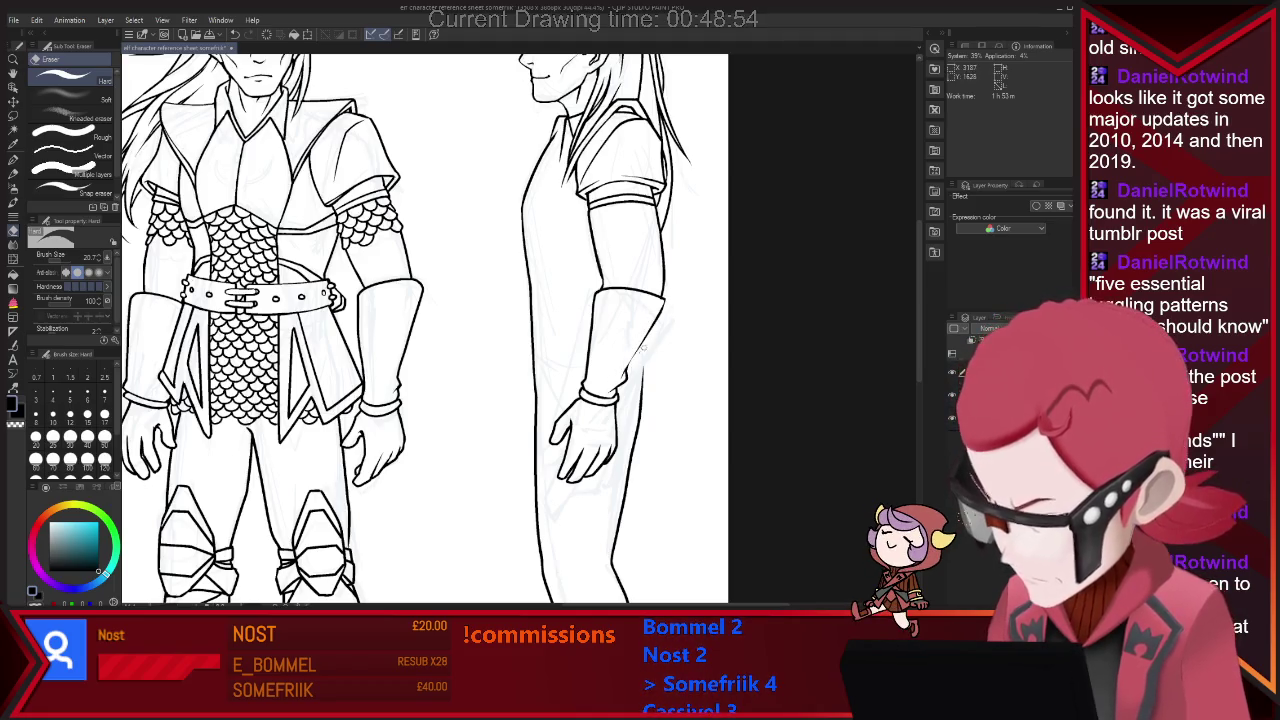
{"action": "key", "text": "p"}
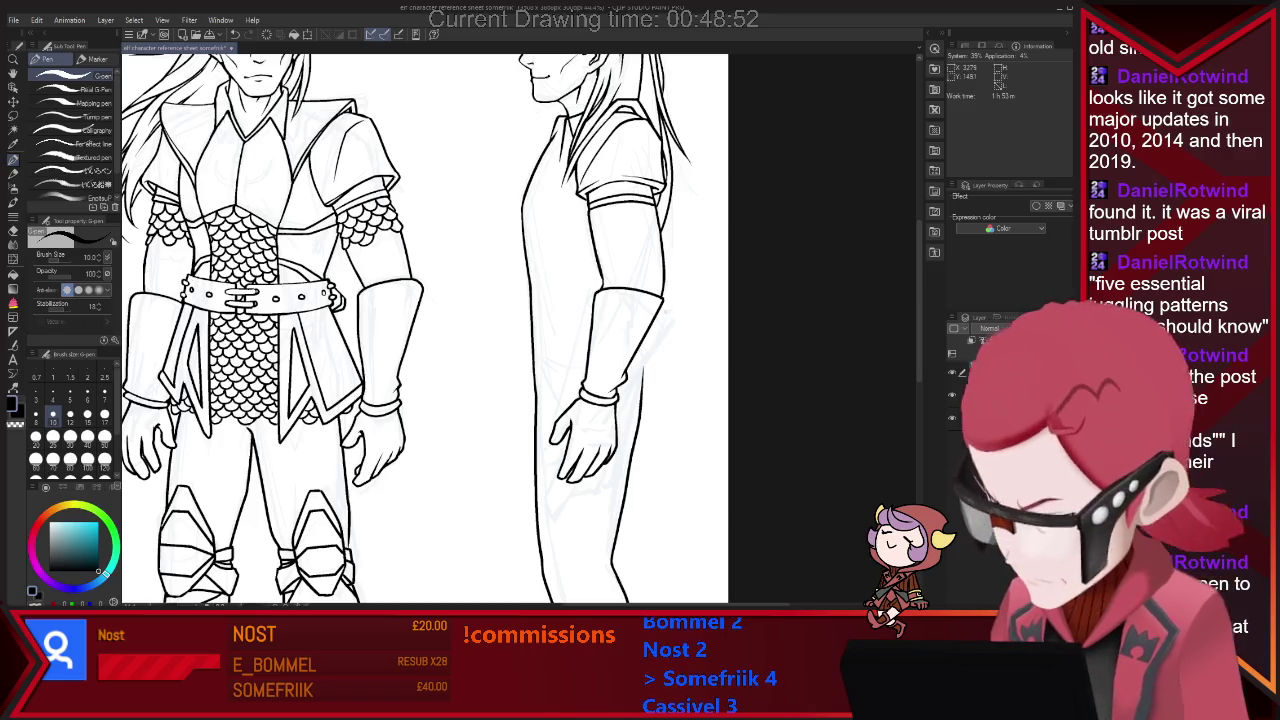
{"action": "key", "text": "e"}
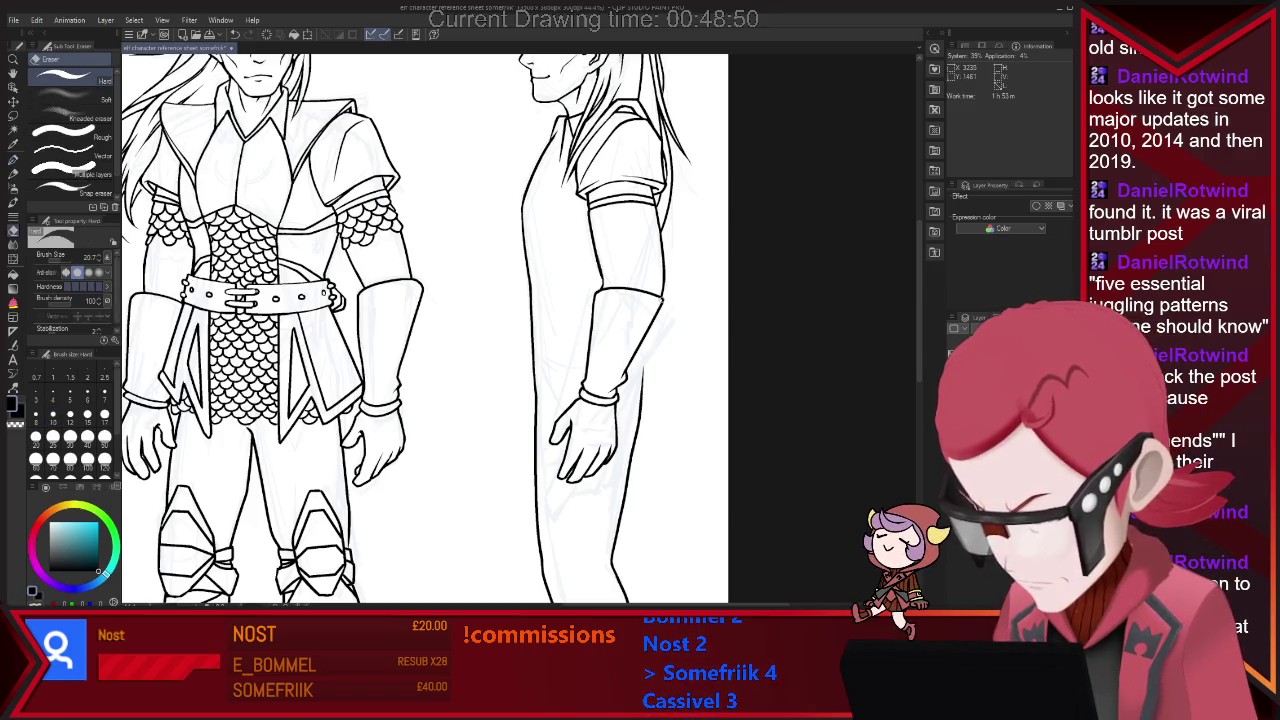
{"action": "key", "text": "p"}
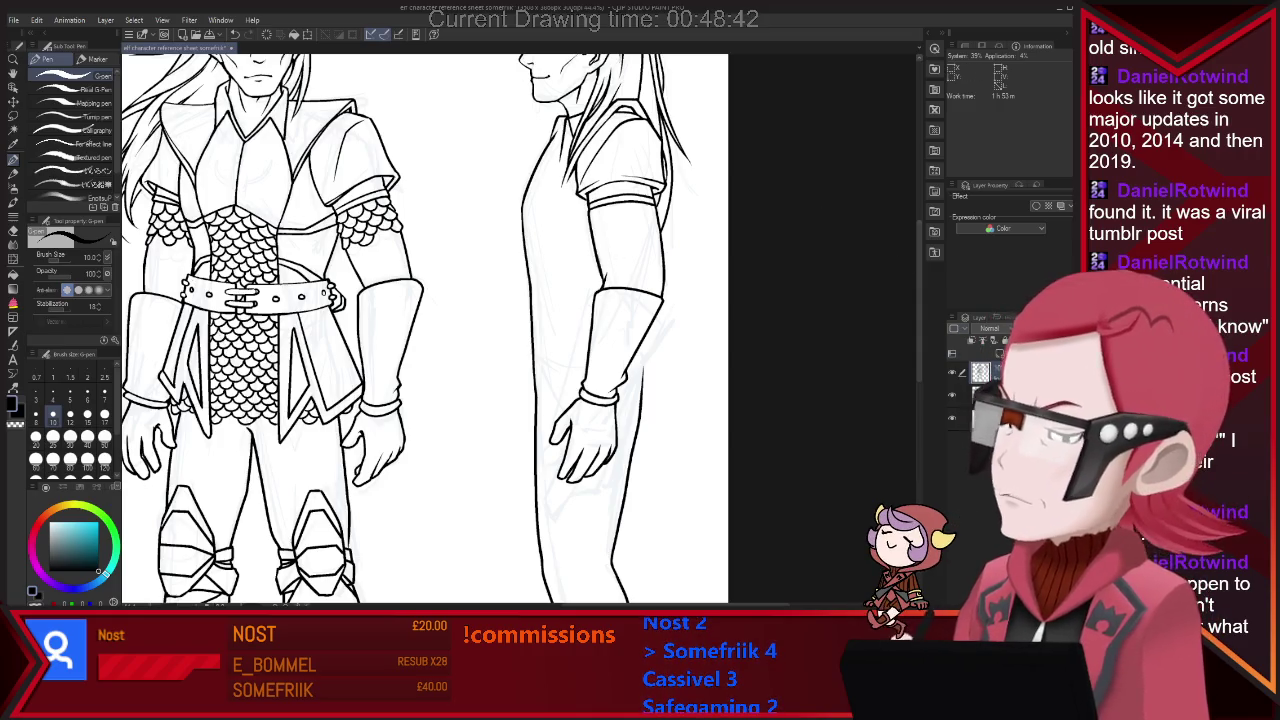
{"action": "scroll", "coordinate": [629, 252], "scroll_direction": "up", "scroll_amount": 1}
{"action": "scroll", "coordinate": [425, 330], "scroll_direction": "up", "scroll_amount": 3}
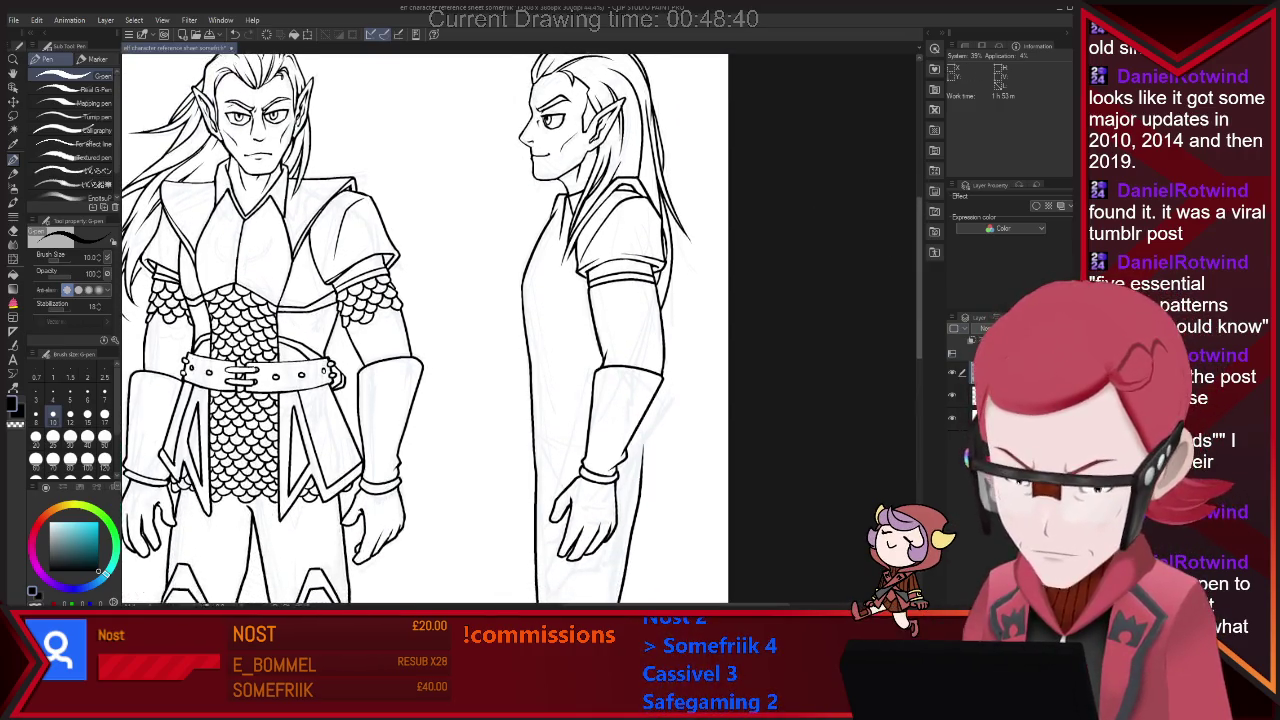
{"action": "key", "text": "e"}
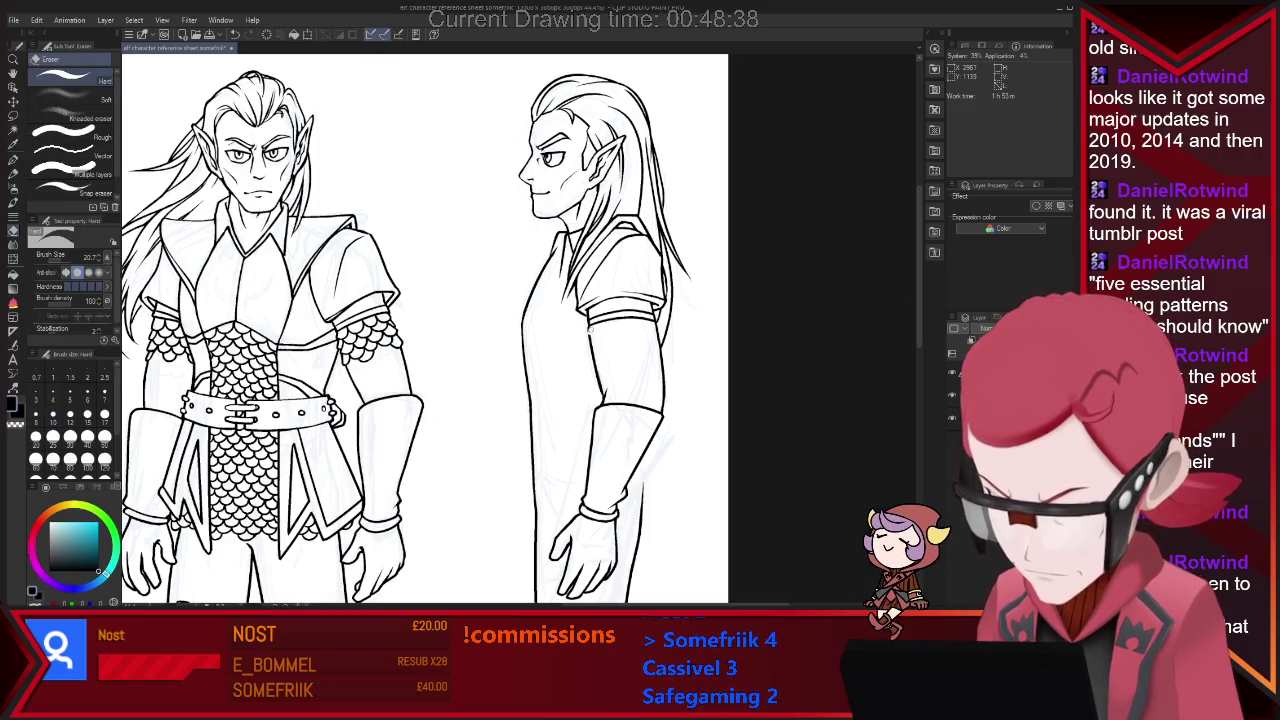
{"action": "key", "text": "p"}
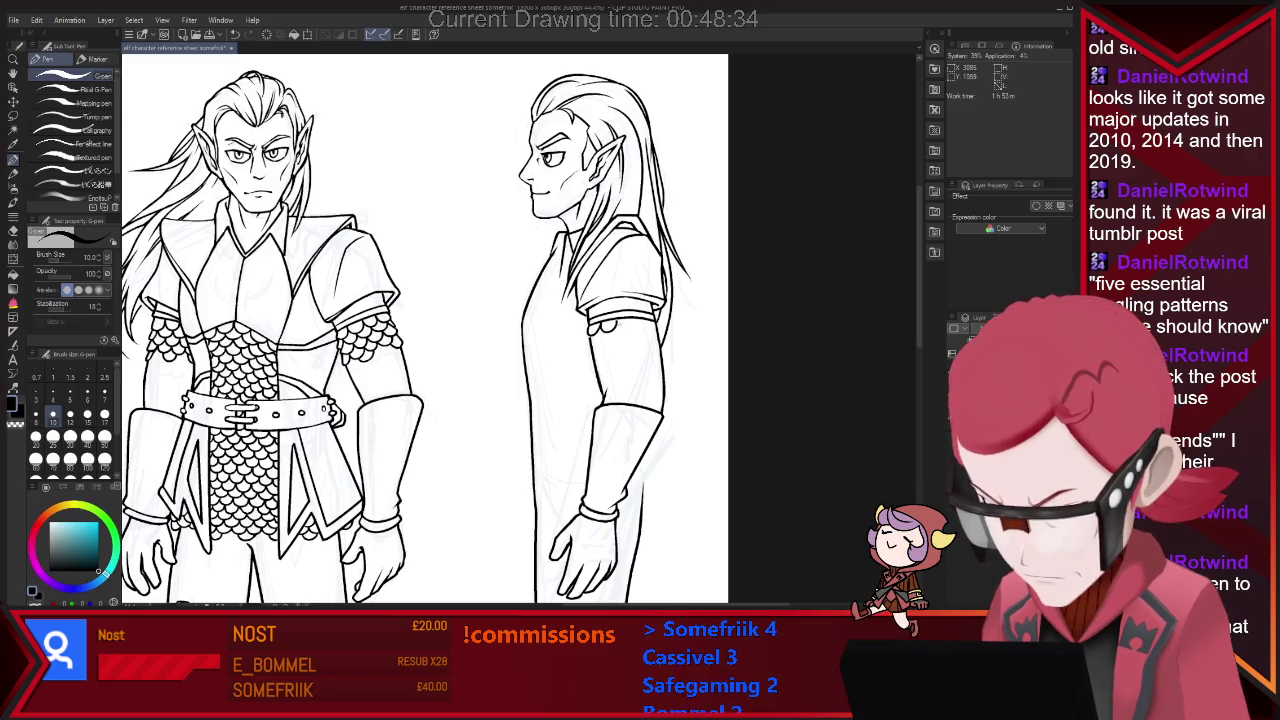
{"action": "left_click_drag", "start_coordinate": [614, 325], "coordinate": [634, 327]}
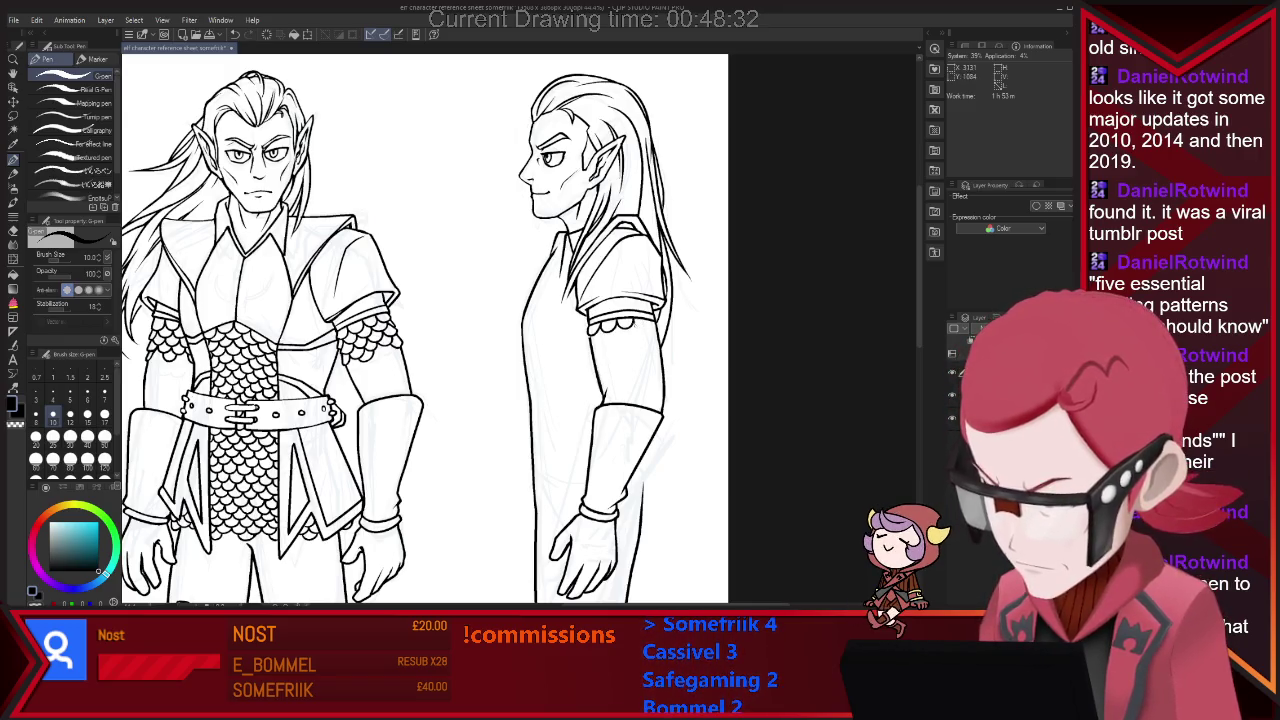
{"action": "key", "text": "e"}
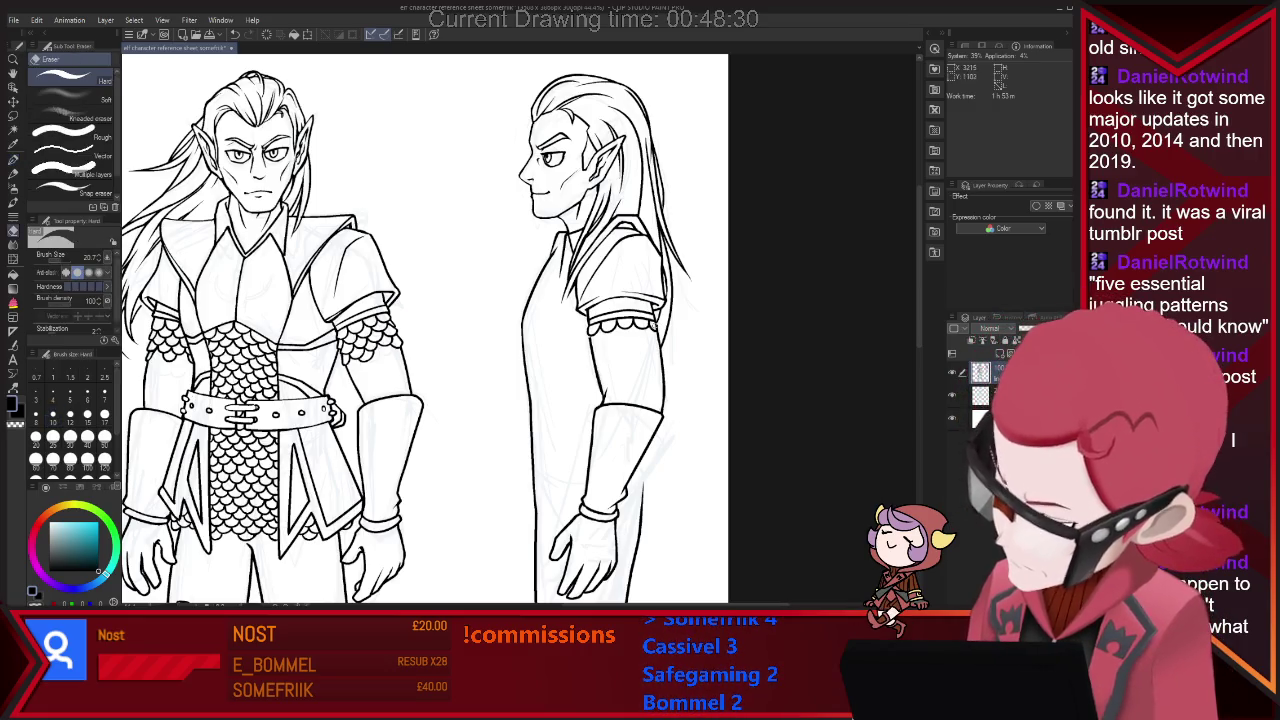
{"action": "key", "text": "p"}
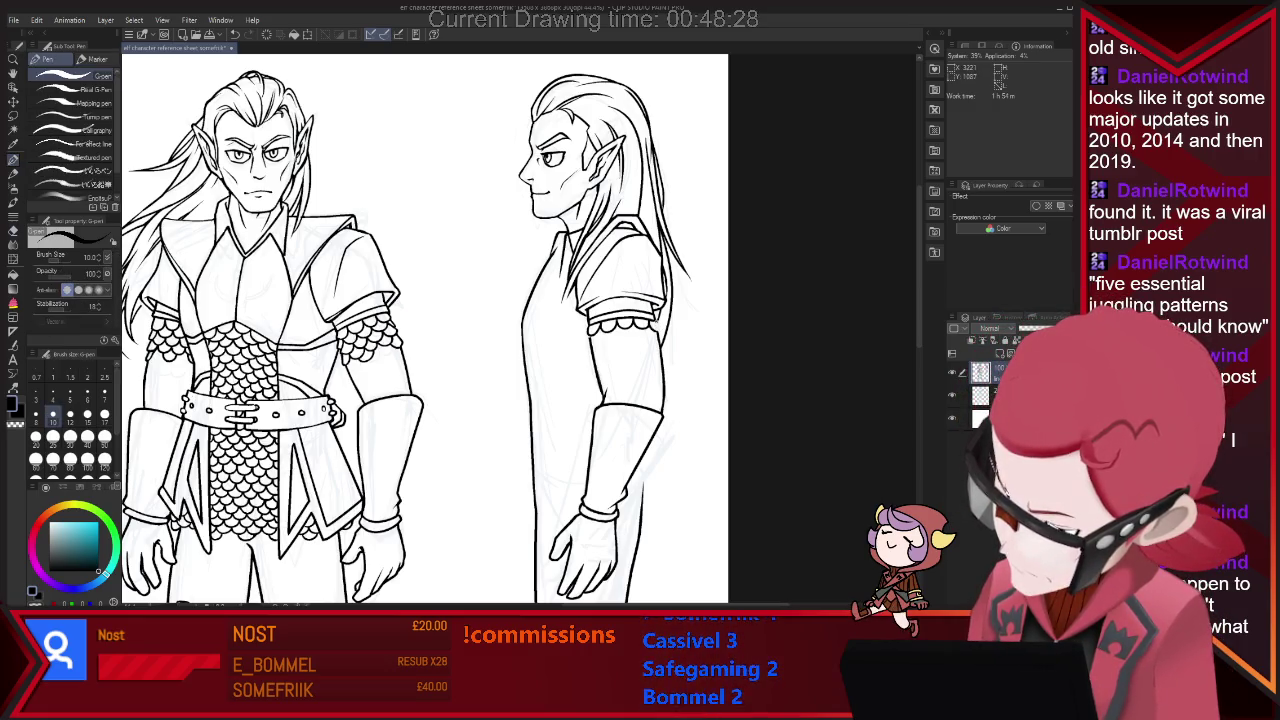
{"action": "key", "text": "e"}
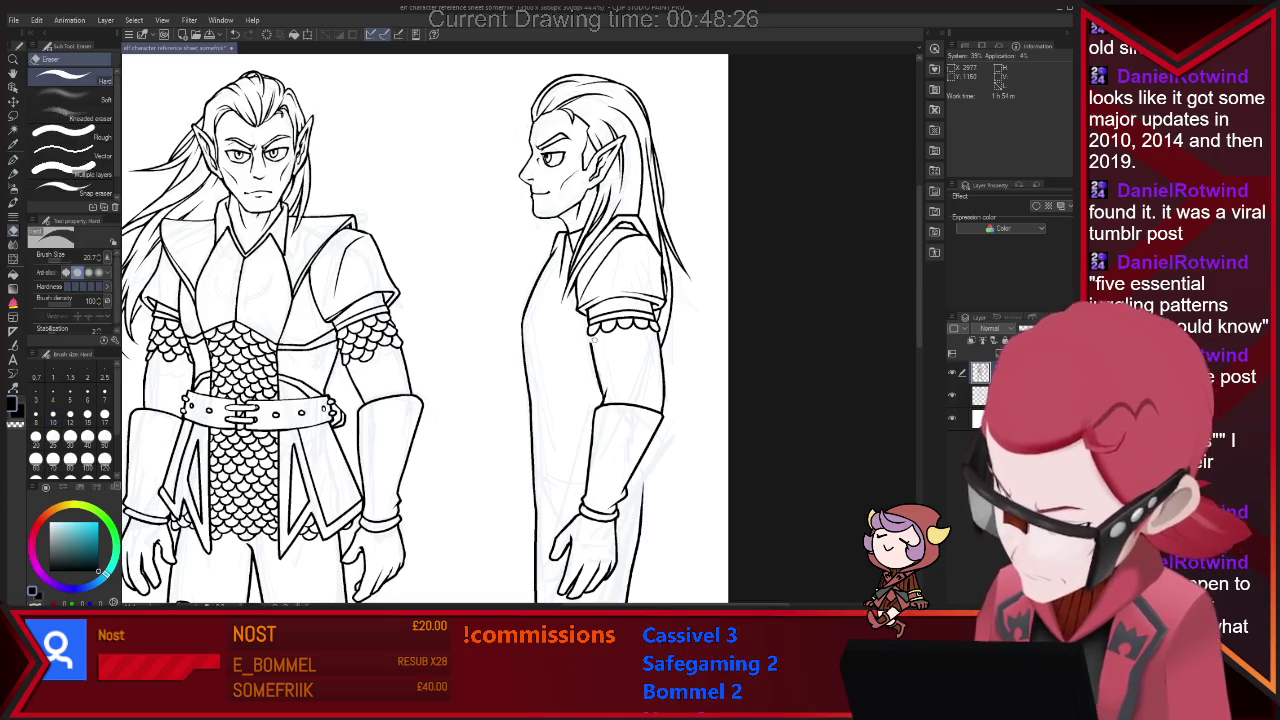
{"action": "key", "text": "p"}
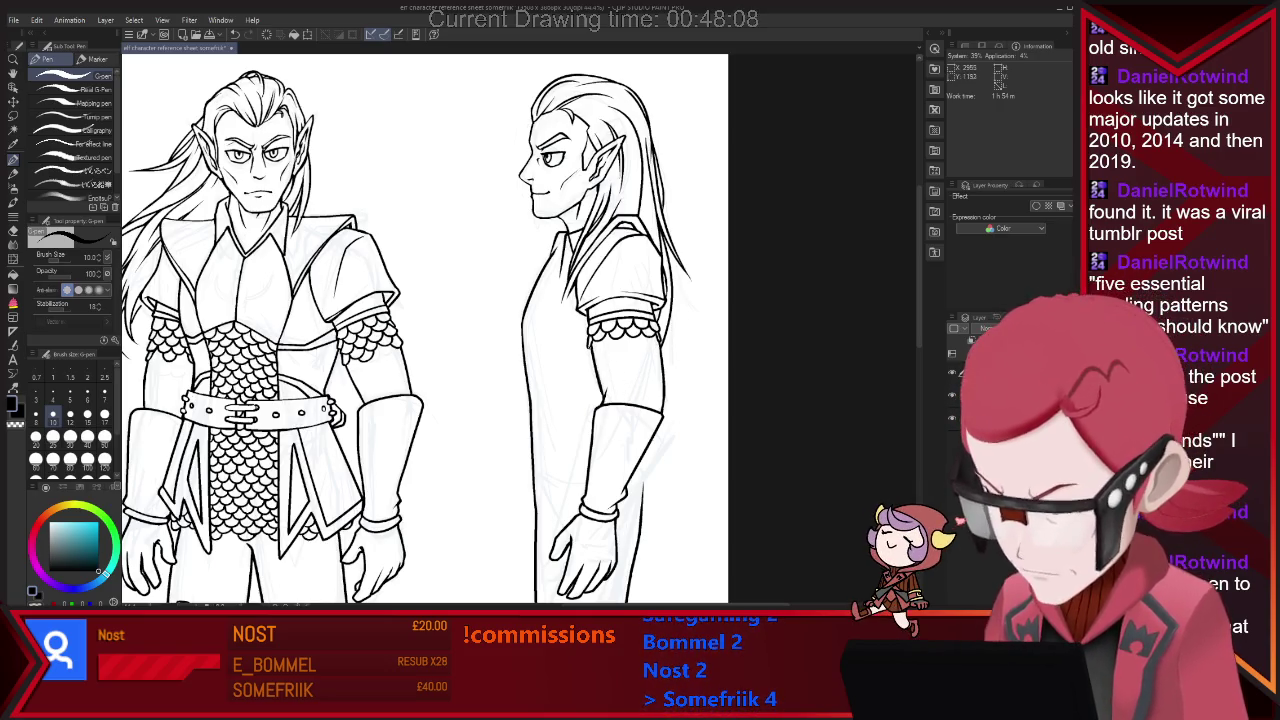
{"action": "key", "text": "e"}
{"action": "key", "text": "p"}
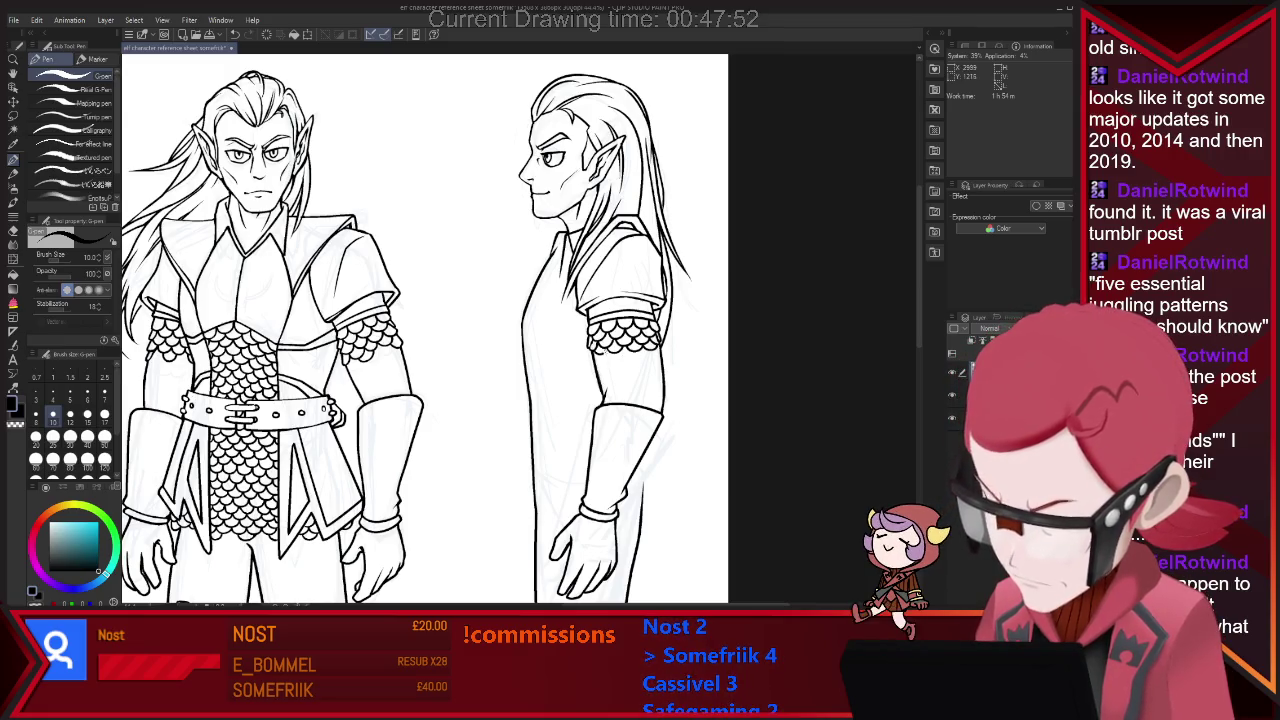
{"action": "key", "text": "e"}
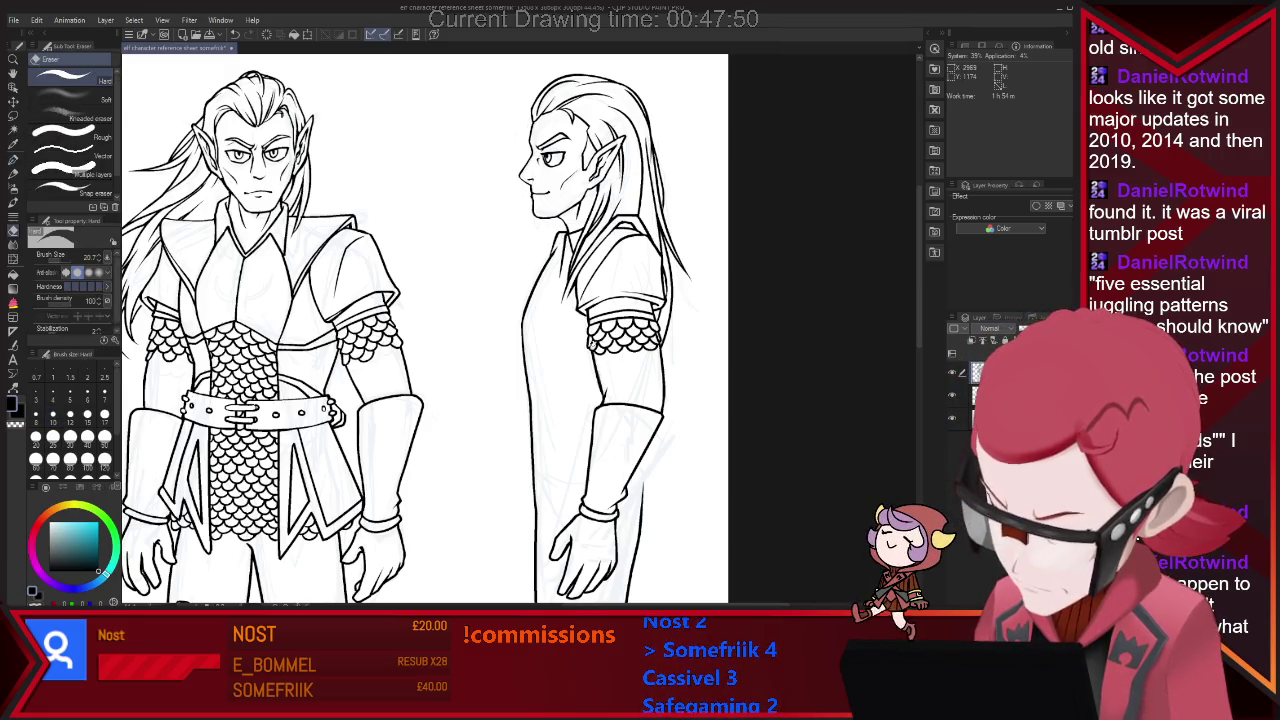
{"action": "key", "text": "p"}
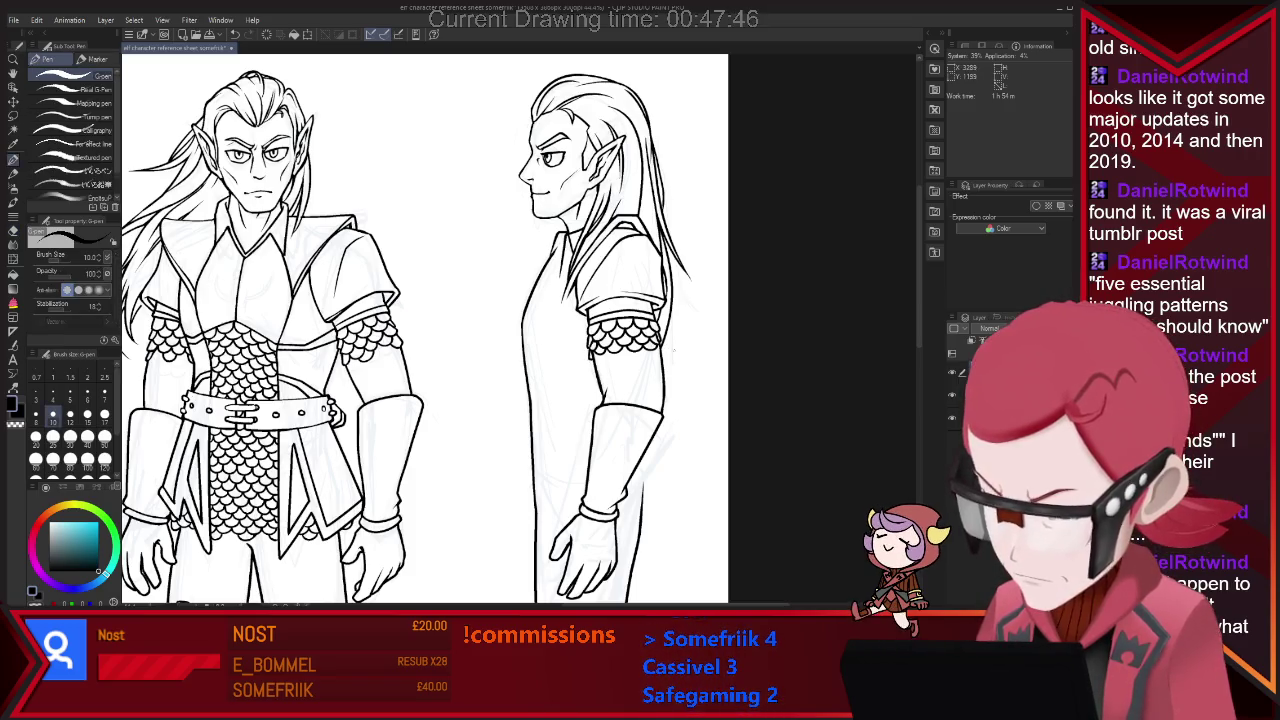
{"action": "key", "text": "e"}
{"action": "key", "text": "p"}
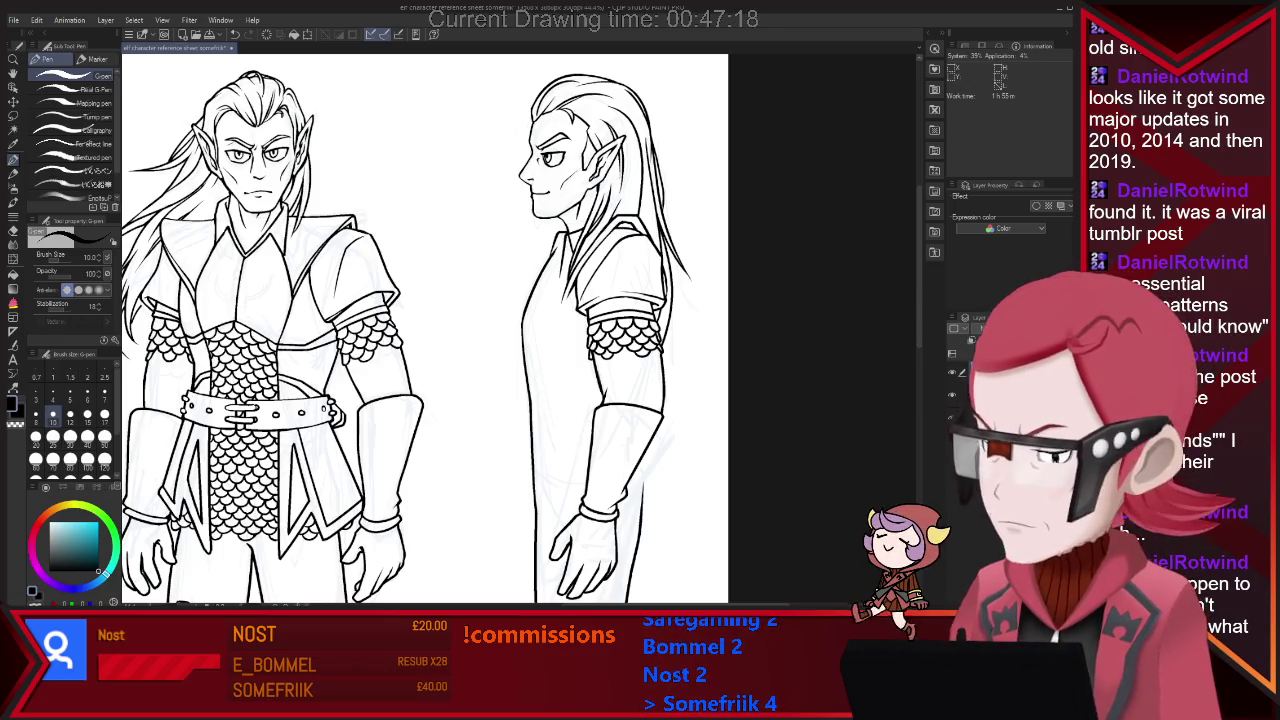
{"action": "scroll", "coordinate": [853, 254], "scroll_direction": "up", "scroll_amount": 3}
Ink scale-mail scallops across the side-view elf's sleeve, erasing stray strokes.
{"action": "key", "text": "e"}
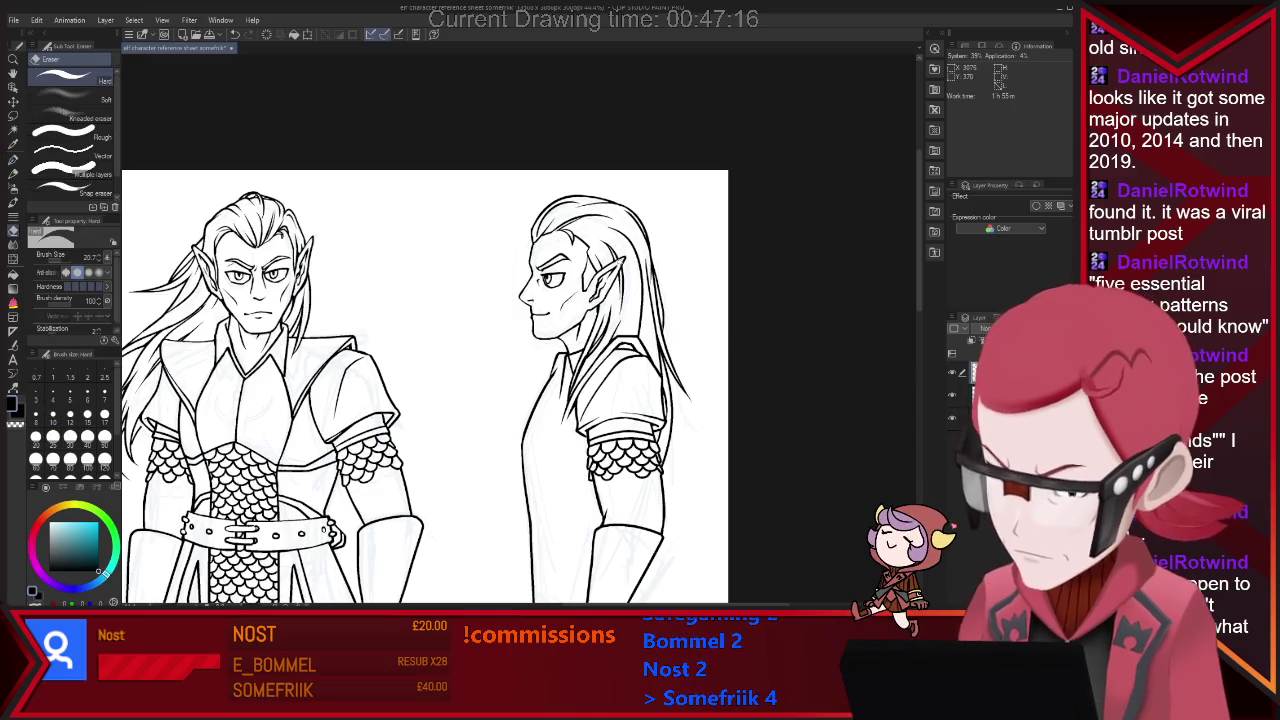
{"action": "key", "text": "p"}
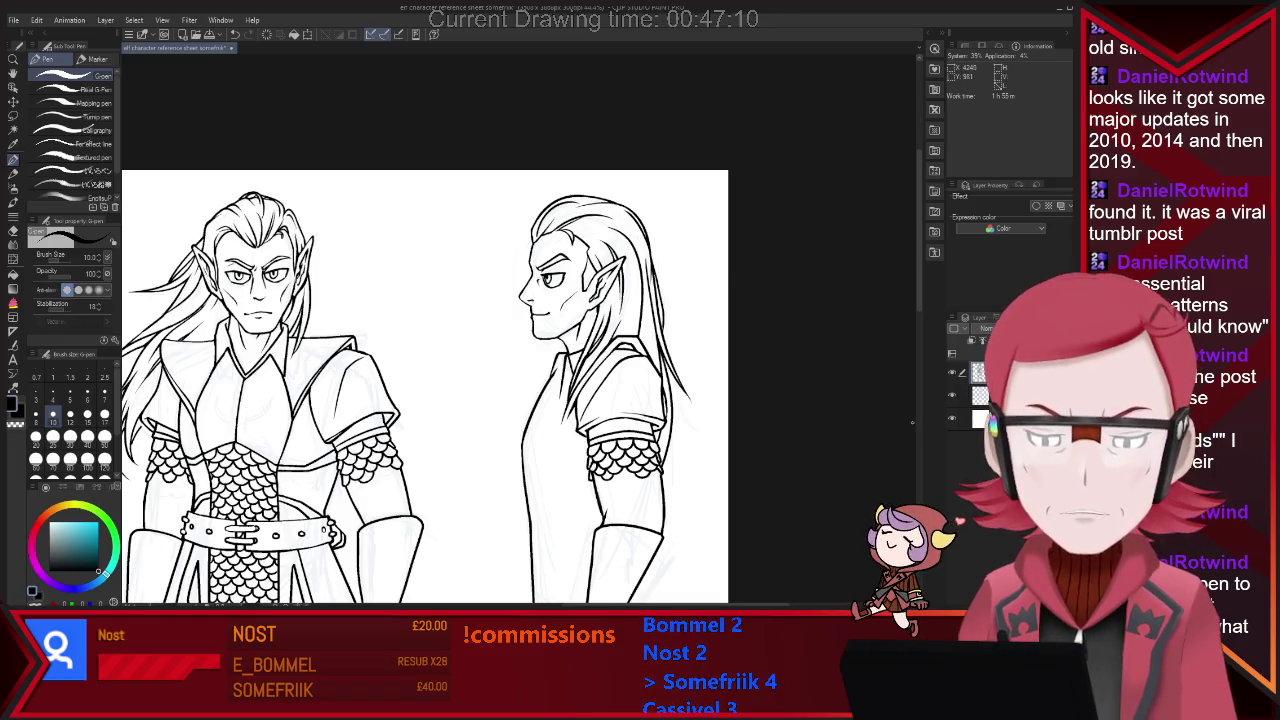
{"action": "scroll", "coordinate": [425, 360], "scroll_direction": "down", "scroll_amount": 1}
{"action": "scroll", "coordinate": [425, 360], "scroll_direction": "down", "scroll_amount": 1}
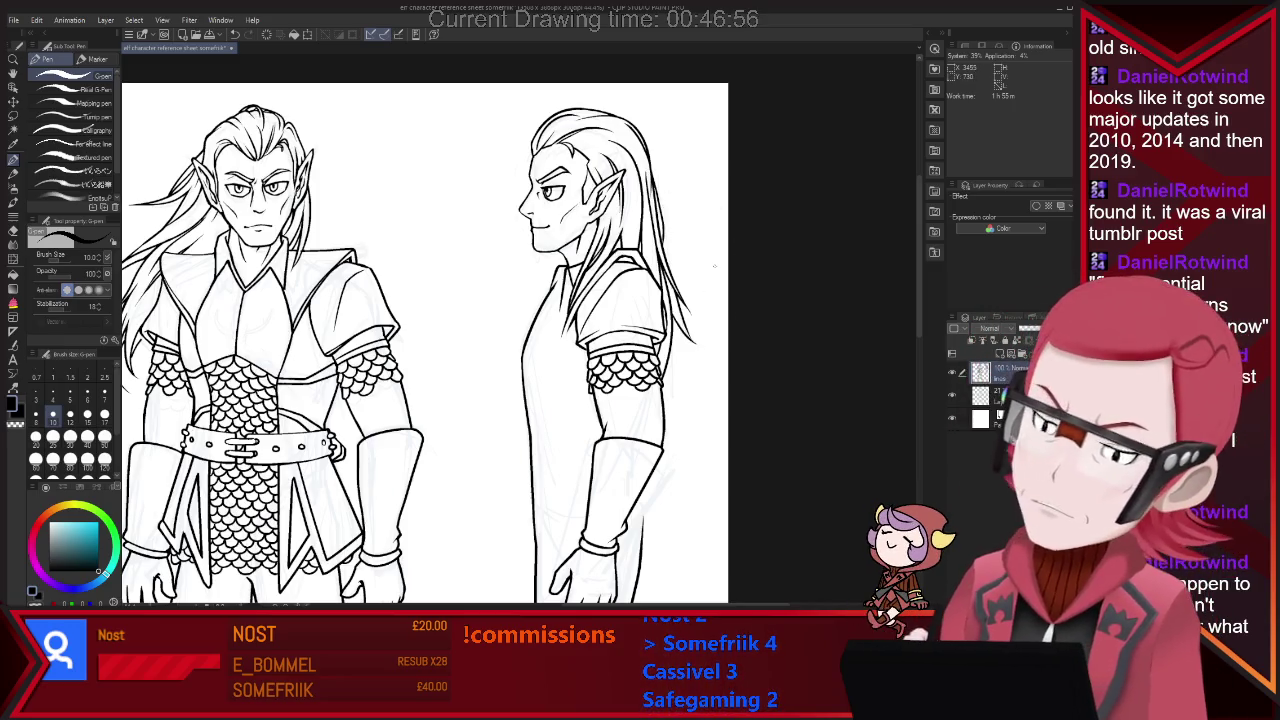
{"action": "key", "text": "e"}
{"action": "key", "text": "p"}
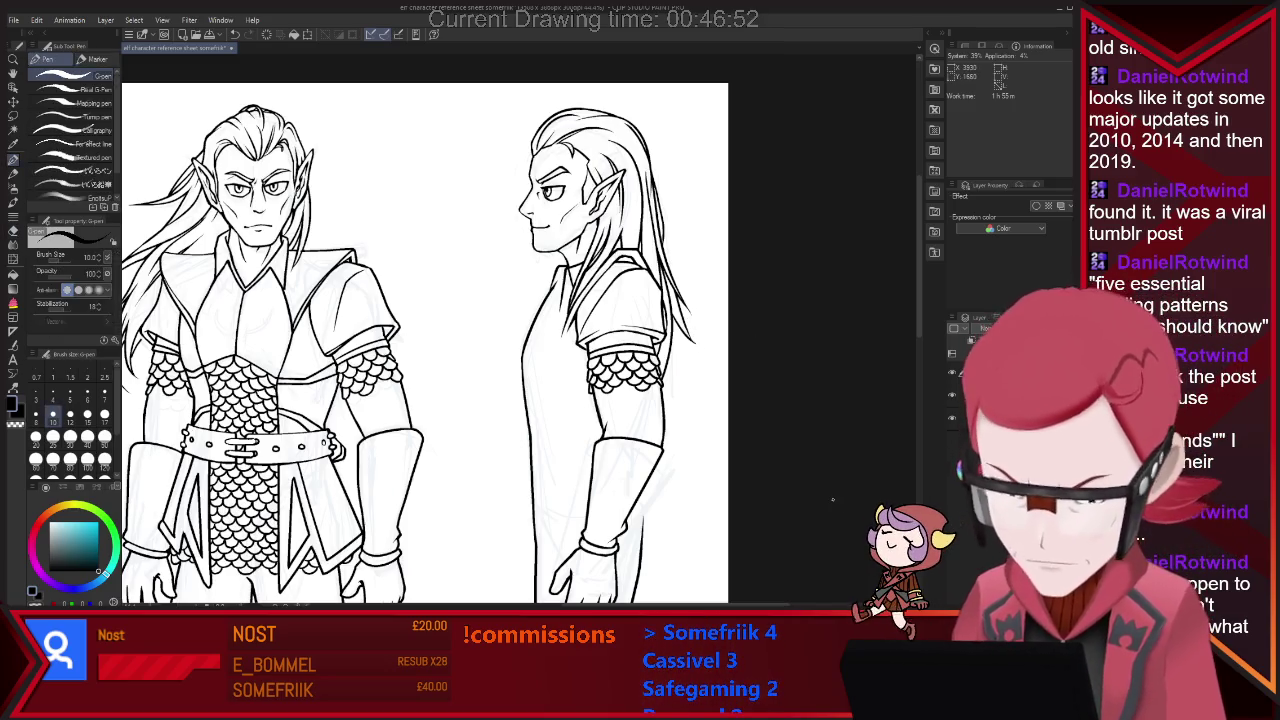
{"action": "key", "text": "e"}
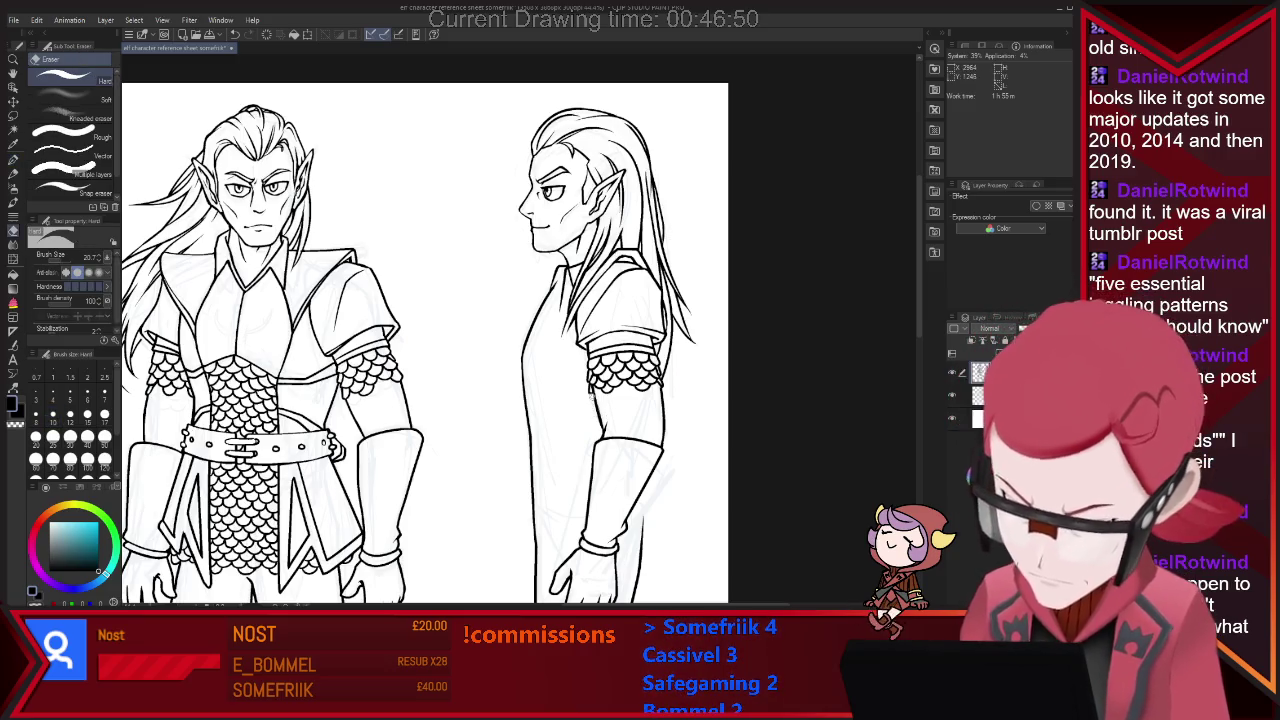
{"action": "key", "text": "p"}
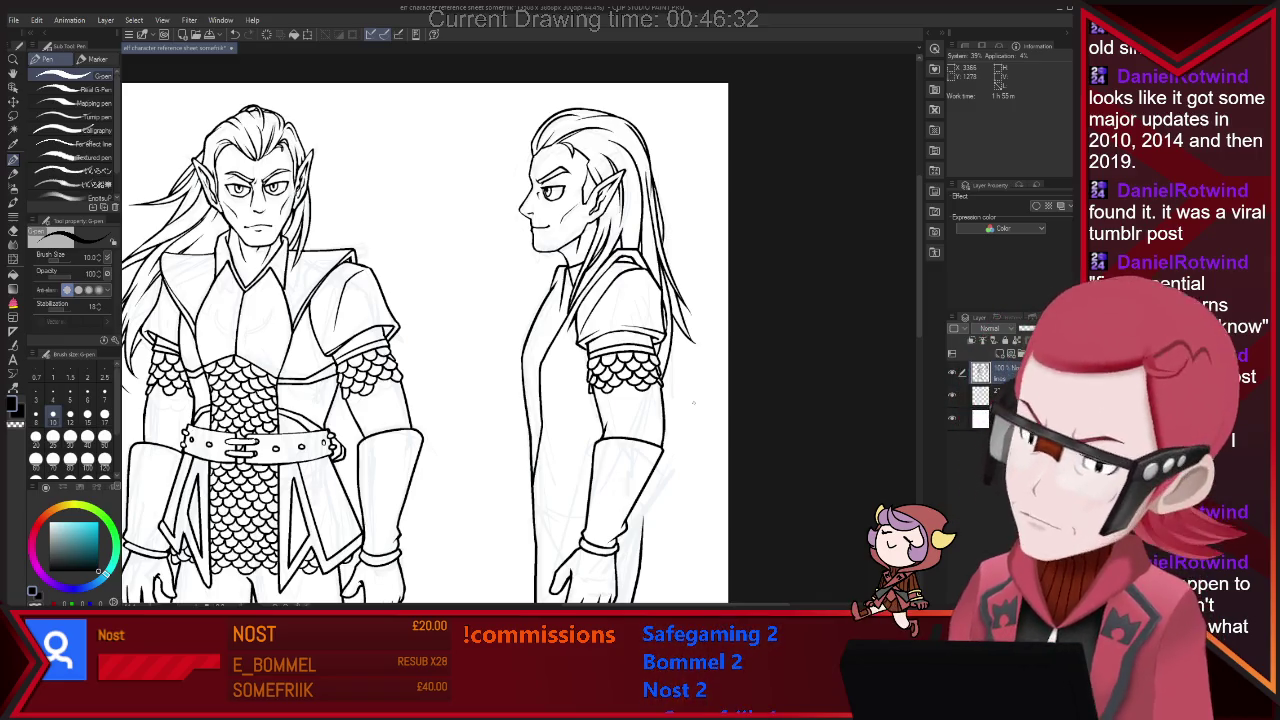
{"action": "key", "text": "e"}
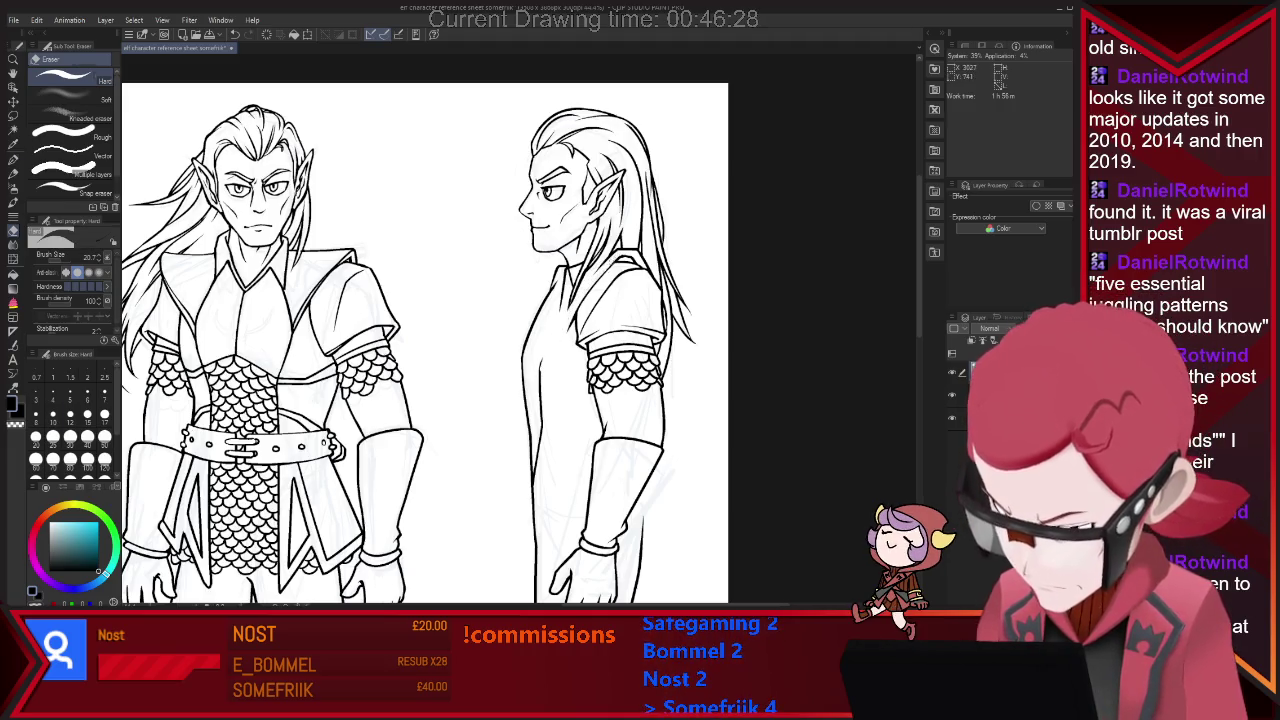
{"action": "key", "text": "p"}
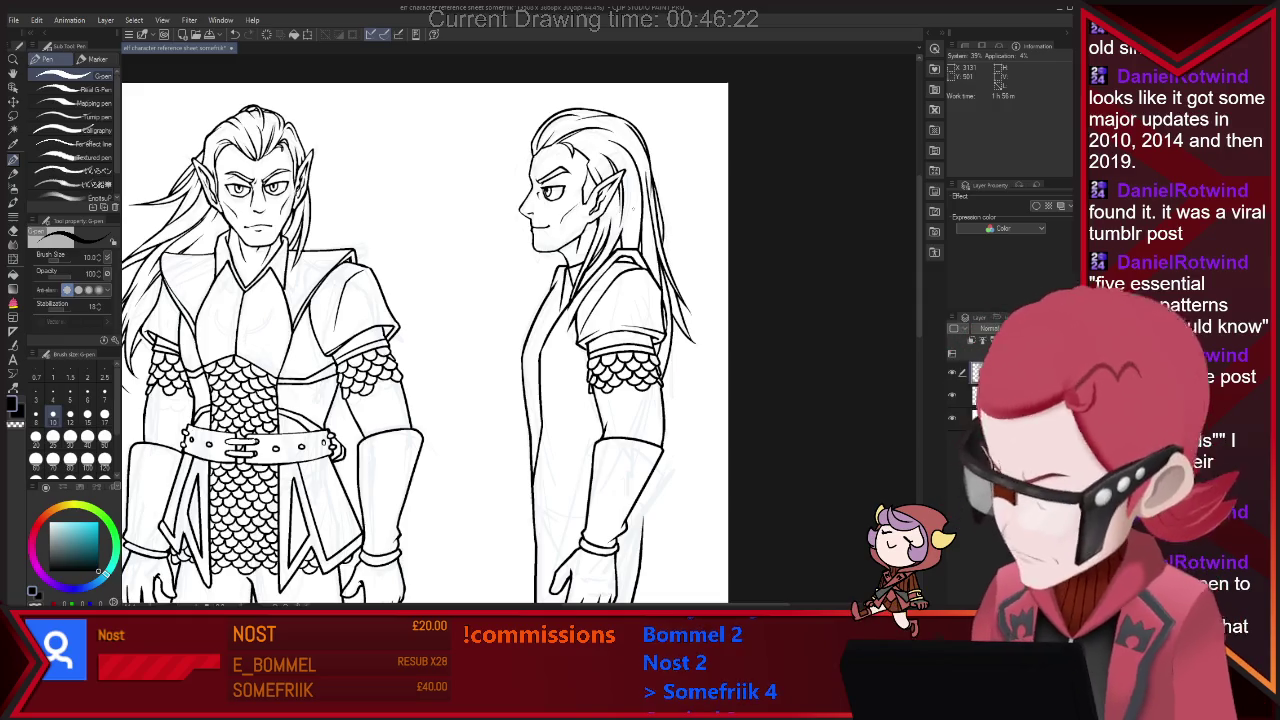
Continue the sleeve's scale-mail scallops, correcting strokes with the Hard eraser.
{"action": "key", "text": "e"}
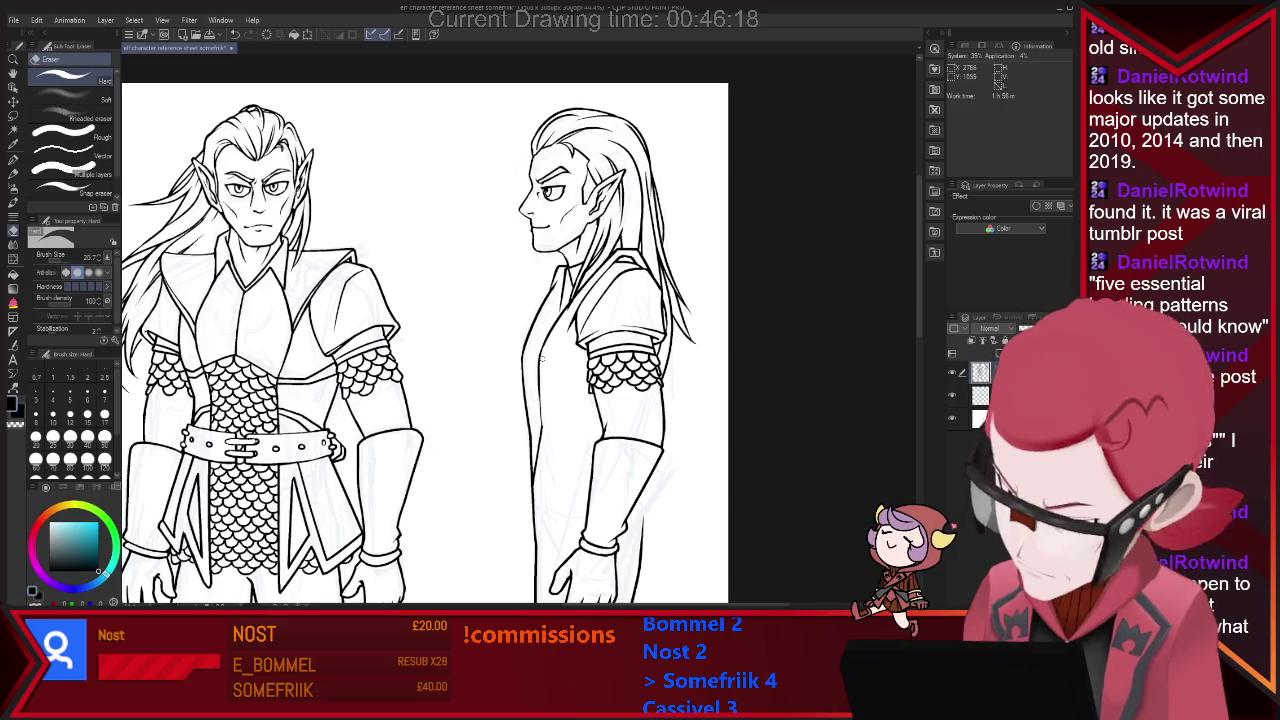
{"action": "key", "text": "p"}
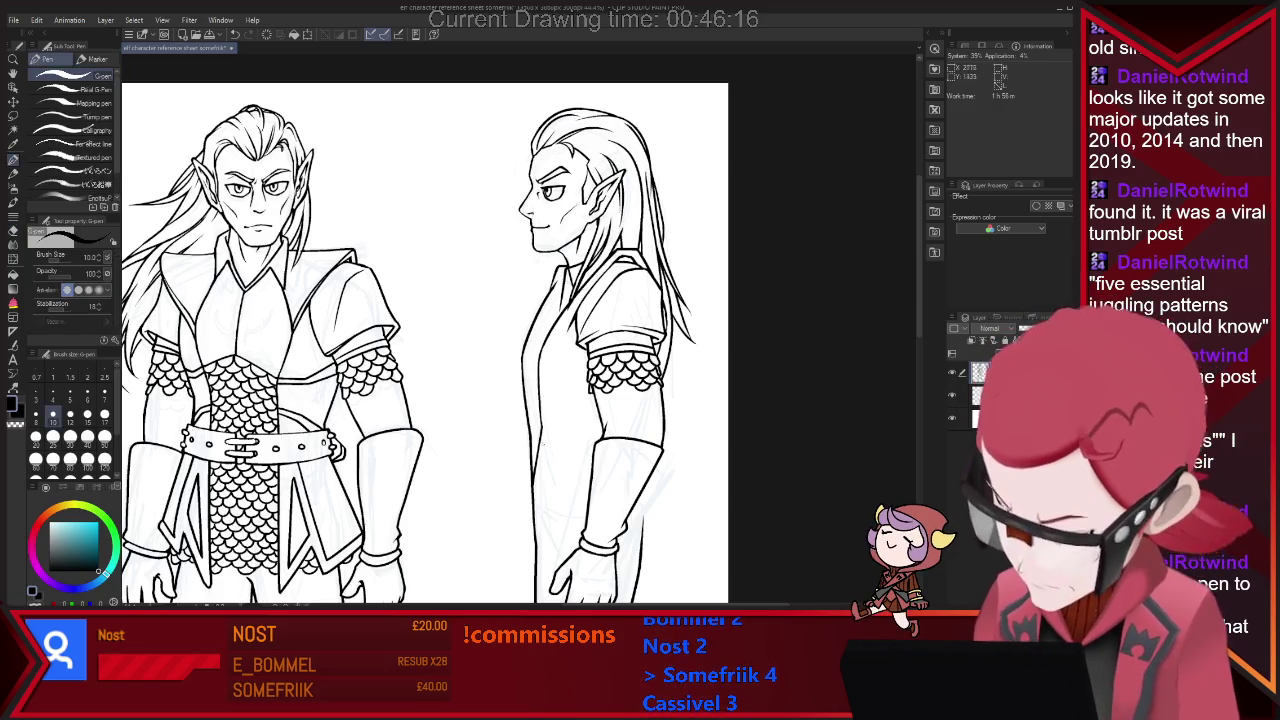
{"action": "key", "text": "e"}
{"action": "key", "text": "p"}
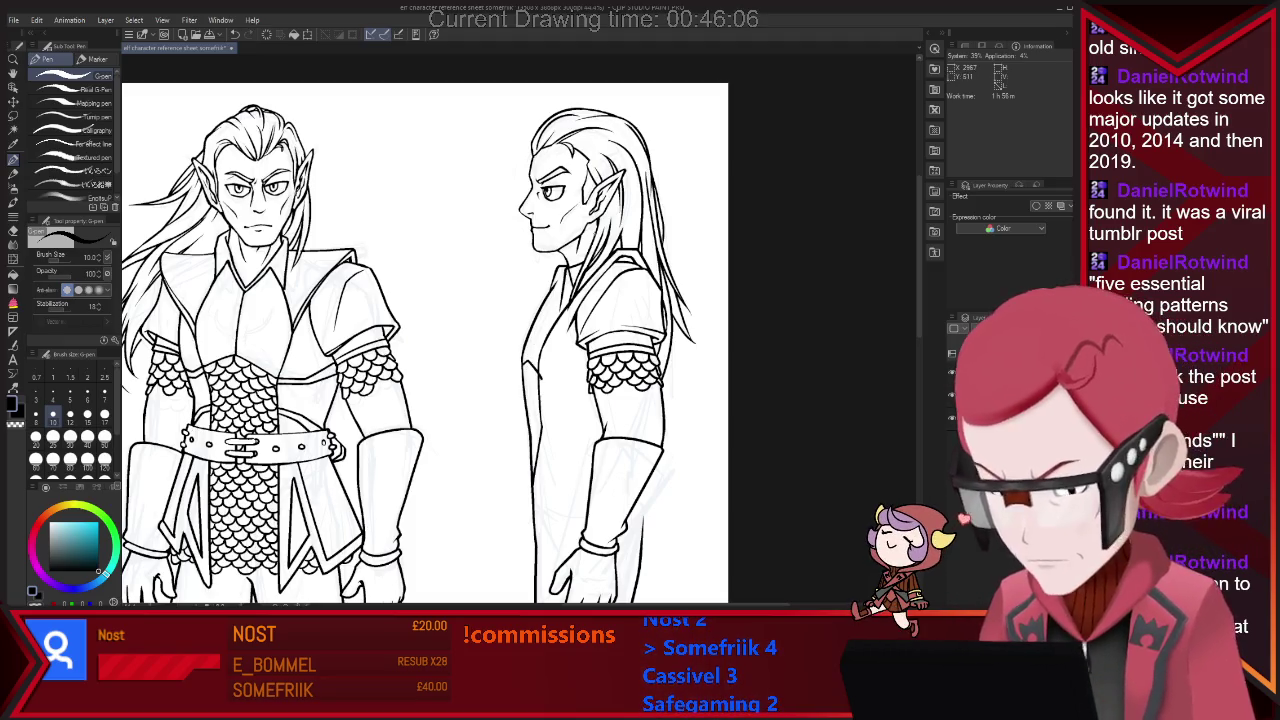
{"action": "key", "text": "e"}
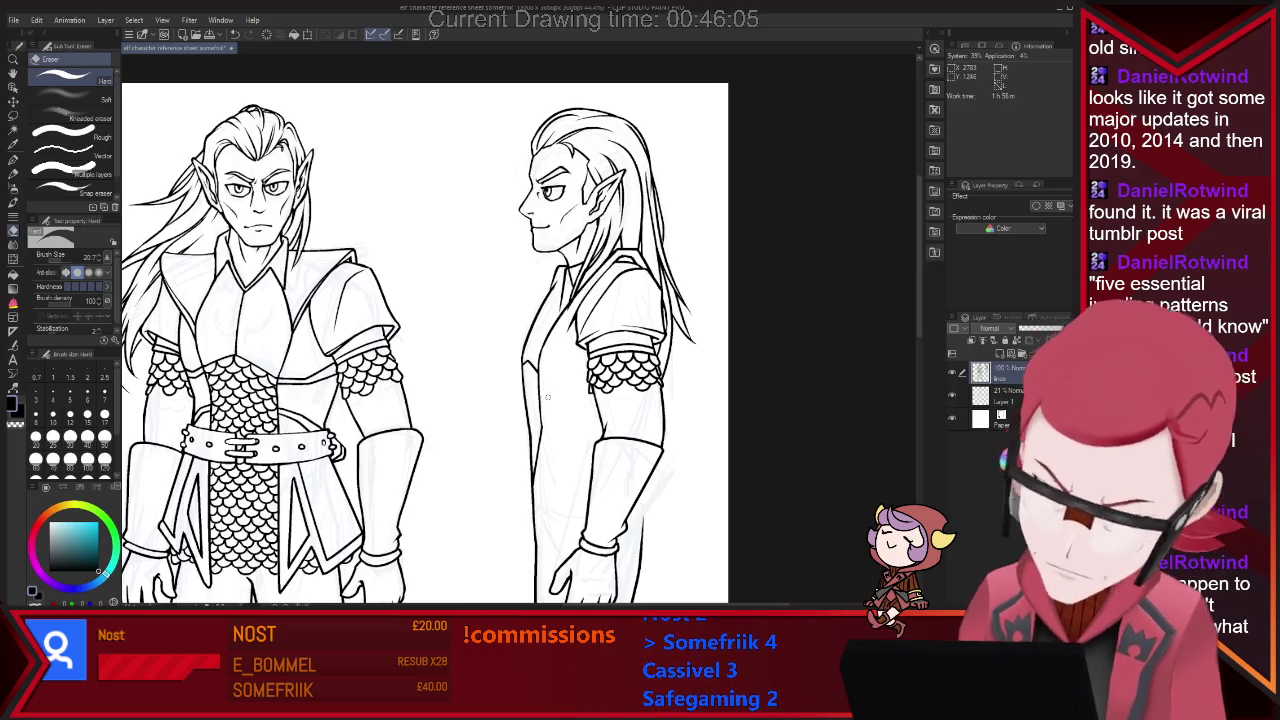
{"action": "key", "text": "p"}
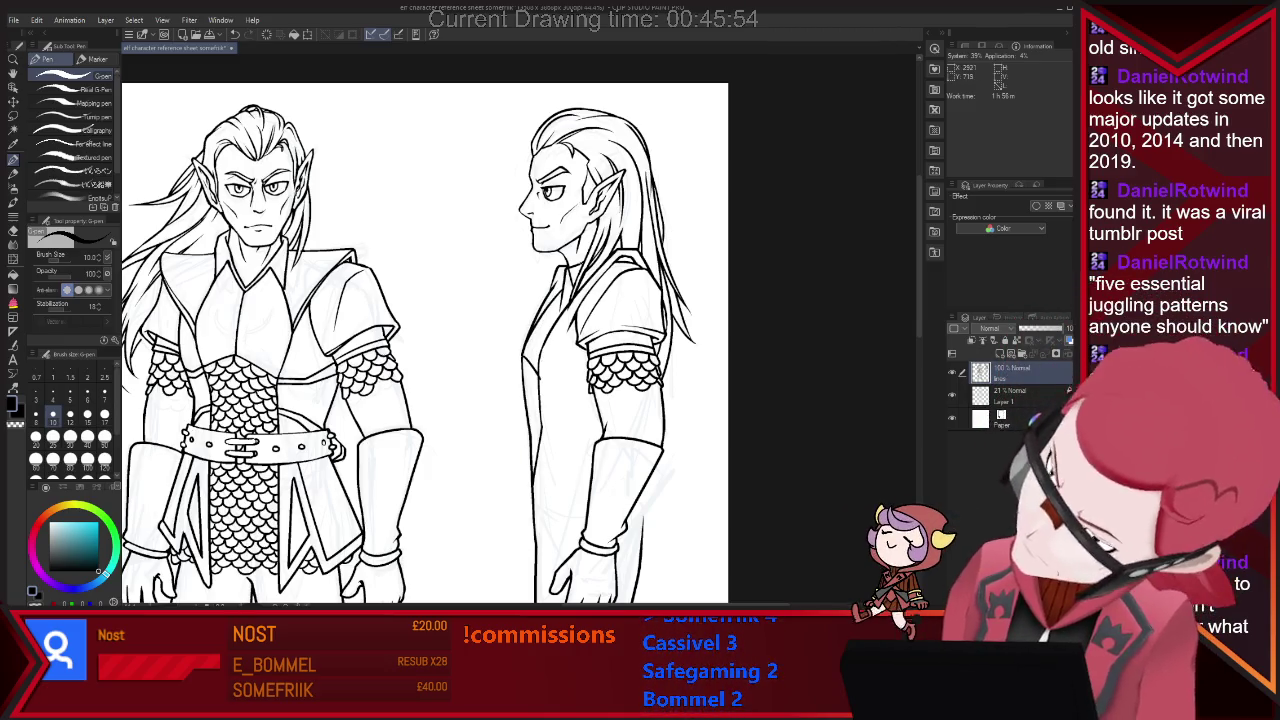
{"action": "key", "text": "e"}
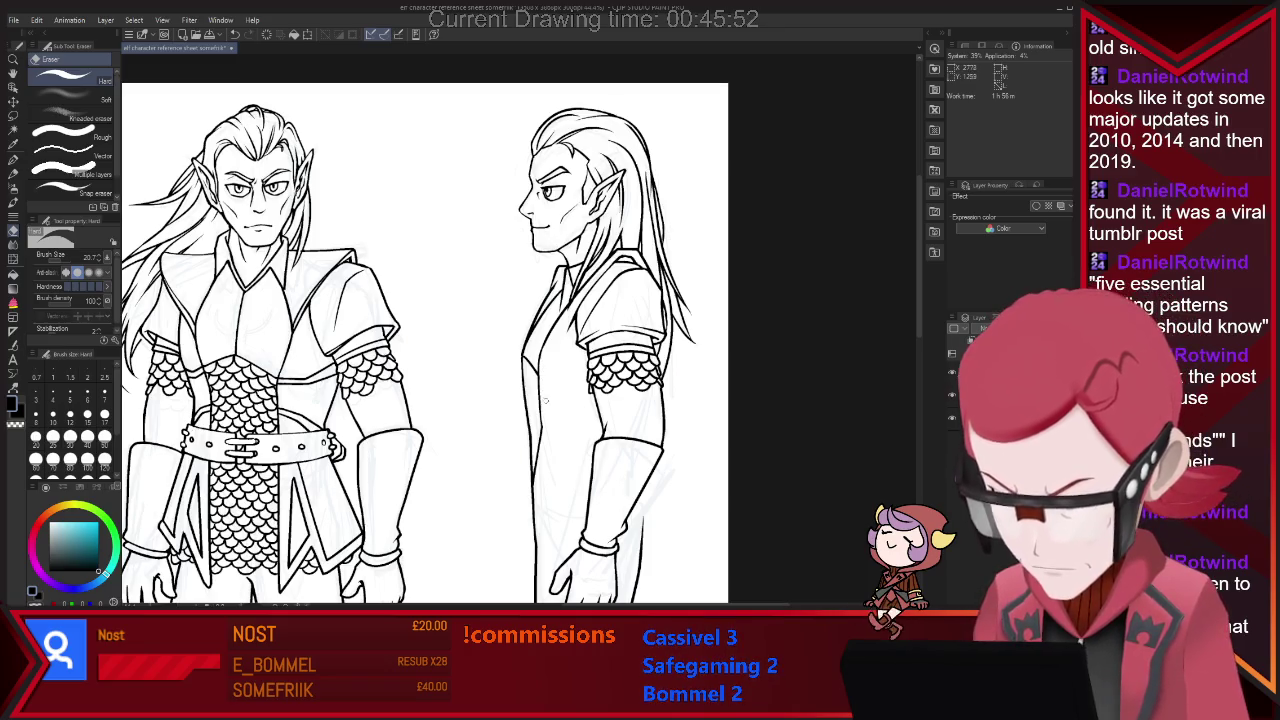
{"action": "key", "text": "p"}
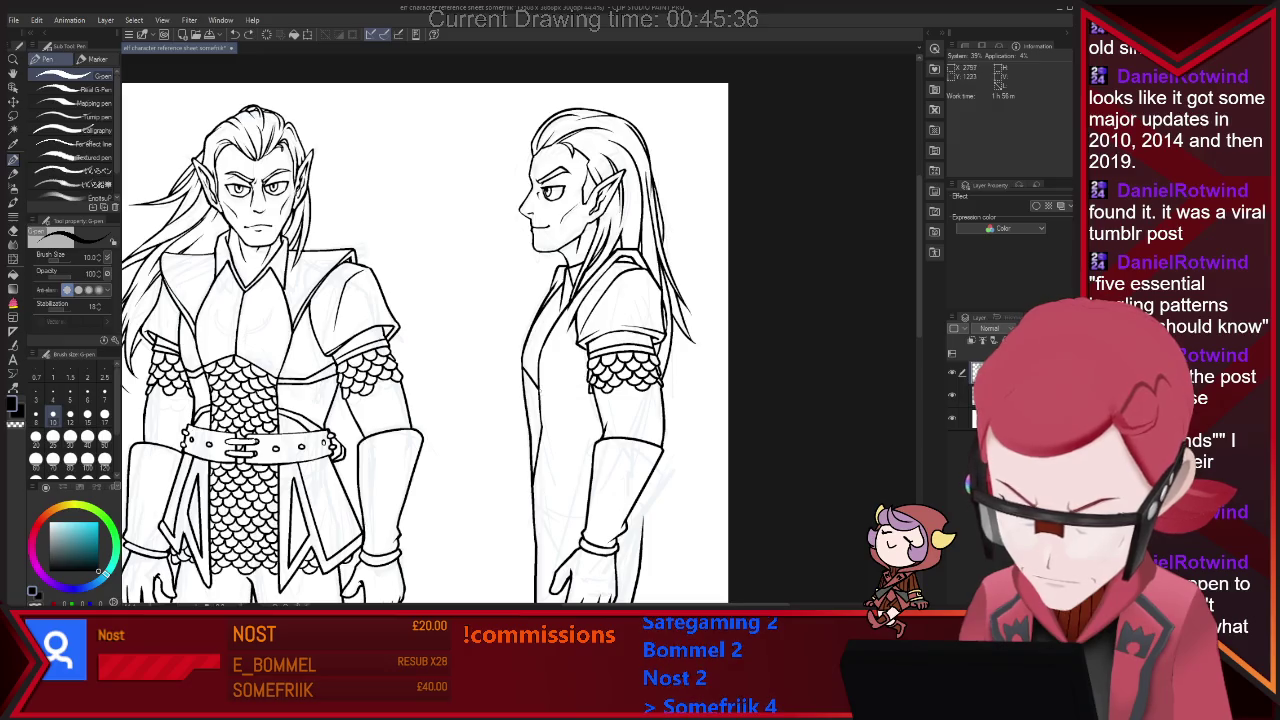
Ink short chest and arm lines on the side elf and erase a stray mark.
{"action": "left_click_drag", "start_coordinate": [538, 384], "coordinate": [564, 396]}
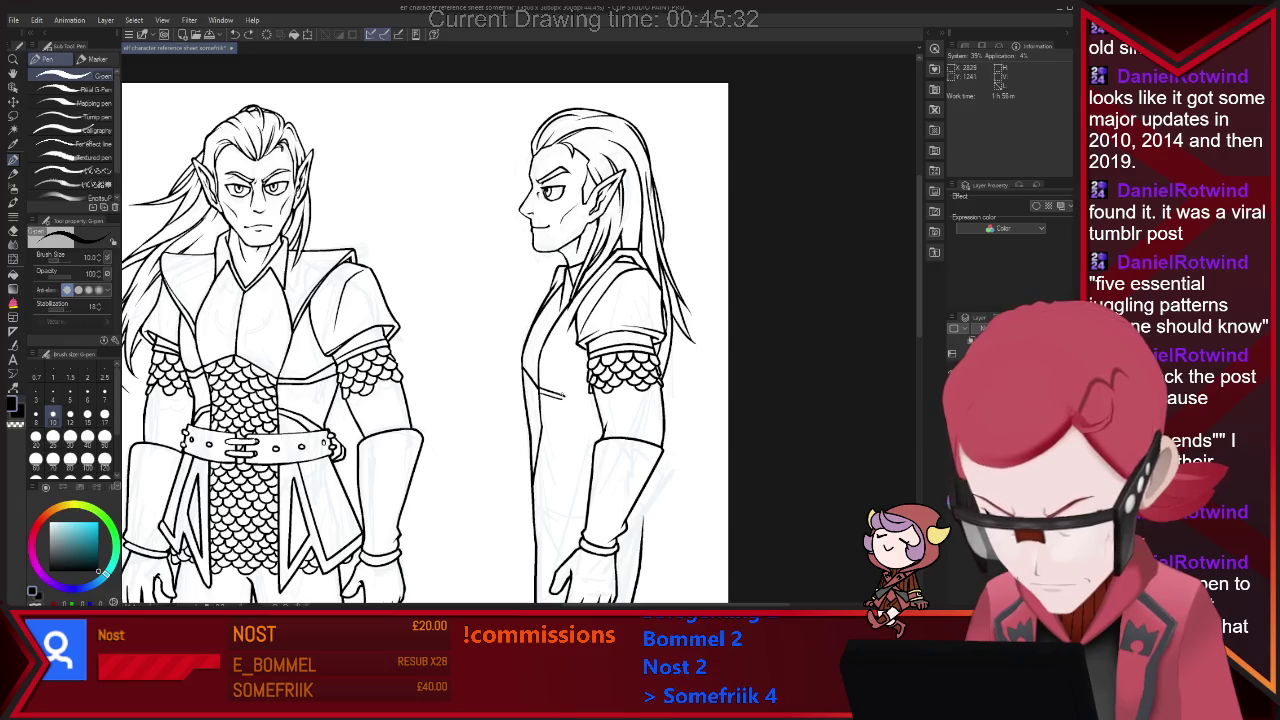
{"action": "key", "text": "e"}
{"action": "key", "text": "p"}
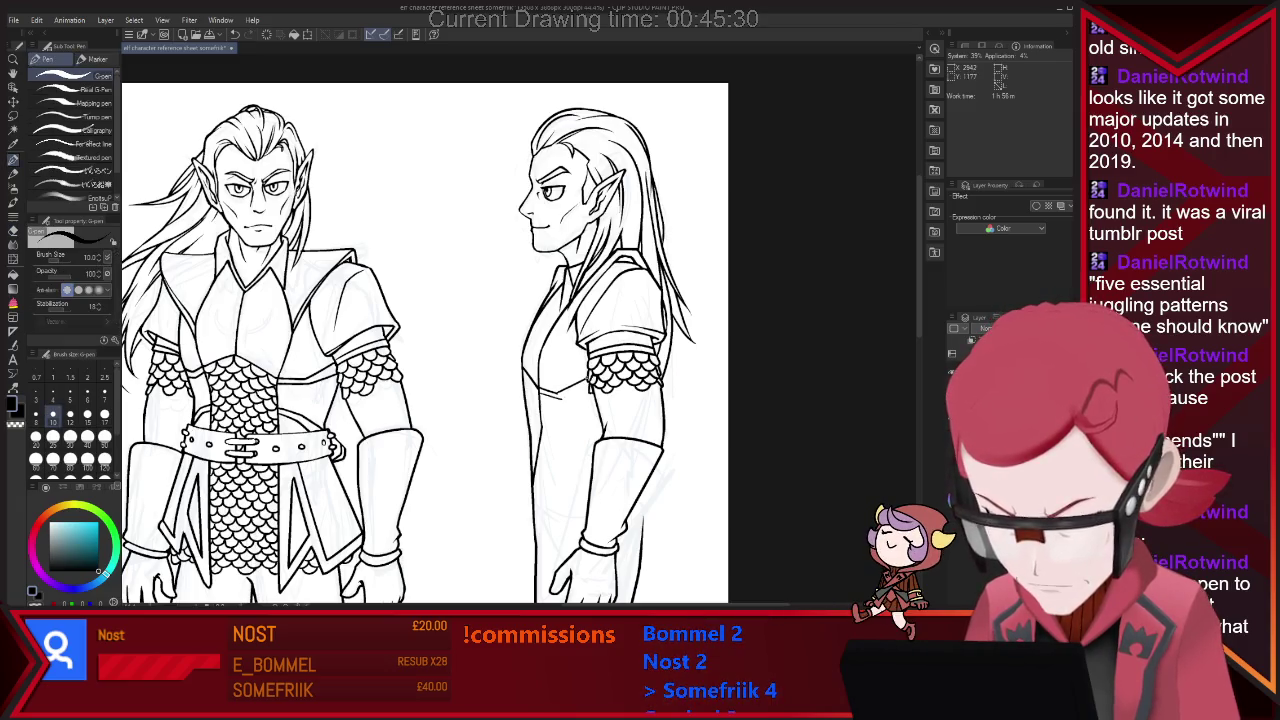
{"action": "key", "text": "e"}
{"action": "key", "text": "p"}
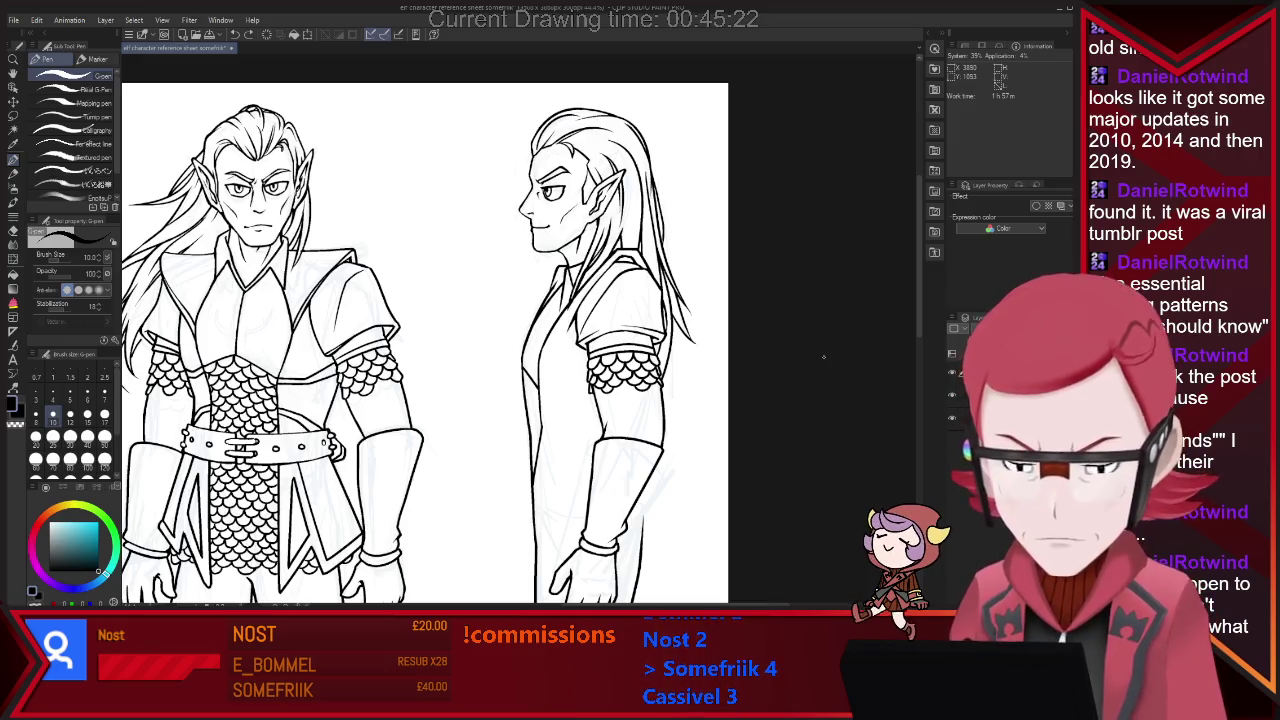
{"action": "left_click_drag", "start_coordinate": [588, 366], "coordinate": [564, 375]}
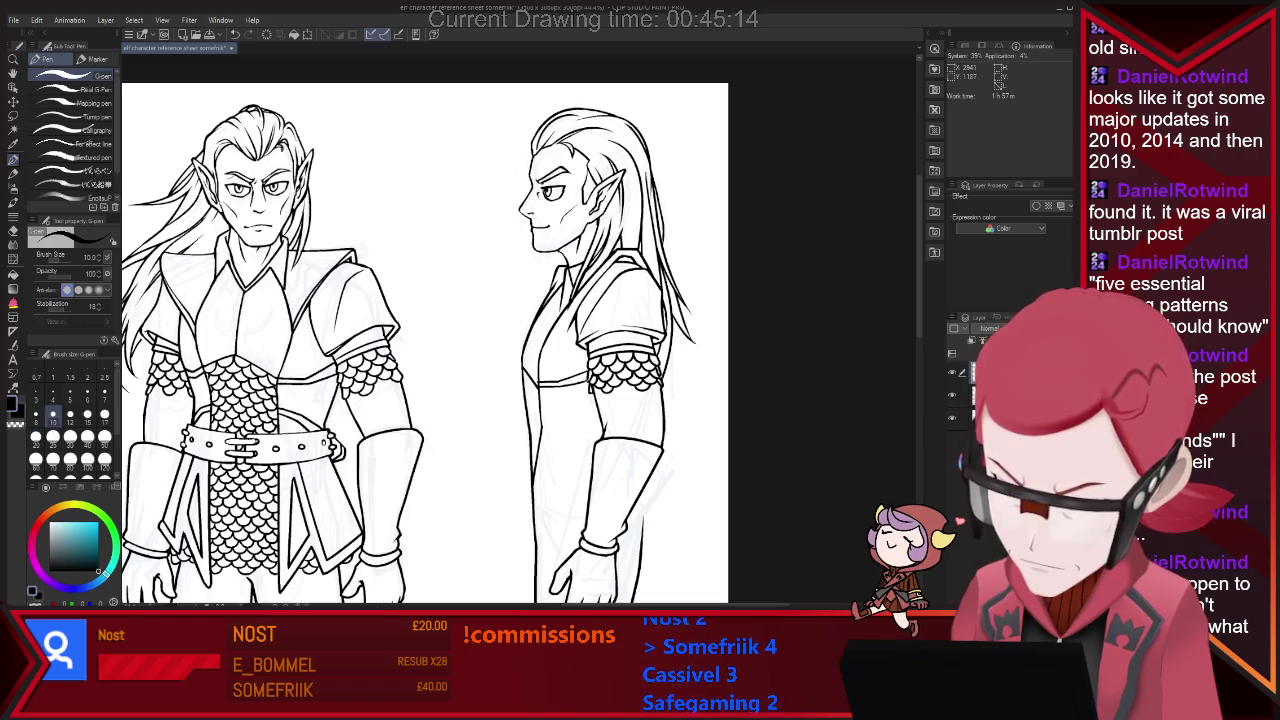
{"action": "key", "text": "e"}
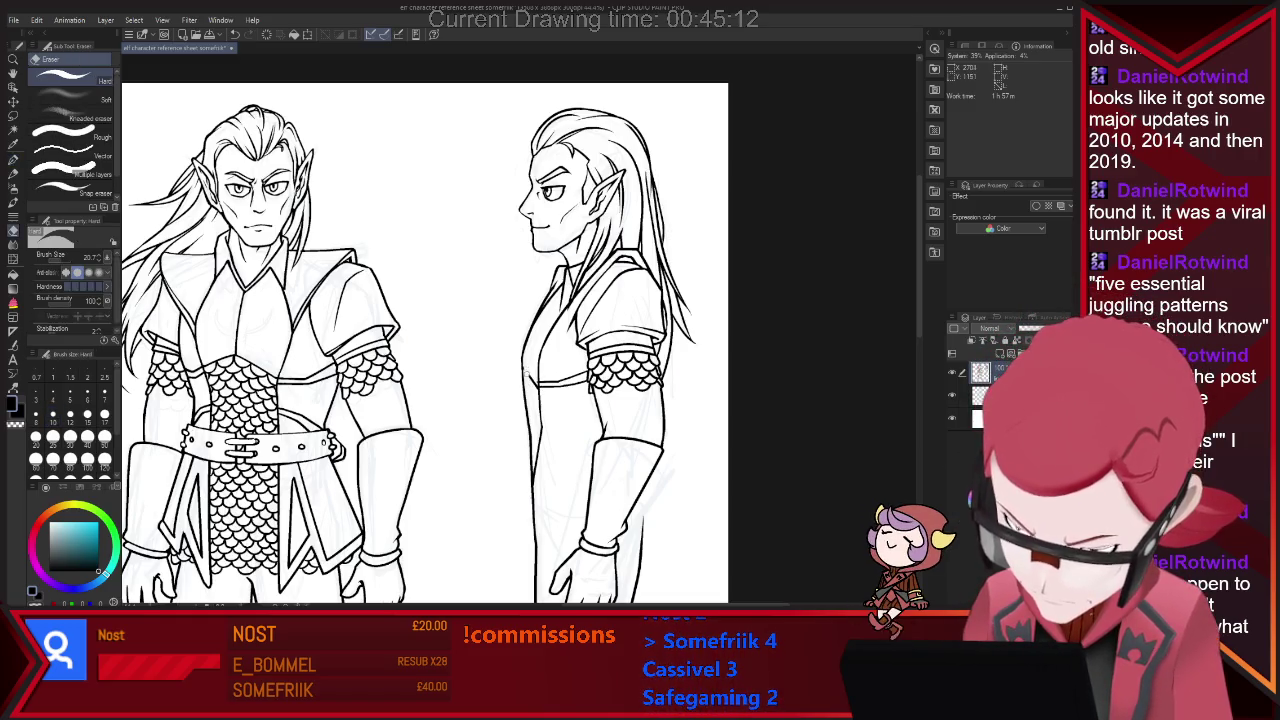
{"action": "left_click_drag", "start_coordinate": [527, 372], "coordinate": [534, 382]}
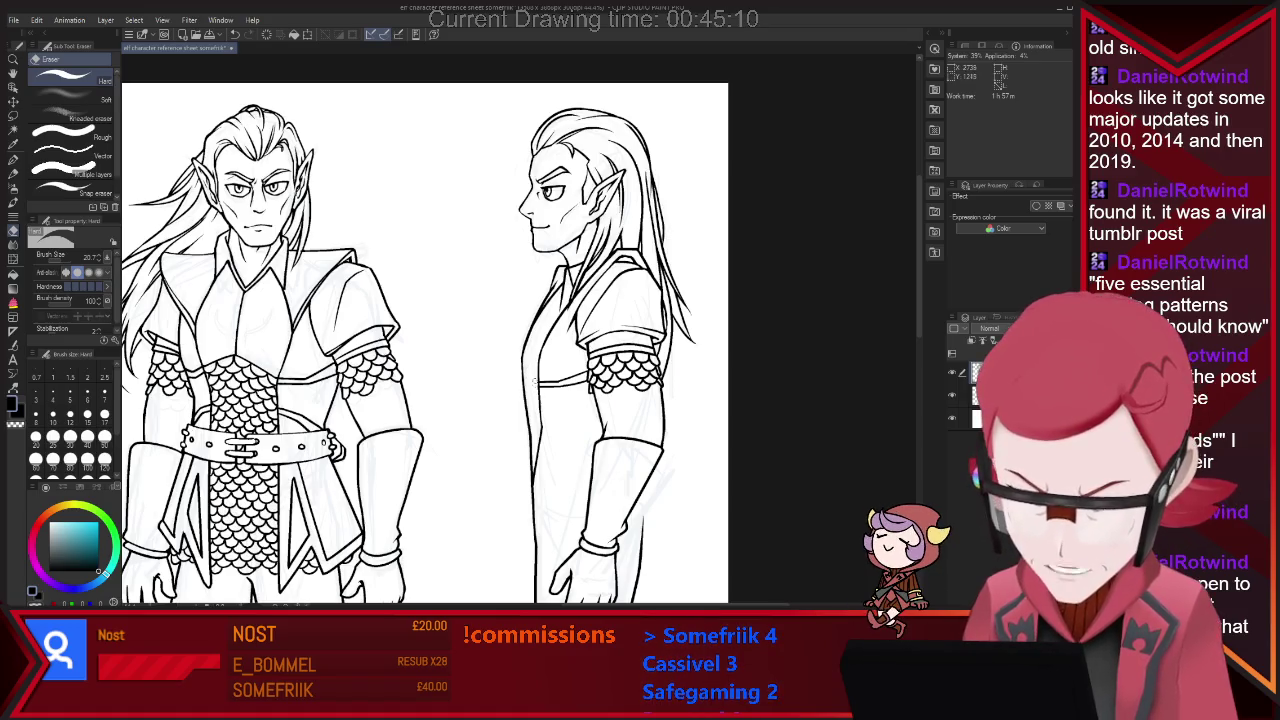
{"action": "key", "text": "p"}
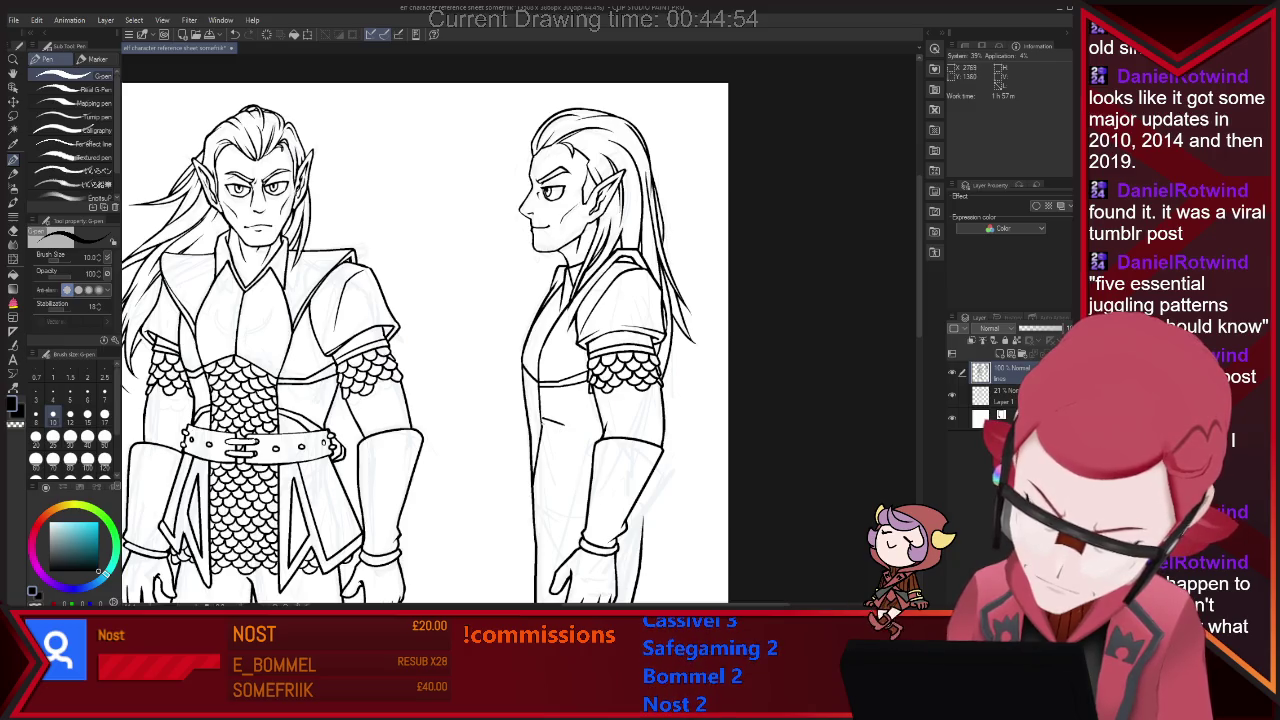
{"action": "left_click_drag", "start_coordinate": [562, 426], "coordinate": [592, 434]}
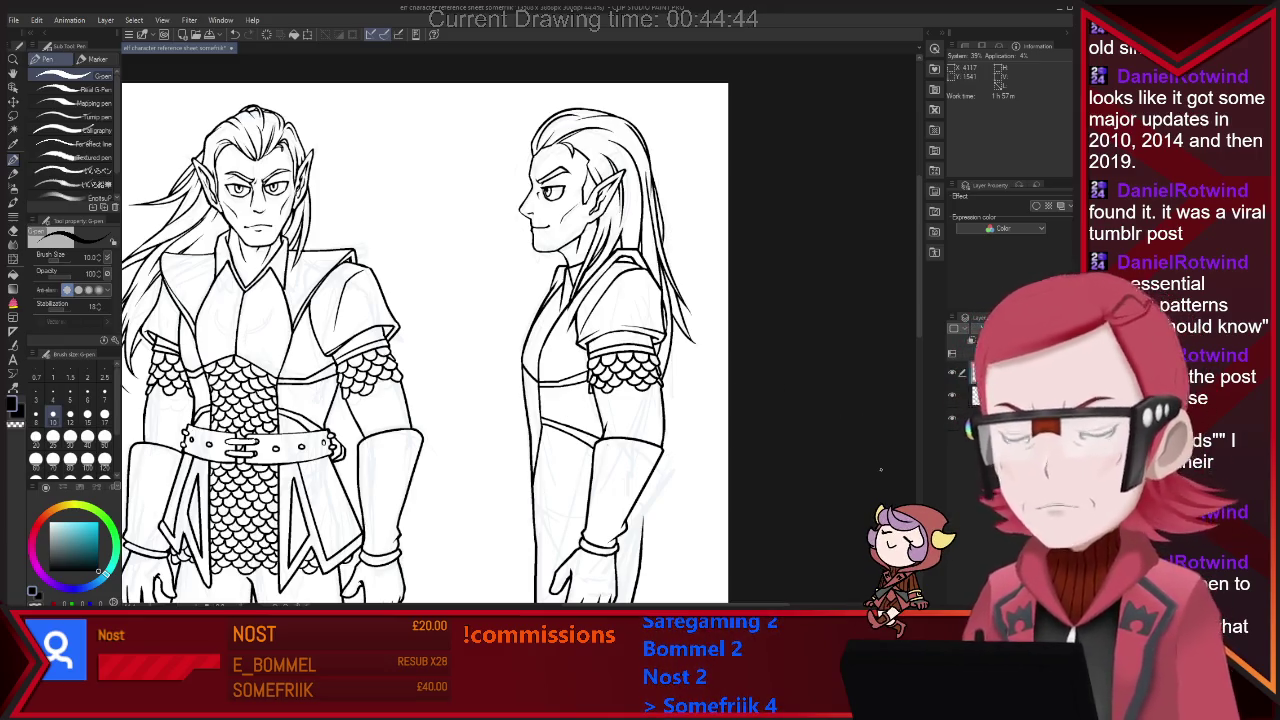
Lasso the side-view chest section and shift it up a few pixels.
{"action": "key", "text": "m"}
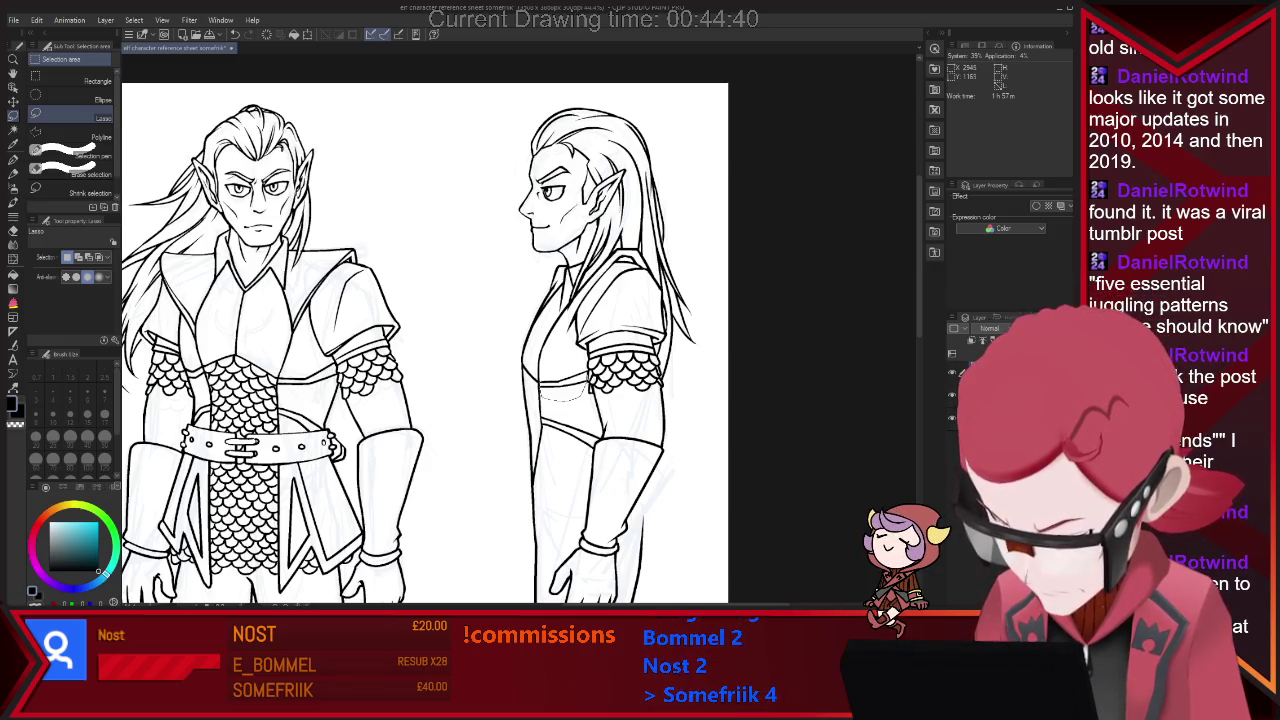
{"action": "key", "text": "ctrl+t"}
{"action": "left_click_drag", "start_coordinate": [565, 380], "coordinate": [565, 386]}
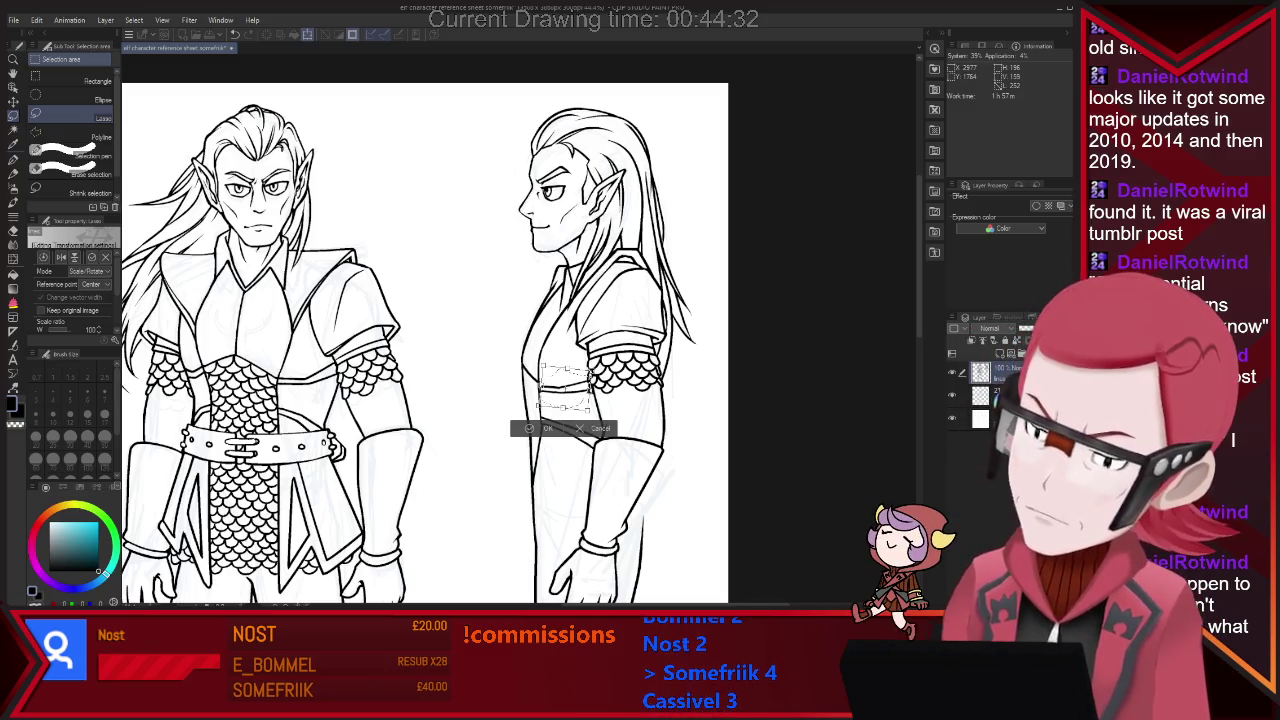
{"action": "key", "text": "Return"}
{"action": "key", "text": "p"}
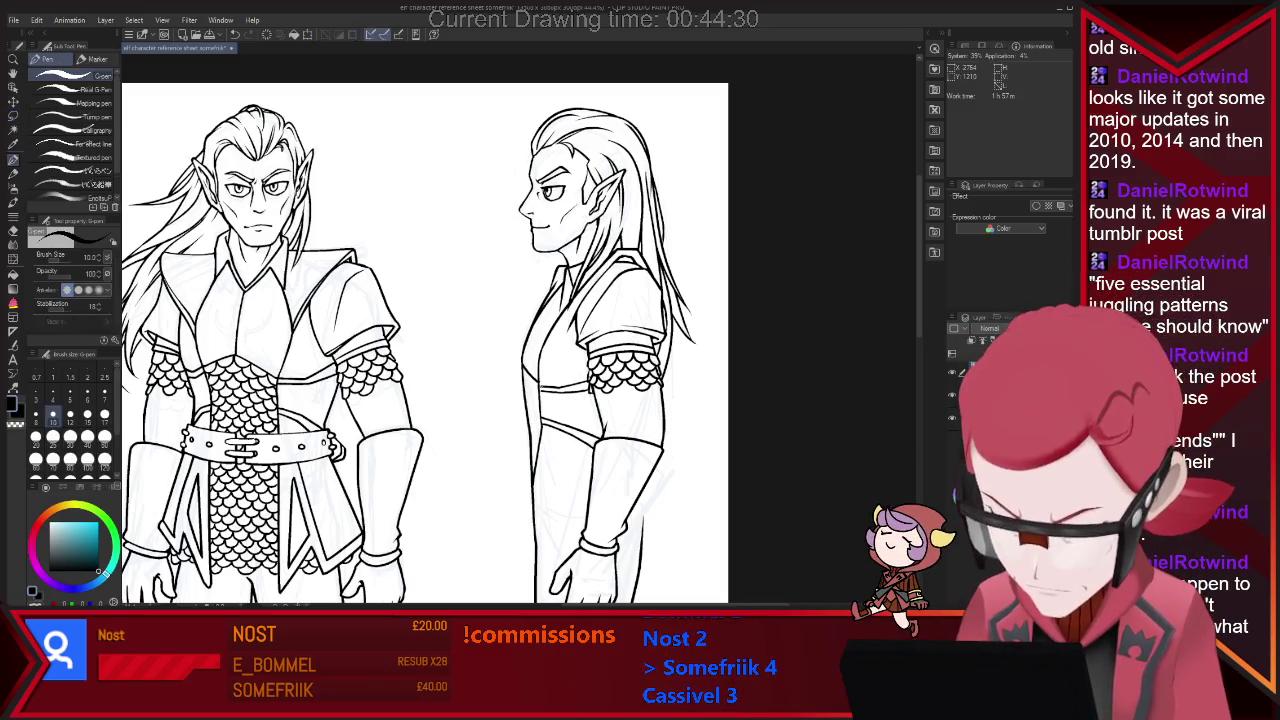
{"action": "scroll", "coordinate": [522, 360], "scroll_direction": "up", "scroll_amount": 2}
Erase the stray left end of the side-view belt line, then view the whole page.
{"action": "scroll", "coordinate": [522, 360], "scroll_direction": "up", "scroll_amount": 5}
{"action": "key", "text": "e"}
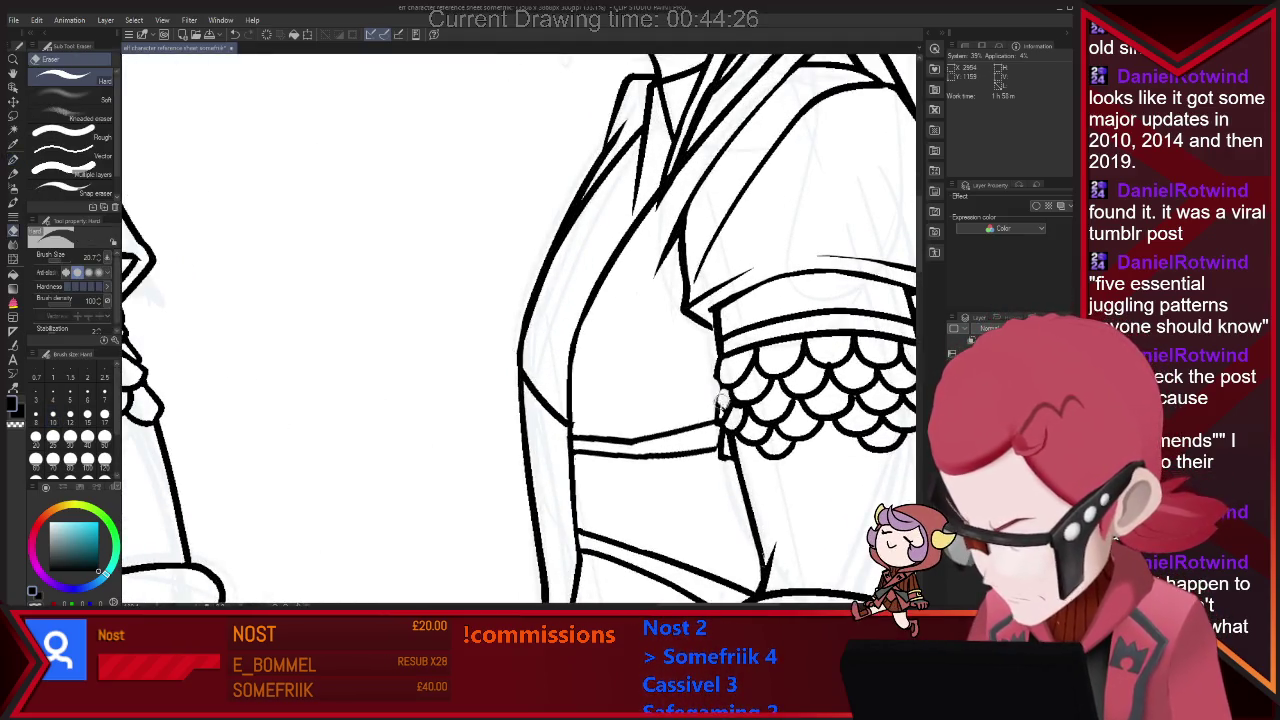
{"action": "key", "text": "p"}
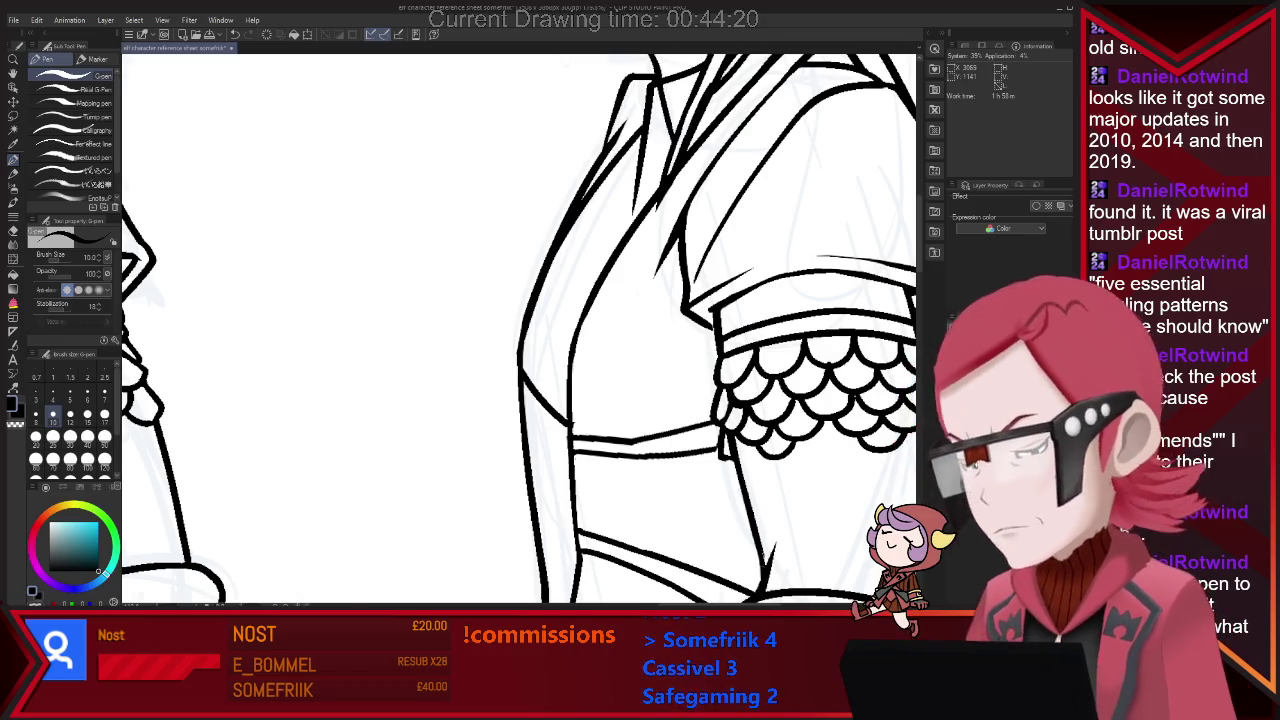
{"action": "key", "text": "ctrl+minus"}
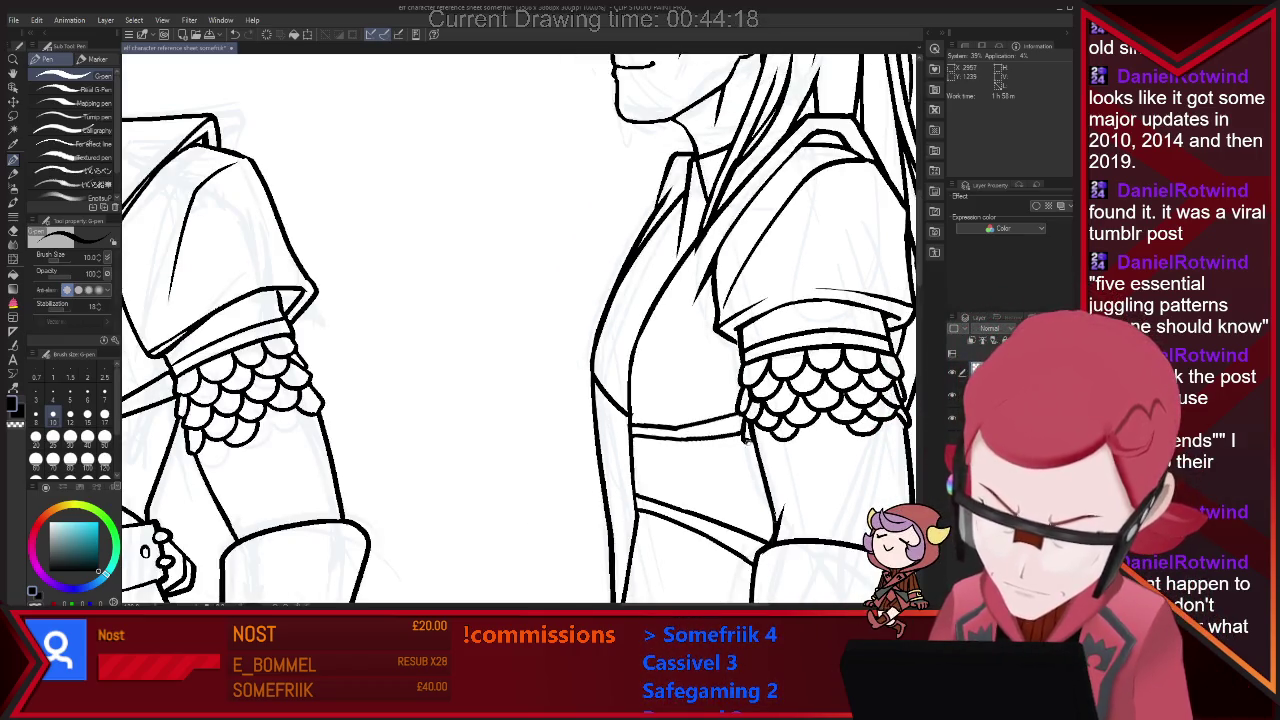
{"action": "key", "text": "e"}
{"action": "left_click_drag", "start_coordinate": [630, 427], "coordinate": [640, 431]}
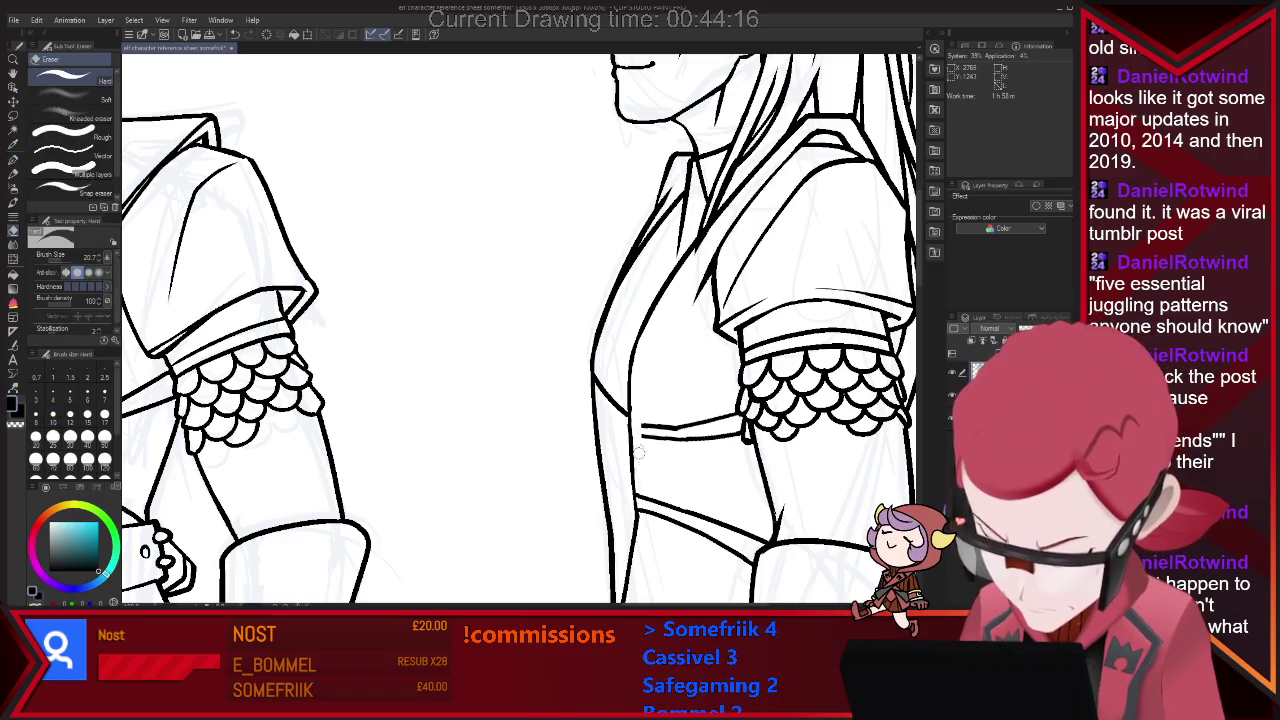
{"action": "key", "text": "p"}
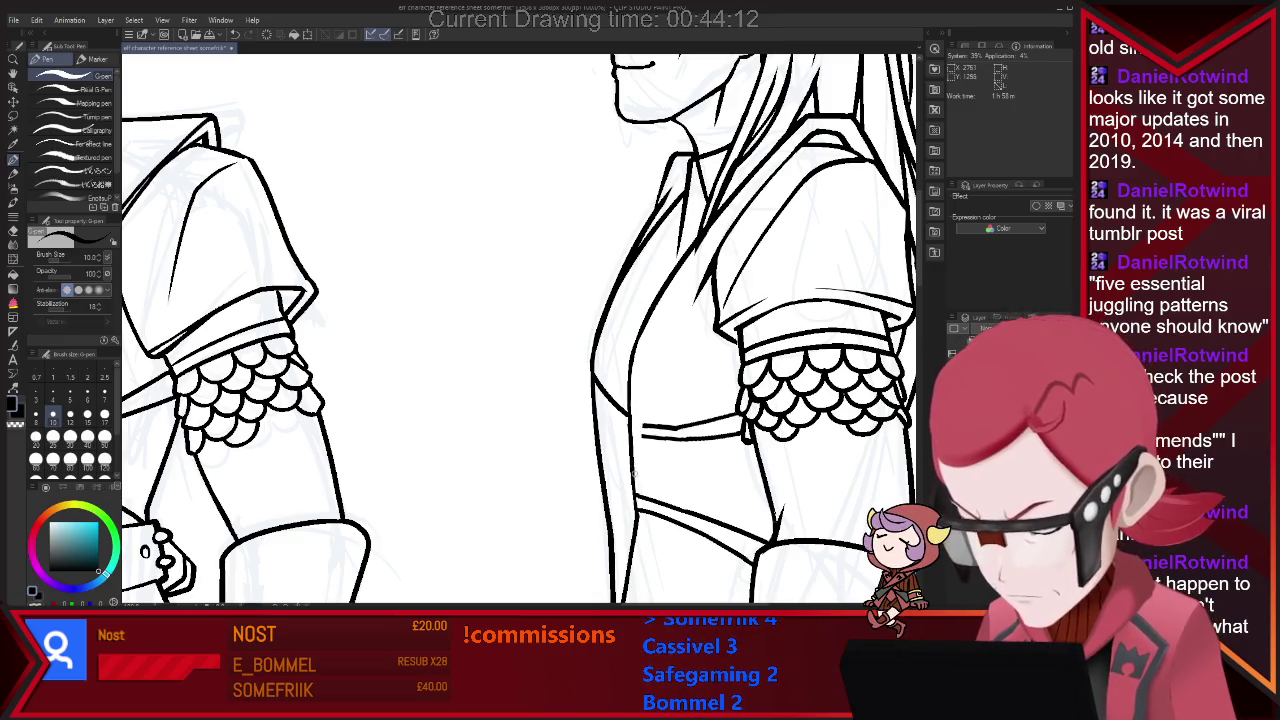
{"action": "key", "text": "e"}
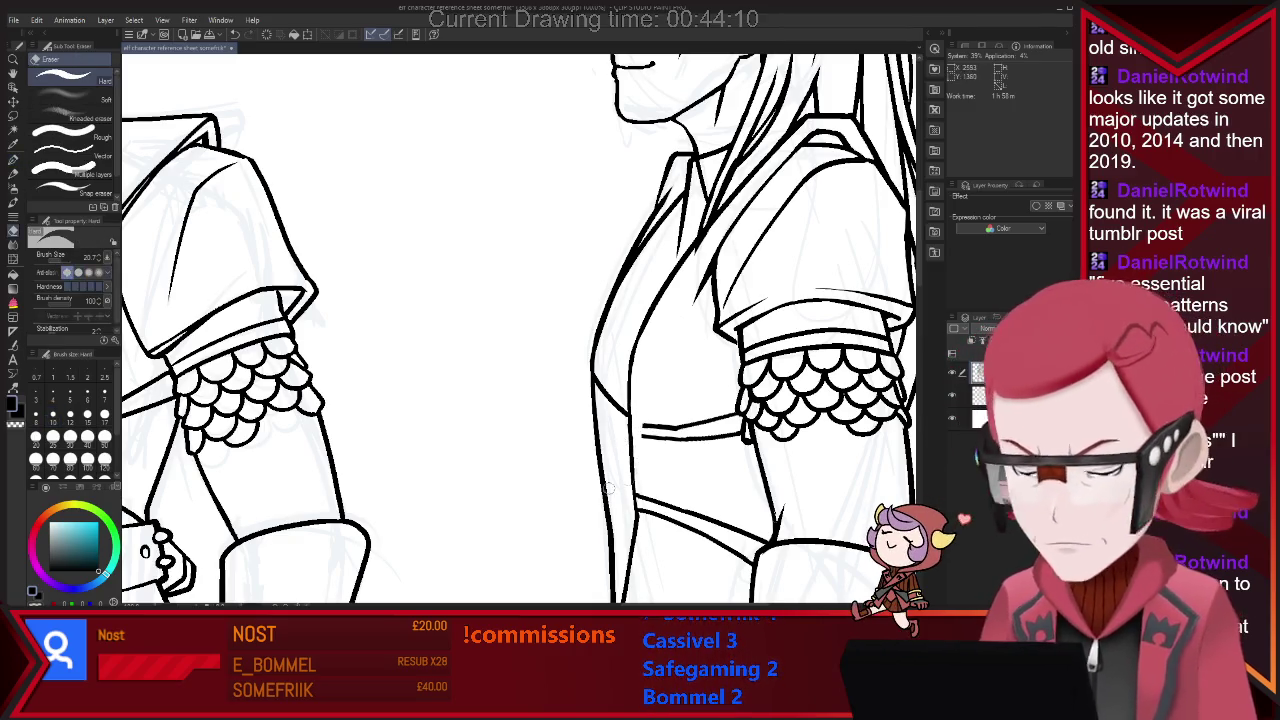
{"action": "key", "text": "p"}
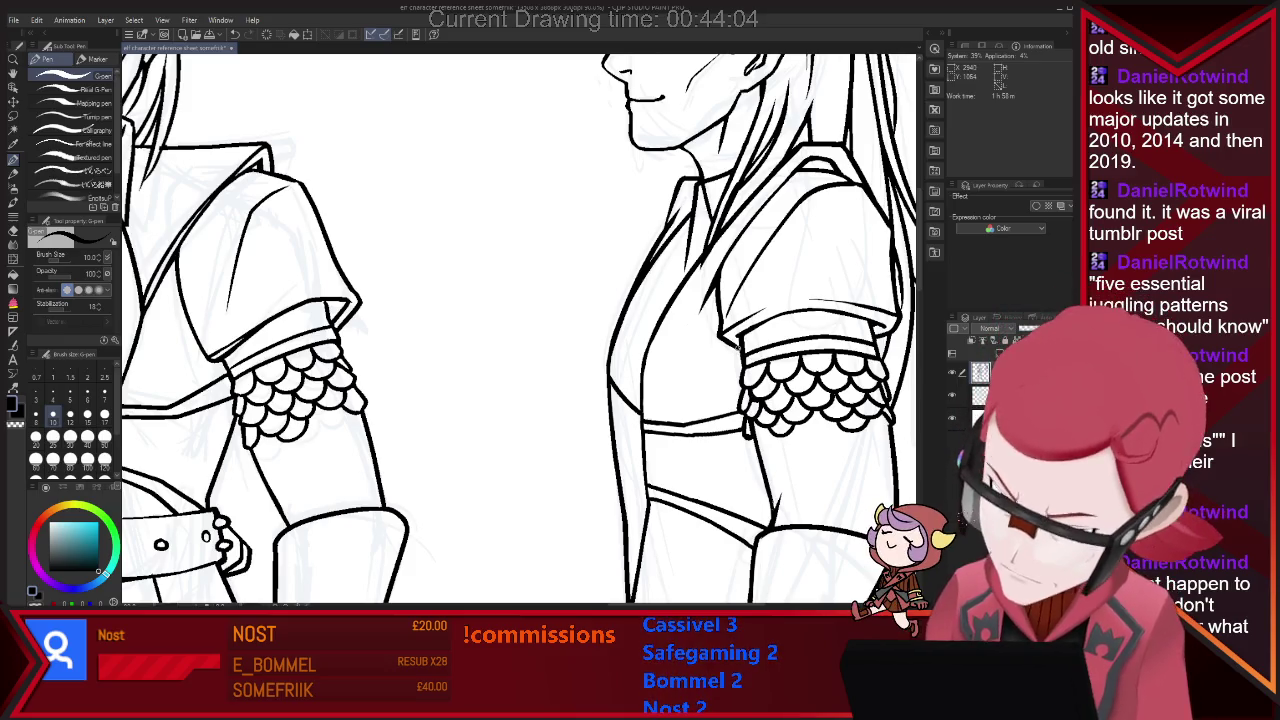
{"action": "key", "text": "ctrl+0"}
Ink a belt line across the side-view elf's waist and erase a small hip stroke.
{"action": "scroll", "coordinate": [785, 430], "scroll_direction": "up", "scroll_amount": 2}
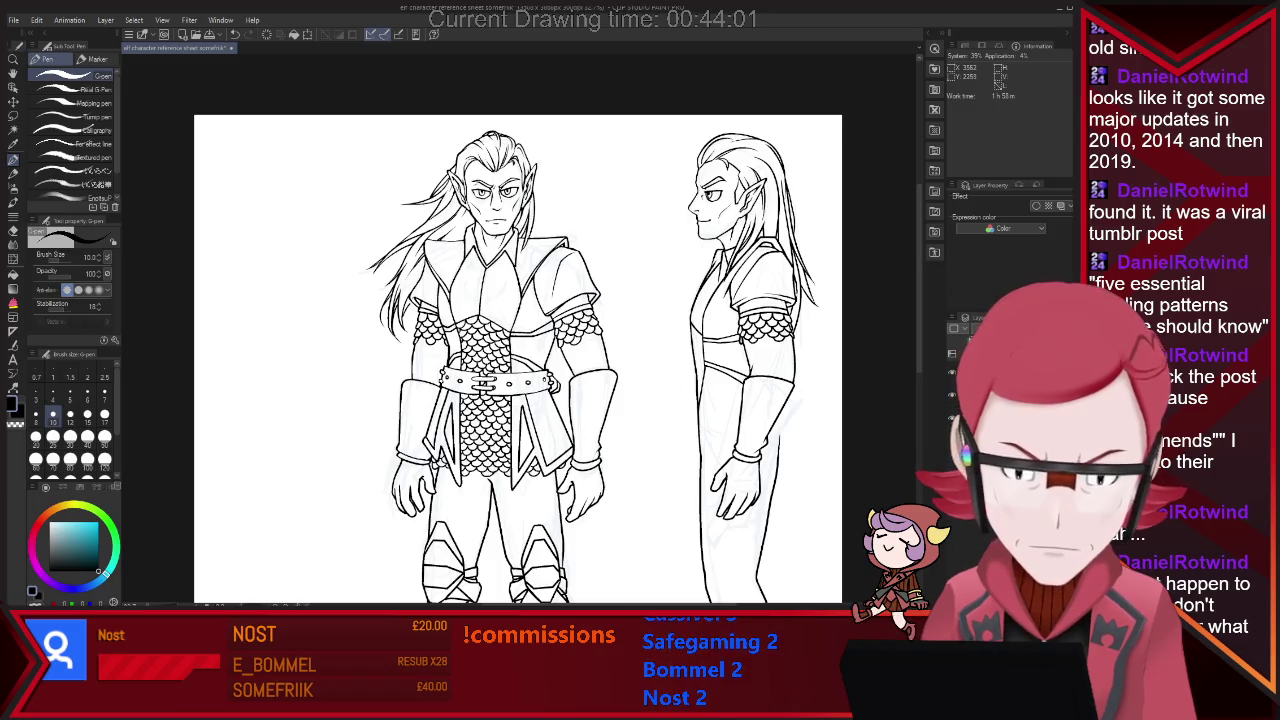
{"action": "scroll", "coordinate": [708, 415], "scroll_direction": "up", "scroll_amount": 1}
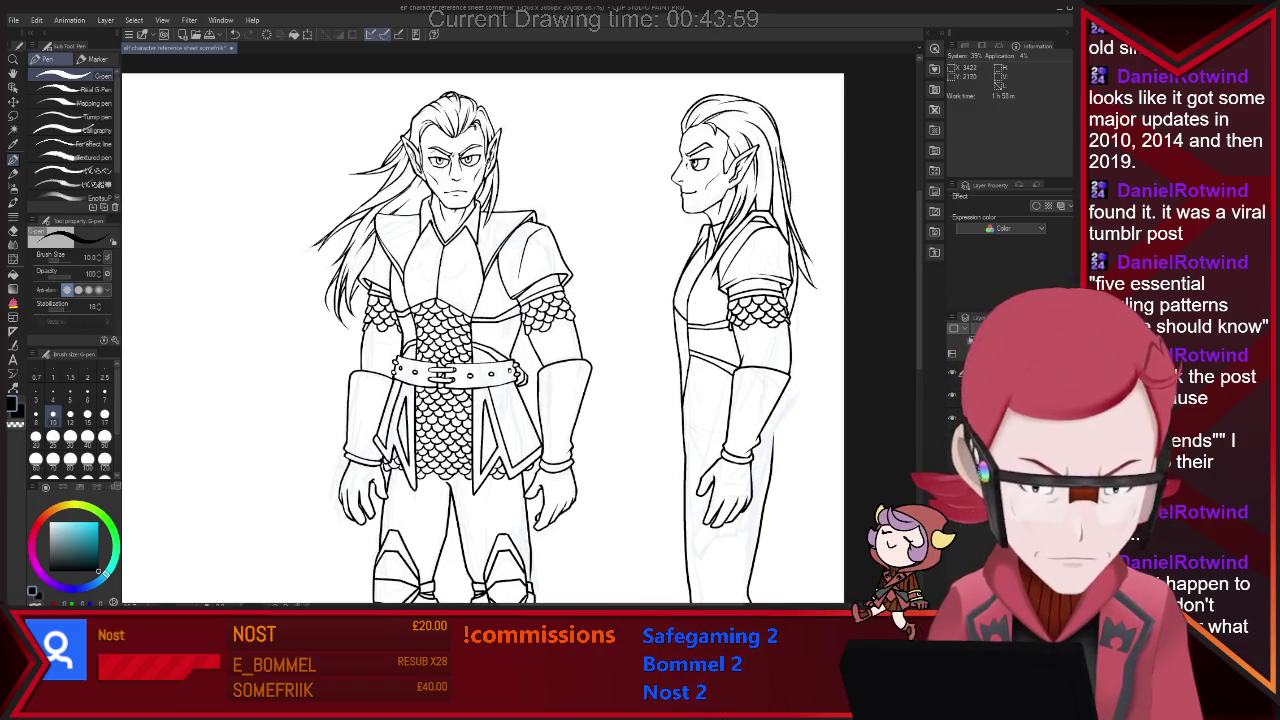
{"action": "scroll", "coordinate": [820, 420], "scroll_direction": "up", "scroll_amount": 1}
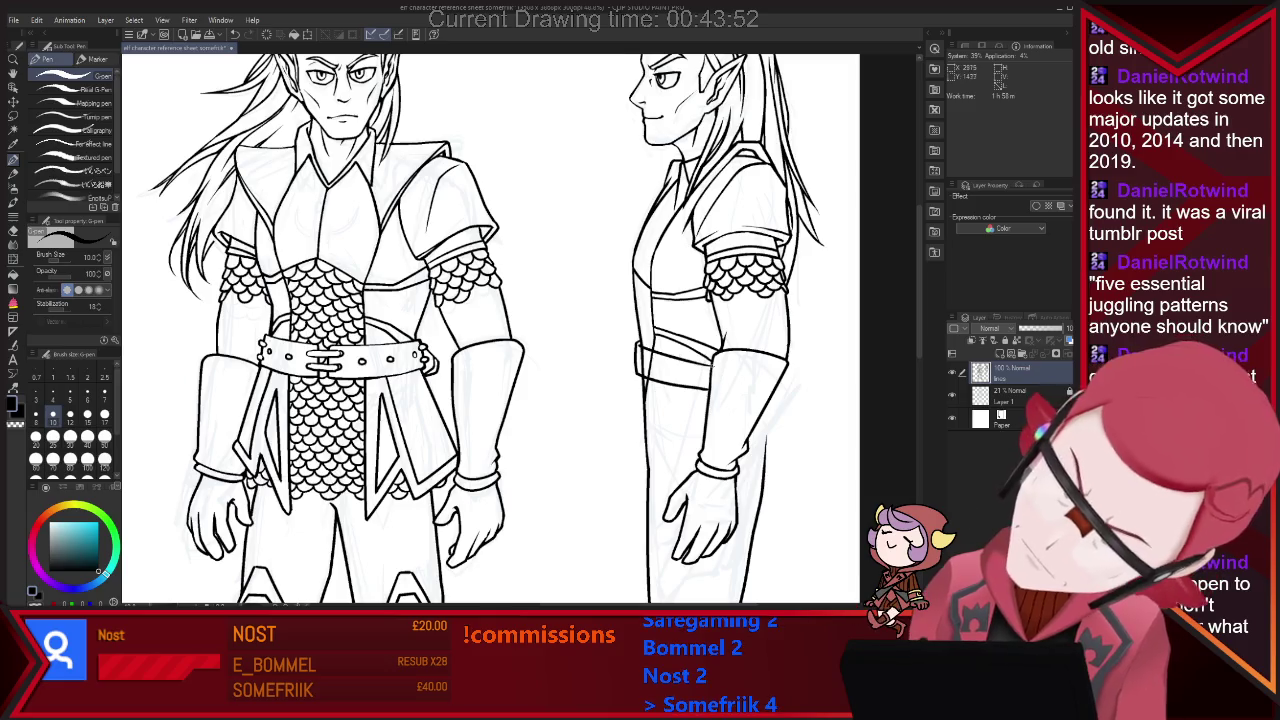
{"action": "scroll", "coordinate": [500, 350], "scroll_direction": "down", "scroll_amount": 1}
{"action": "scroll", "coordinate": [500, 350], "scroll_direction": "down", "scroll_amount": 1}
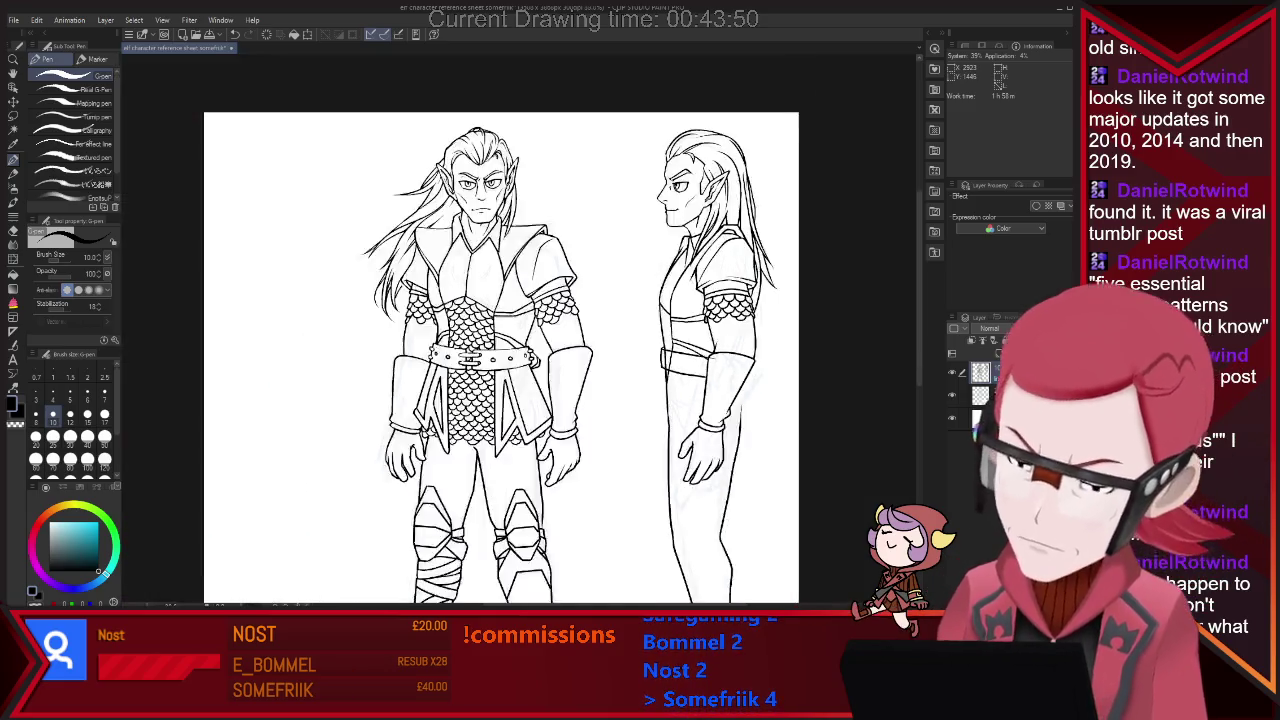
{"action": "scroll", "coordinate": [480, 350], "scroll_direction": "up", "scroll_amount": 1}
{"action": "scroll", "coordinate": [480, 350], "scroll_direction": "up", "scroll_amount": 1}
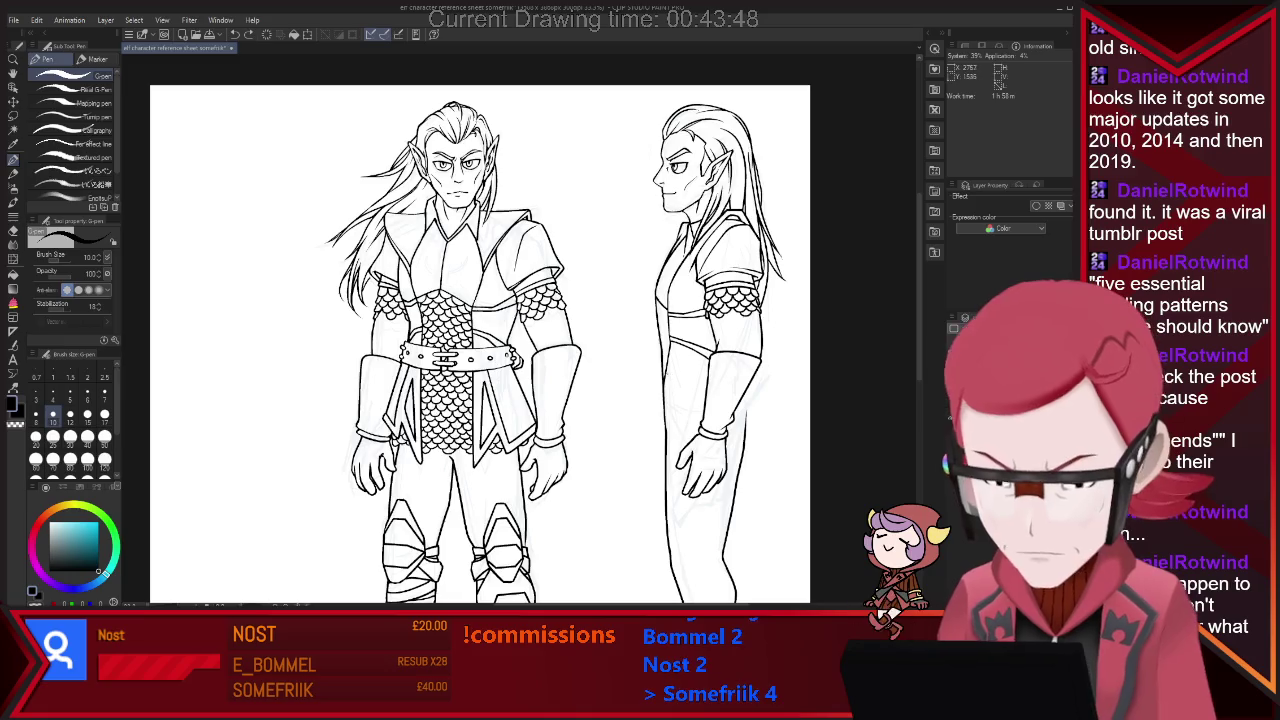
{"action": "left_click_drag", "start_coordinate": [728, 362], "coordinate": [662, 370]}
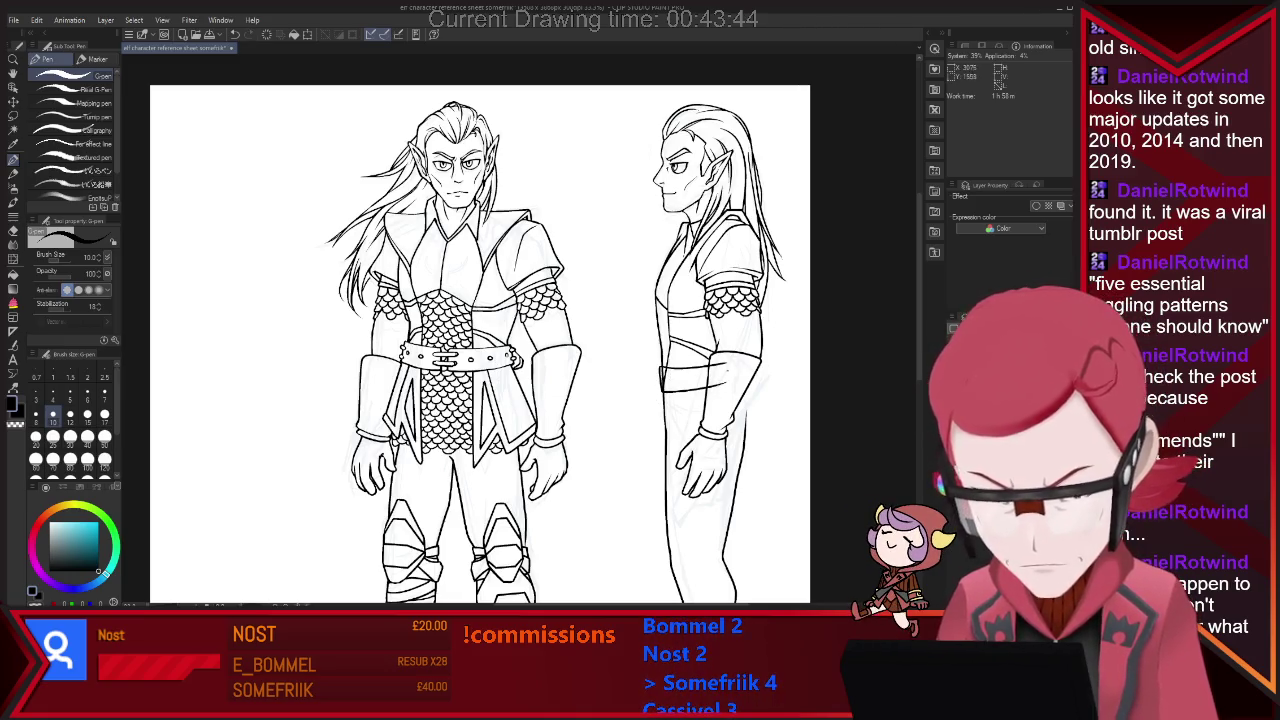
{"action": "key", "text": "e"}
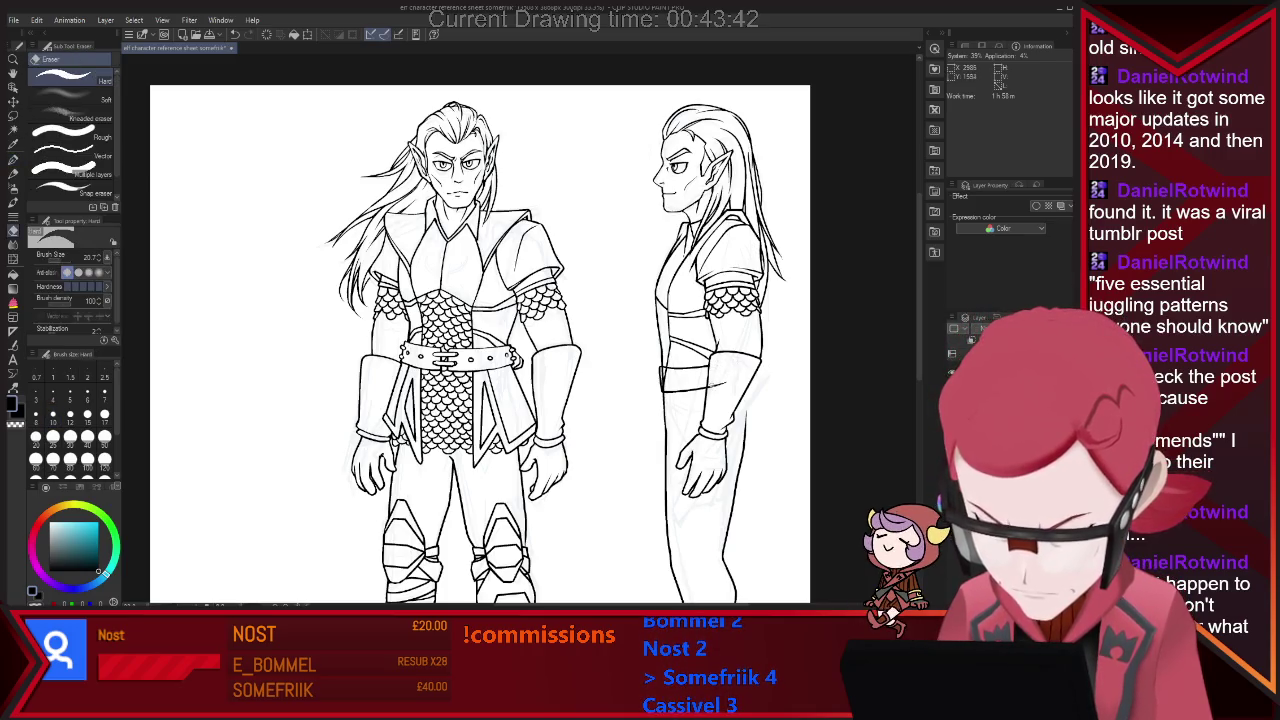
{"action": "left_click_drag", "start_coordinate": [728, 376], "coordinate": [740, 380]}
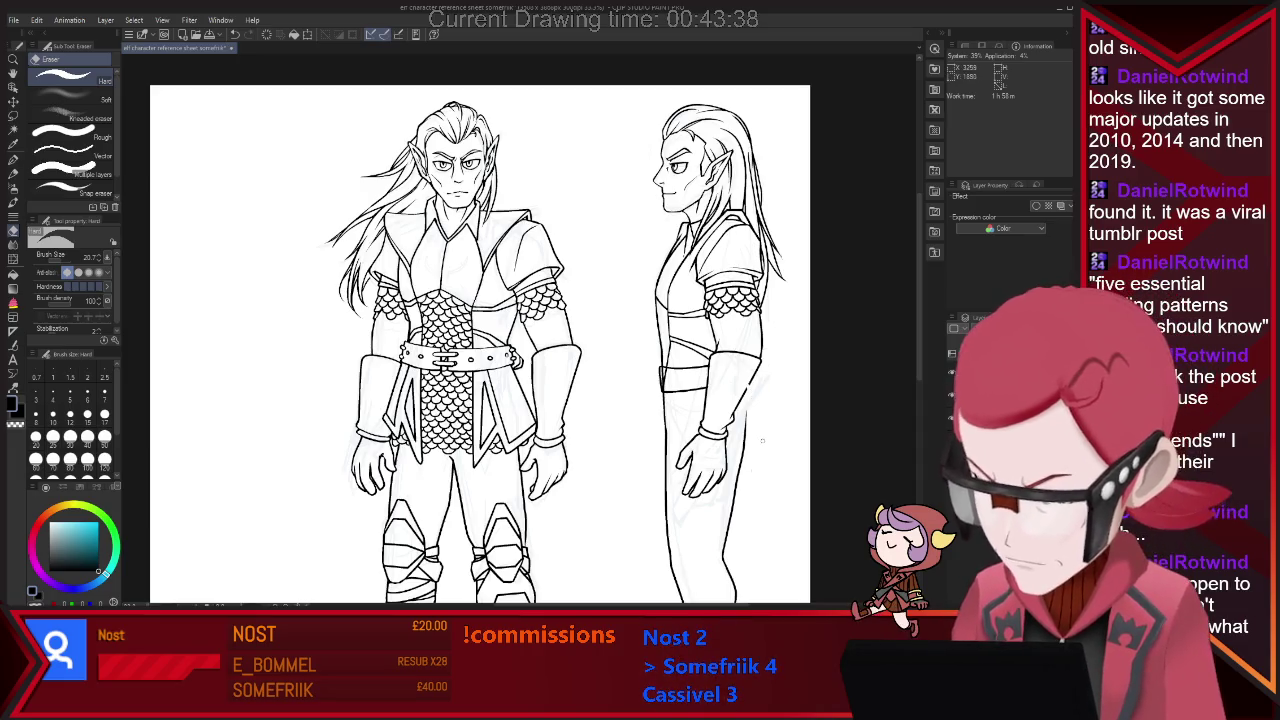
{"action": "key", "text": "p"}
Ink the side-view leg edges and a short stroke near the forearm.
{"action": "left_click_drag", "start_coordinate": [752, 398], "coordinate": [766, 458]}
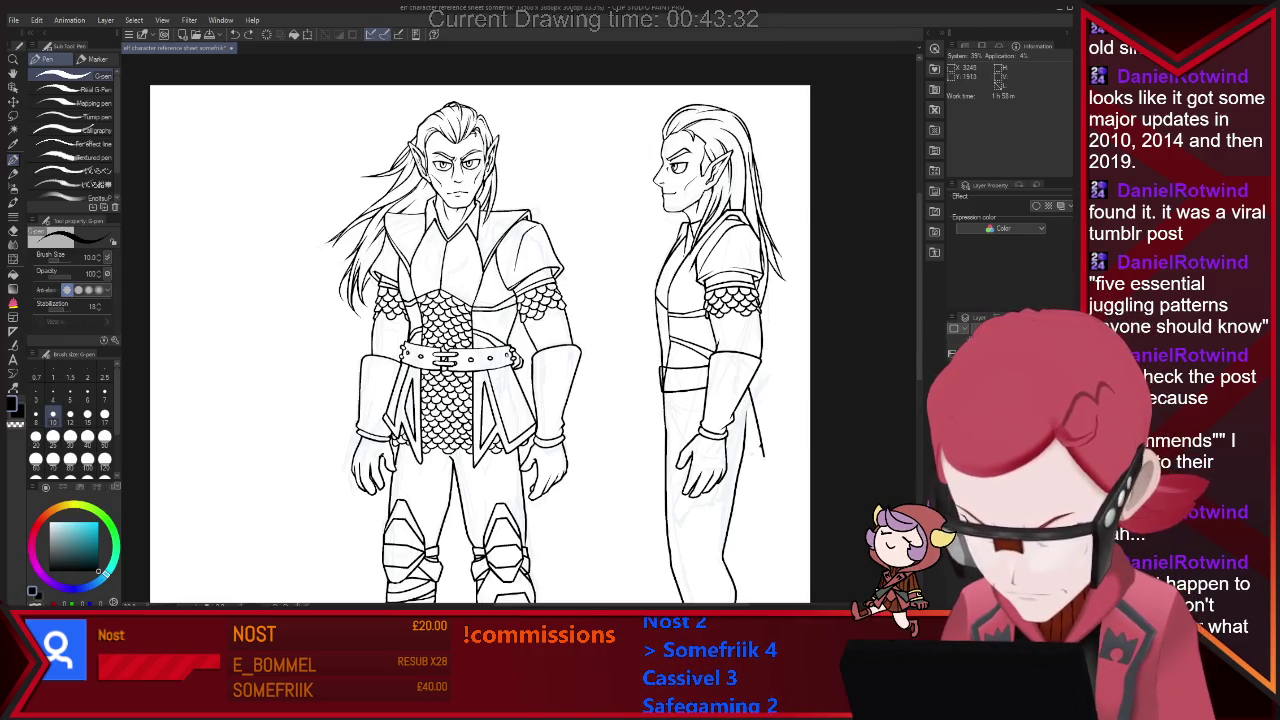
{"action": "left_click_drag", "start_coordinate": [762, 446], "coordinate": [756, 468]}
{"action": "key", "text": "e"}
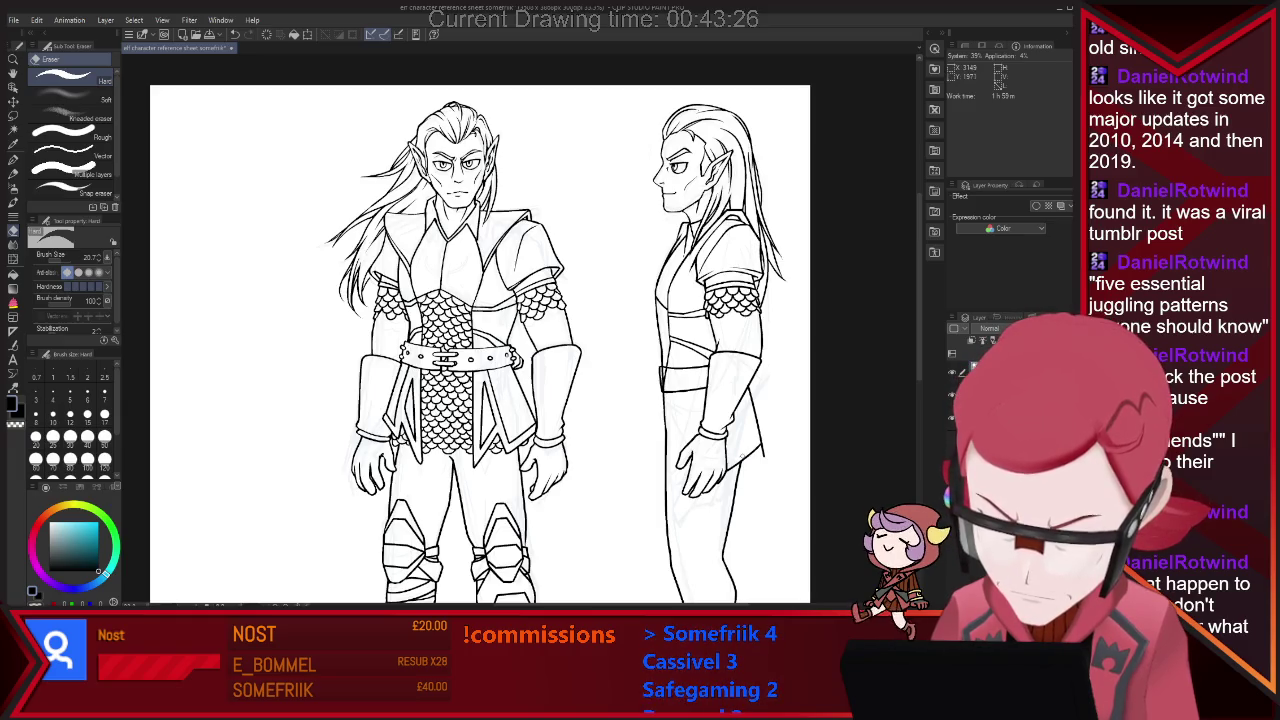
{"action": "key", "text": "p"}
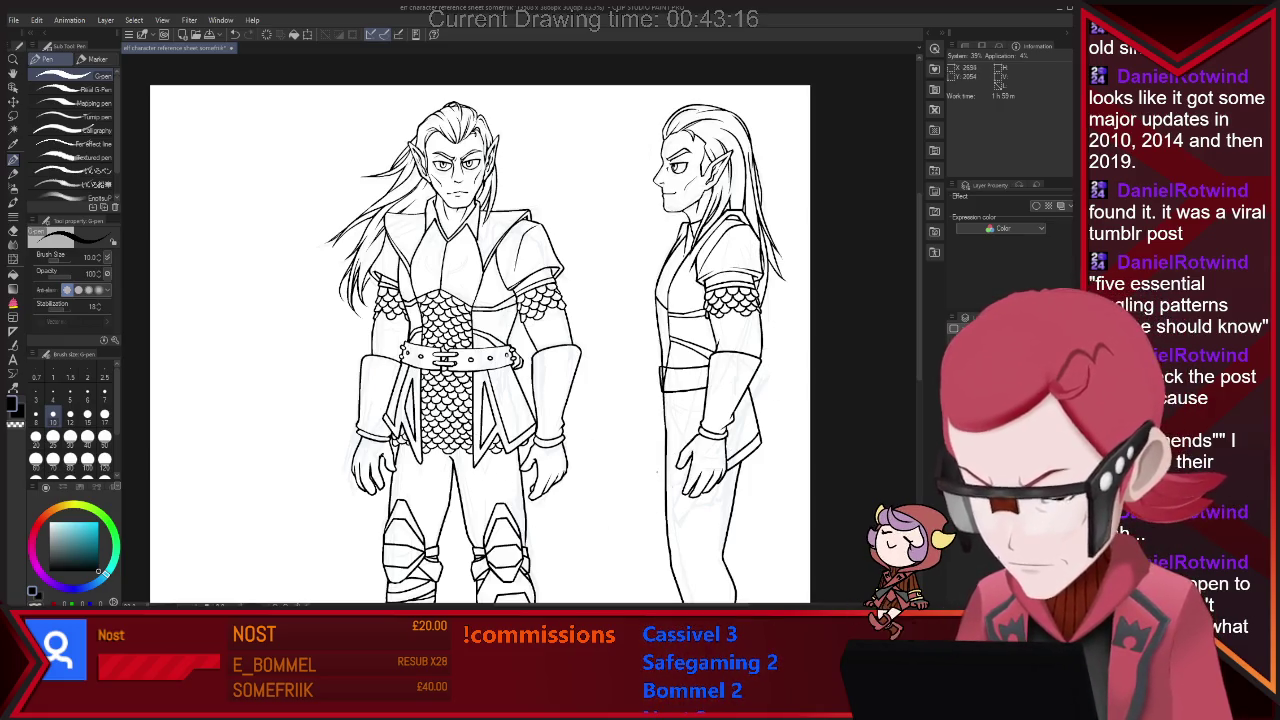
{"action": "left_click_drag", "start_coordinate": [670, 398], "coordinate": [652, 500]}
{"action": "key", "text": "e"}
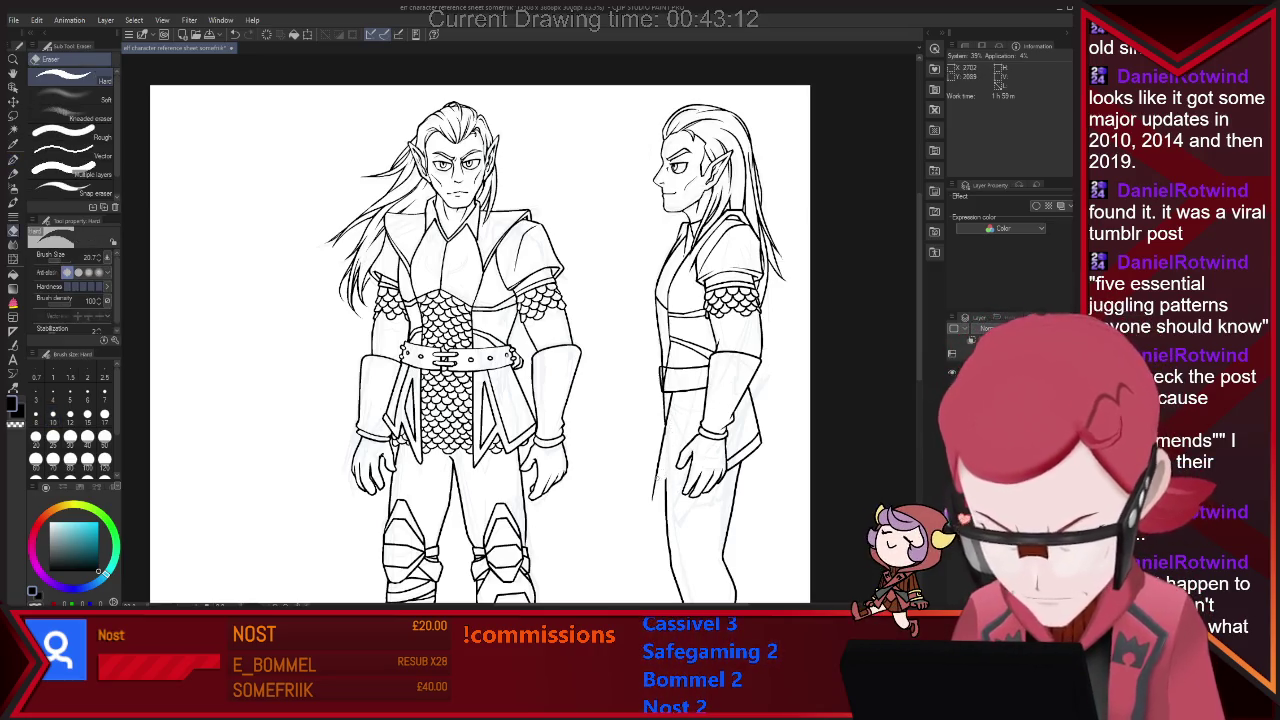
{"action": "key", "text": "p"}
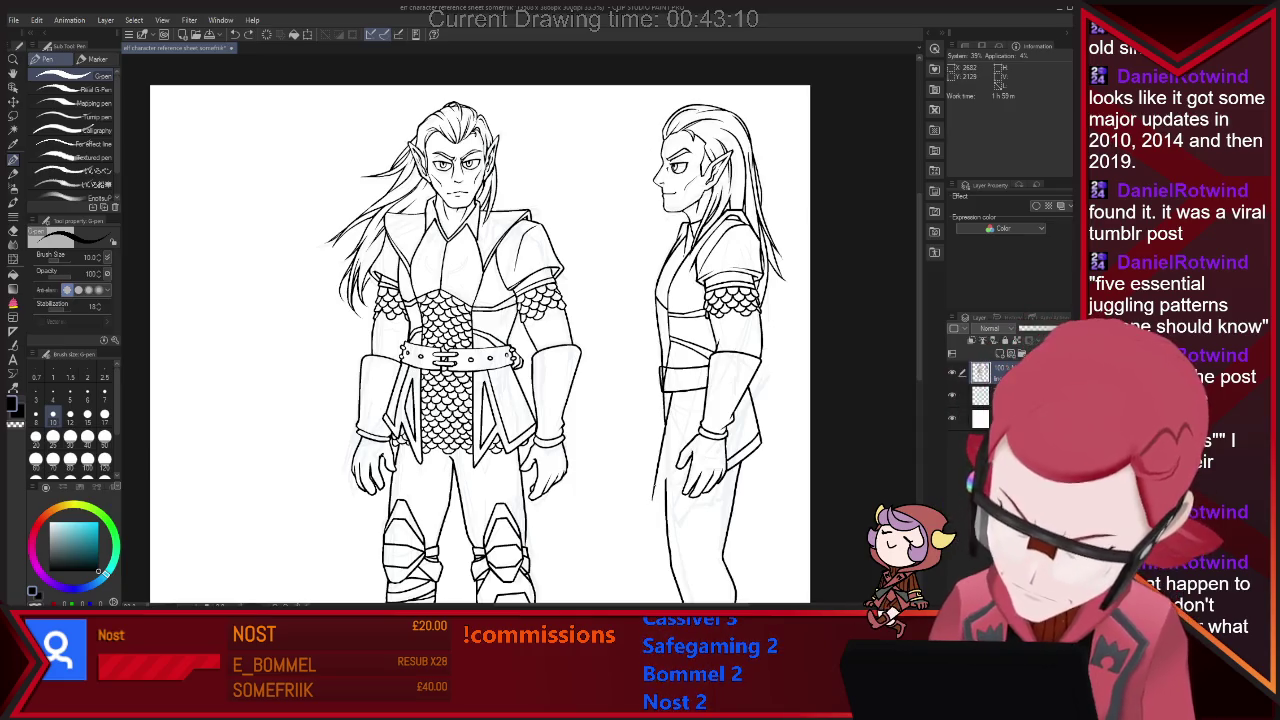
Clean up stray lines around the side-view forearm and hand.
{"action": "key", "text": "e"}
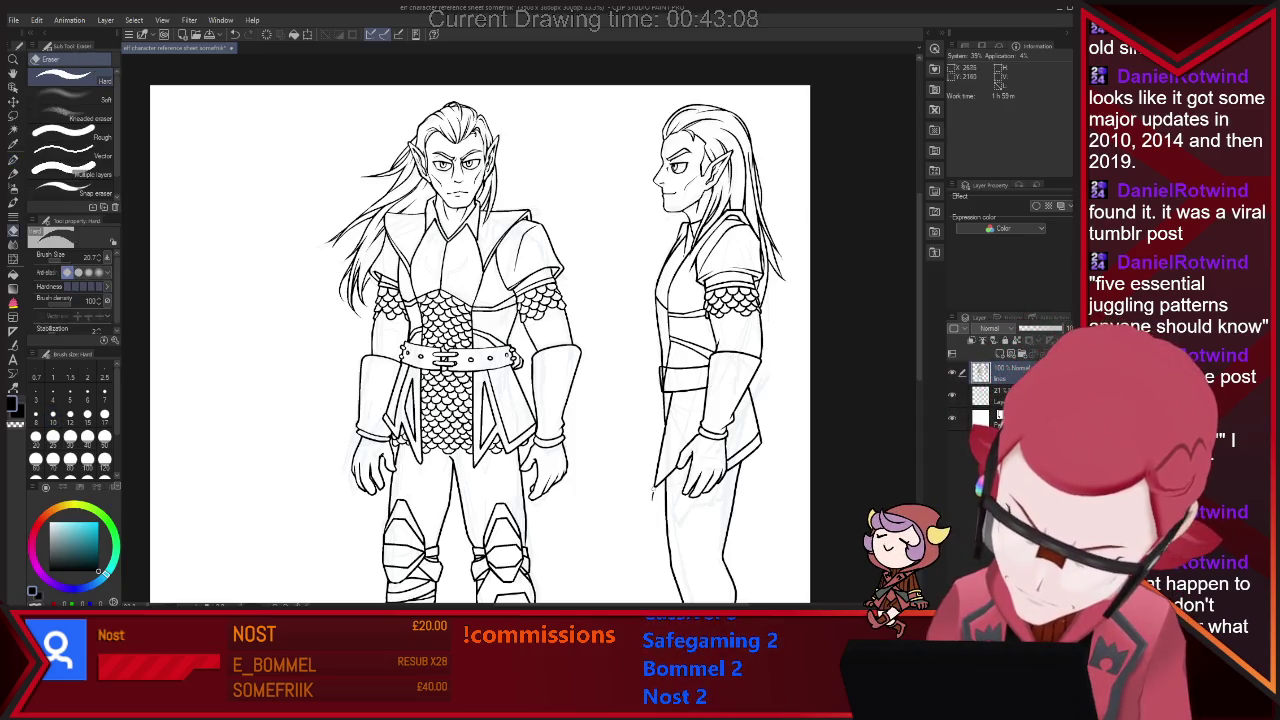
{"action": "left_click_drag", "start_coordinate": [660, 450], "coordinate": [690, 485]}
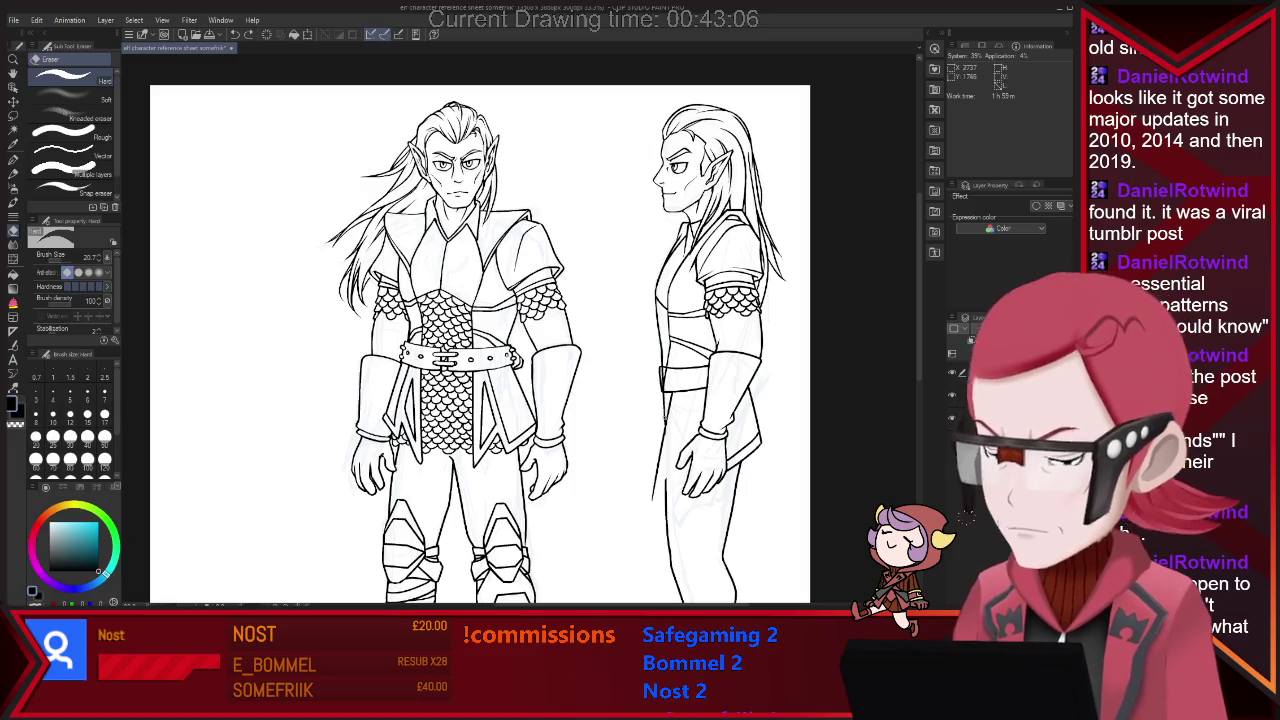
{"action": "key", "text": "p"}
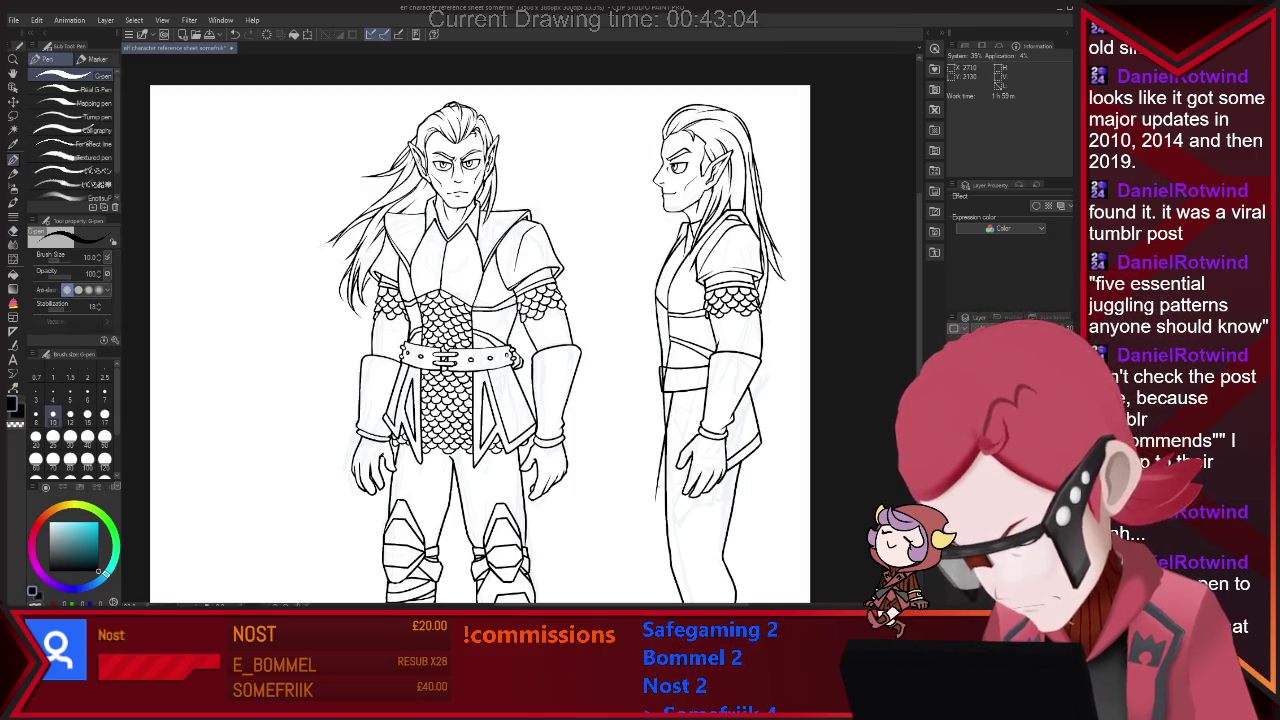
{"action": "key", "text": "e"}
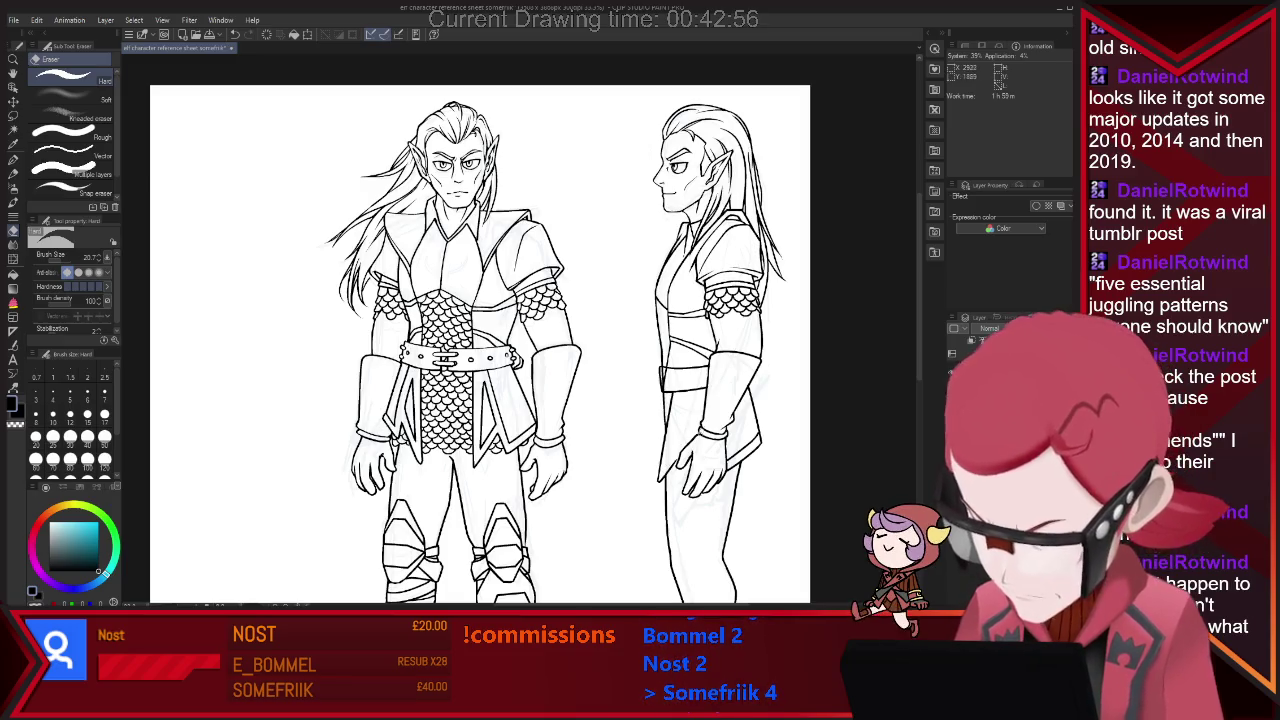
{"action": "key", "text": "p"}
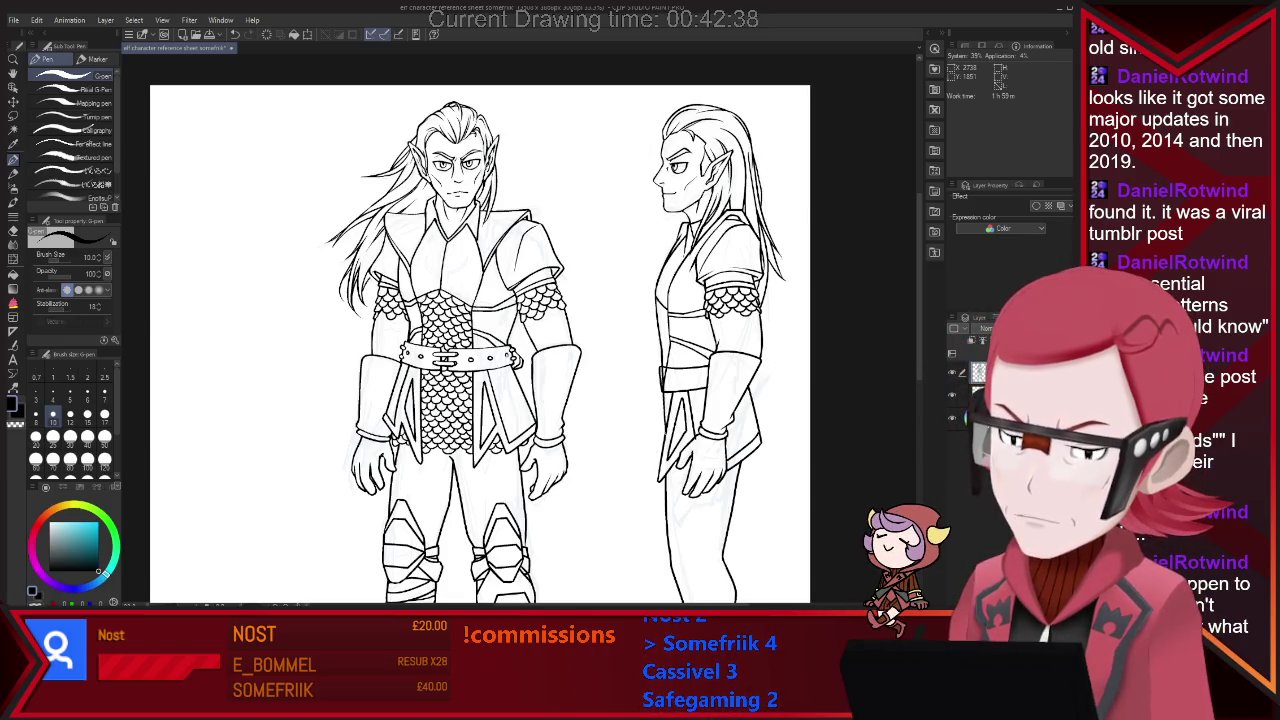
{"action": "key", "text": "m"}
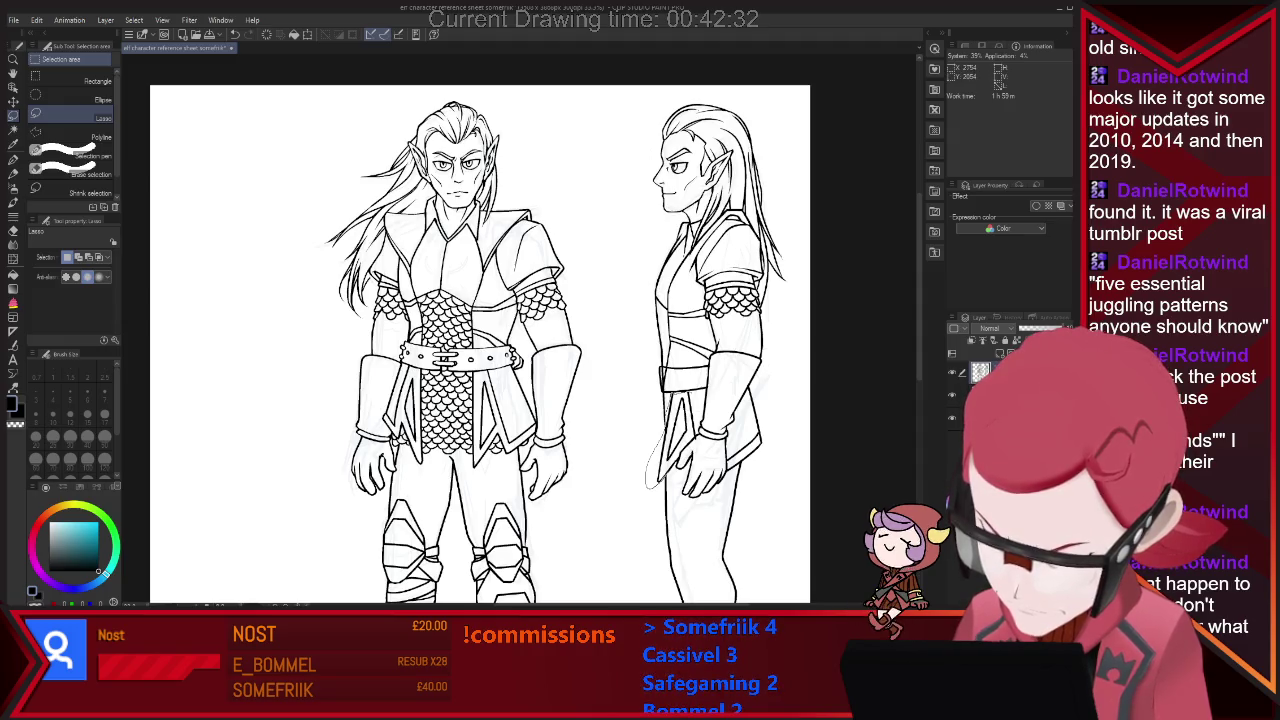
Lasso the side-view hand and shift it a few pixels into place with a transform.
{"action": "left_click_drag", "start_coordinate": [690, 470], "coordinate": [645, 395]}
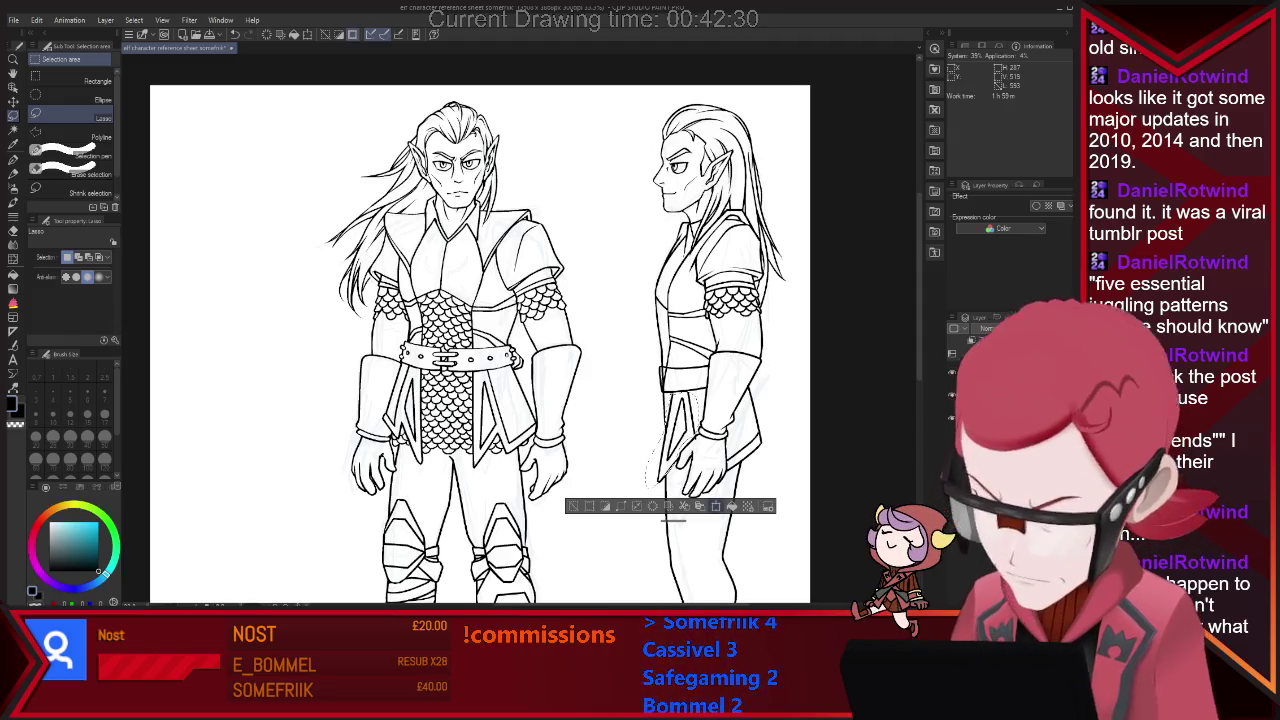
{"action": "key", "text": "ctrl+t"}
{"action": "left_click_drag", "start_coordinate": [670, 440], "coordinate": [671, 445]}
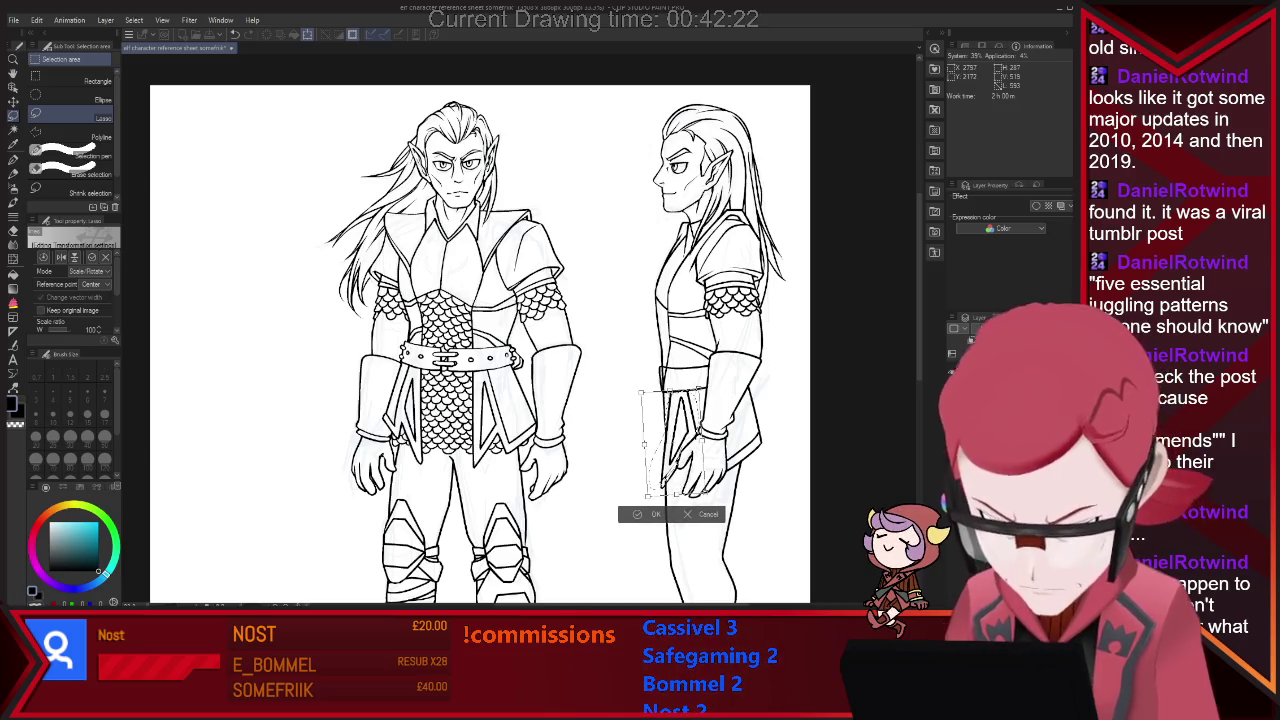
{"action": "key", "text": "Return"}
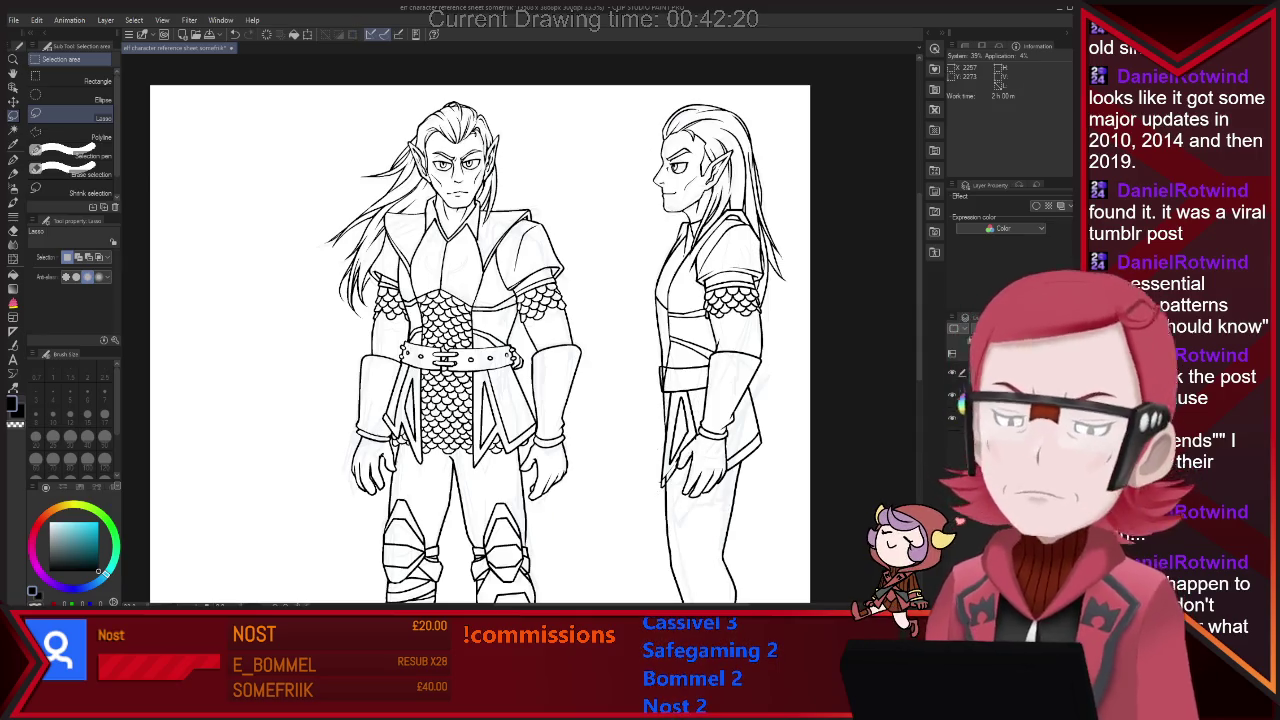
{"action": "key", "text": "e"}
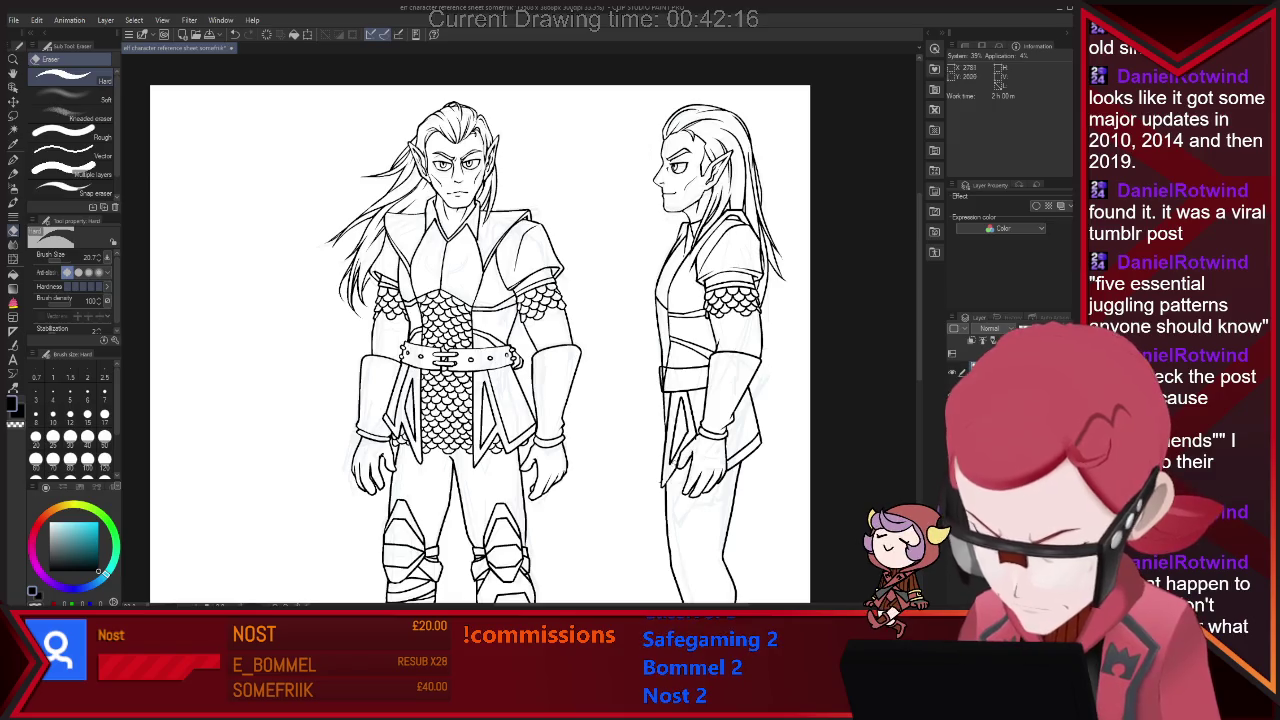
{"action": "key", "text": "p"}
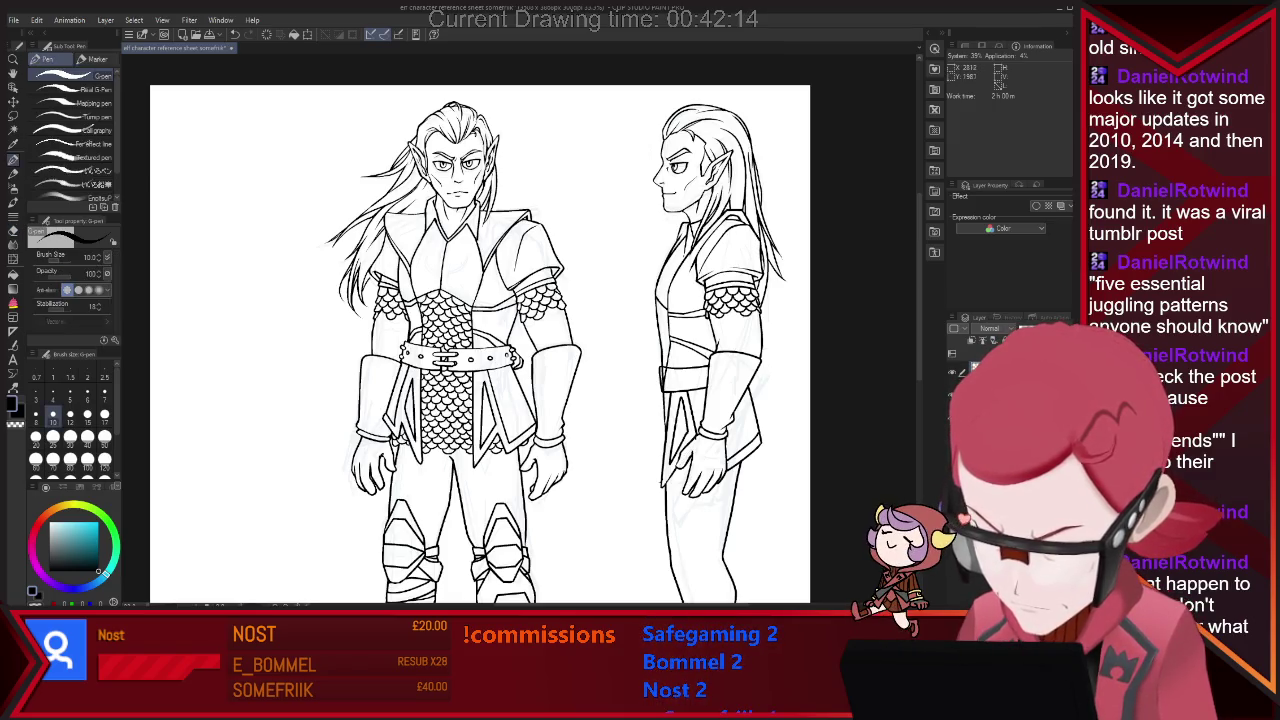
{"action": "key", "text": "e"}
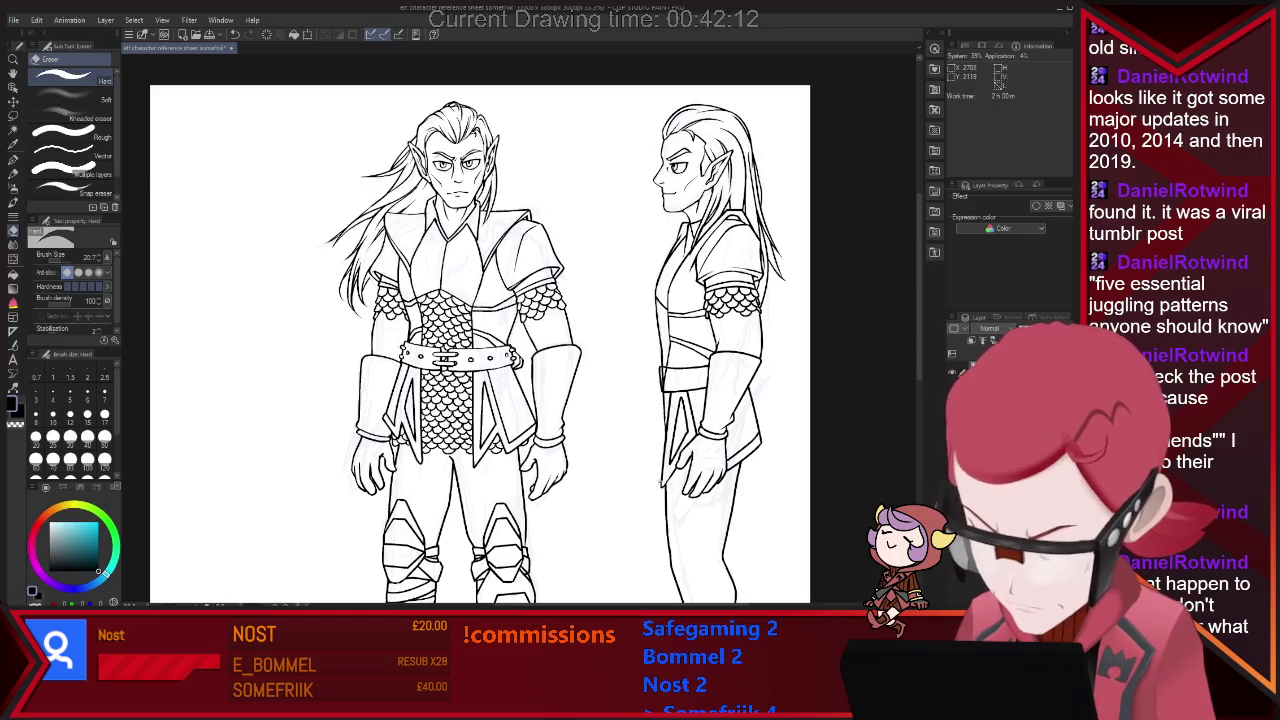
{"action": "key", "text": "p"}
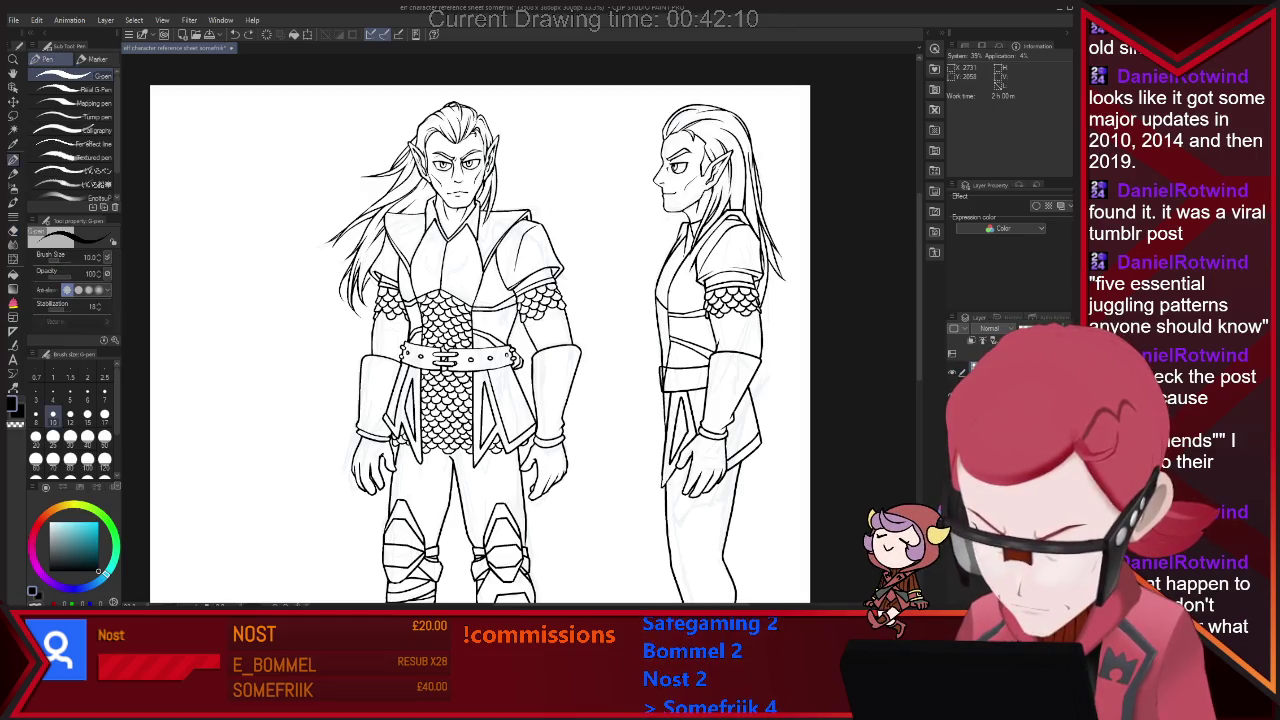
{"action": "key", "text": "e"}
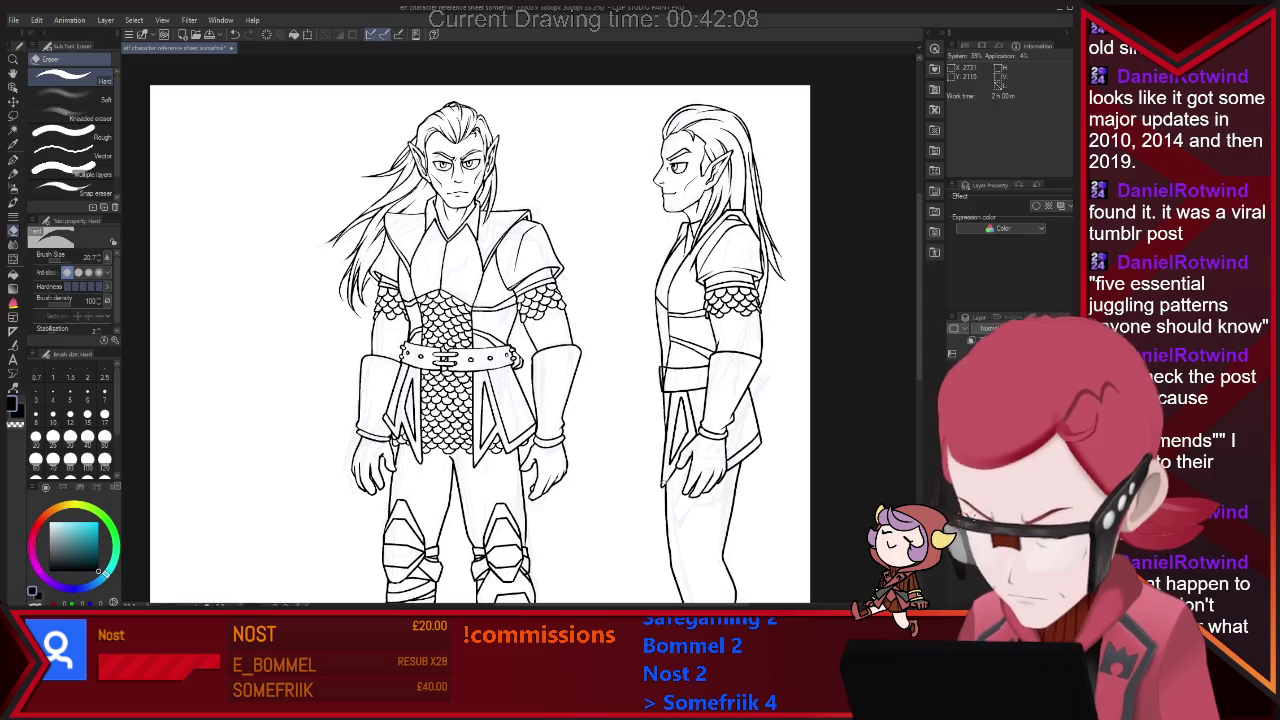
{"action": "key", "text": "p"}
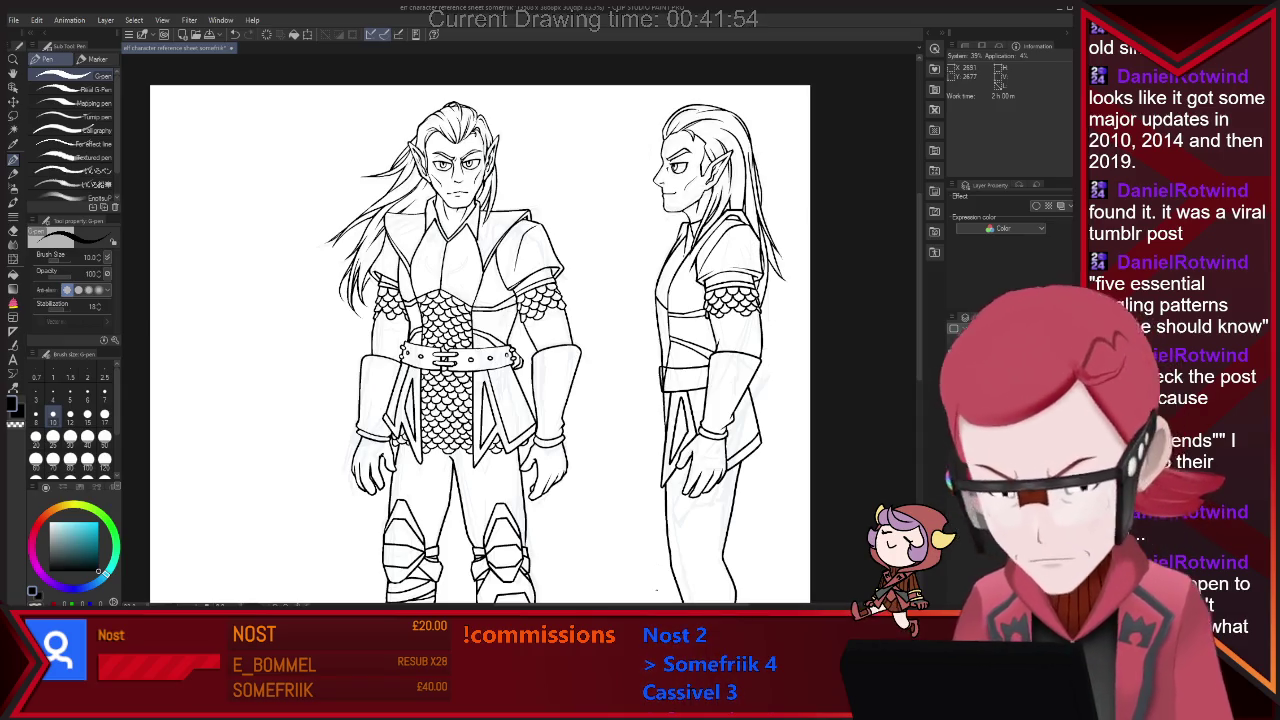
{"action": "key", "text": "e"}
{"action": "key", "text": "p"}
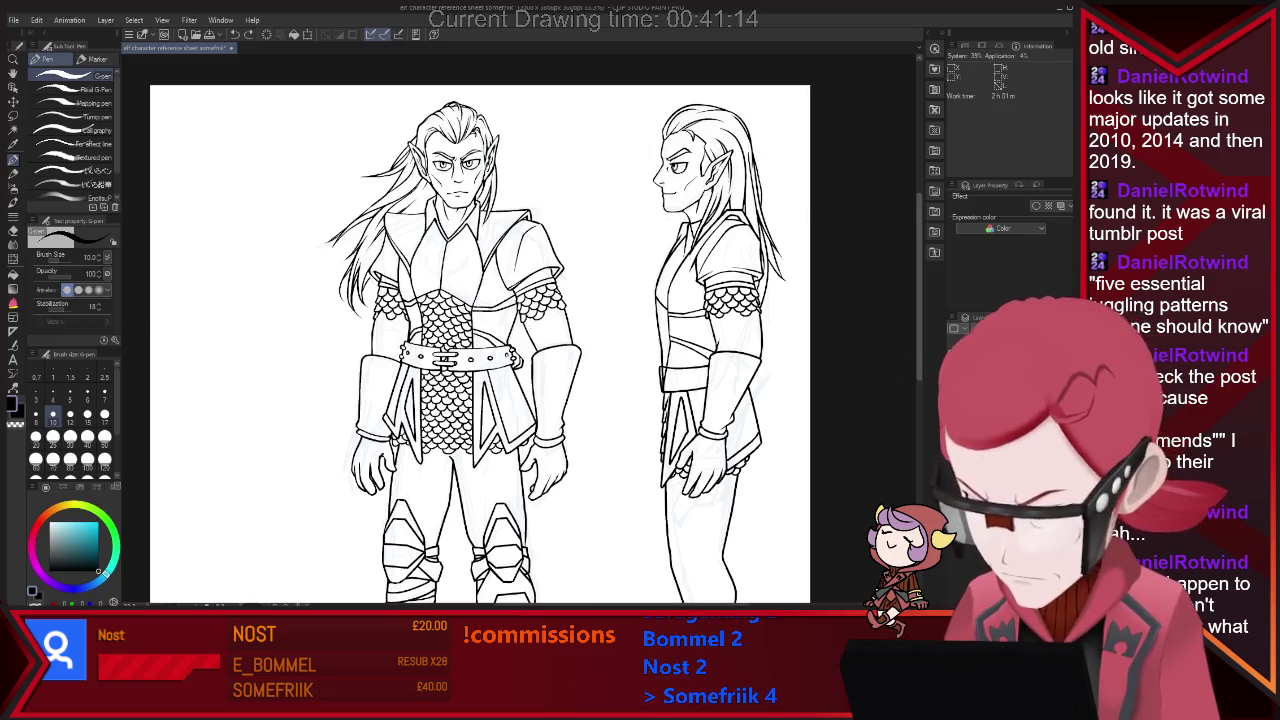
Ink the side-view elf's shin line, fixing strokes with the eraser.
{"action": "scroll", "coordinate": [480, 330], "scroll_direction": "down", "scroll_amount": 2}
{"action": "scroll", "coordinate": [480, 330], "scroll_direction": "down", "scroll_amount": 2}
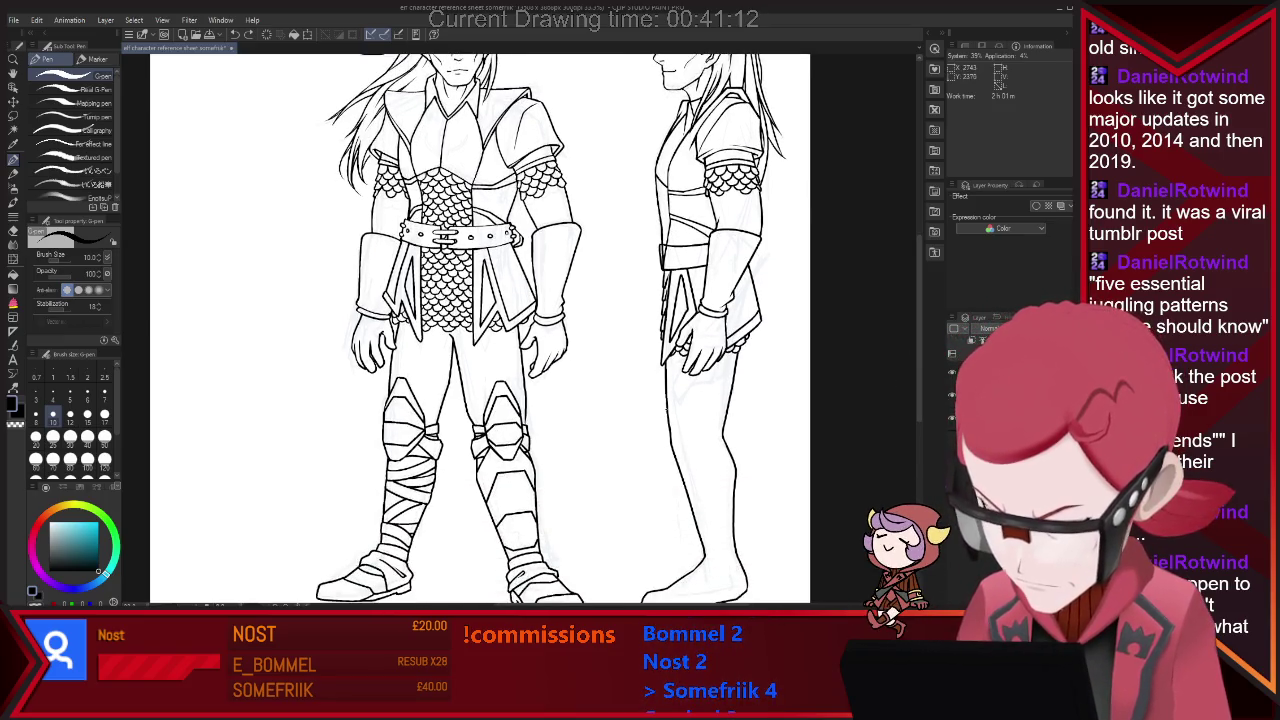
{"action": "left_click_drag", "start_coordinate": [662, 403], "coordinate": [661, 435]}
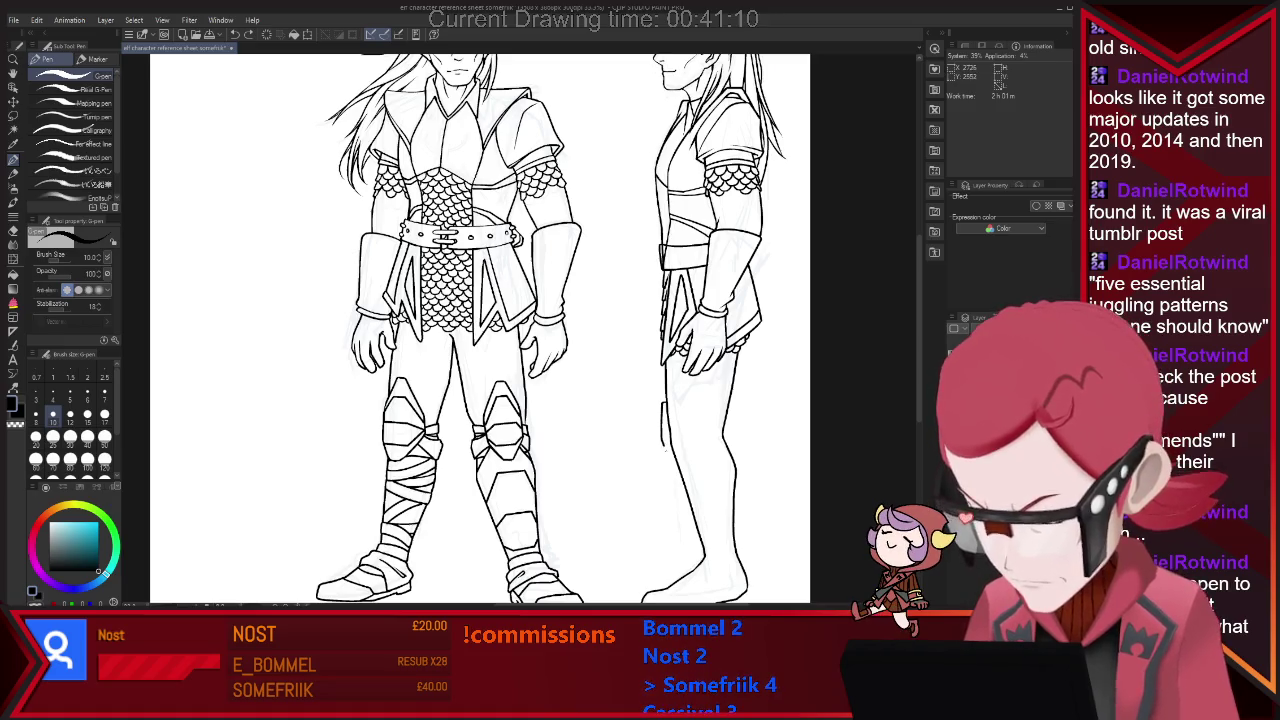
{"action": "key", "text": "e"}
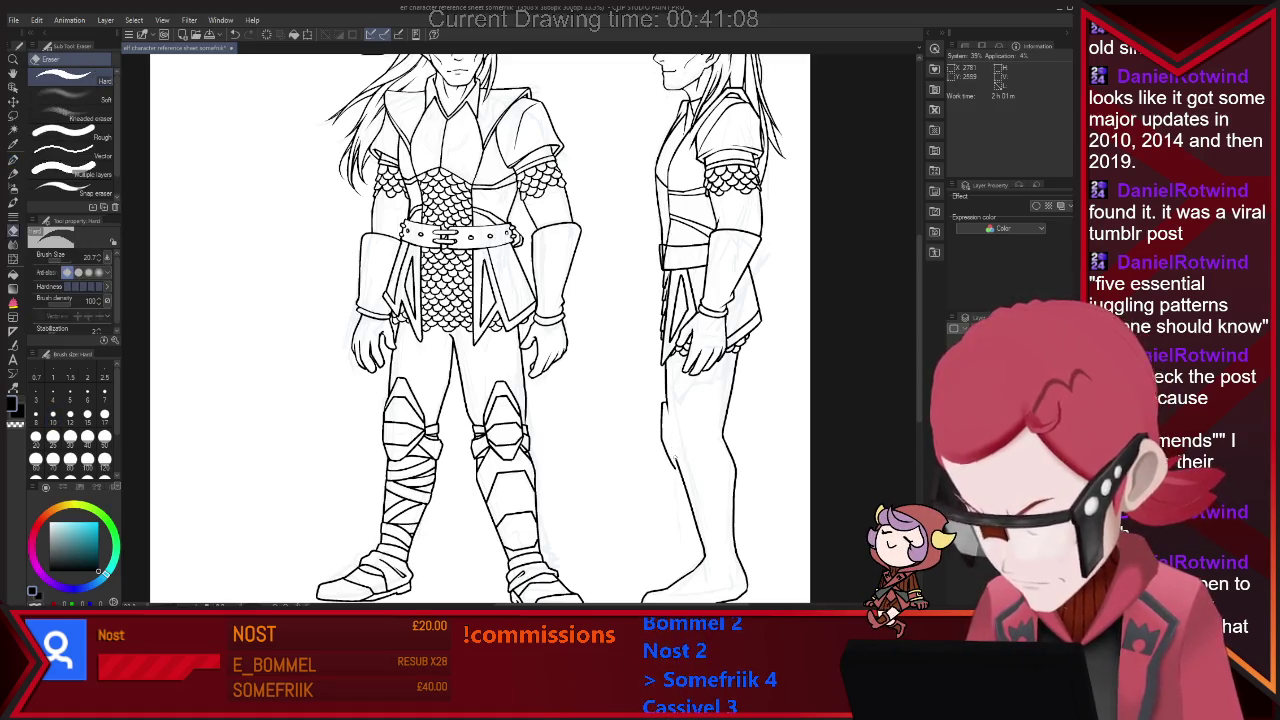
{"action": "key", "text": "p"}
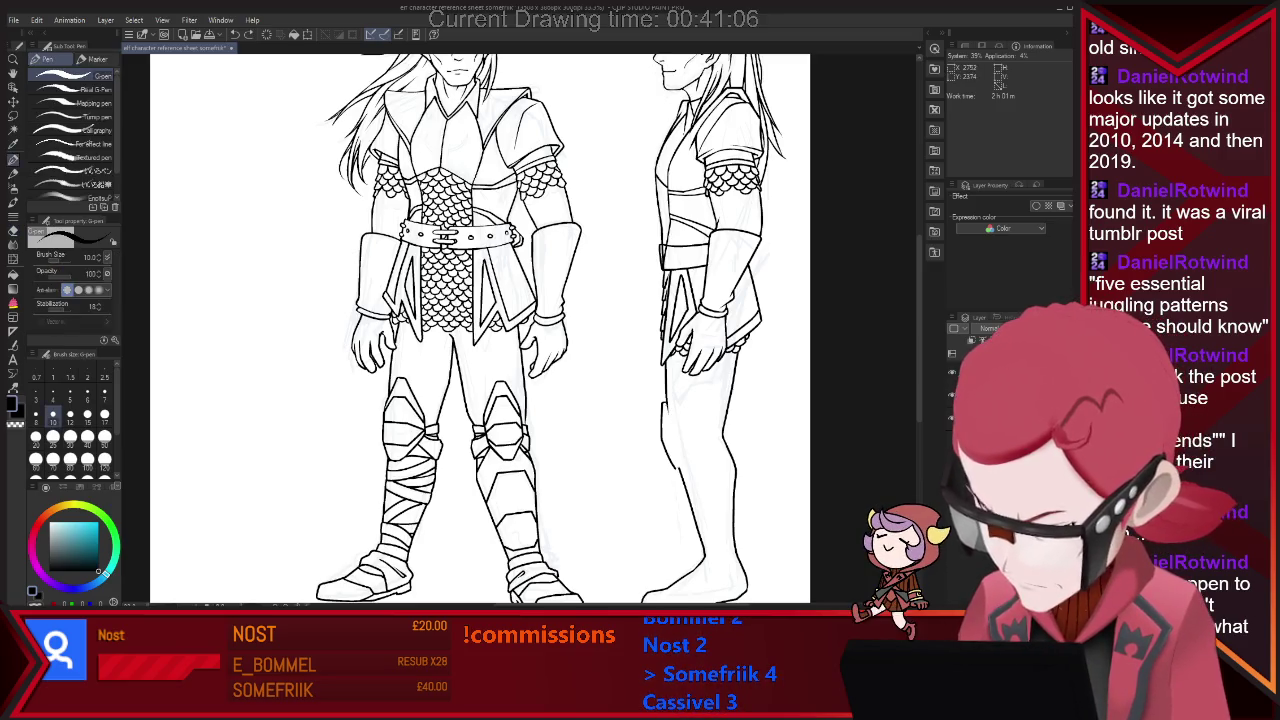
{"action": "key", "text": "e"}
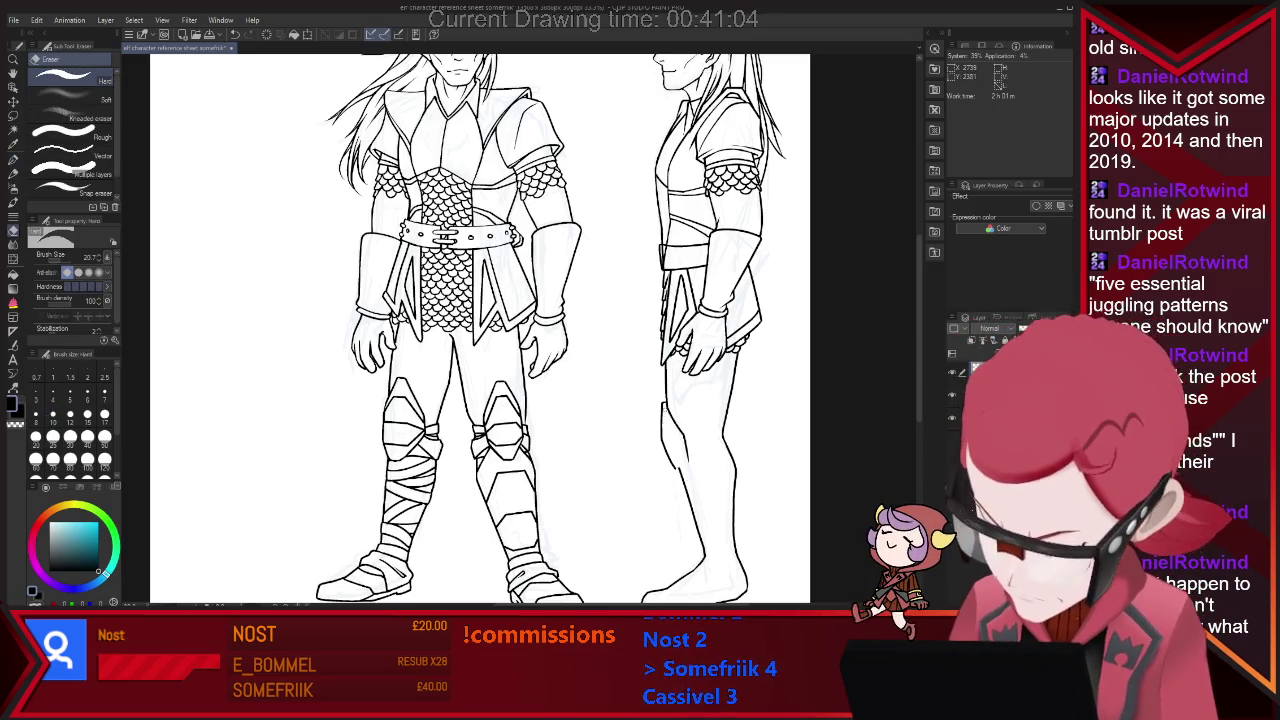
{"action": "key", "text": "p"}
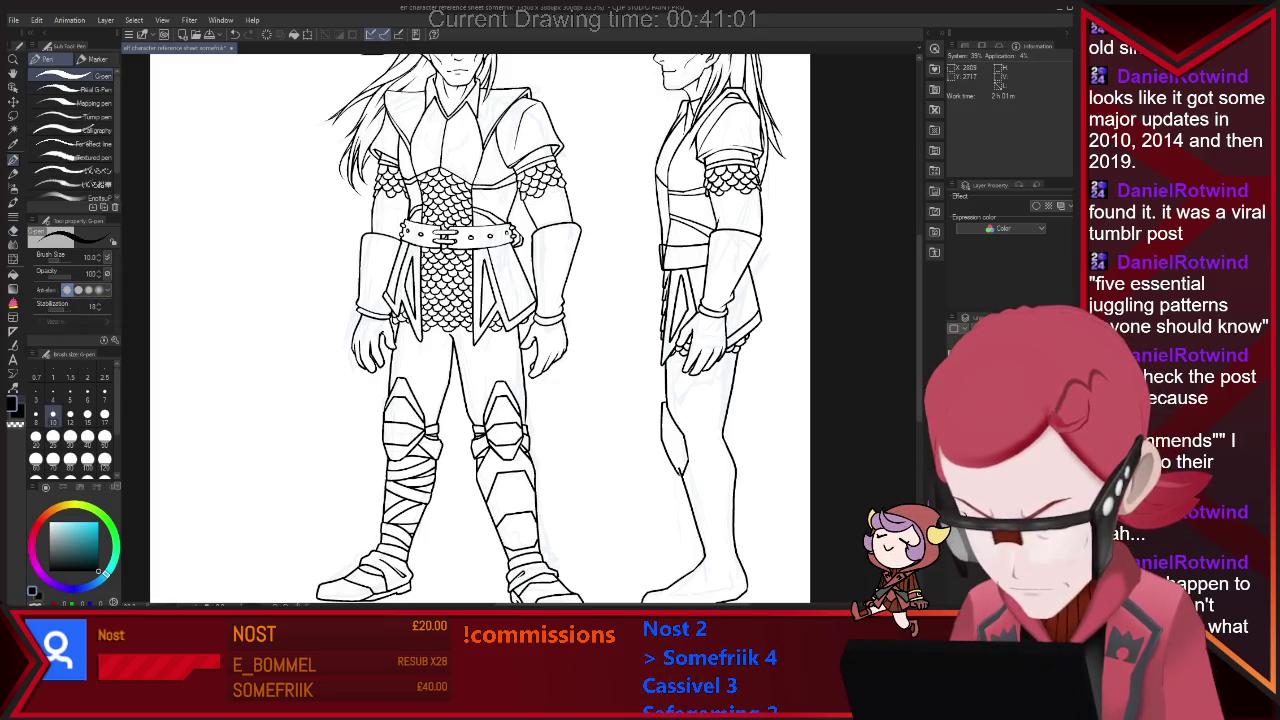
{"action": "key", "text": "e"}
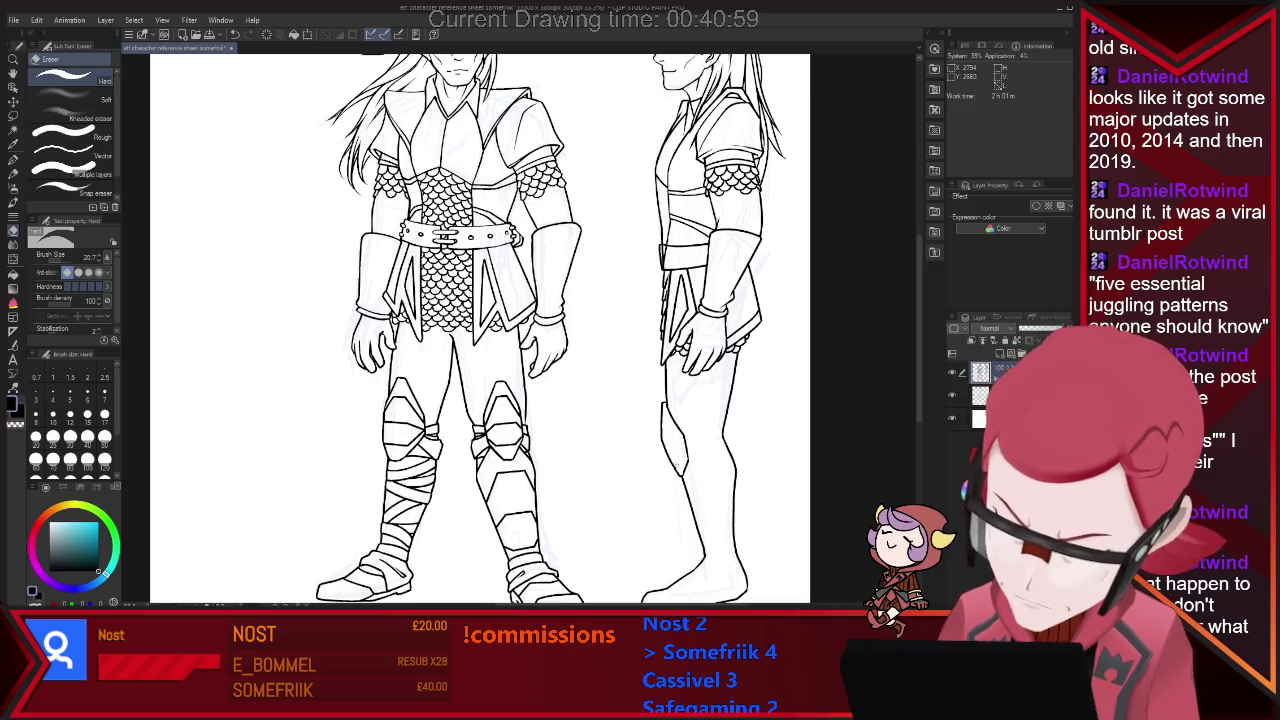
{"action": "key", "text": "p"}
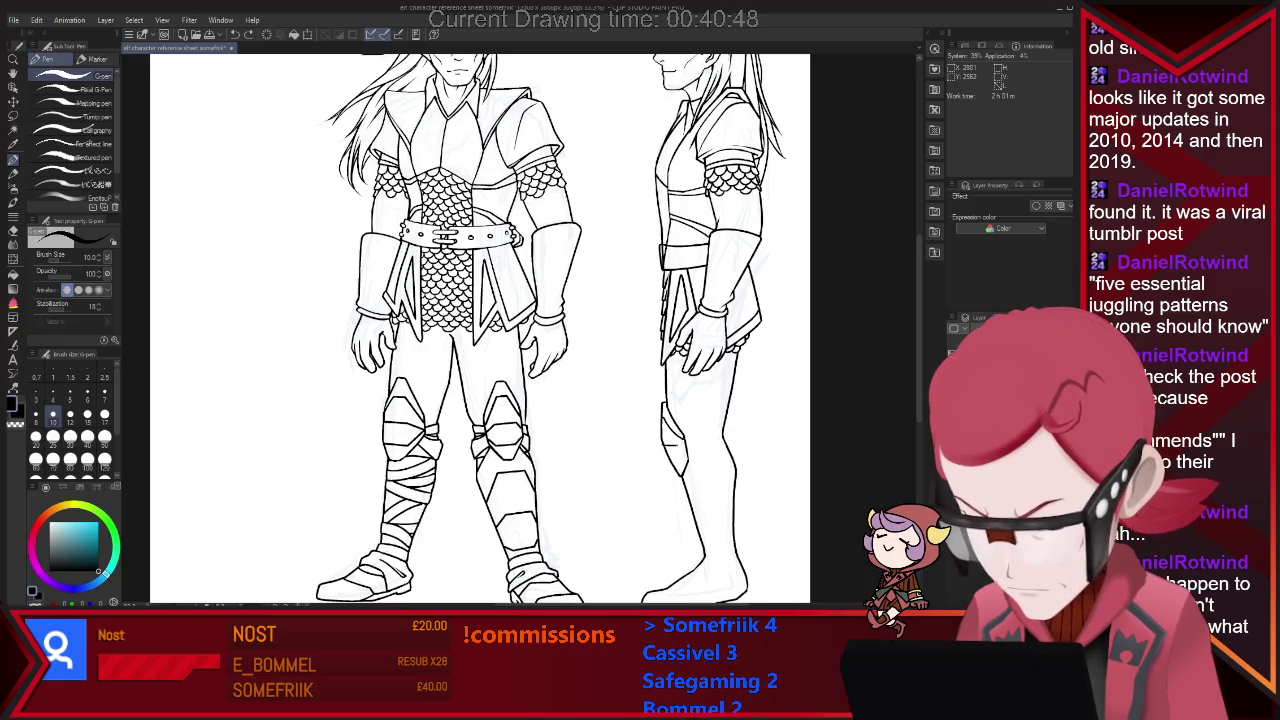
Draw the side figure's knee guard edge and criss-cross leg wraps below the knee.
{"action": "key", "text": "e"}
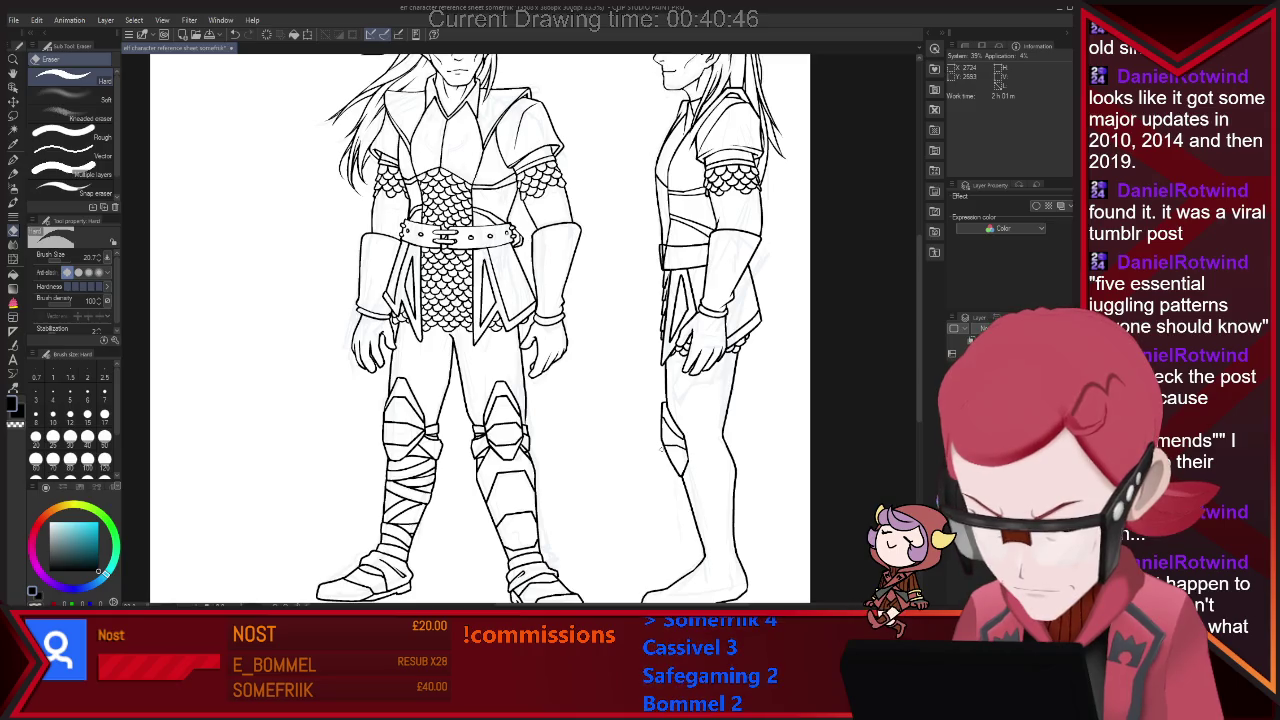
{"action": "key", "text": "p"}
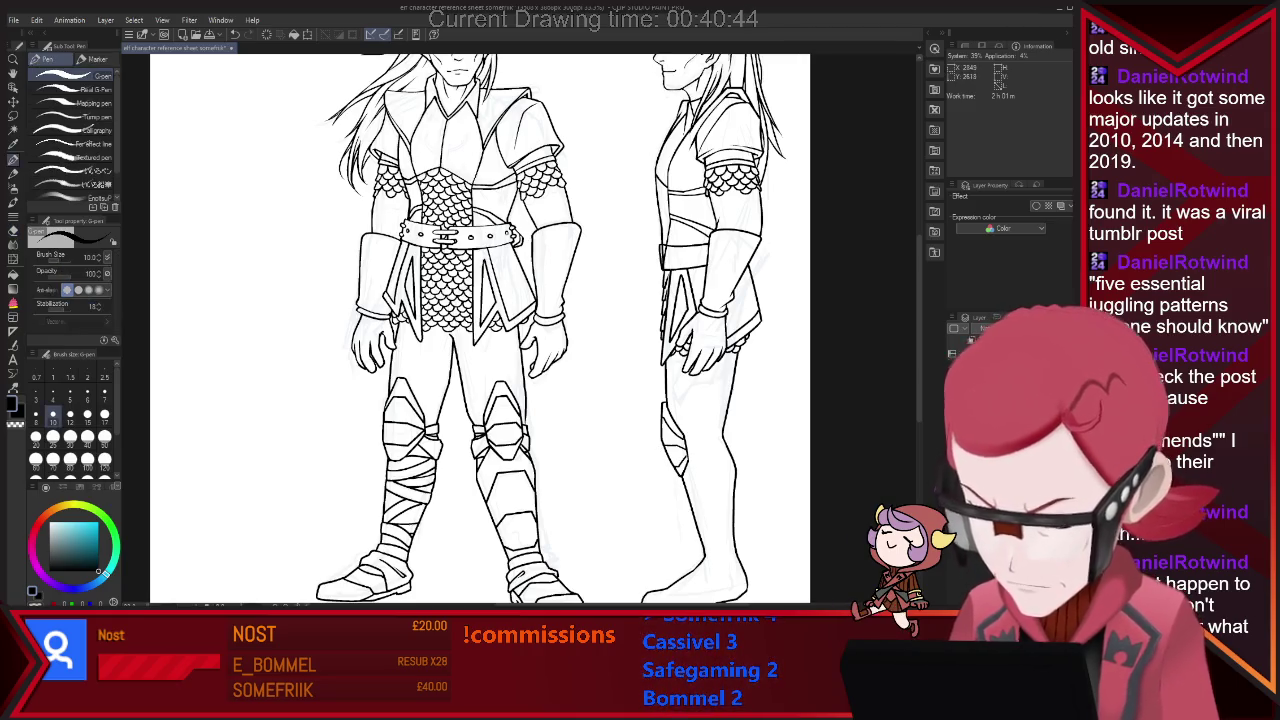
{"action": "key", "text": "e"}
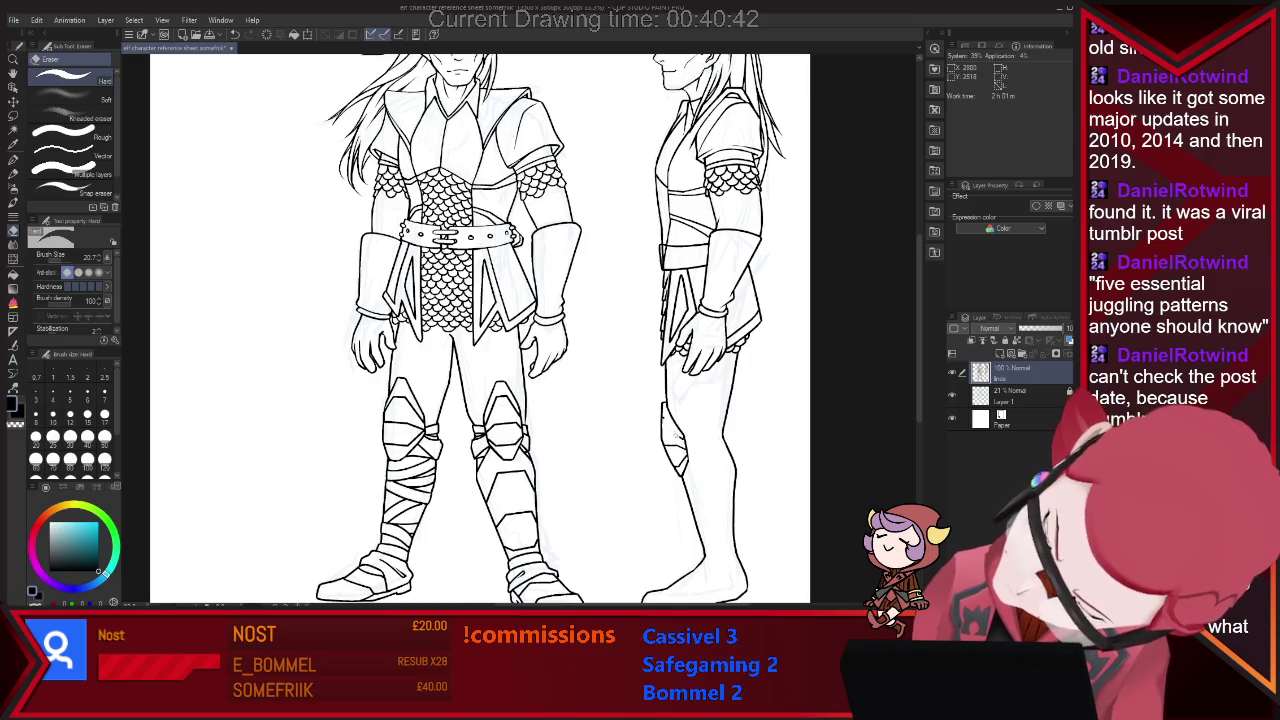
{"action": "key", "text": "p"}
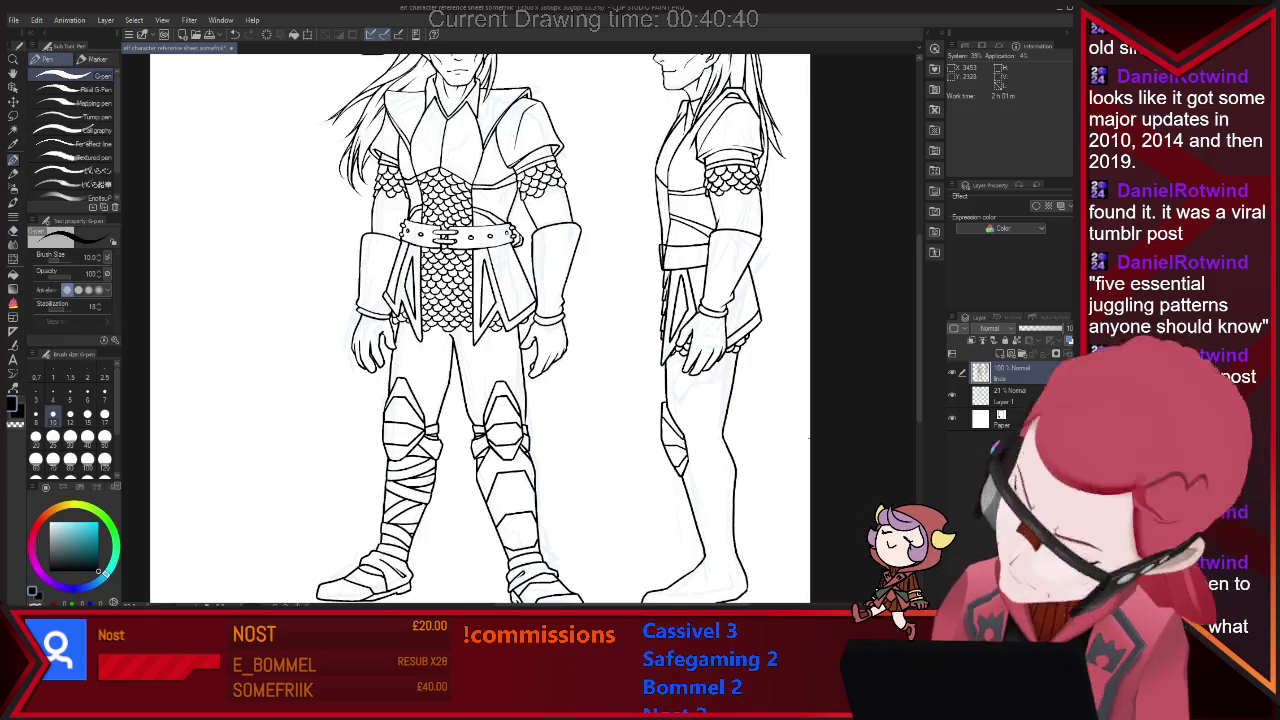
{"action": "left_click_drag", "start_coordinate": [690, 434], "coordinate": [727, 431]}
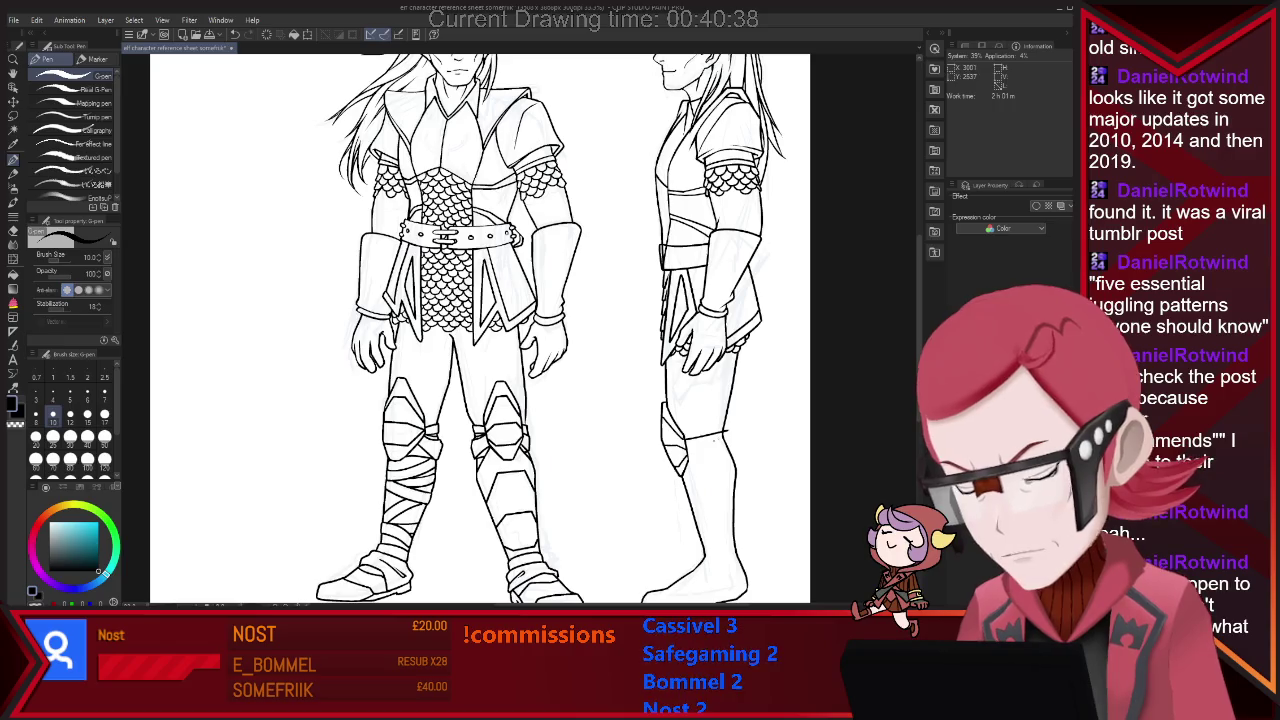
{"action": "key", "text": "e"}
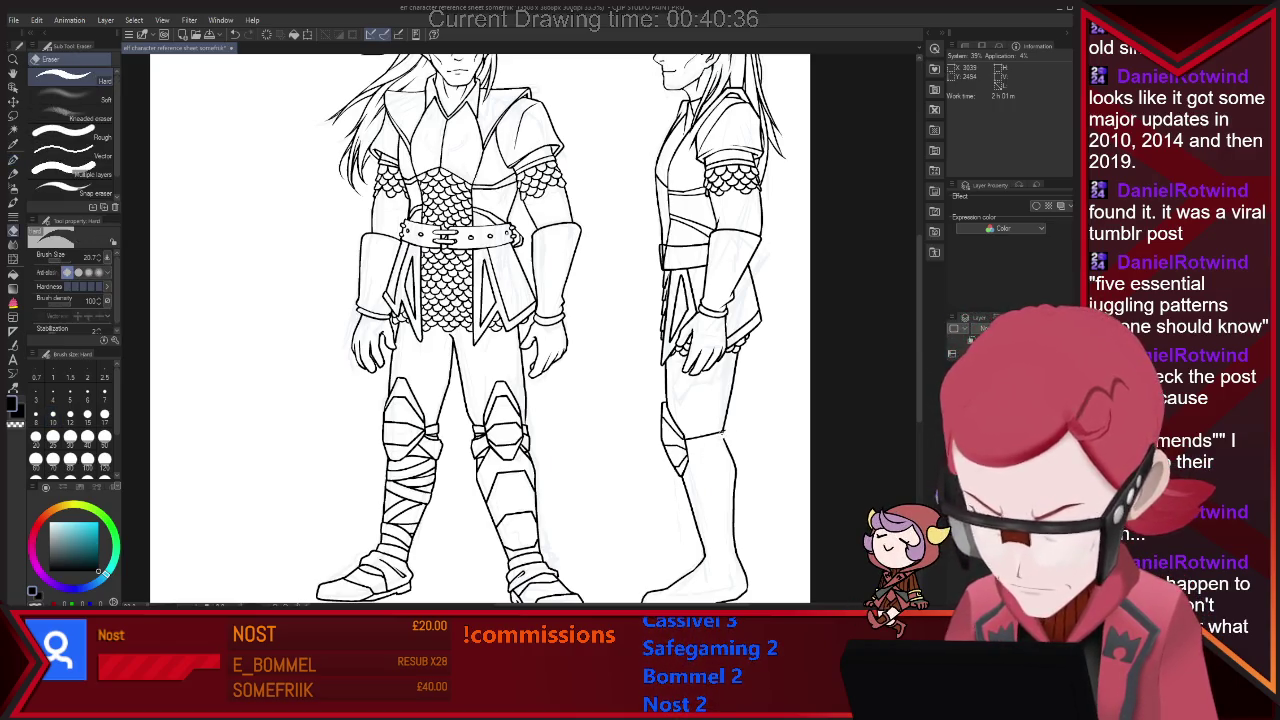
{"action": "key", "text": "p"}
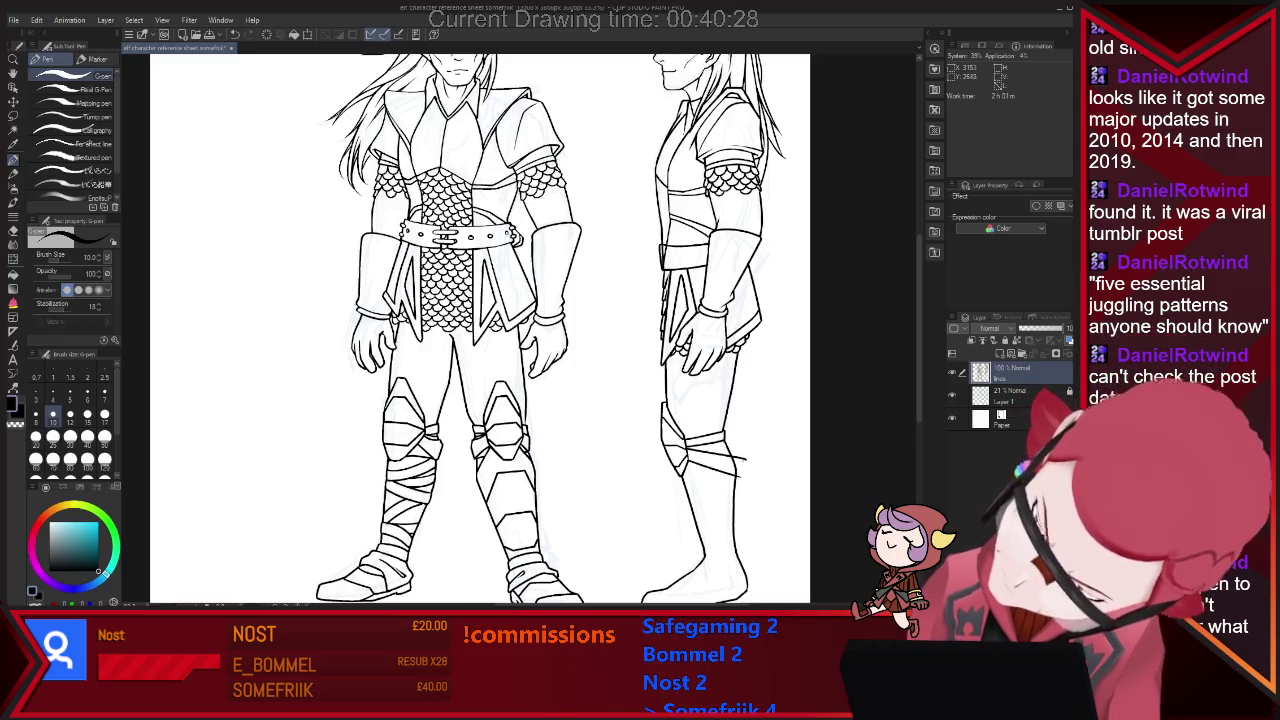
{"action": "key", "text": "e"}
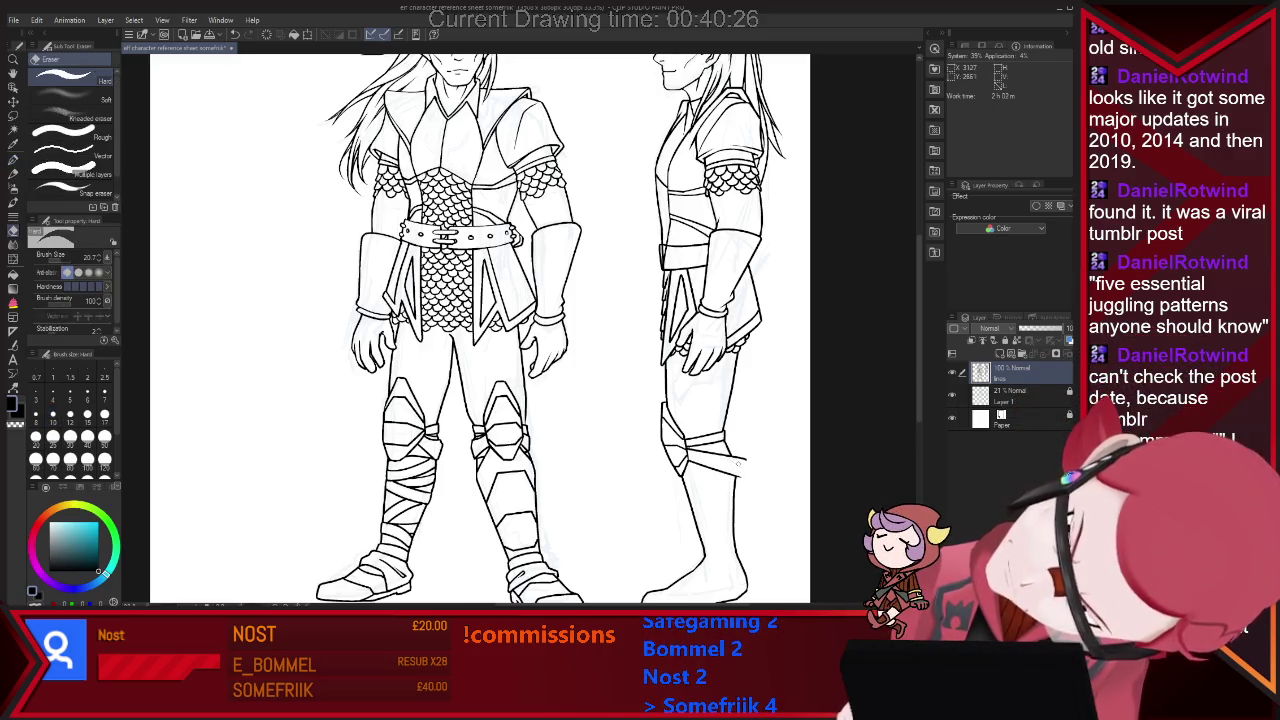
{"action": "key", "text": "p"}
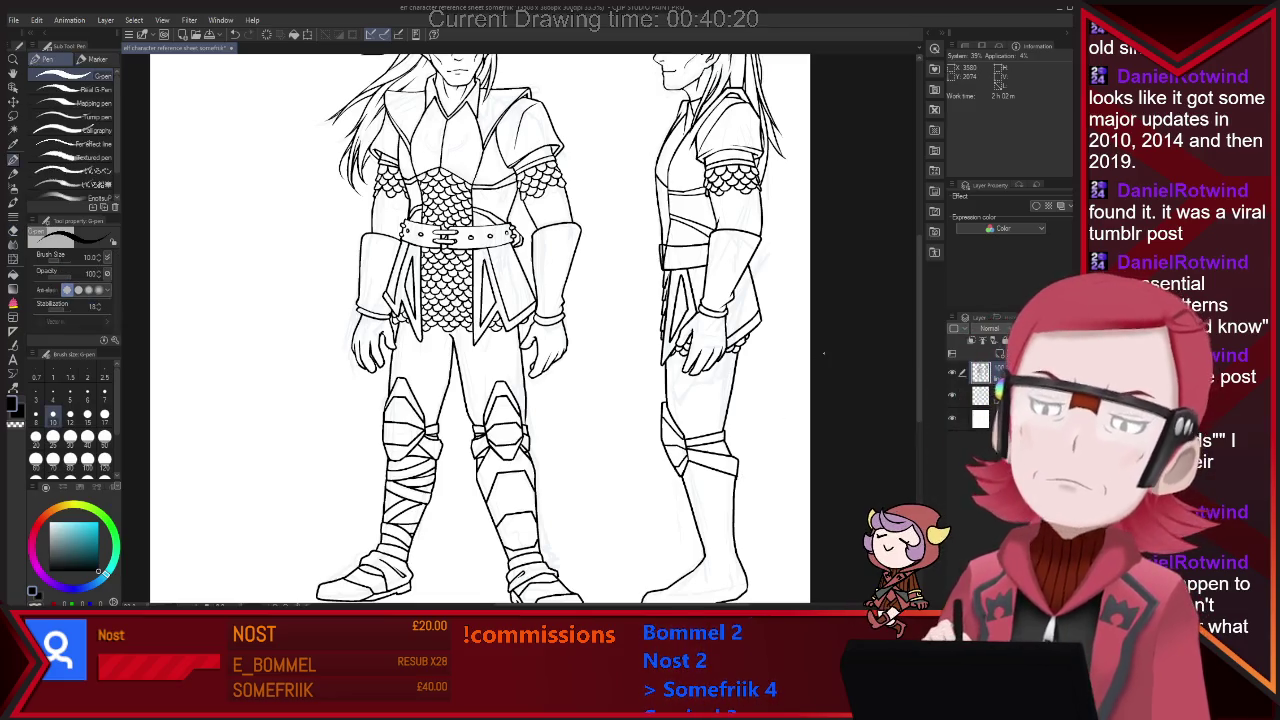
Lasso the side elf's head and torso, stretch them slightly downward, then deselect.
{"action": "scroll", "coordinate": [823, 352], "scroll_direction": "down", "scroll_amount": 2}
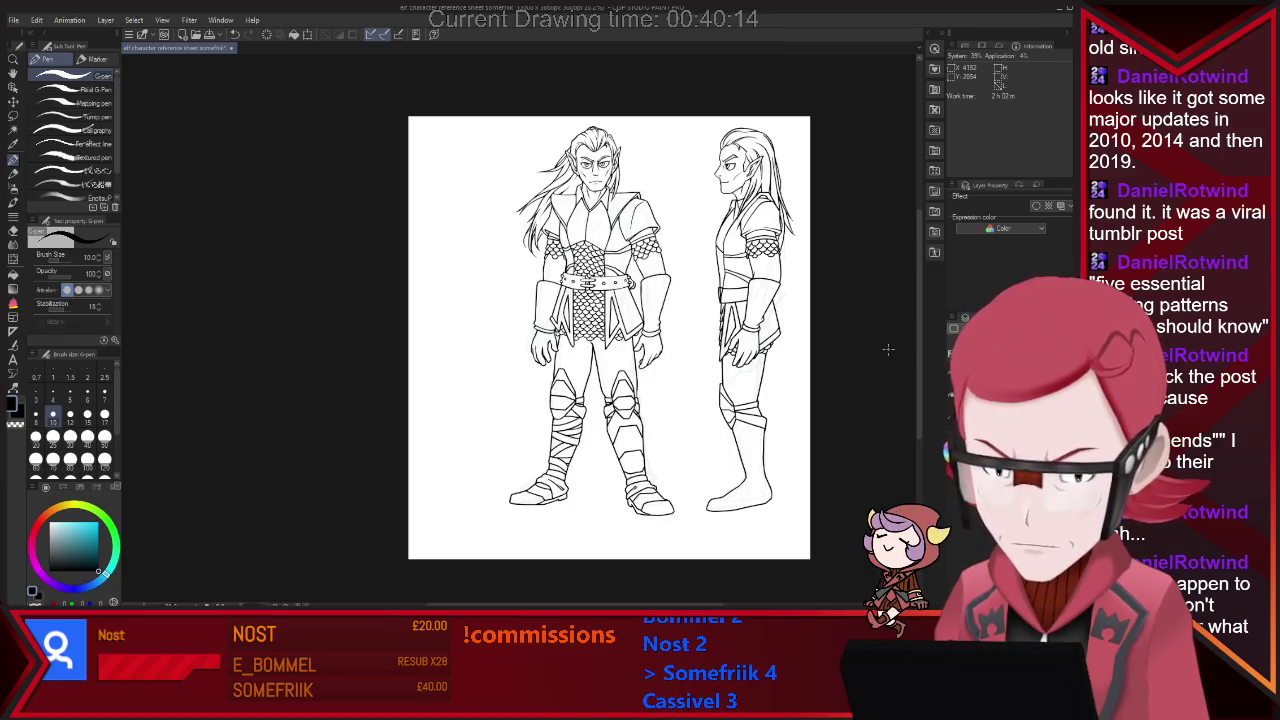
{"action": "key", "text": "m"}
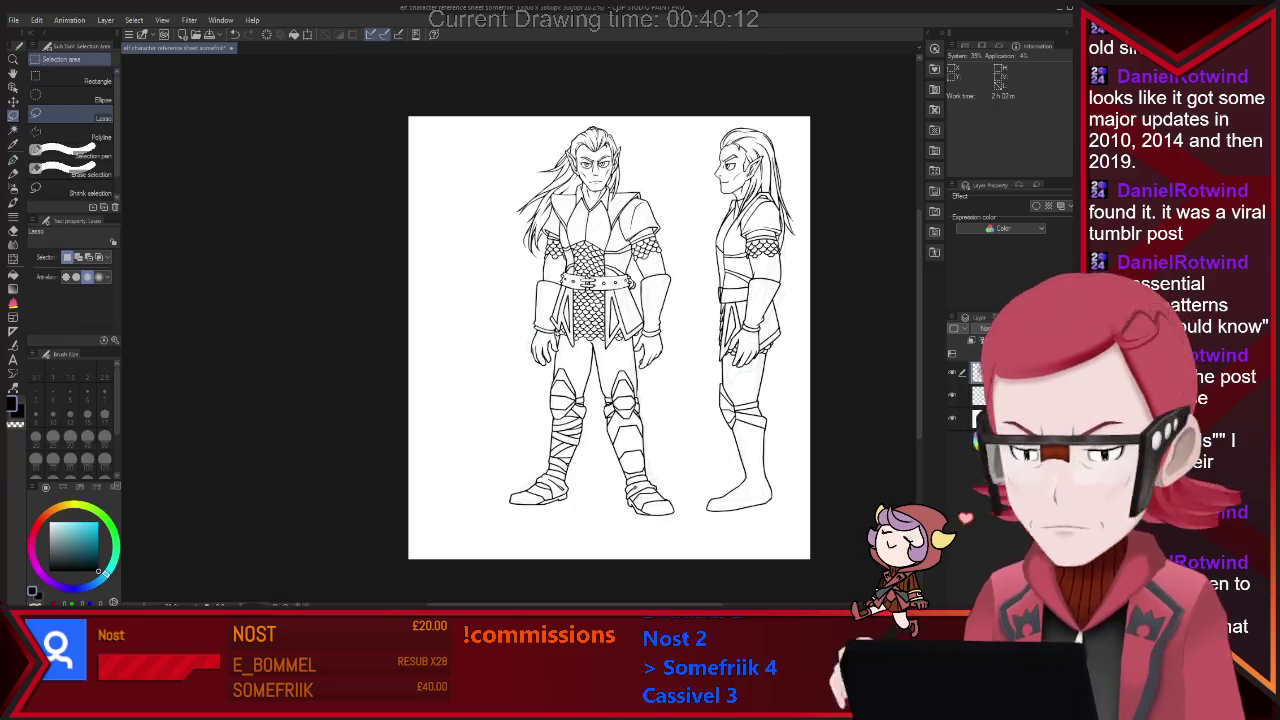
{"action": "left_click_drag", "start_coordinate": [697, 145], "coordinate": [722, 376]}
{"action": "mouse_move", "coordinate": [828, 258]}
{"action": "left_mouse_down"}
{"action": "mouse_move", "coordinate": [785, 378]}
{"action": "mouse_move", "coordinate": [746, 371]}
{"action": "left_mouse_up"}
{"action": "key", "text": "ctrl+t"}
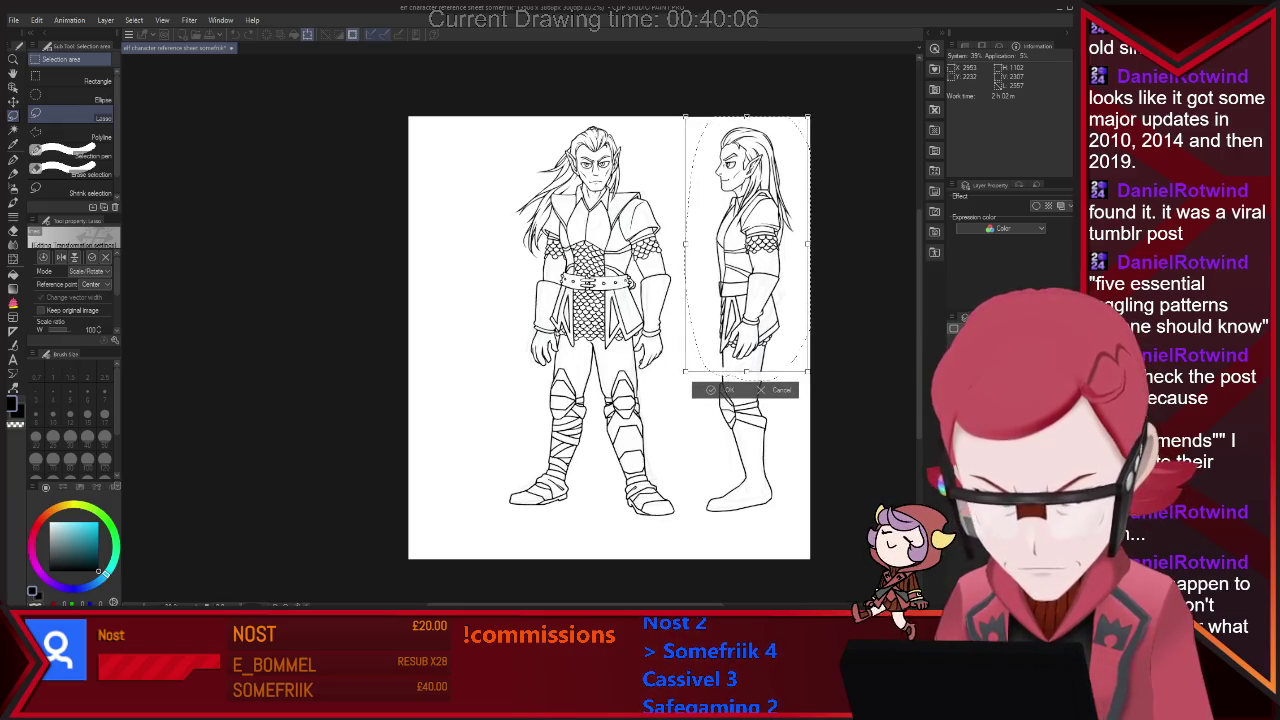
{"action": "left_click_drag", "start_coordinate": [746, 371], "coordinate": [746, 377]}
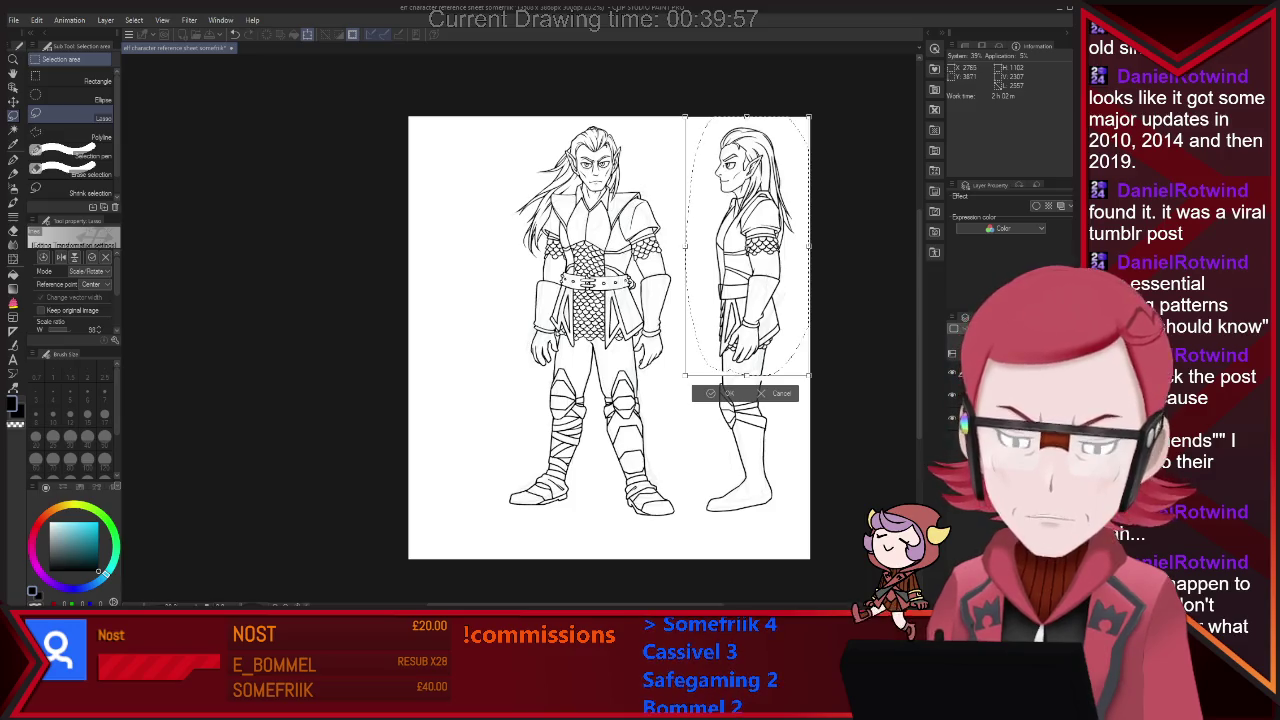
{"action": "left_click_drag", "start_coordinate": [746, 375], "coordinate": [746, 380]}
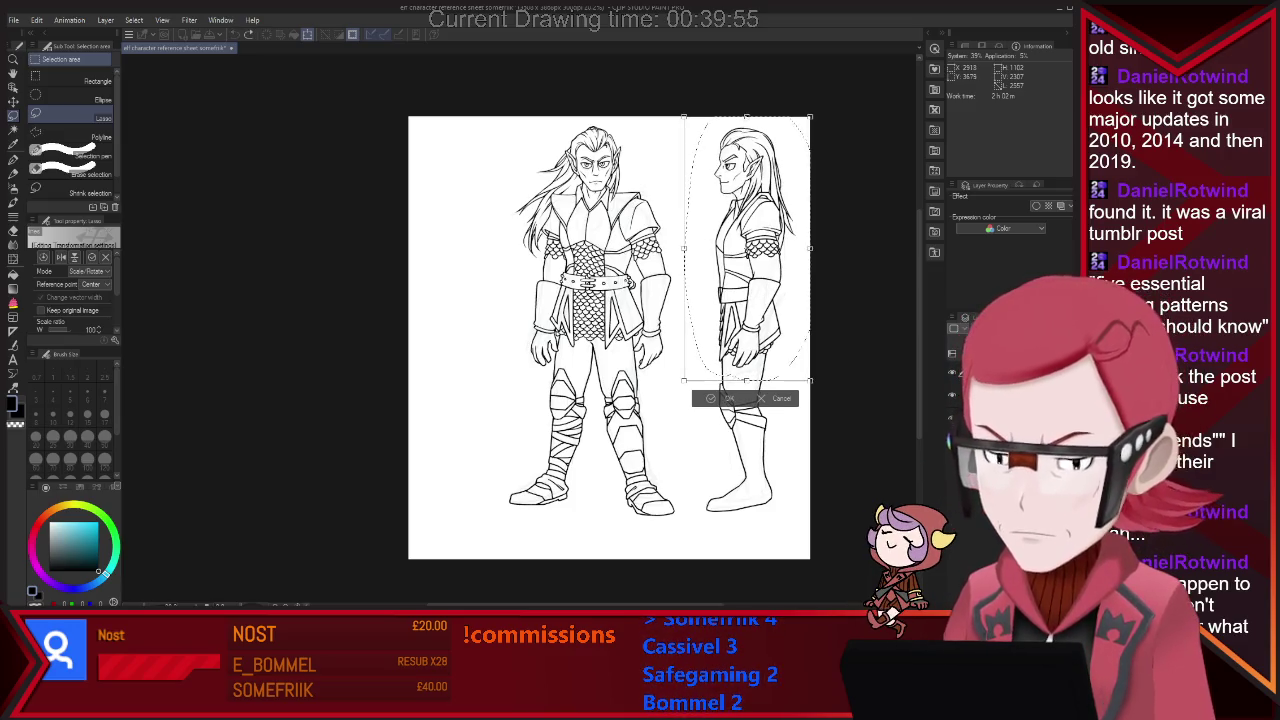
{"action": "left_click", "coordinate": [722, 398]}
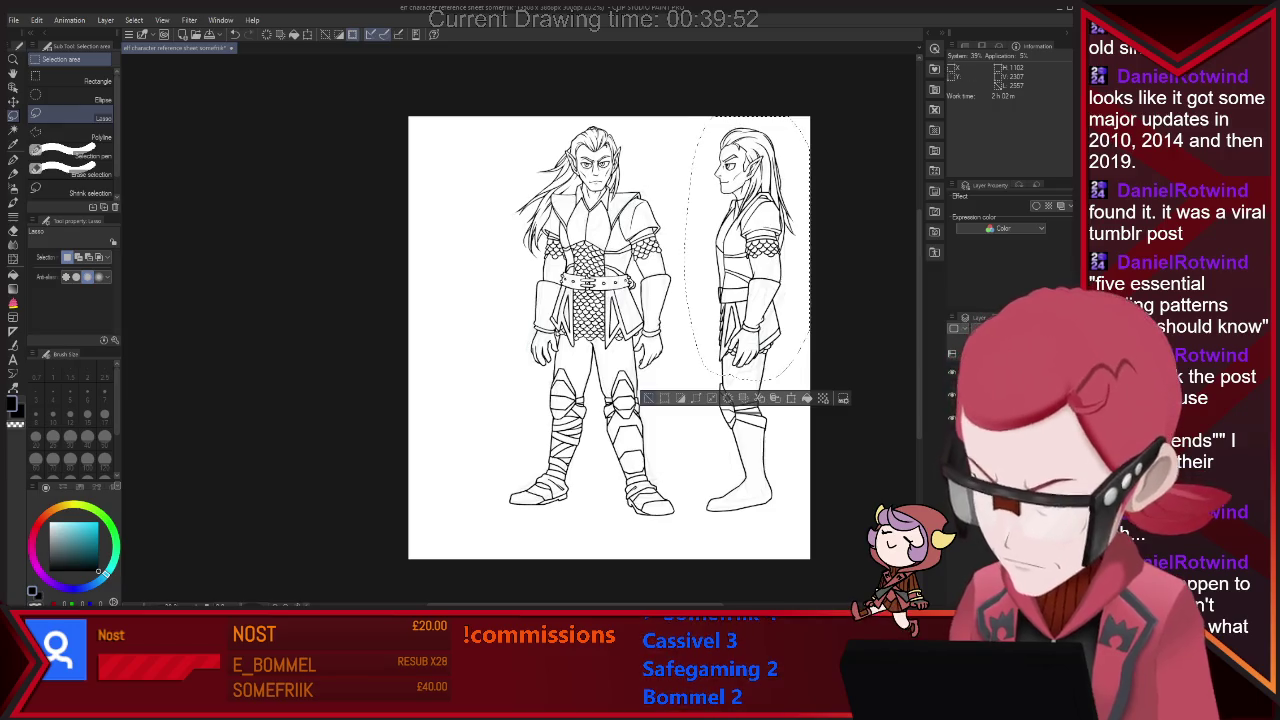
{"action": "key", "text": "ctrl+d"}
Lasso the side-view head and scale it down to about 96% with free transform.
{"action": "left_click_drag", "start_coordinate": [748, 116], "coordinate": [712, 200]}
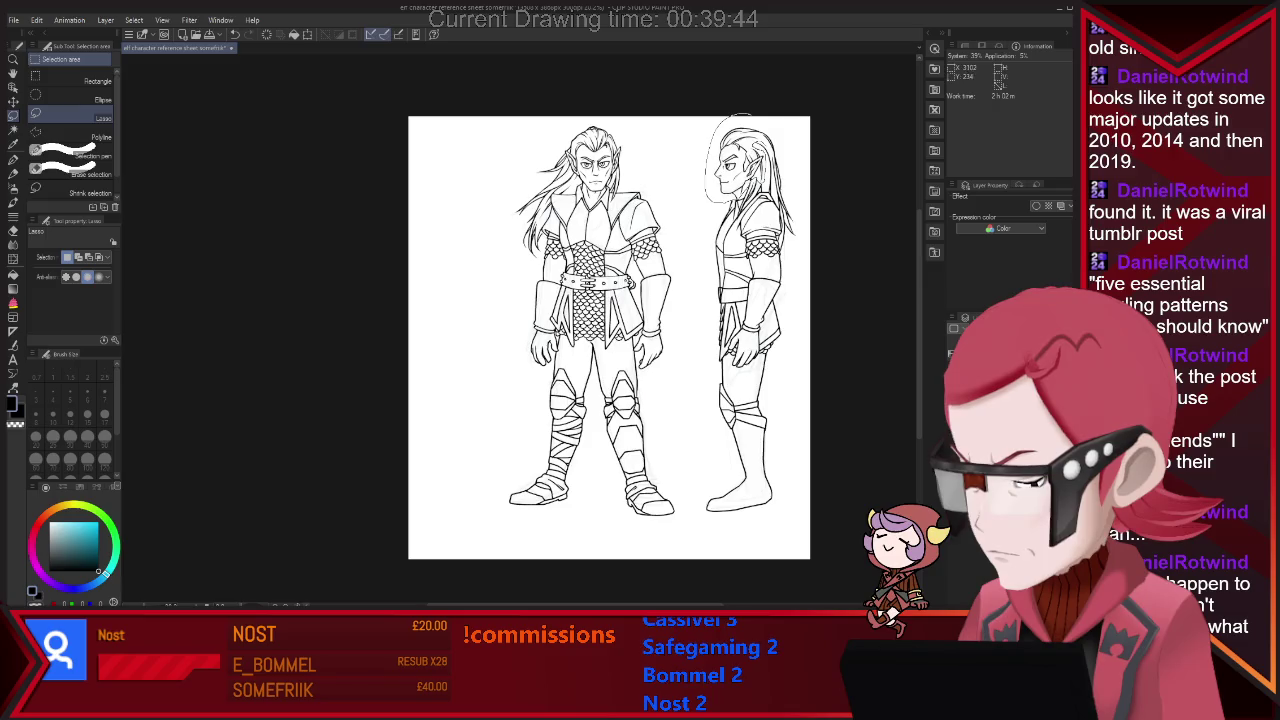
{"action": "left_click_drag", "start_coordinate": [784, 160], "coordinate": [760, 205]}
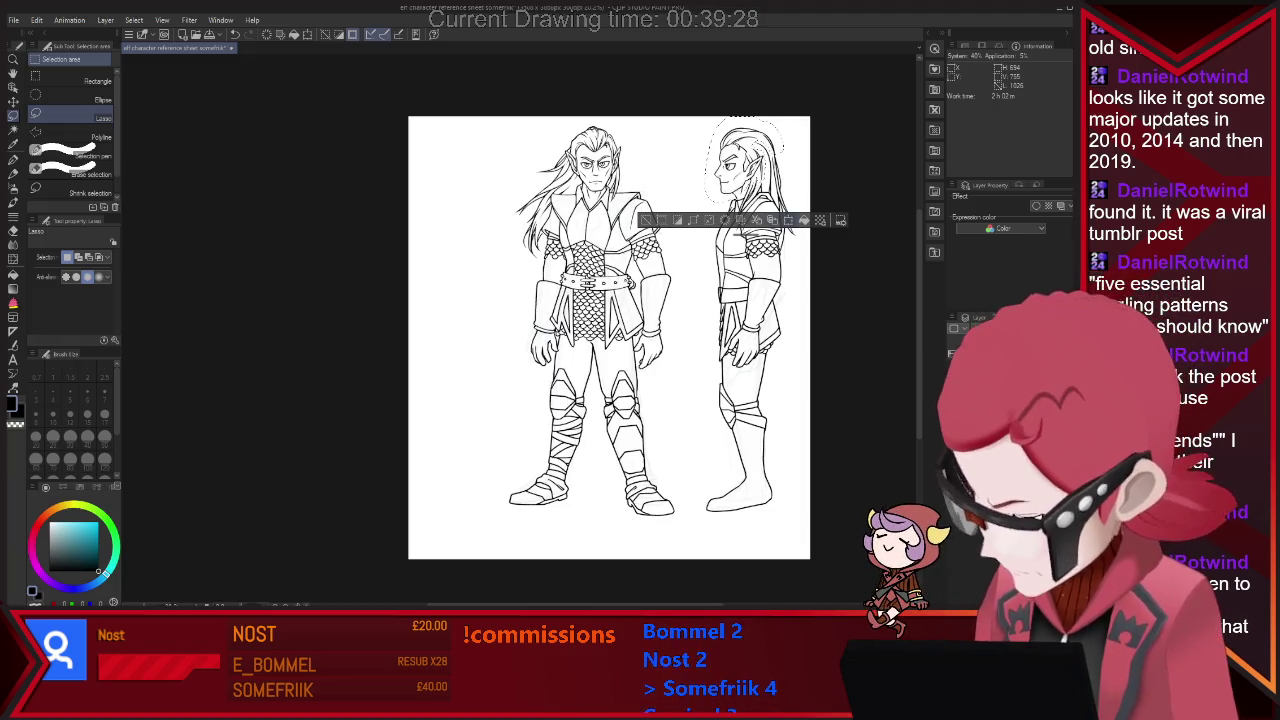
{"action": "key", "text": "ctrl+t"}
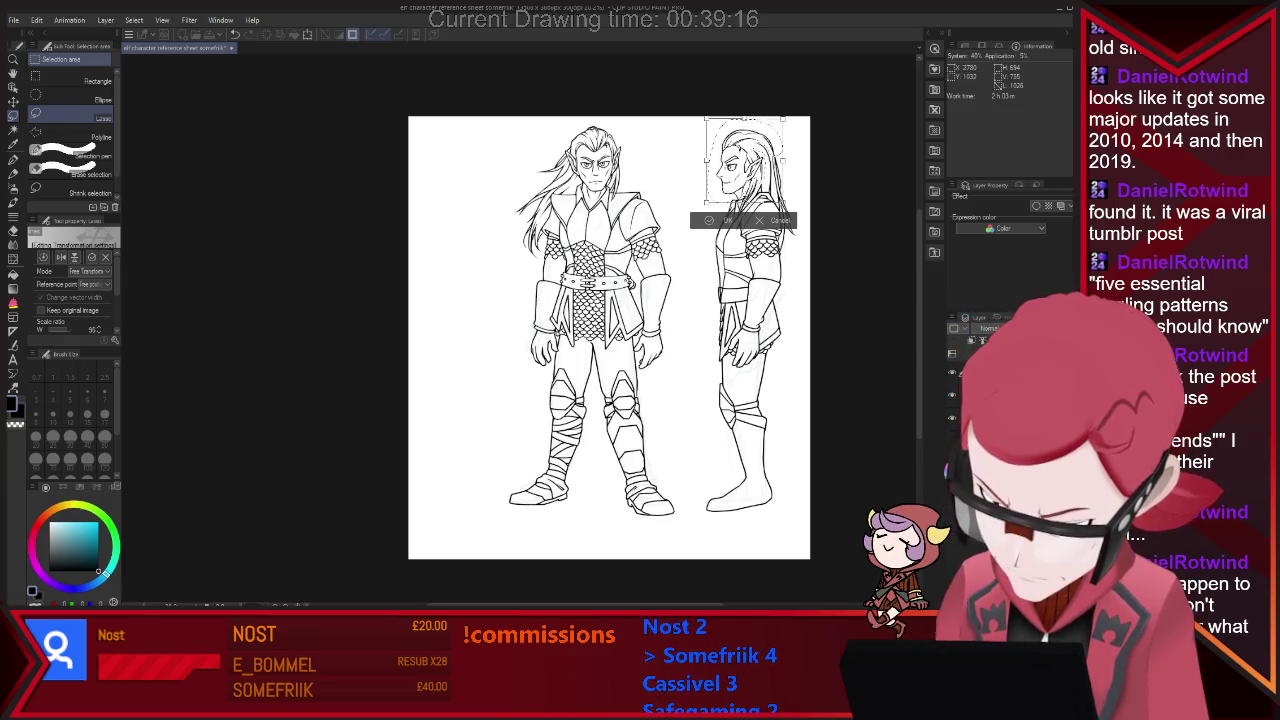
{"action": "key", "text": "Return"}
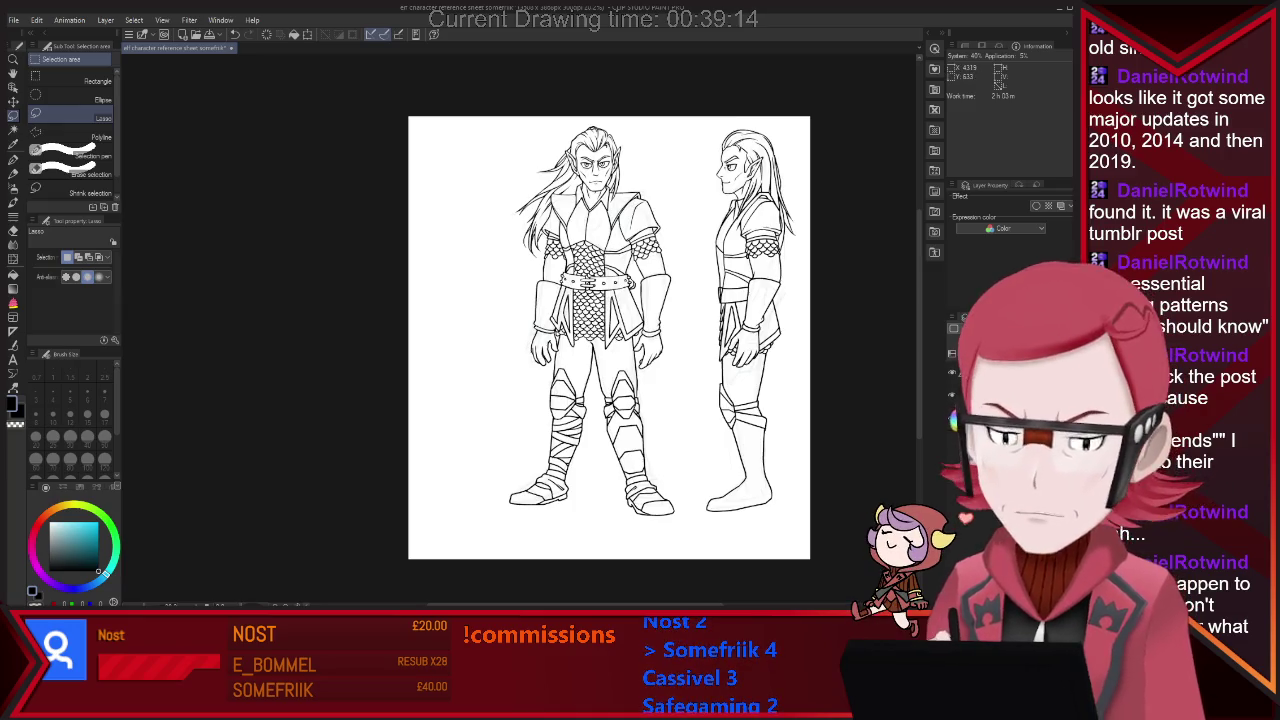
{"action": "scroll", "coordinate": [776, 150], "scroll_direction": "up", "scroll_amount": 2}
{"action": "scroll", "coordinate": [776, 150], "scroll_direction": "up", "scroll_amount": 2}
{"action": "scroll", "coordinate": [776, 150], "scroll_direction": "up", "scroll_amount": 2}
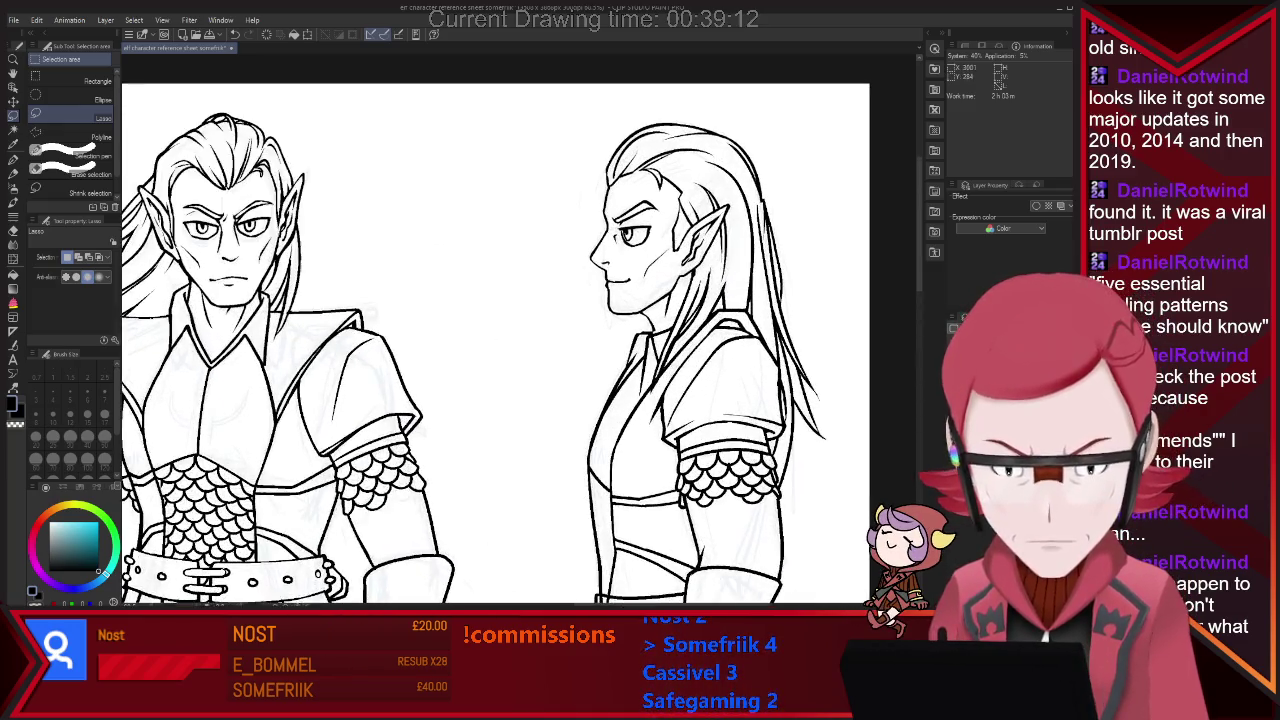
{"action": "scroll", "coordinate": [776, 150], "scroll_direction": "up", "scroll_amount": 2}
{"action": "scroll", "coordinate": [740, 184], "scroll_direction": "up", "scroll_amount": 1}
{"action": "key", "text": "e"}
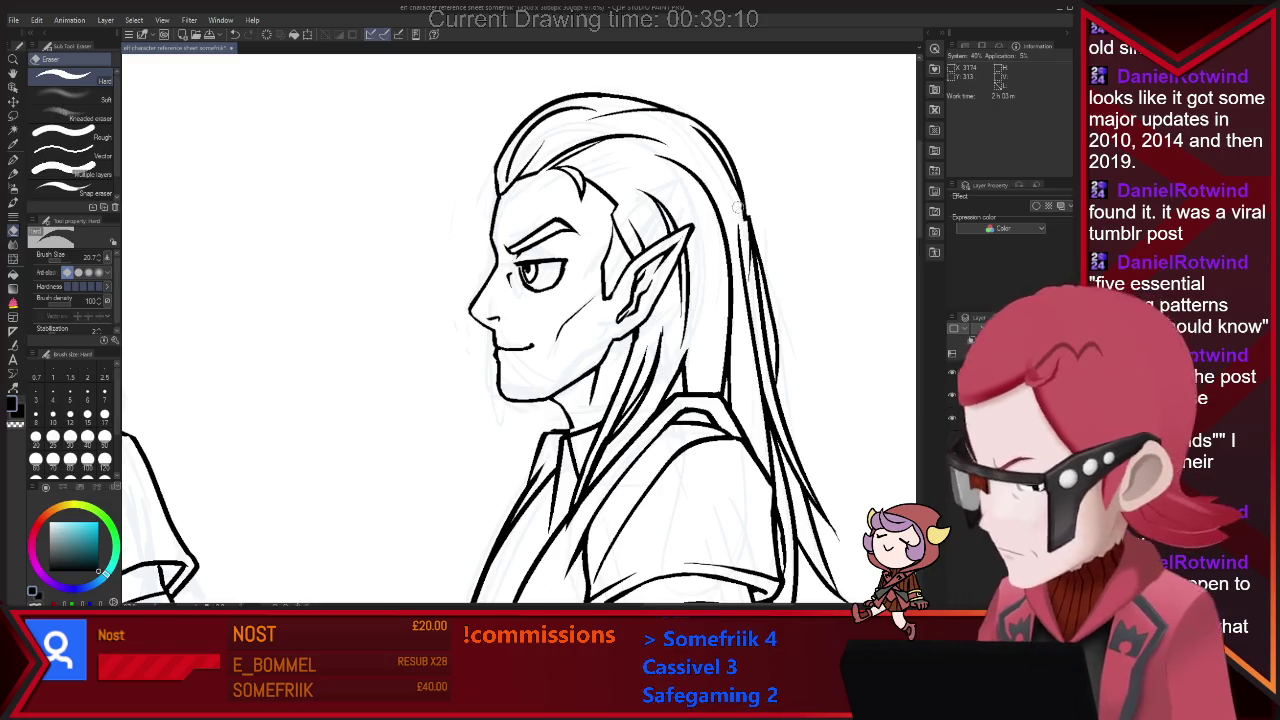
{"action": "key", "text": "p"}
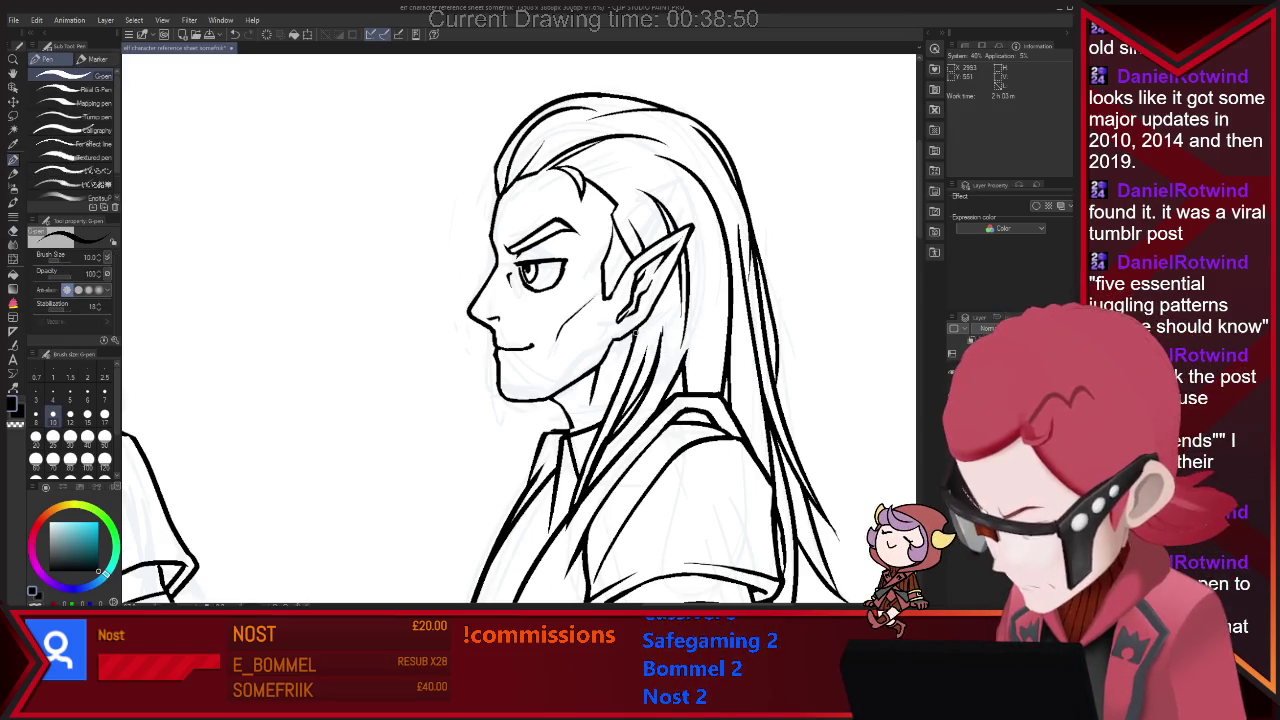
{"action": "key", "text": "e"}
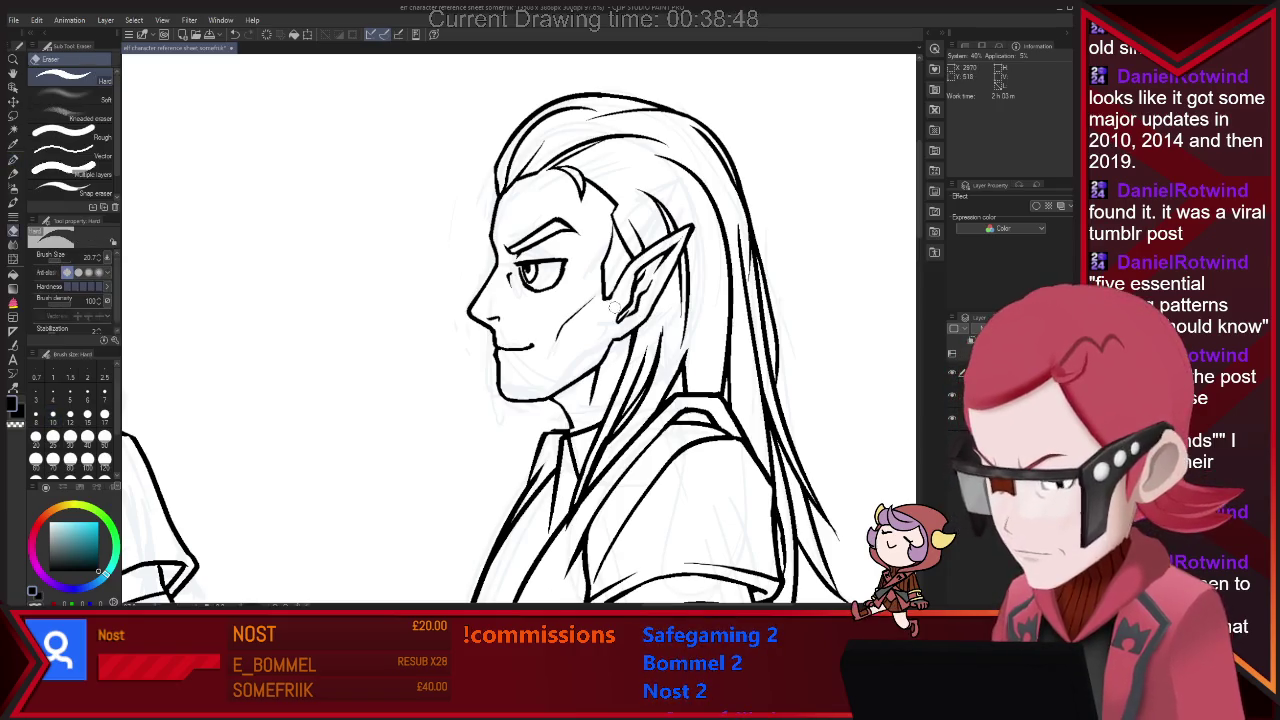
{"action": "key", "text": "p"}
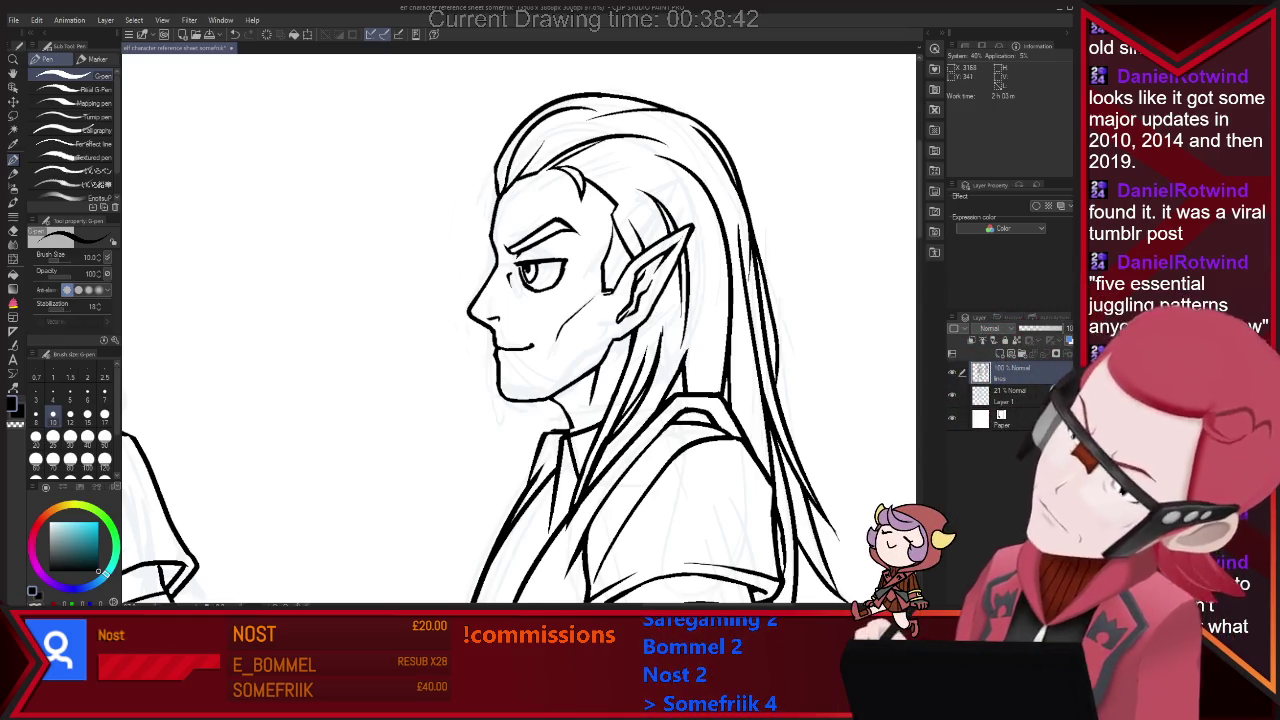
Touch up the side figure's lower leg and erase its old boot line.
{"action": "scroll", "coordinate": [520, 330], "scroll_direction": "down", "scroll_amount": 5}
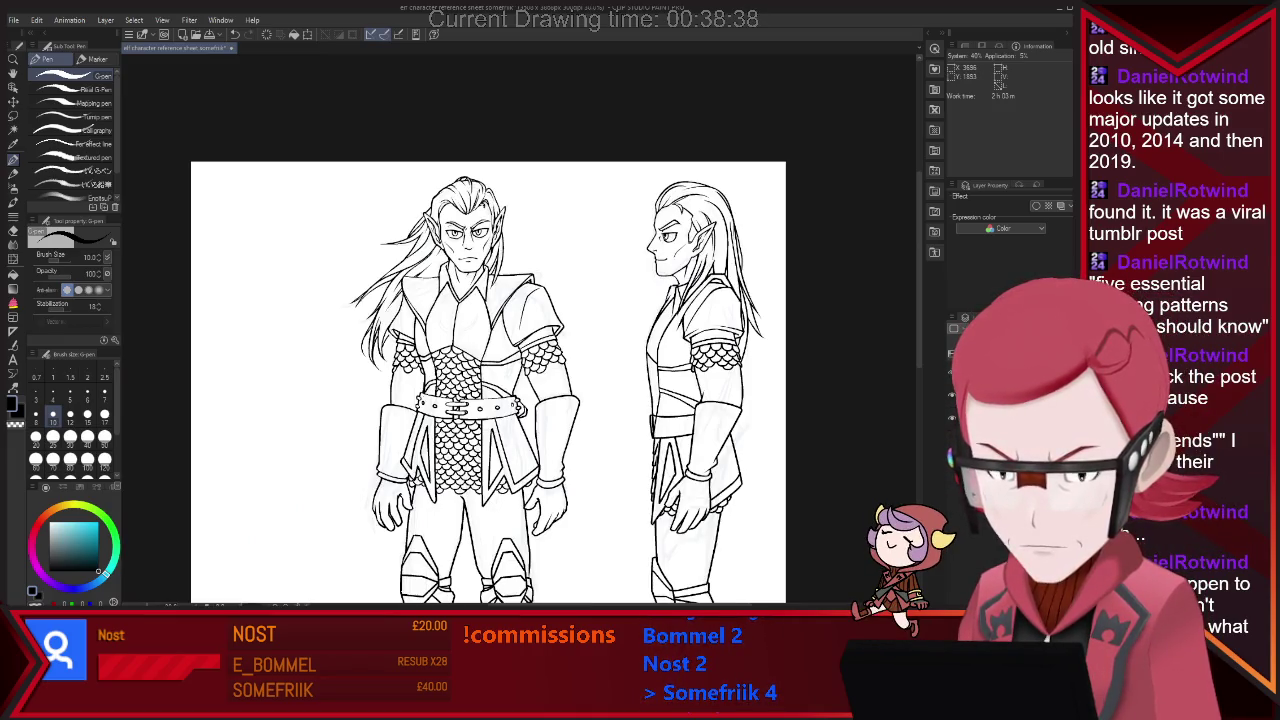
{"action": "scroll", "coordinate": [488, 383], "scroll_direction": "down", "scroll_amount": 2}
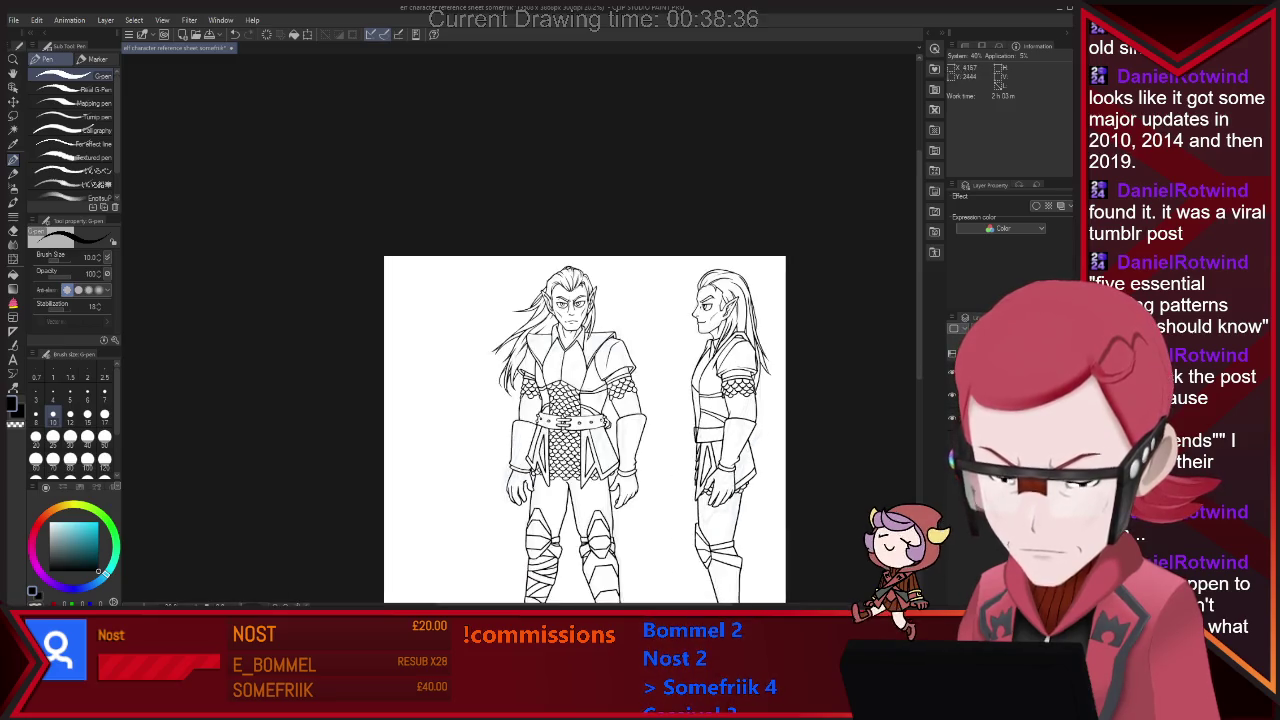
{"action": "scroll", "coordinate": [513, 375], "scroll_direction": "up", "scroll_amount": 3}
{"action": "scroll", "coordinate": [851, 285], "scroll_direction": "down", "scroll_amount": 3}
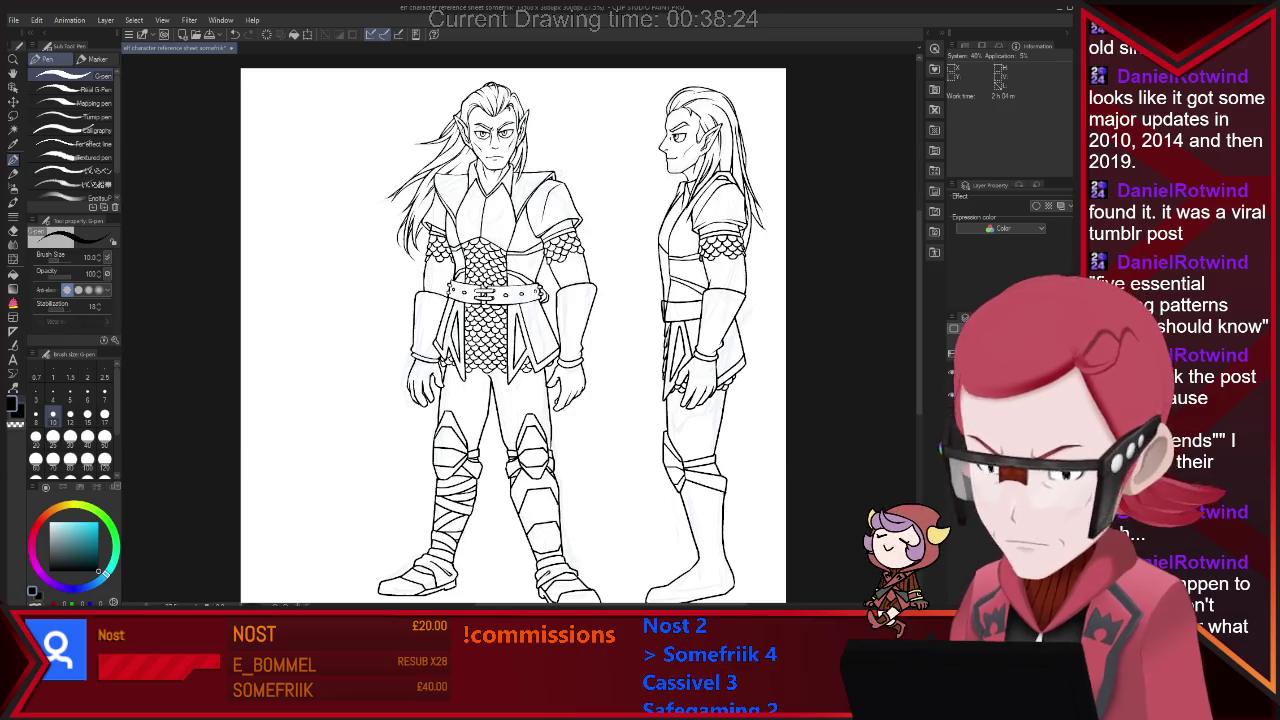
{"action": "scroll", "coordinate": [906, 348], "scroll_direction": "down", "scroll_amount": 2}
{"action": "scroll", "coordinate": [906, 348], "scroll_direction": "down", "scroll_amount": 2}
{"action": "scroll", "coordinate": [906, 348], "scroll_direction": "up", "scroll_amount": 2}
{"action": "scroll", "coordinate": [906, 348], "scroll_direction": "up", "scroll_amount": 2}
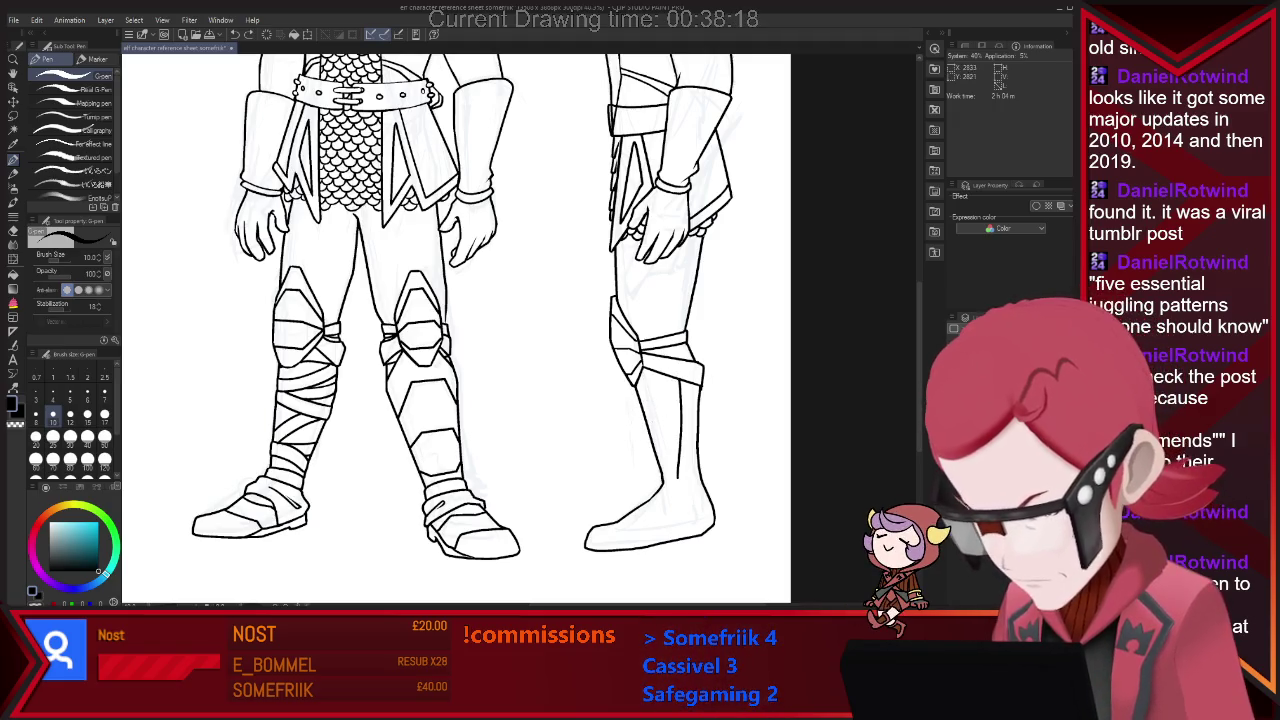
{"action": "left_click_drag", "start_coordinate": [632, 390], "coordinate": [660, 482]}
{"action": "key", "text": "e"}
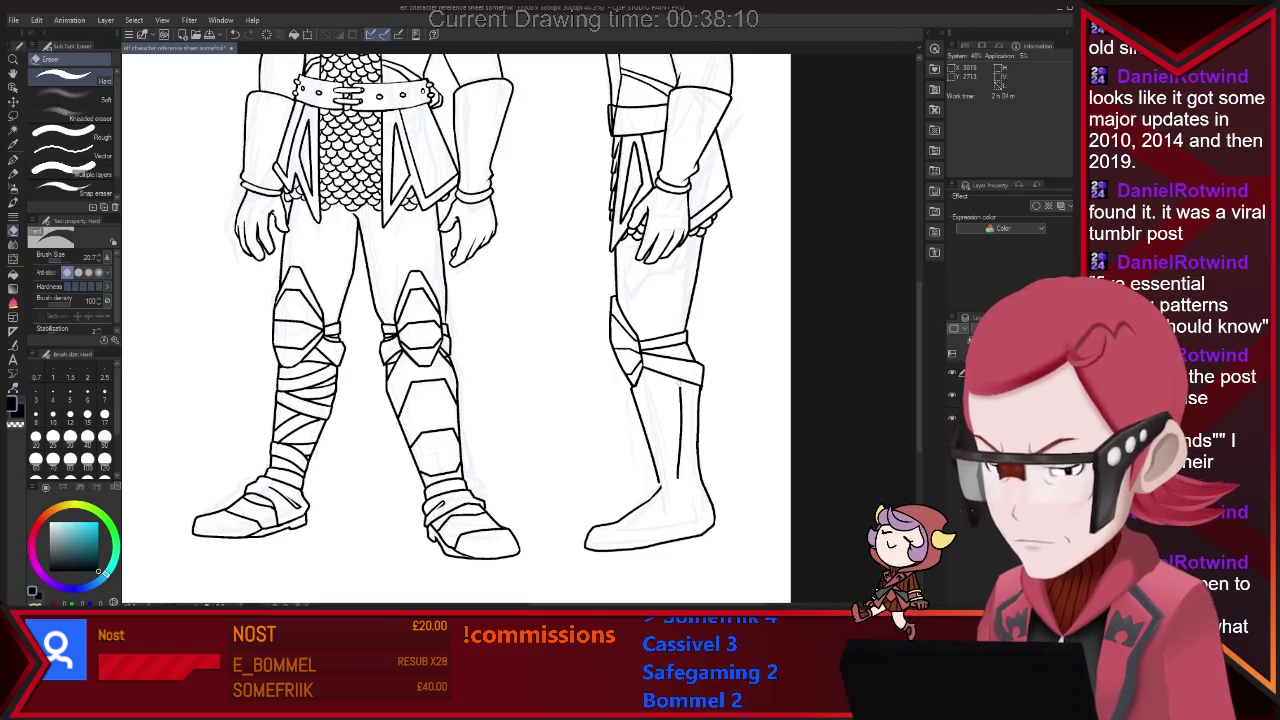
{"action": "left_click_drag", "start_coordinate": [680, 382], "coordinate": [676, 477]}
{"action": "key", "text": "p"}
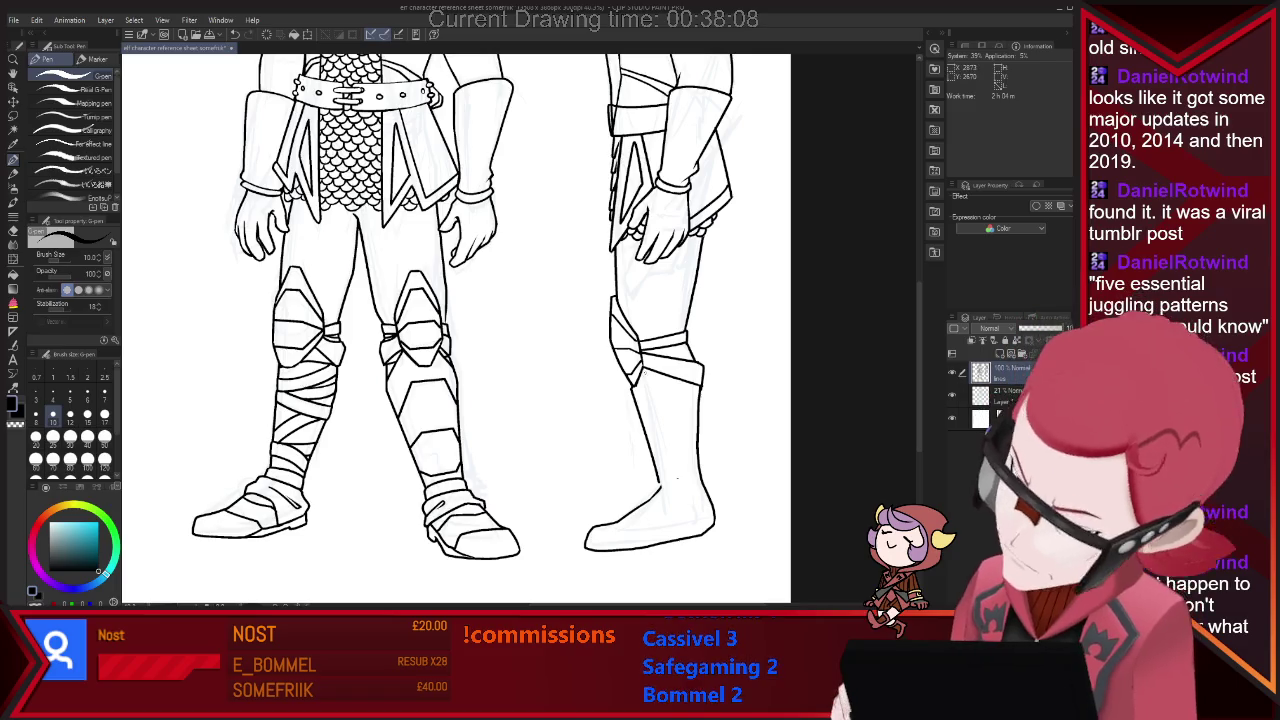
Ink new short boot and knee strokes on the side-view leg.
{"action": "left_click_drag", "start_coordinate": [687, 393], "coordinate": [687, 407]}
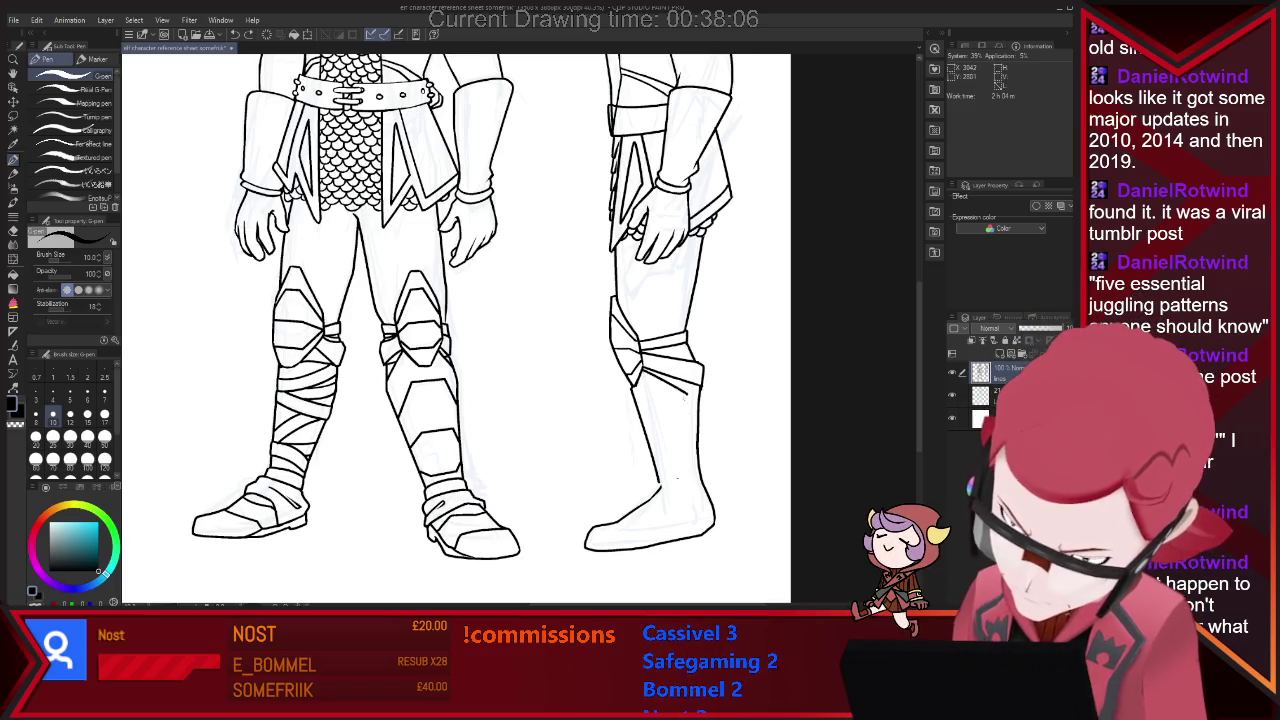
{"action": "key", "text": "e"}
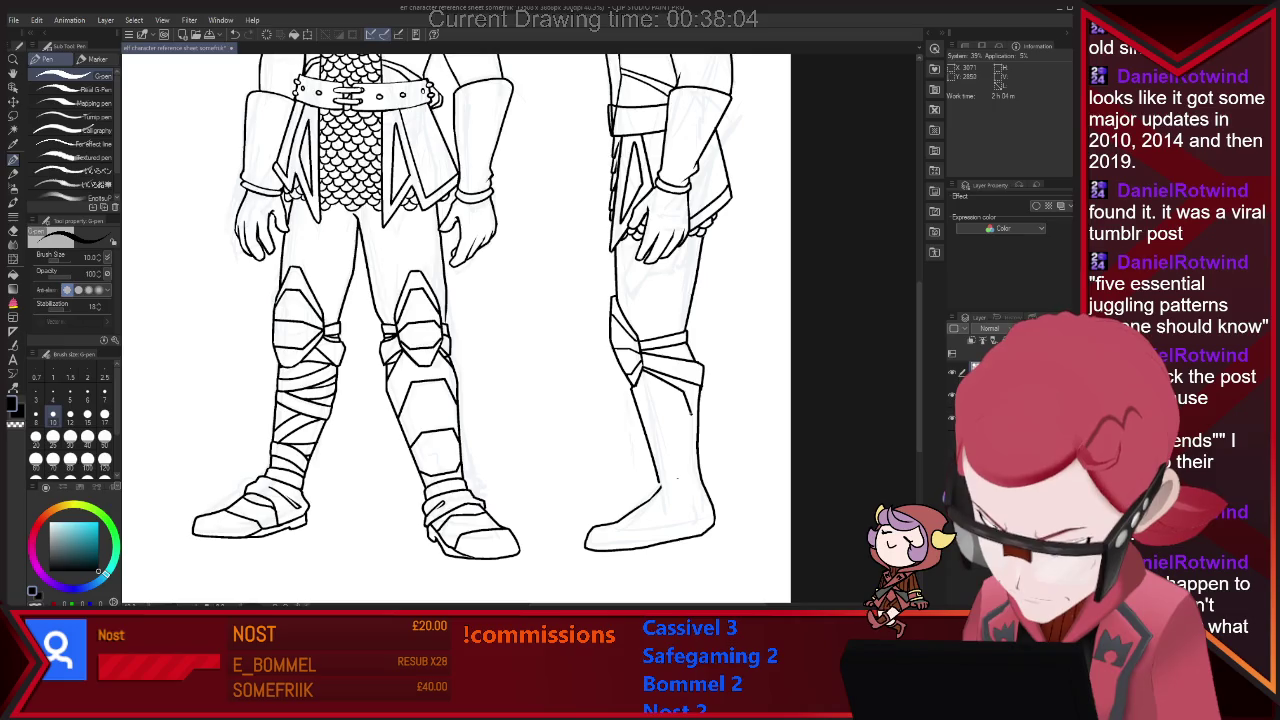
{"action": "key", "text": "e"}
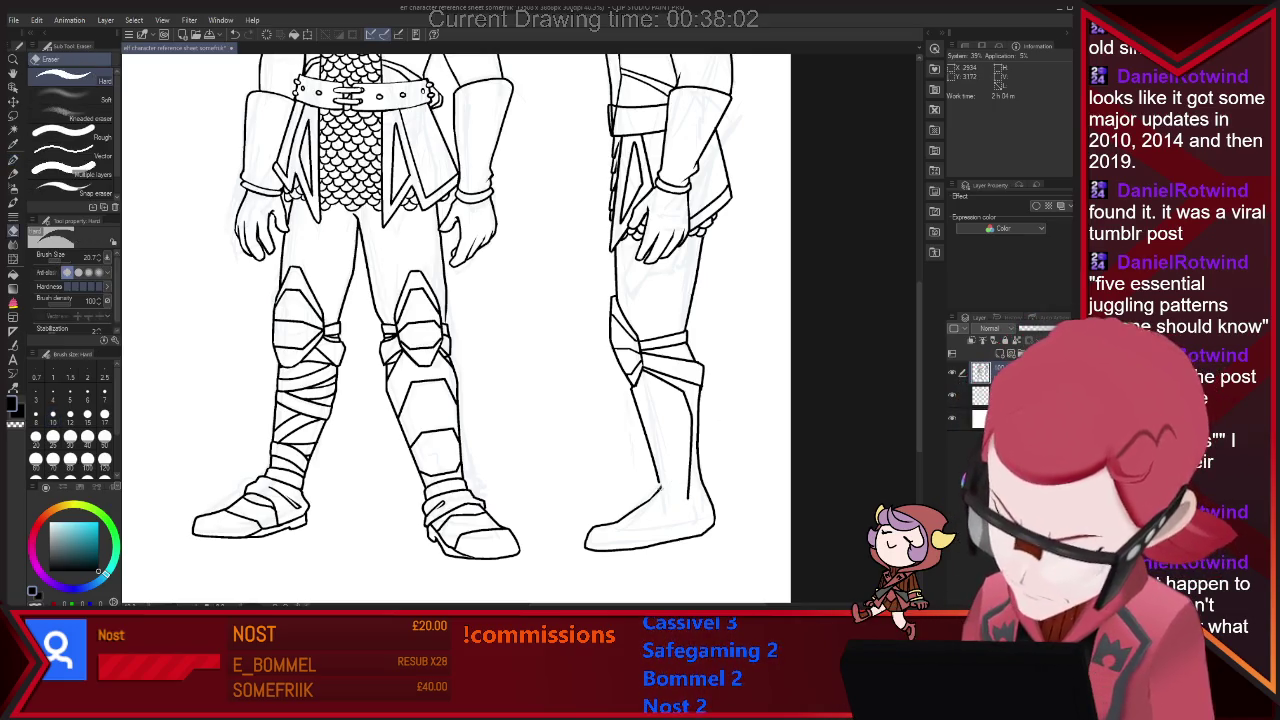
{"action": "key", "text": "p"}
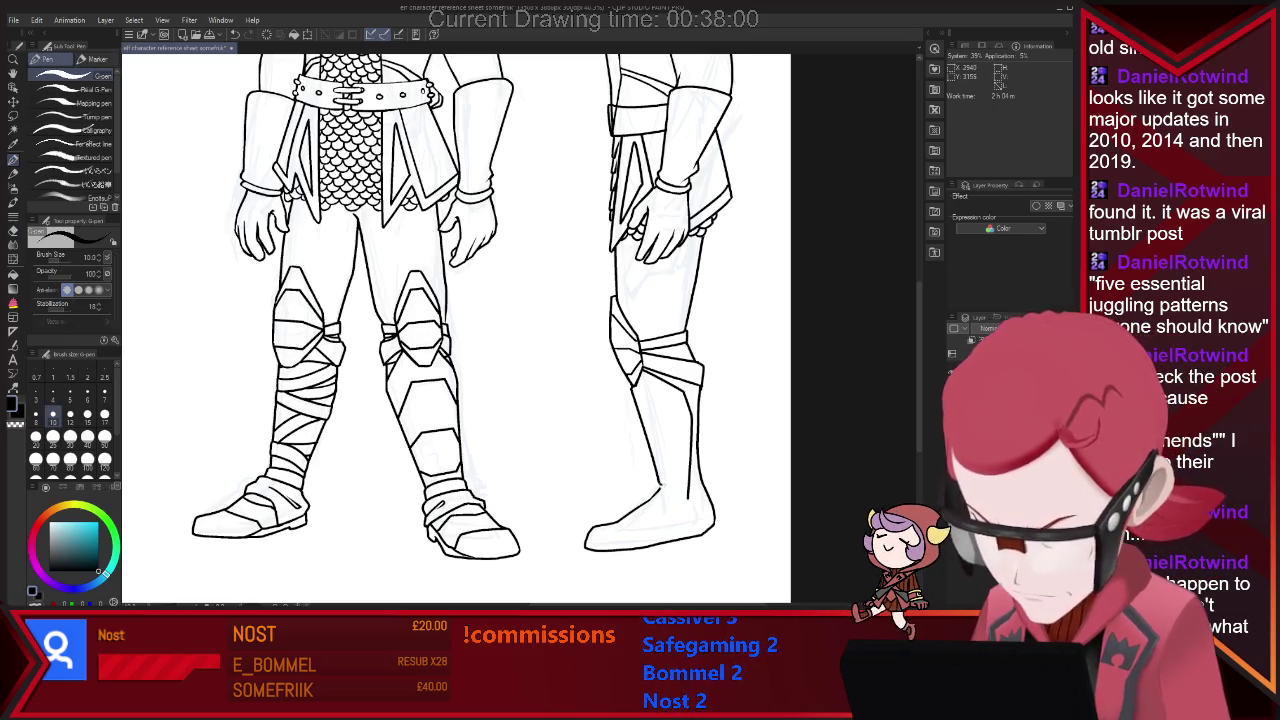
{"action": "key", "text": "e"}
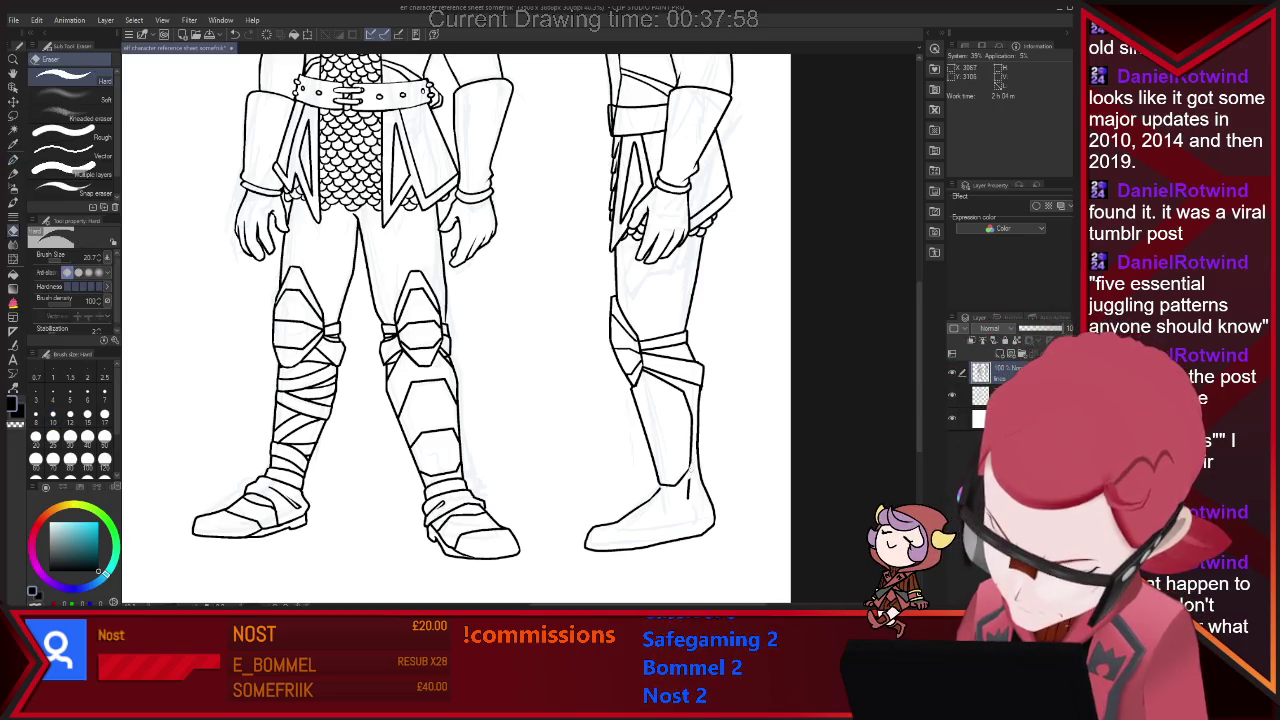
{"action": "key", "text": "p"}
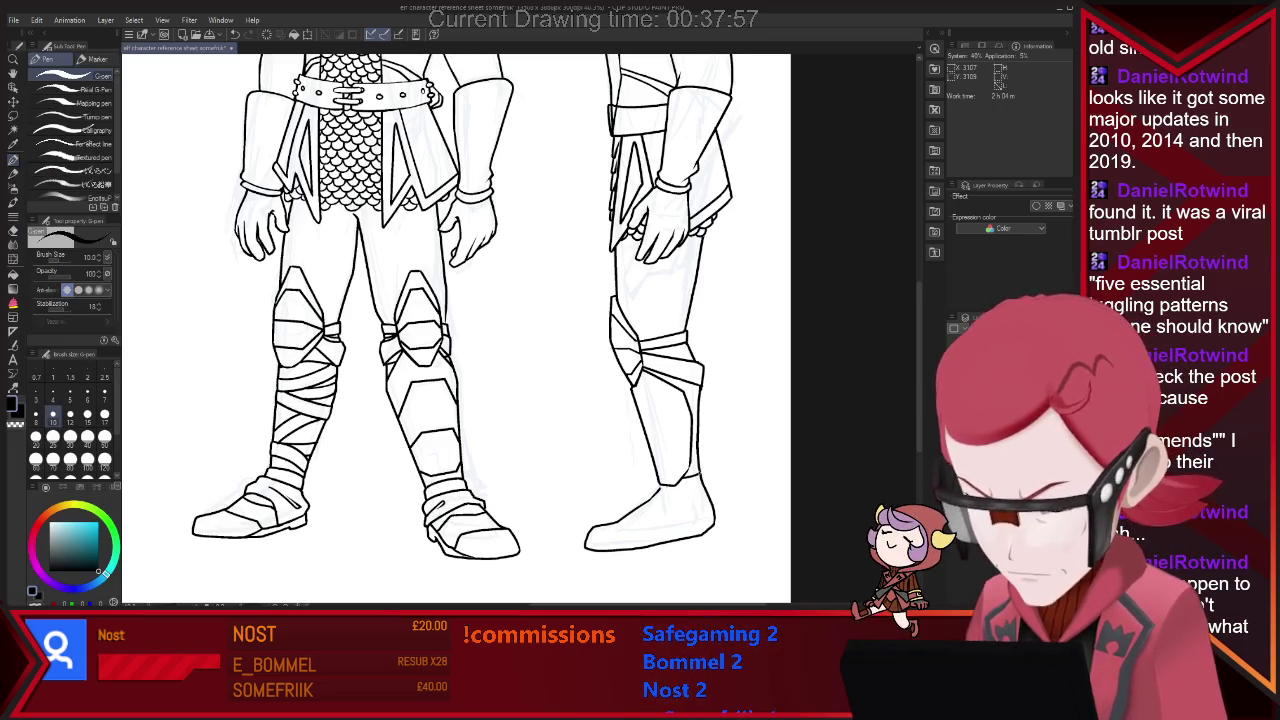
{"action": "key", "text": "e"}
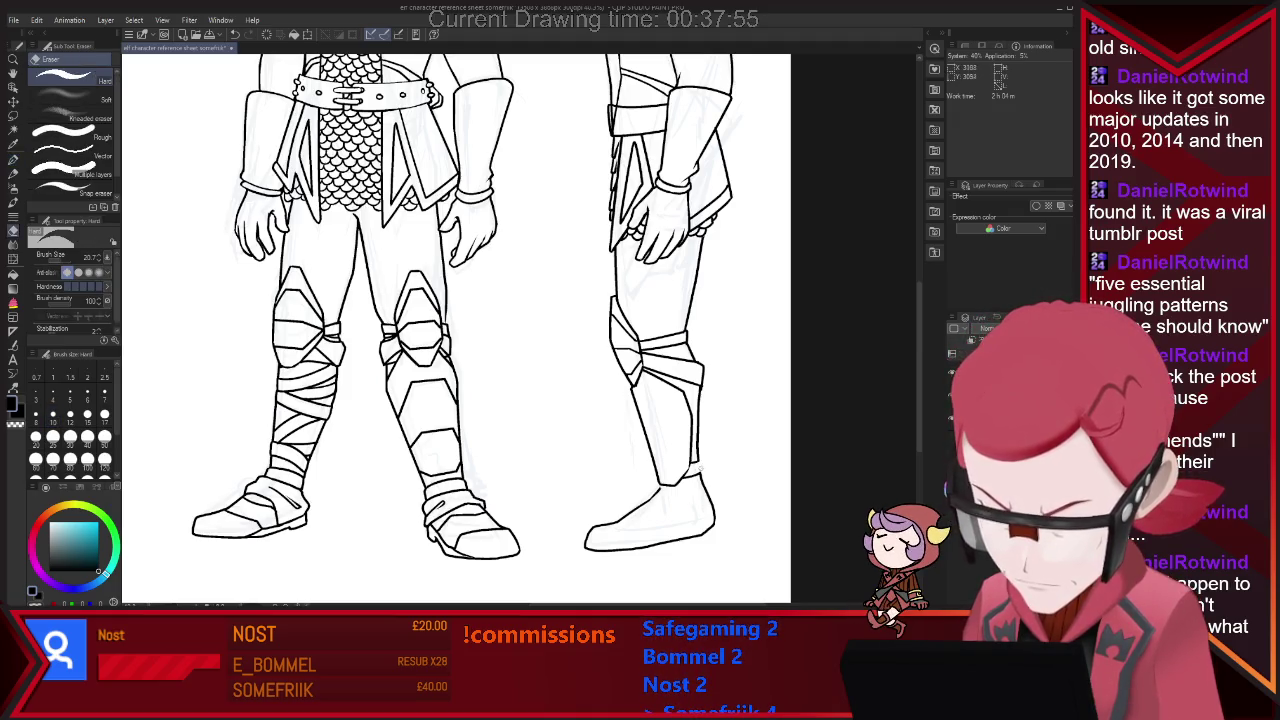
{"action": "key", "text": "p"}
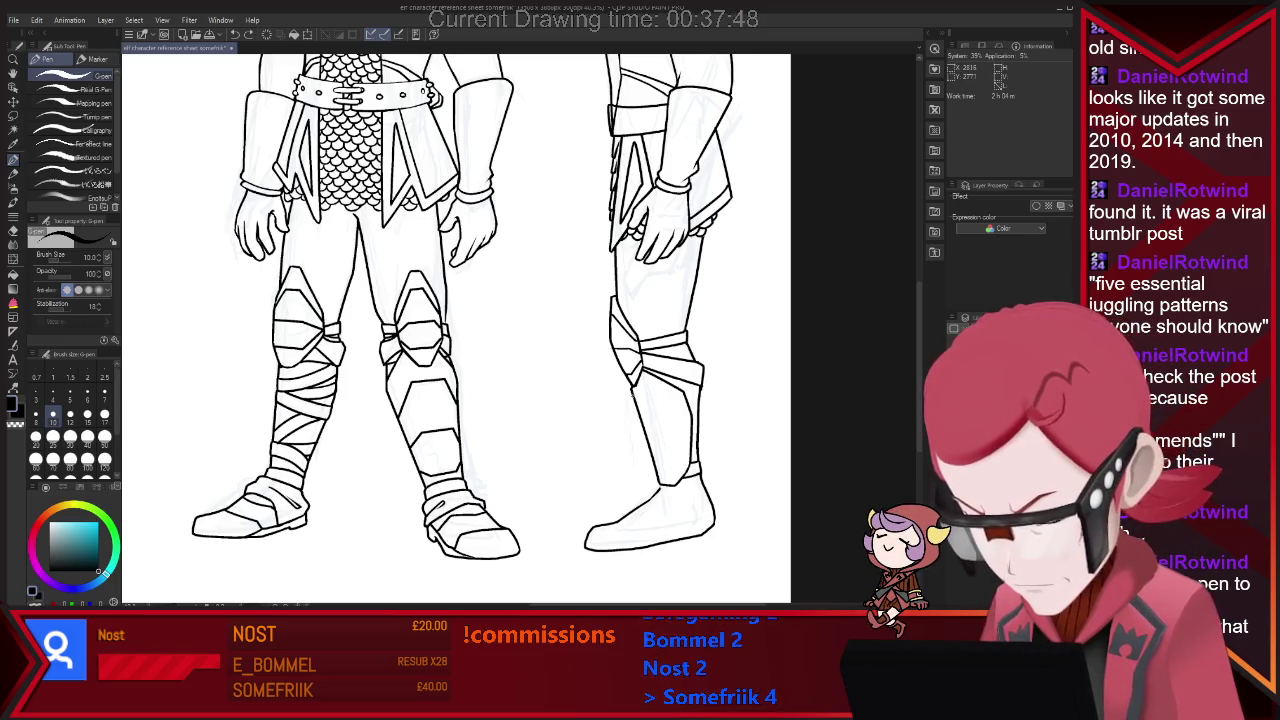
{"action": "left_click_drag", "start_coordinate": [668, 398], "coordinate": [682, 413]}
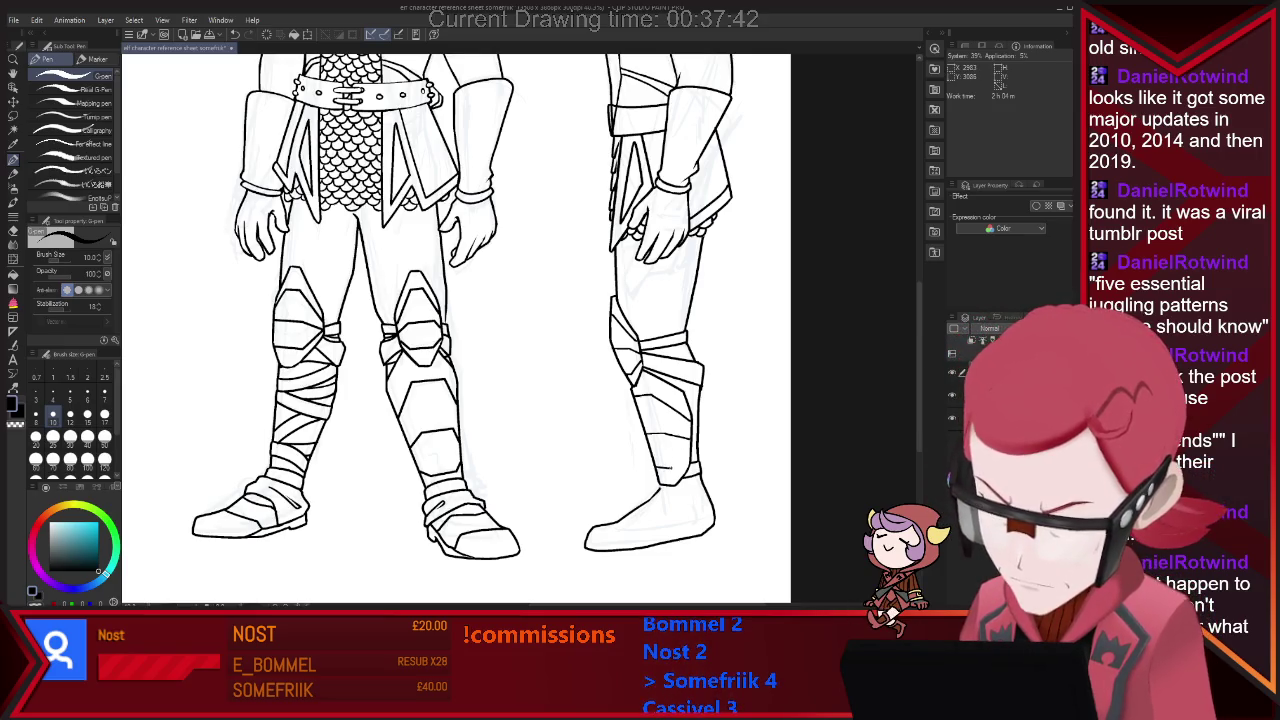
{"action": "key", "text": "ctrl+minus"}
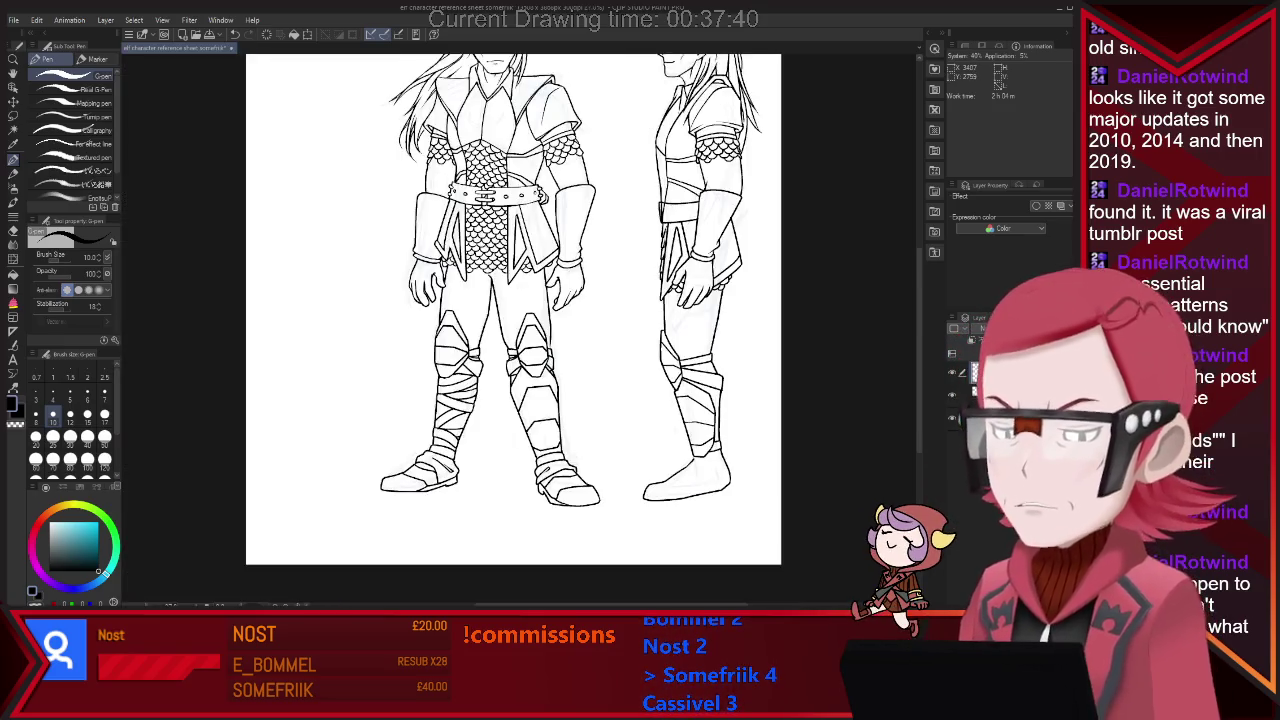
Fix the leg line art, alternating between G-pen and eraser.
{"action": "key", "text": "ctrl+plus"}
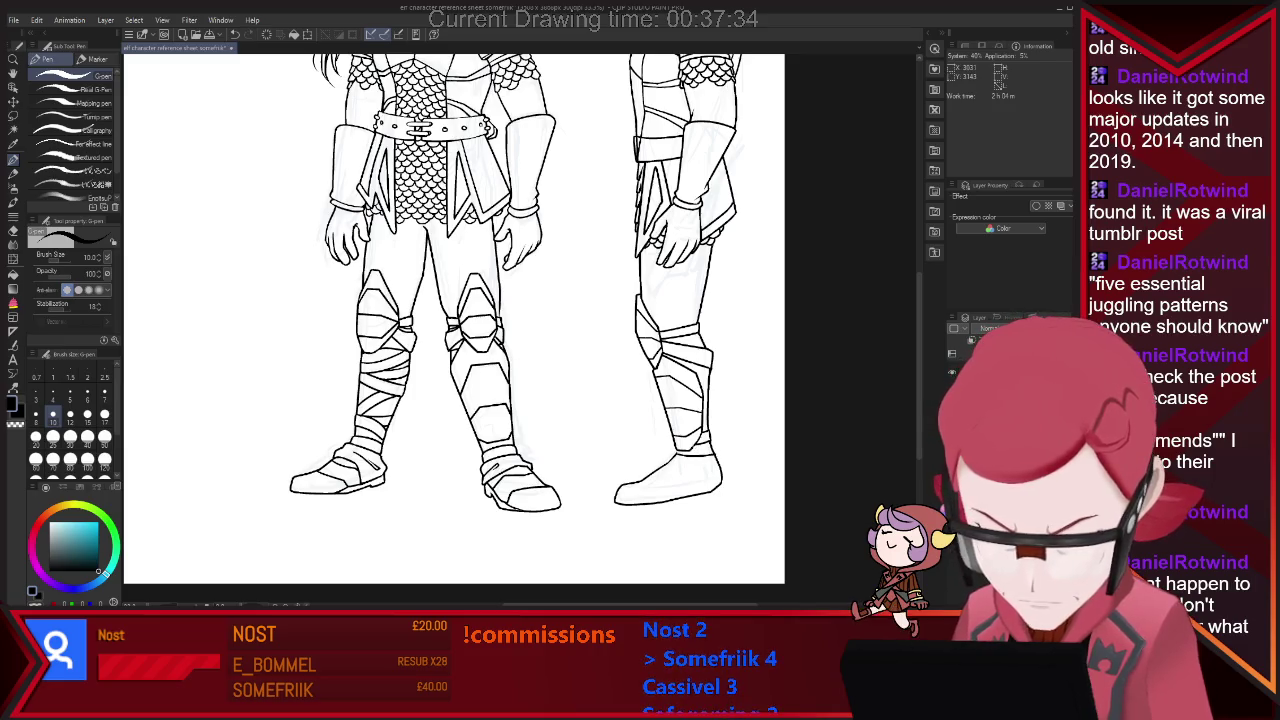
{"action": "key", "text": "e"}
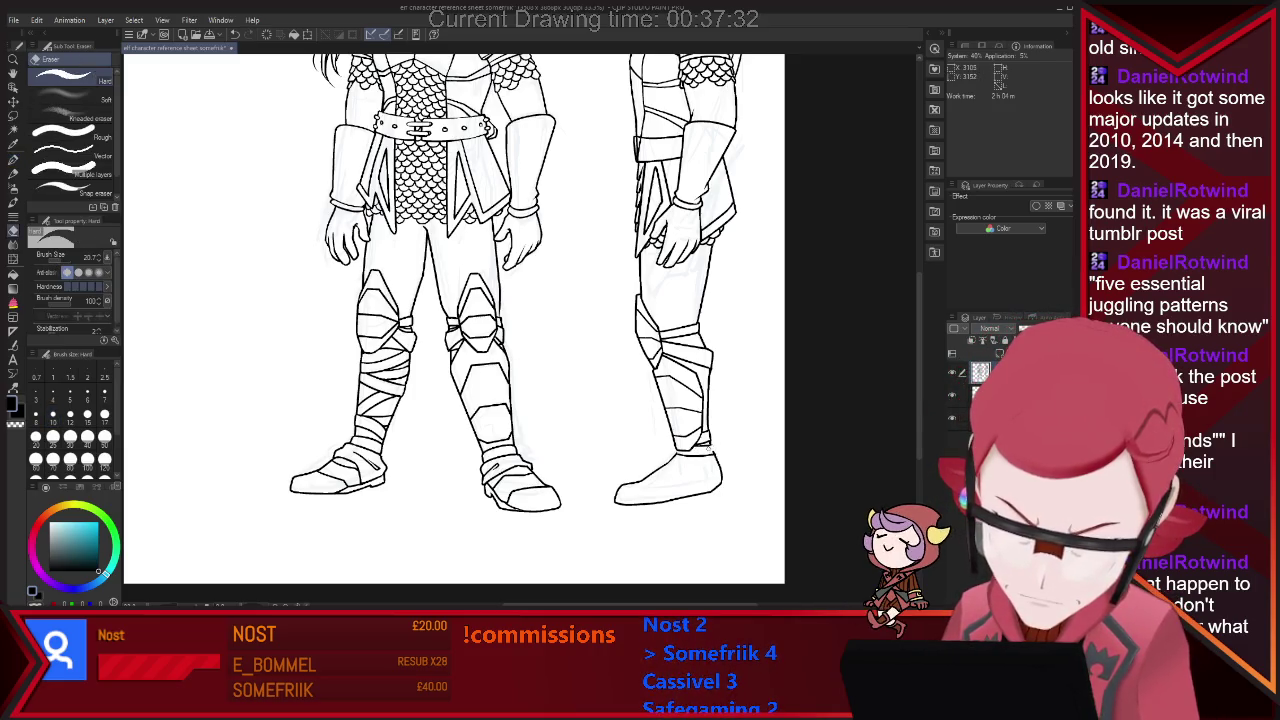
{"action": "key", "text": "p"}
{"action": "key", "text": "e"}
{"action": "key", "text": "p"}
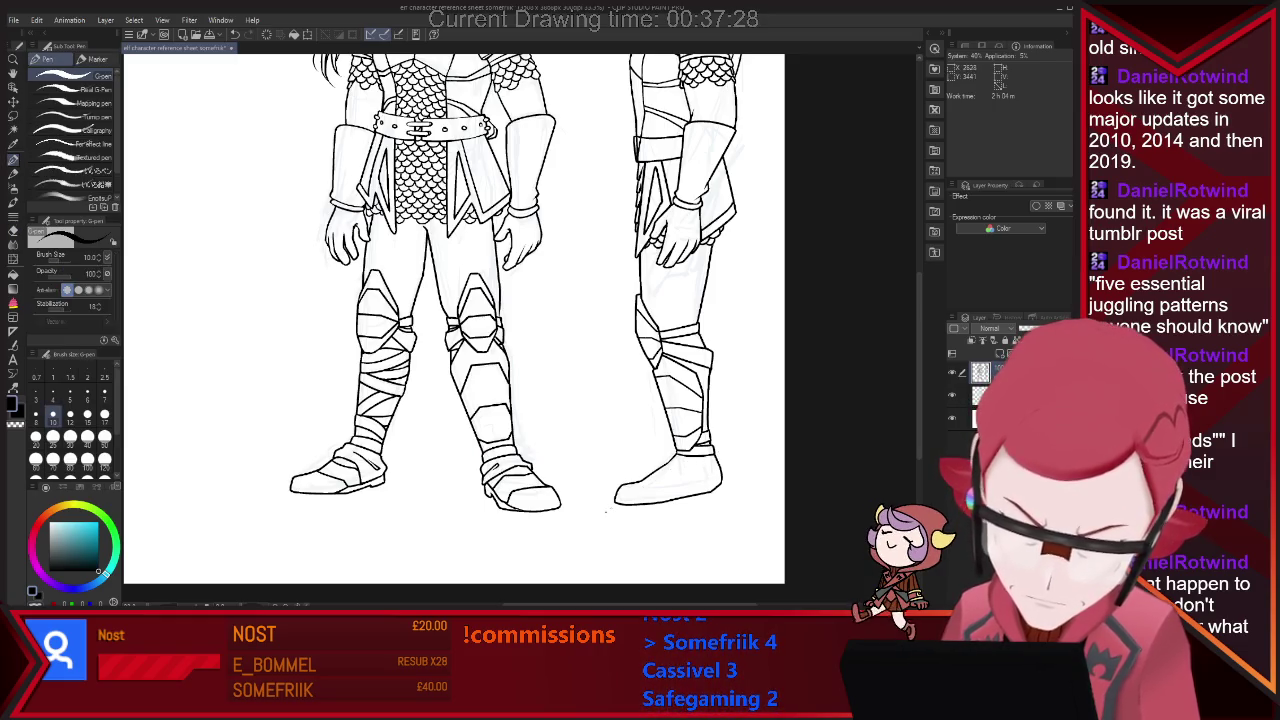
{"action": "key", "text": "e"}
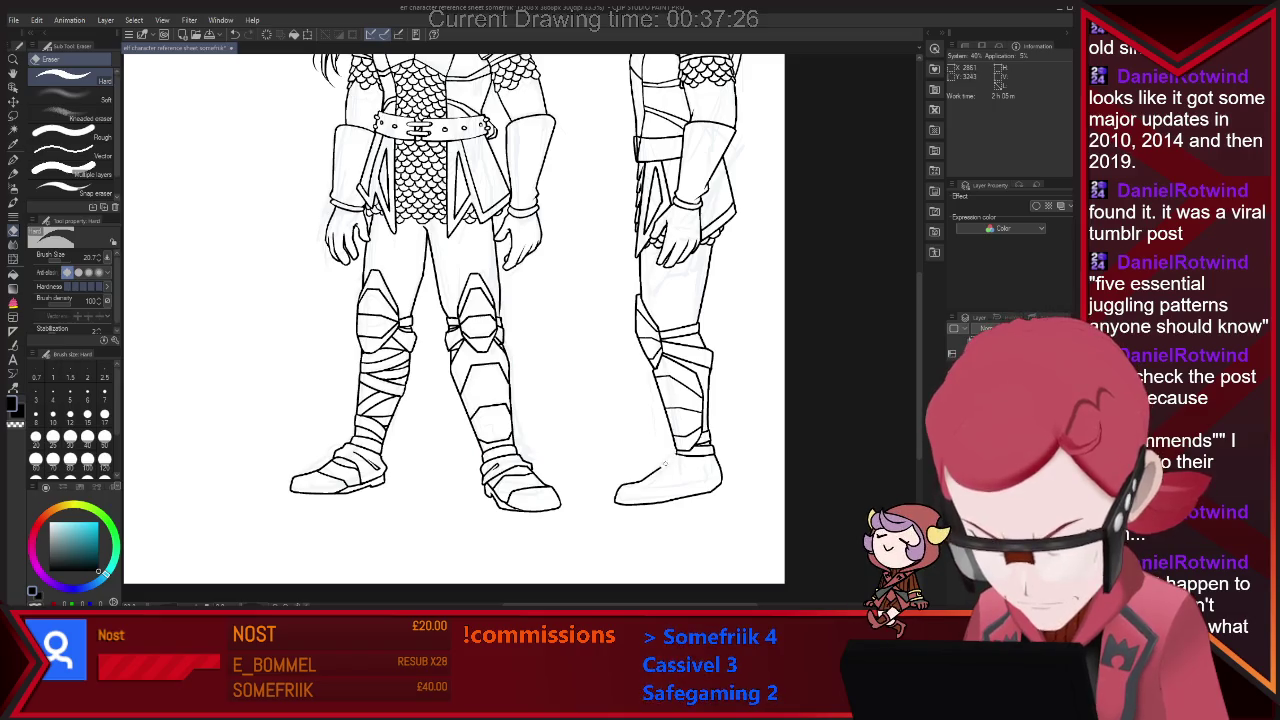
{"action": "key", "text": "p"}
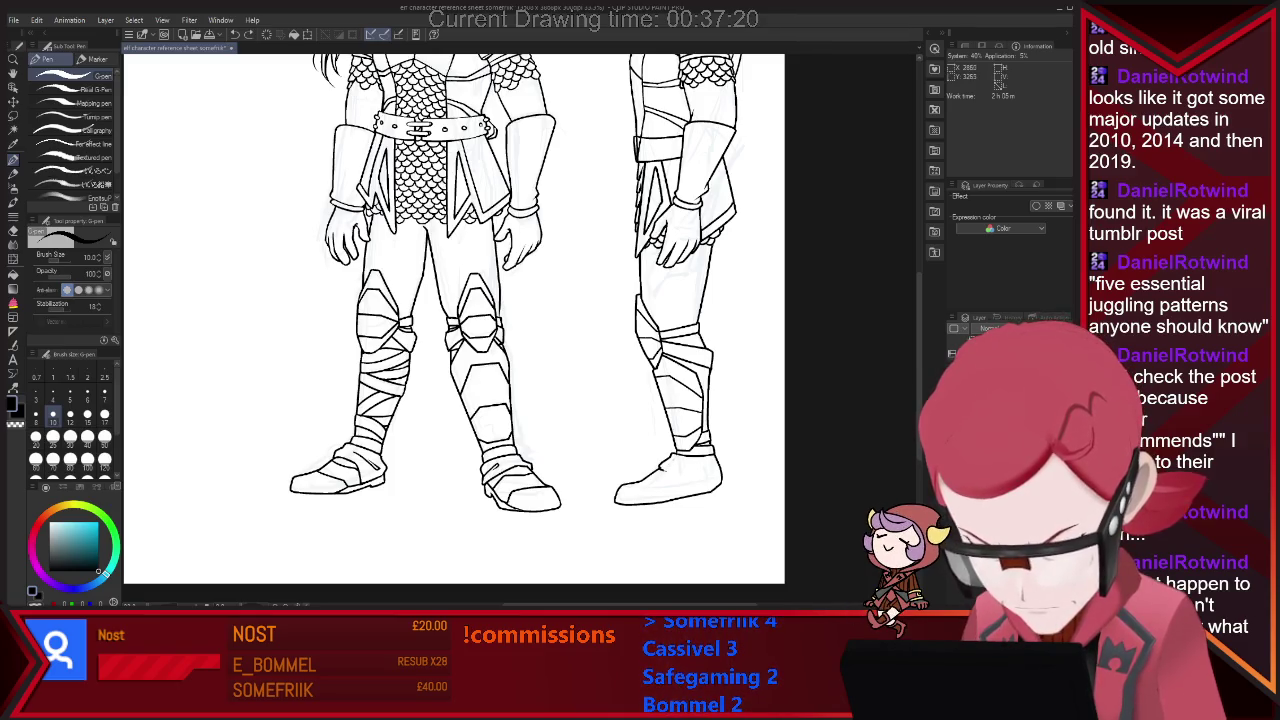
{"action": "key", "text": "e"}
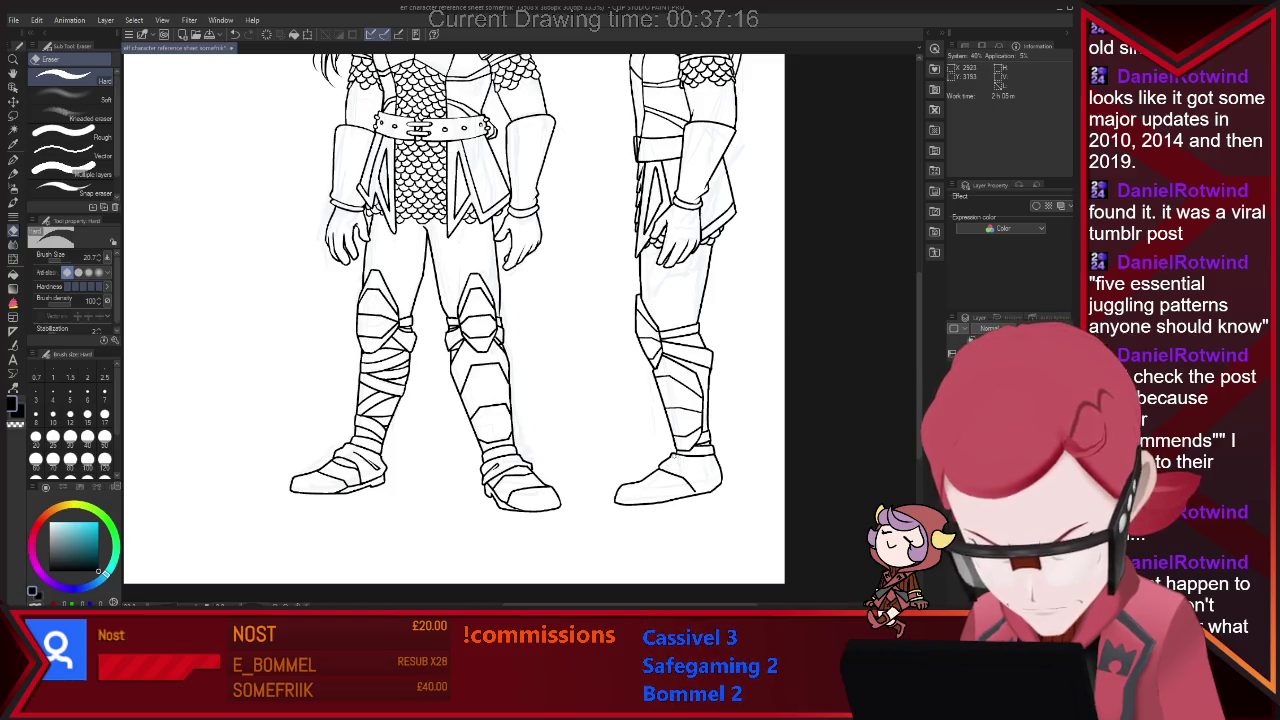
{"action": "key", "text": "p"}
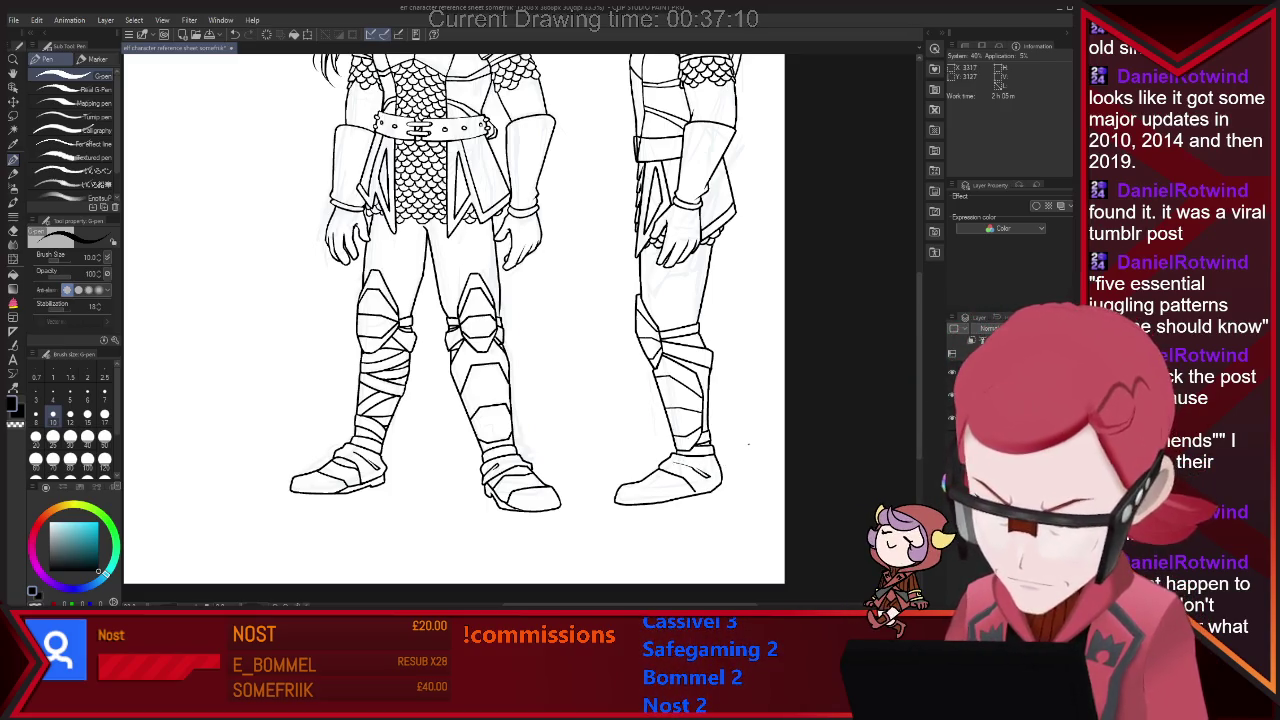
Erase stray lines and redraw the leg and boot lines on both figures.
{"action": "key", "text": "e"}
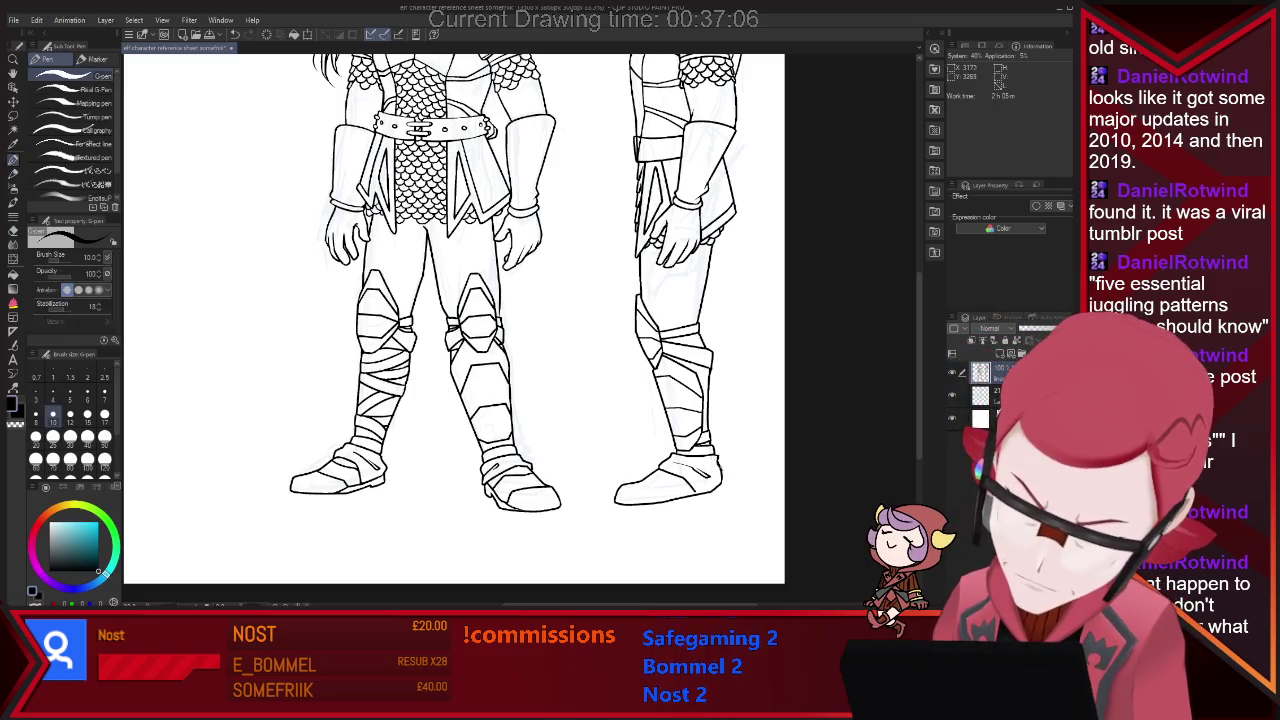
{"action": "key", "text": "p"}
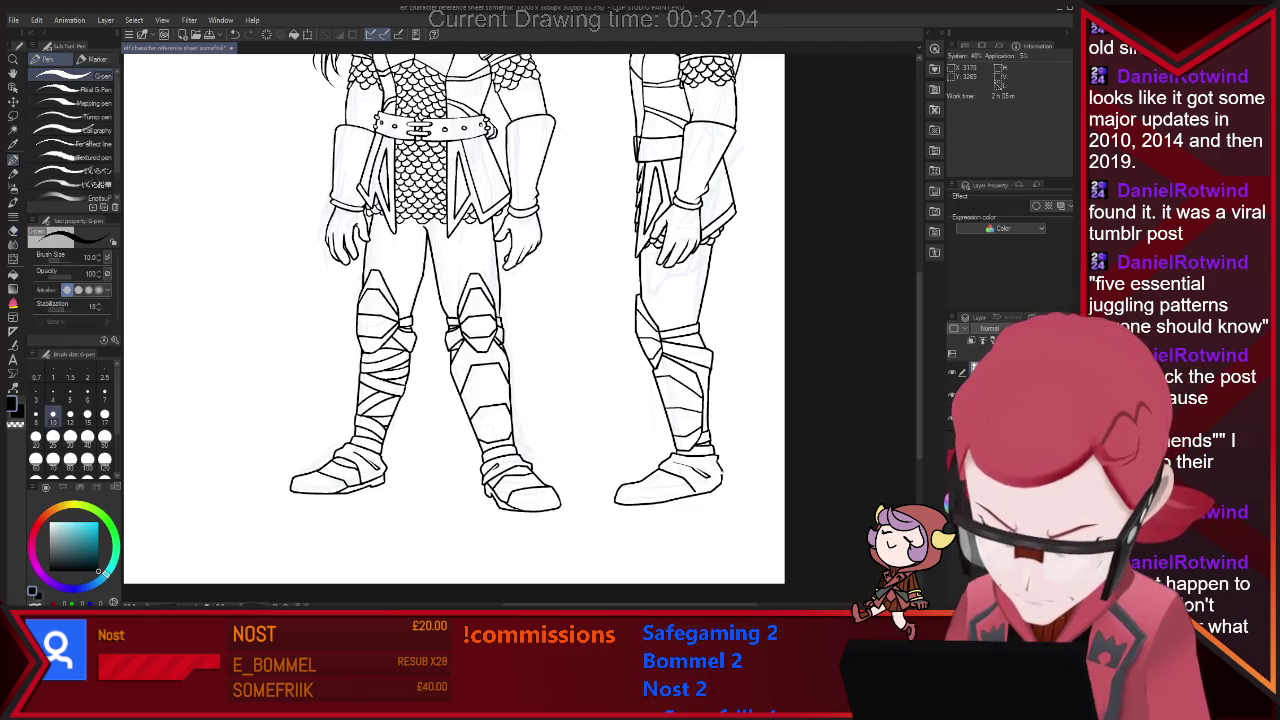
{"action": "key", "text": "e"}
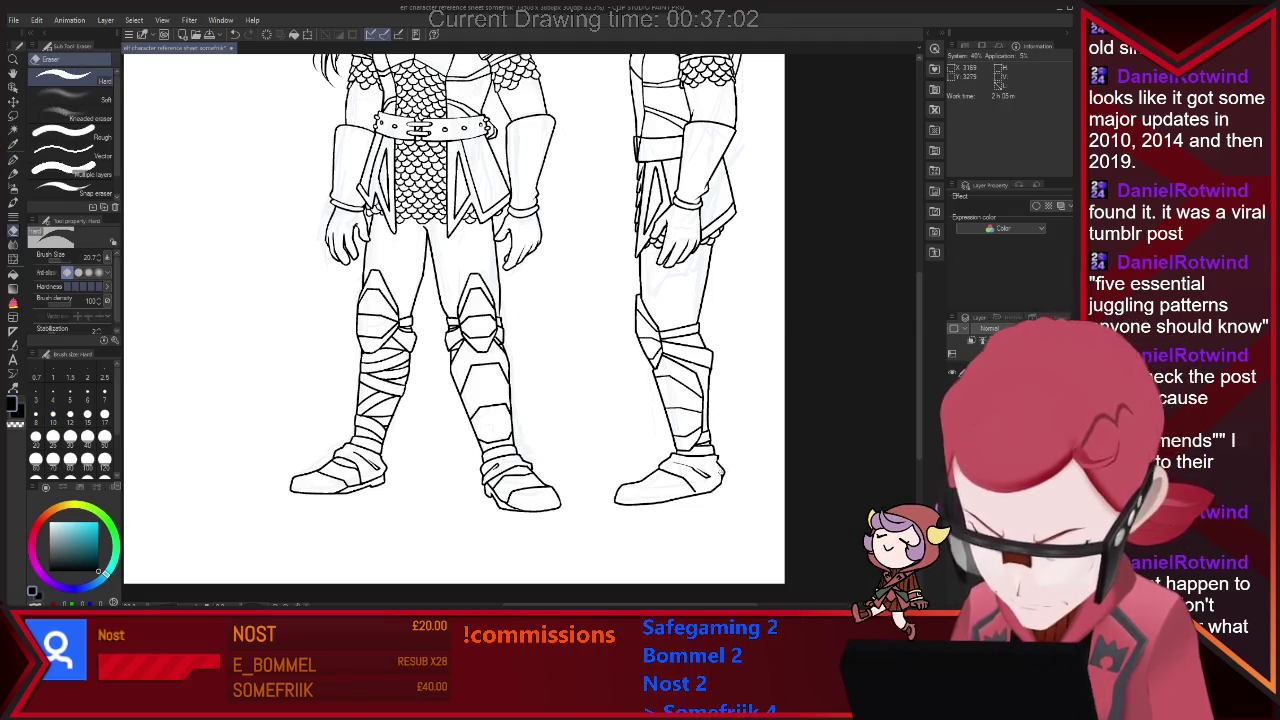
{"action": "key", "text": "p"}
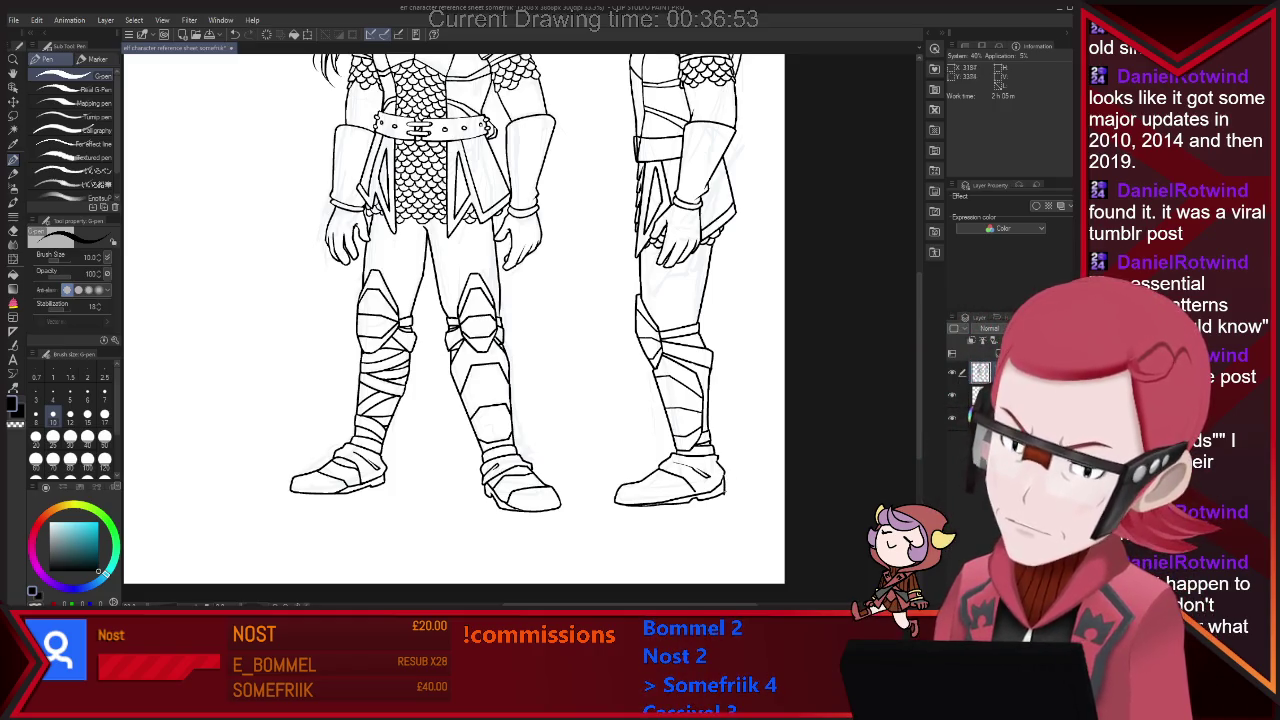
{"action": "key", "text": "e"}
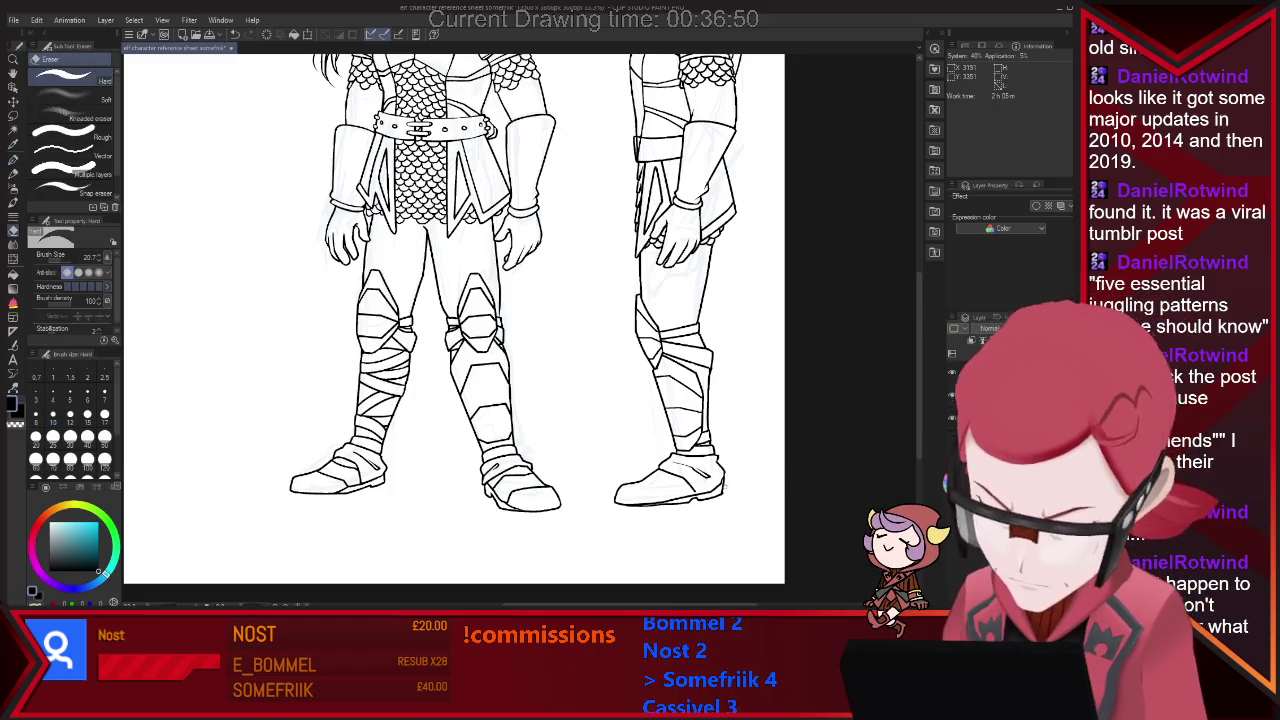
{"action": "key", "text": "p"}
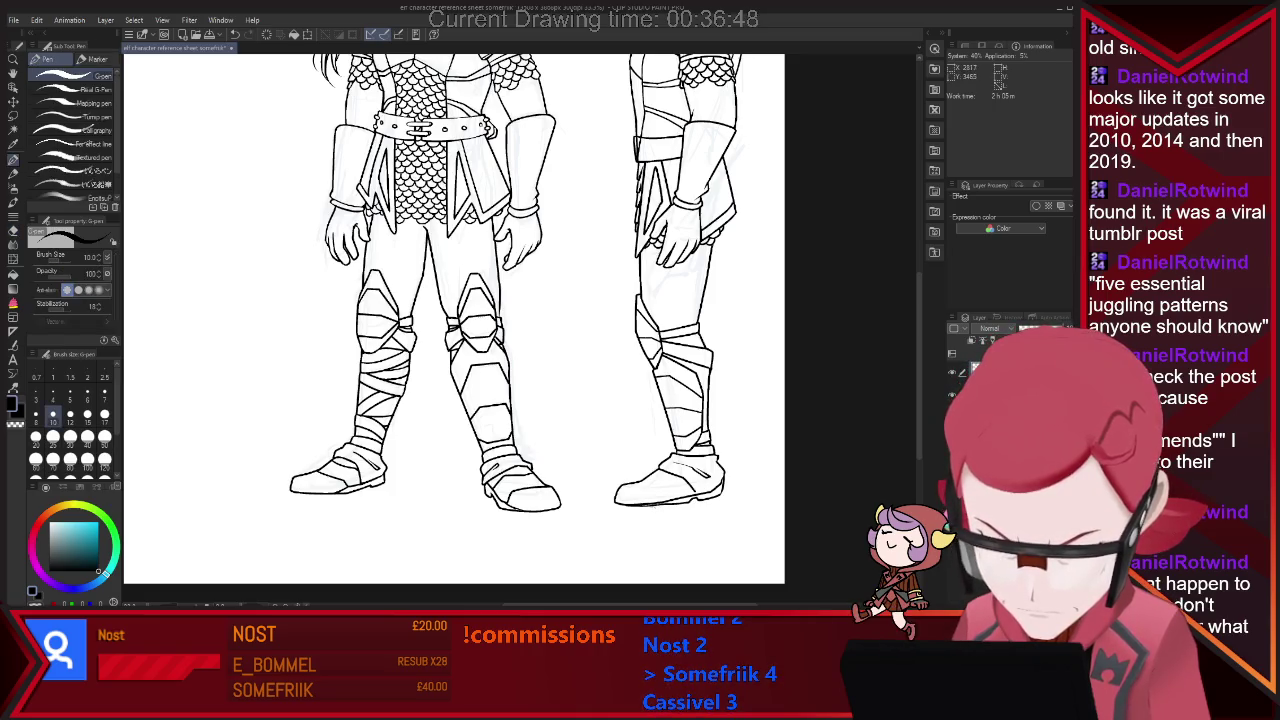
{"action": "key", "text": "e"}
{"action": "key", "text": "p"}
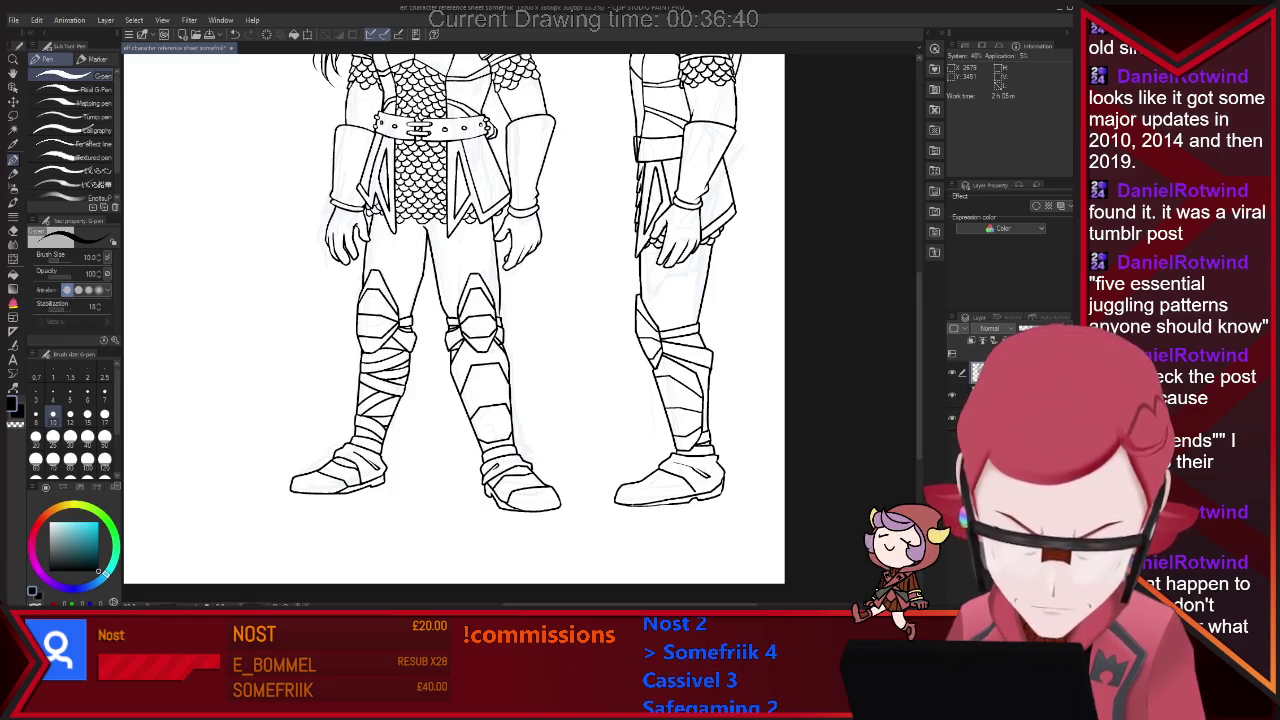
{"action": "key", "text": "e"}
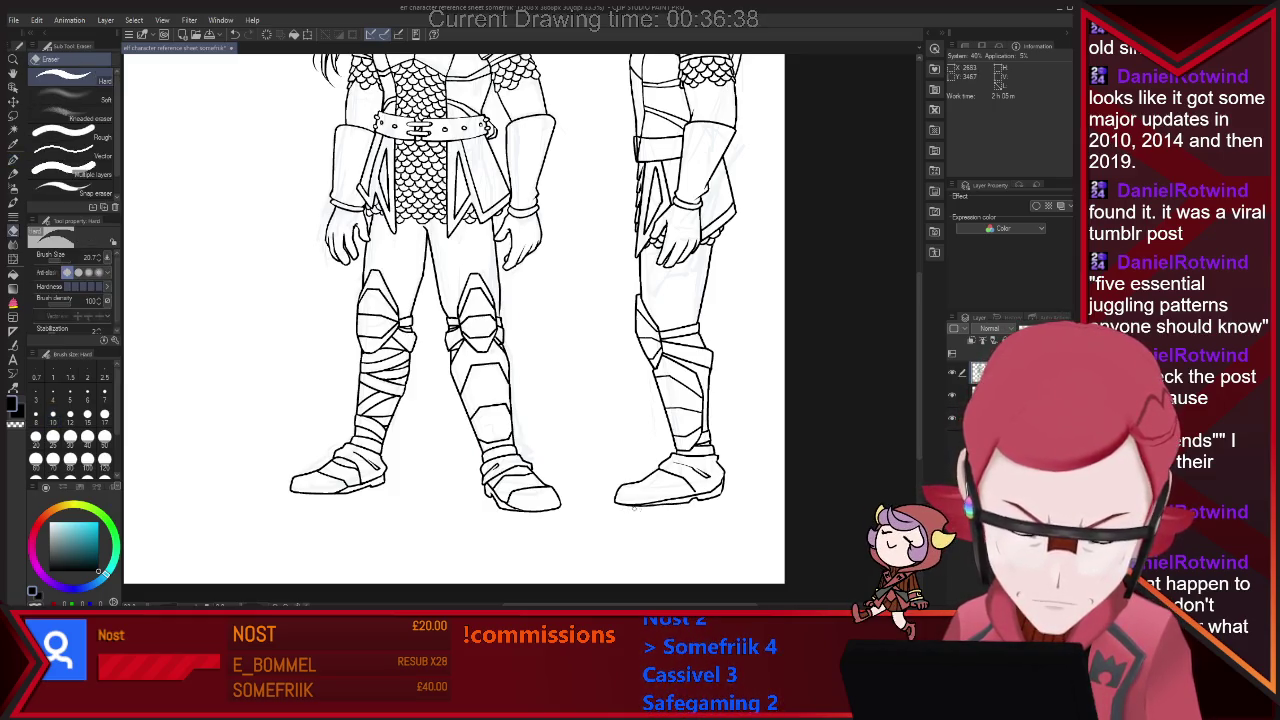
{"action": "key", "text": "p"}
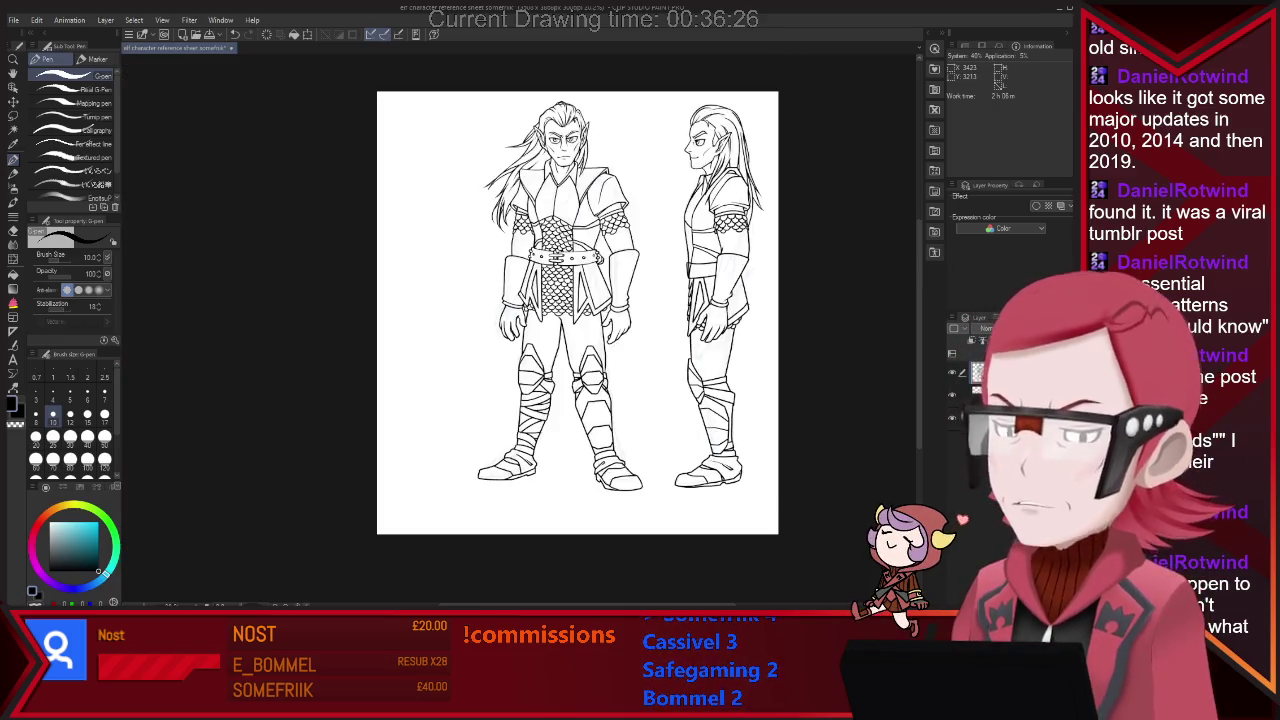
Extend the canvas left, right and upward into a landscape sheet.
{"action": "key", "text": "ctrl+minus"}
{"action": "key", "text": "ctrl+minus"}
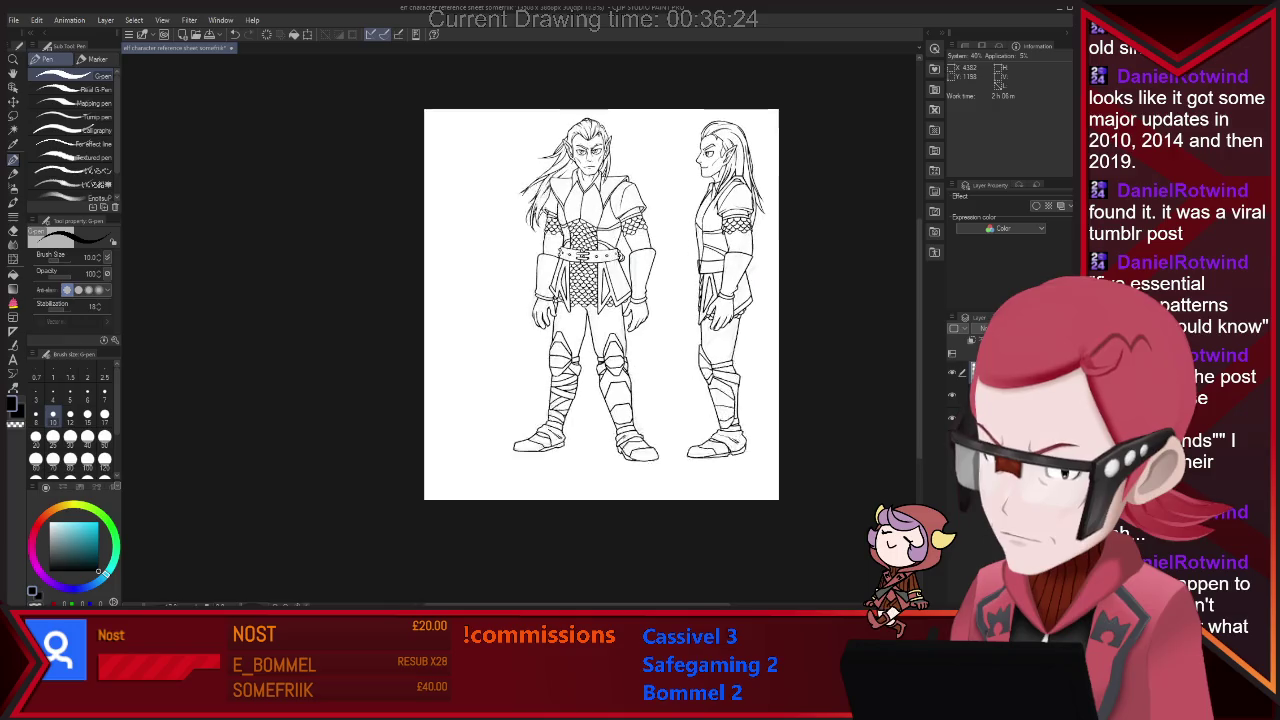
{"action": "key", "text": "ctrl+plus"}
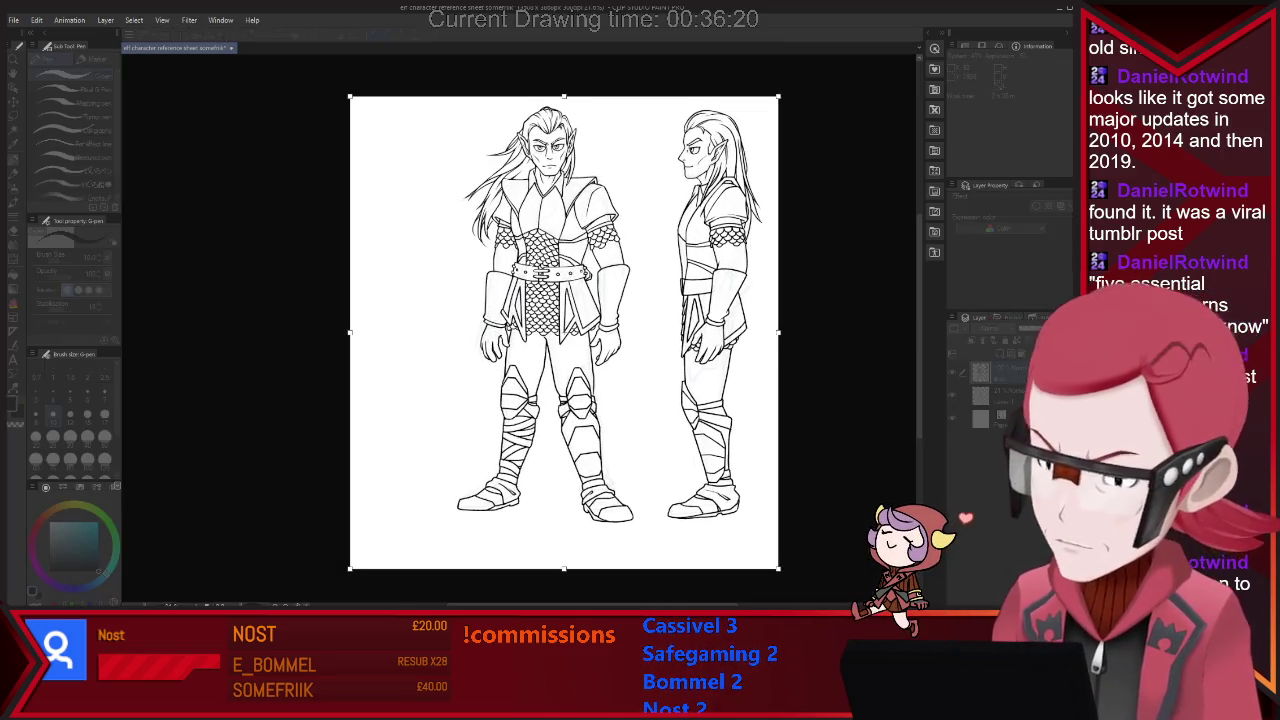
{"action": "left_click_drag", "start_coordinate": [350, 332], "coordinate": [145, 332]}
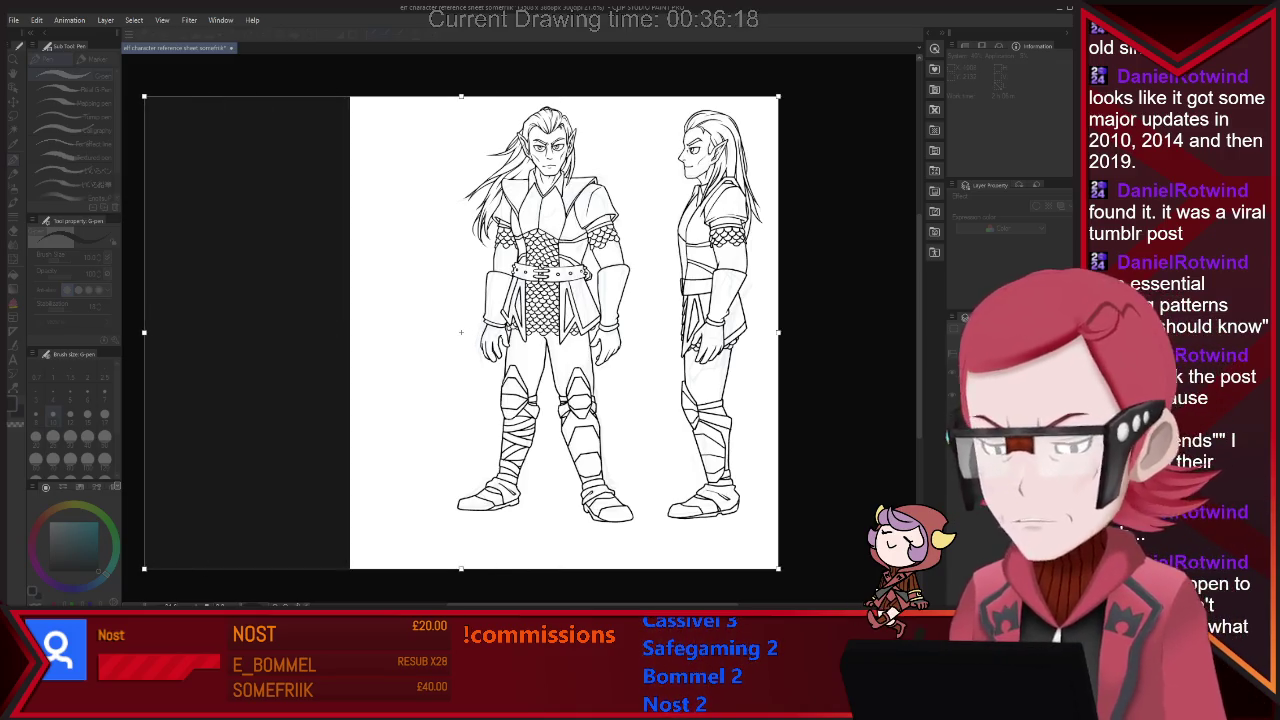
{"action": "scroll", "coordinate": [475, 354], "scroll_direction": "down", "scroll_amount": 2}
{"action": "left_click_drag", "start_coordinate": [654, 340], "coordinate": [697, 340]}
{"action": "left_click_drag", "start_coordinate": [488, 201], "coordinate": [488, 179]}
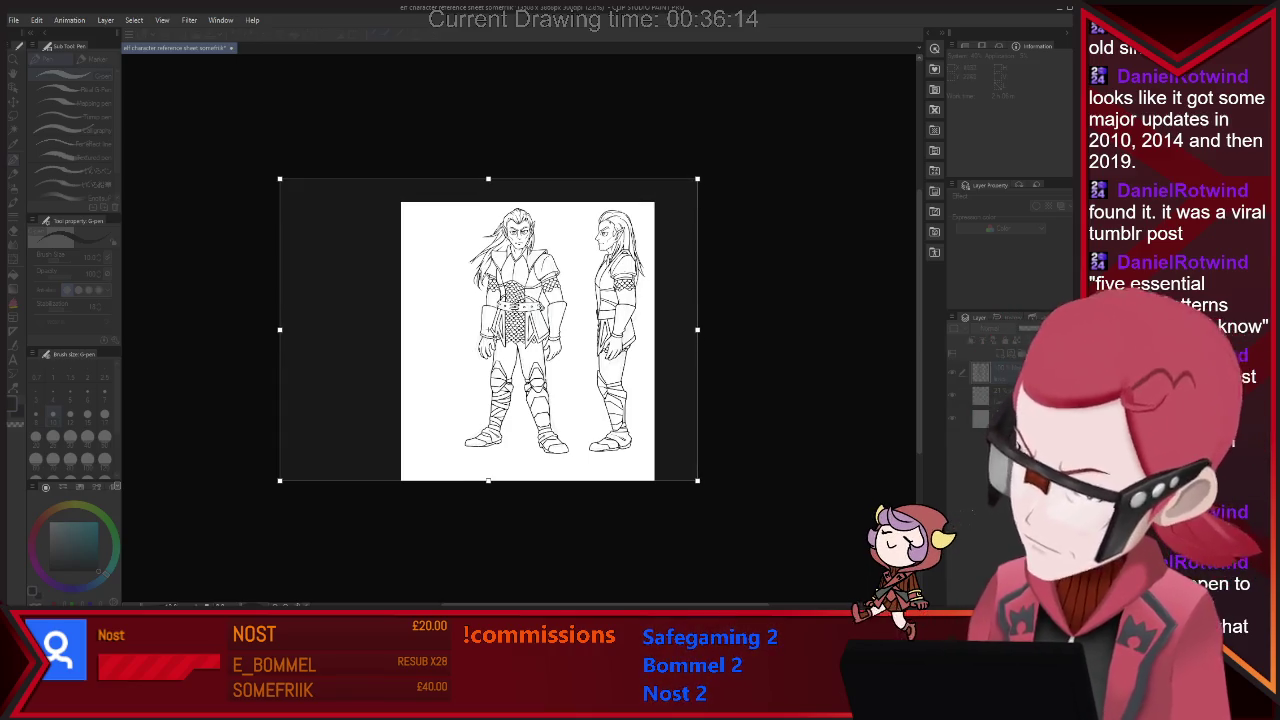
{"action": "left_click_drag", "start_coordinate": [697, 329], "coordinate": [714, 329]}
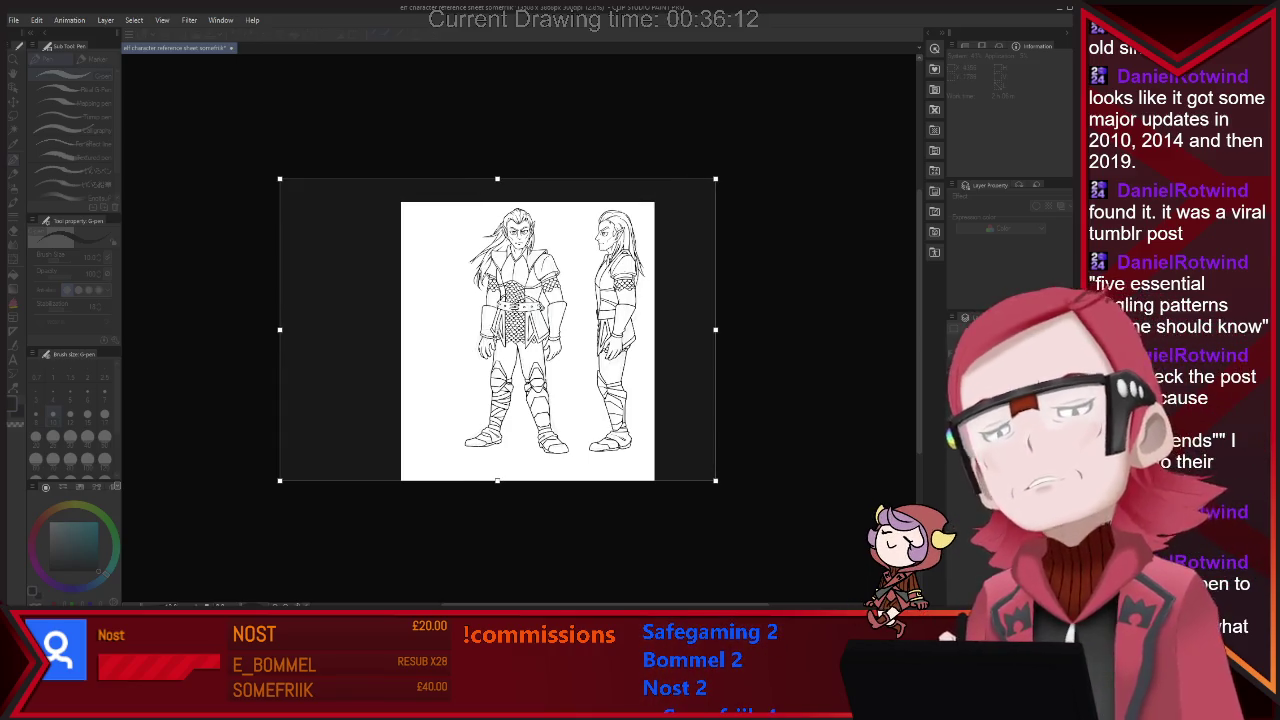
{"action": "key", "text": "Return"}
{"action": "key", "text": "m"}
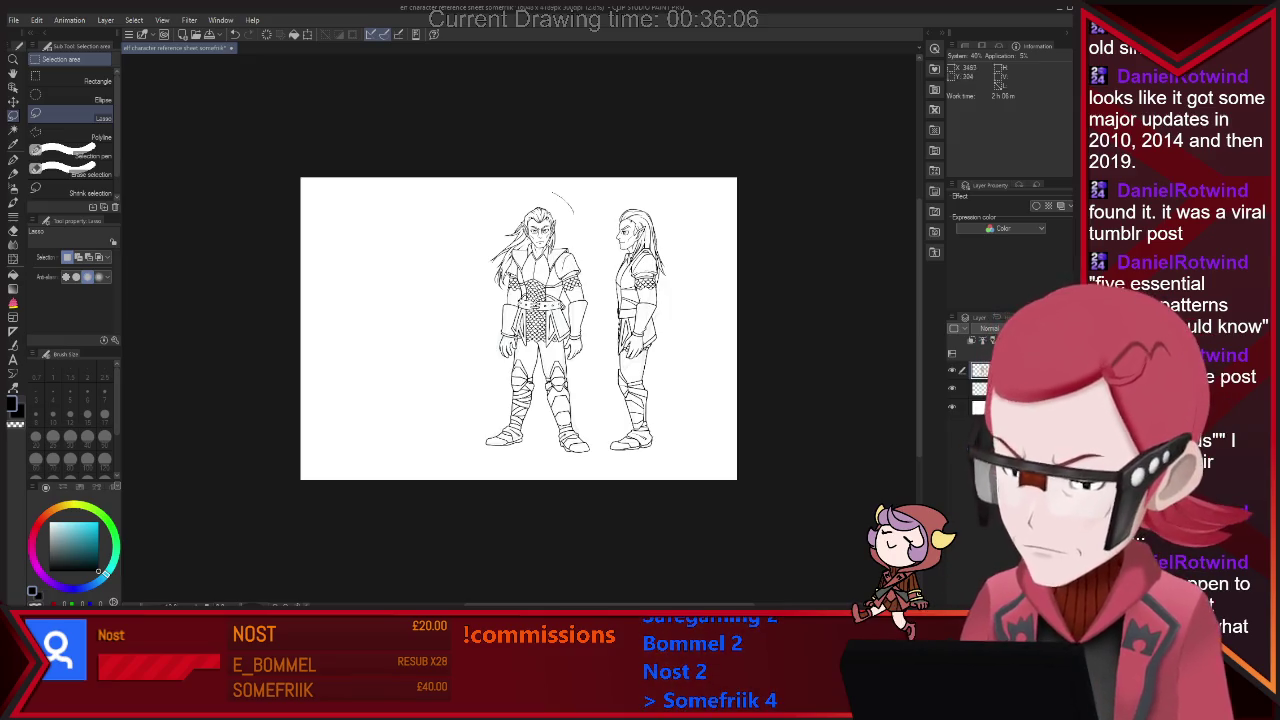
Copy the front-view elf, flip it horizontally and place it in the left space.
{"action": "mouse_move", "coordinate": [463, 448]}
{"action": "left_mouse_down"}
{"action": "mouse_move", "coordinate": [548, 481]}
{"action": "mouse_move", "coordinate": [596, 472]}
{"action": "left_mouse_up"}
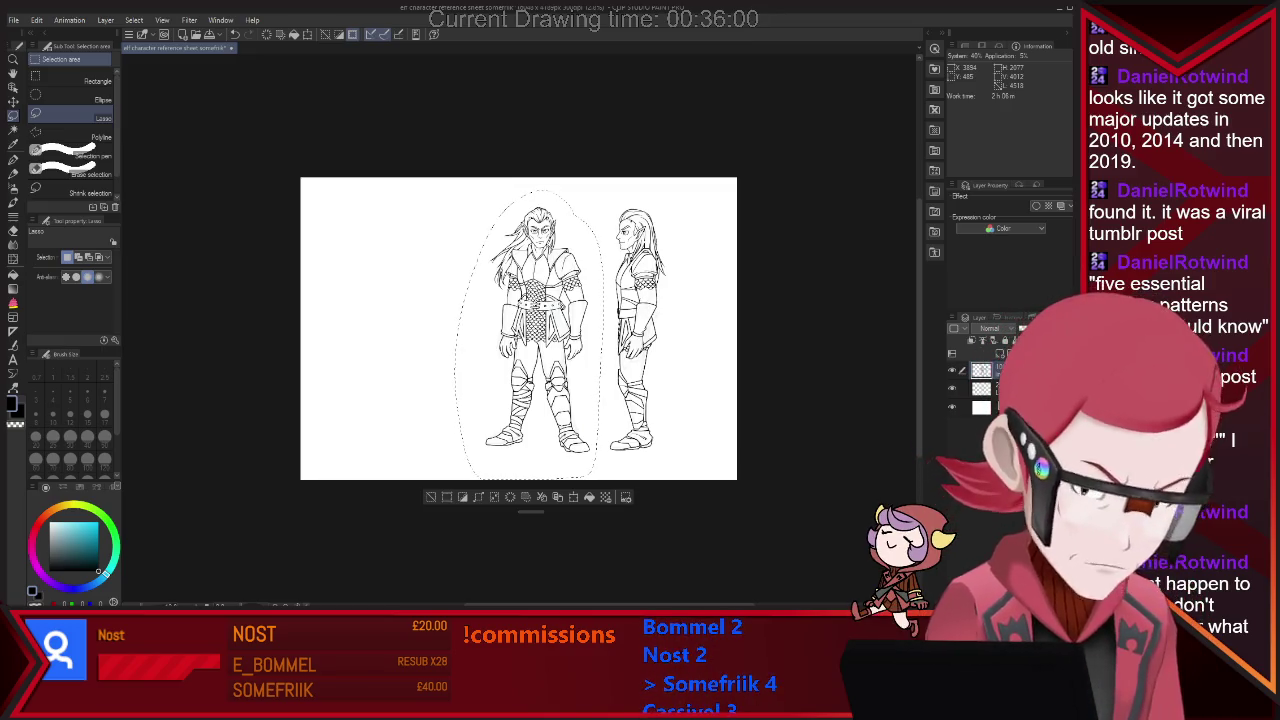
{"action": "key", "text": "ctrl+t"}
{"action": "left_click_drag", "start_coordinate": [529, 330], "coordinate": [404, 330]}
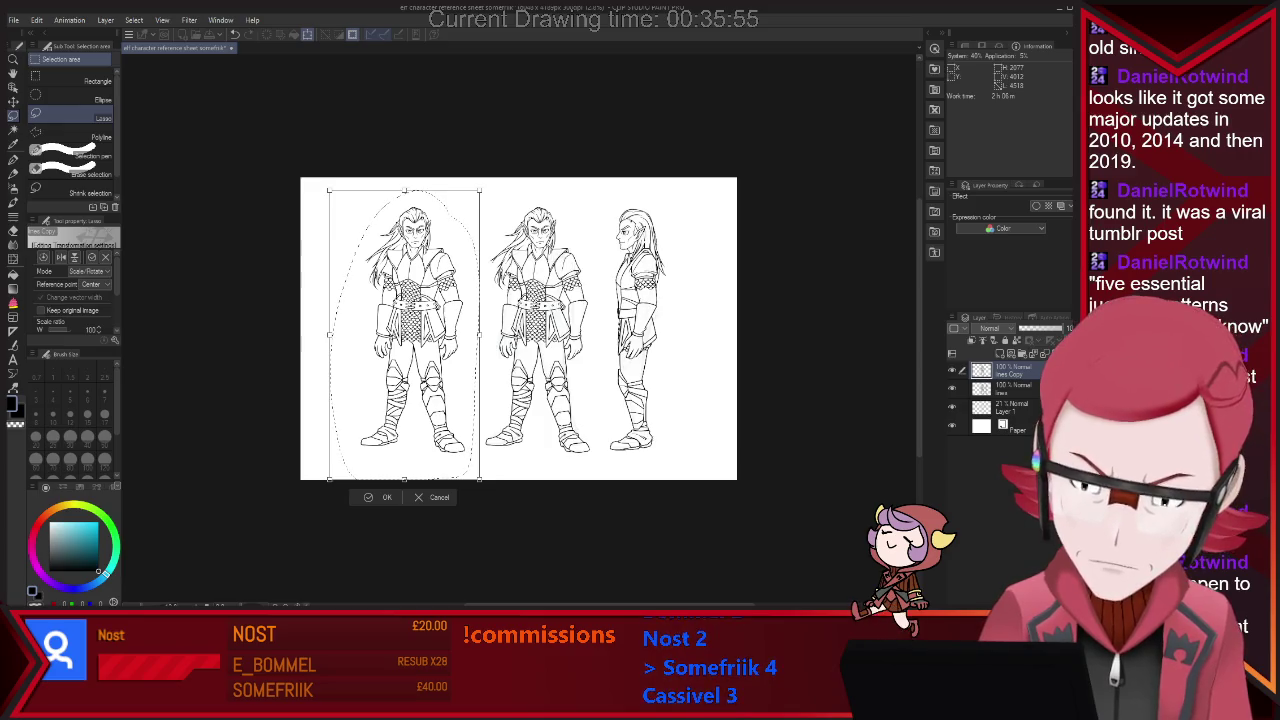
{"action": "left_click", "coordinate": [60, 257]}
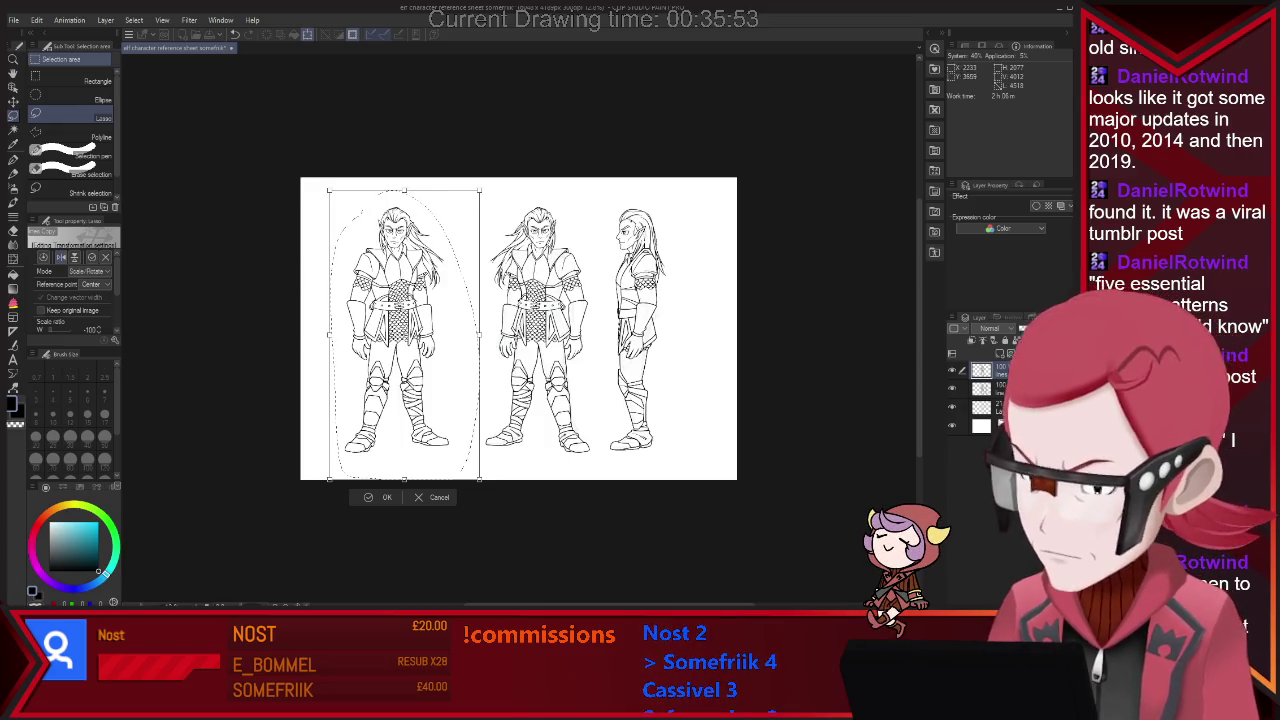
{"action": "left_click_drag", "start_coordinate": [404, 330], "coordinate": [421, 330]}
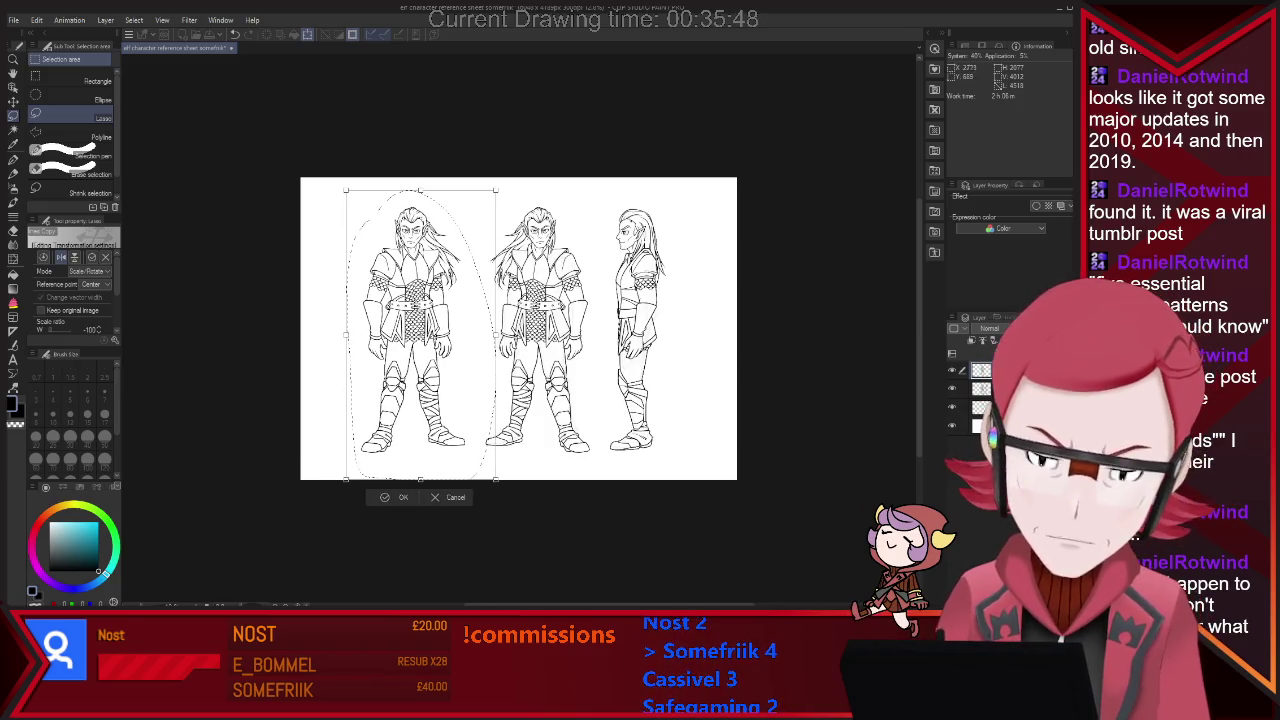
{"action": "scroll", "coordinate": [377, 249], "scroll_direction": "up", "scroll_amount": 1}
{"action": "scroll", "coordinate": [377, 249], "scroll_direction": "up", "scroll_amount": 1}
{"action": "scroll", "coordinate": [377, 251], "scroll_direction": "up", "scroll_amount": 1}
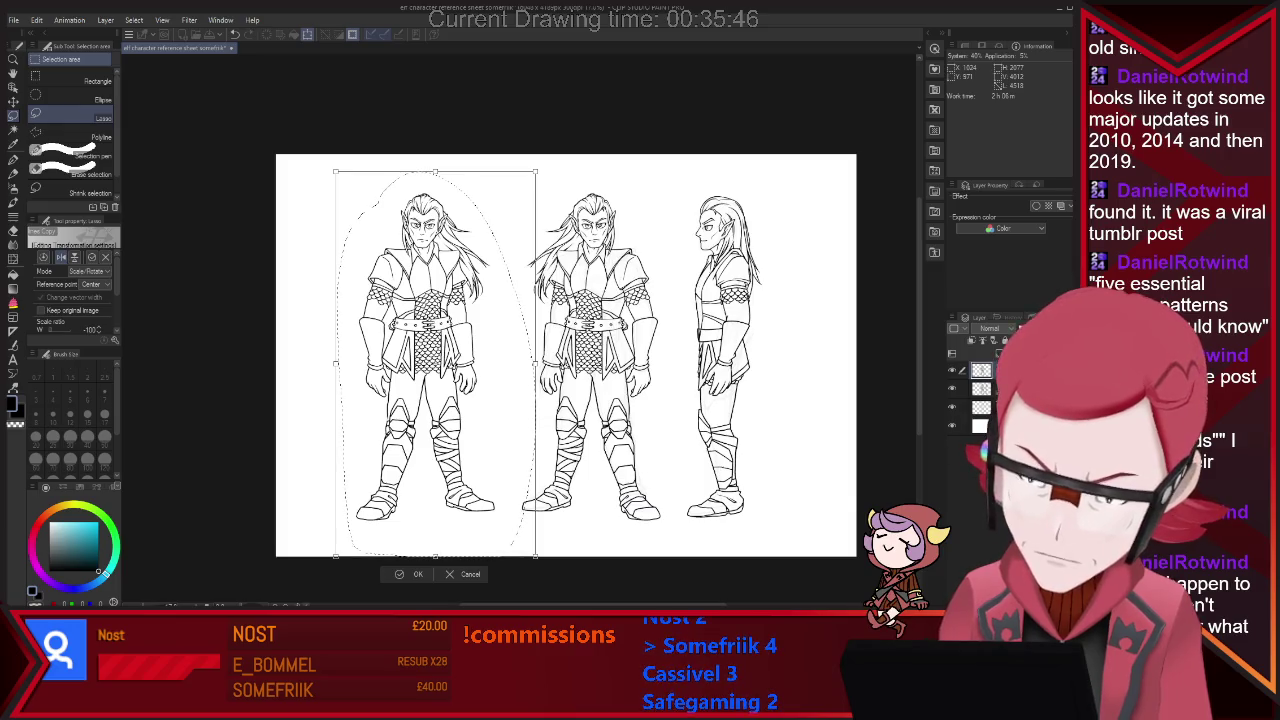
{"action": "key", "text": "Return"}
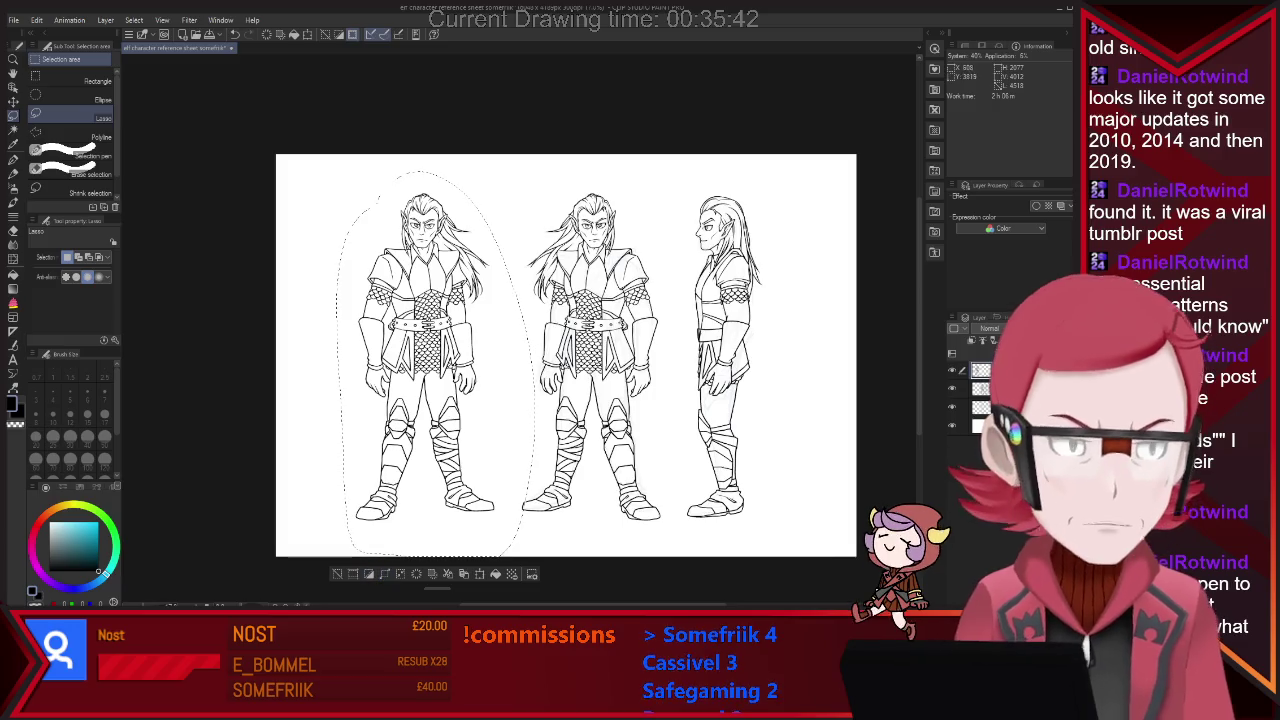
{"action": "key", "text": "ctrl+d"}
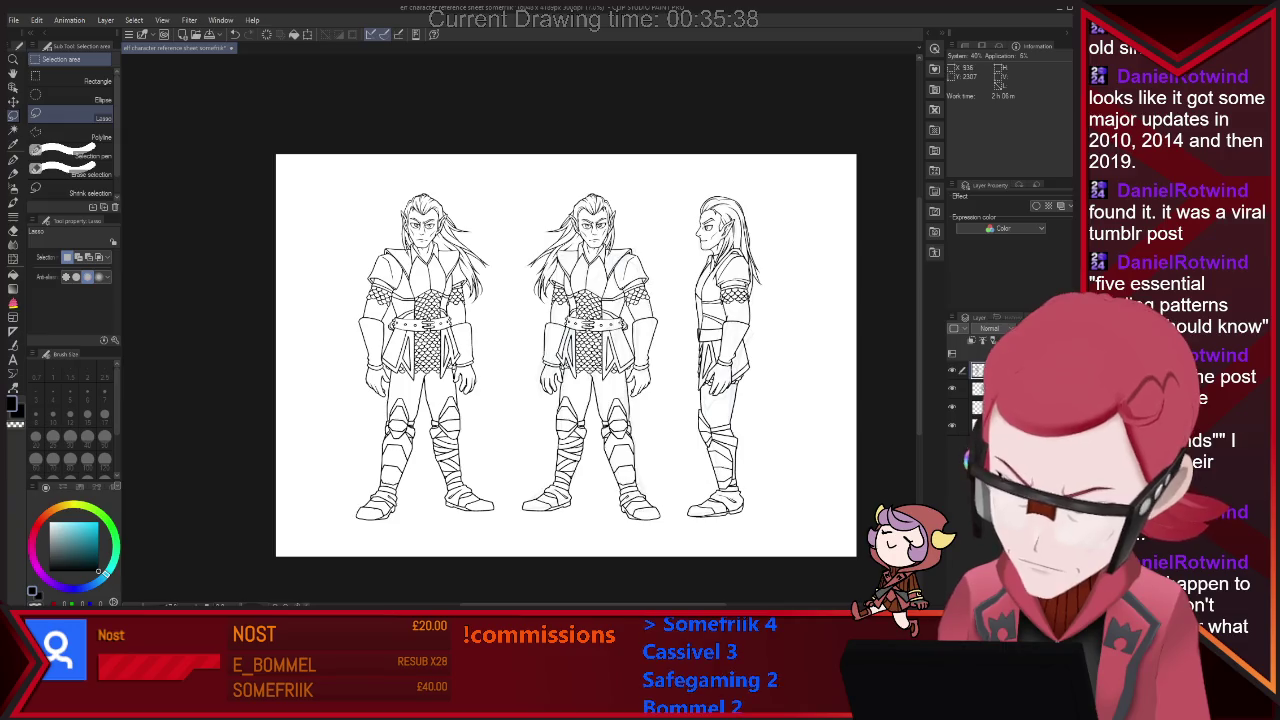
{"action": "scroll", "coordinate": [380, 375], "scroll_direction": "up", "scroll_amount": 2}
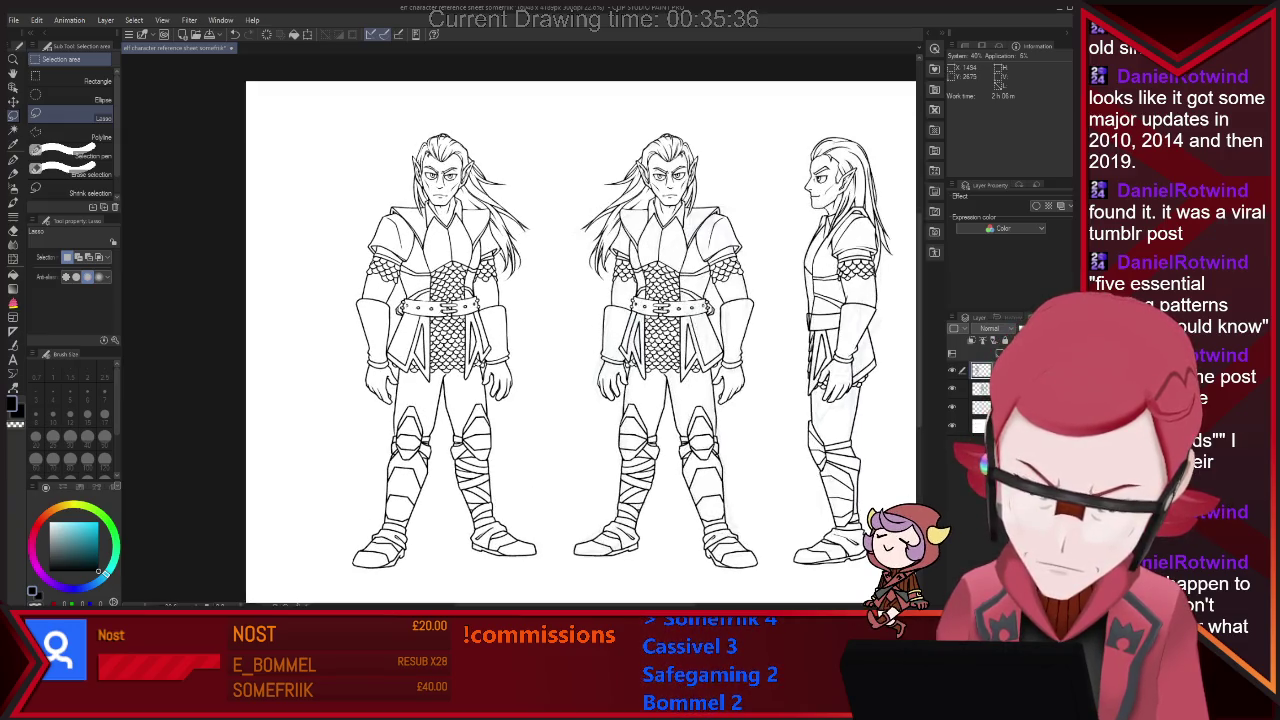
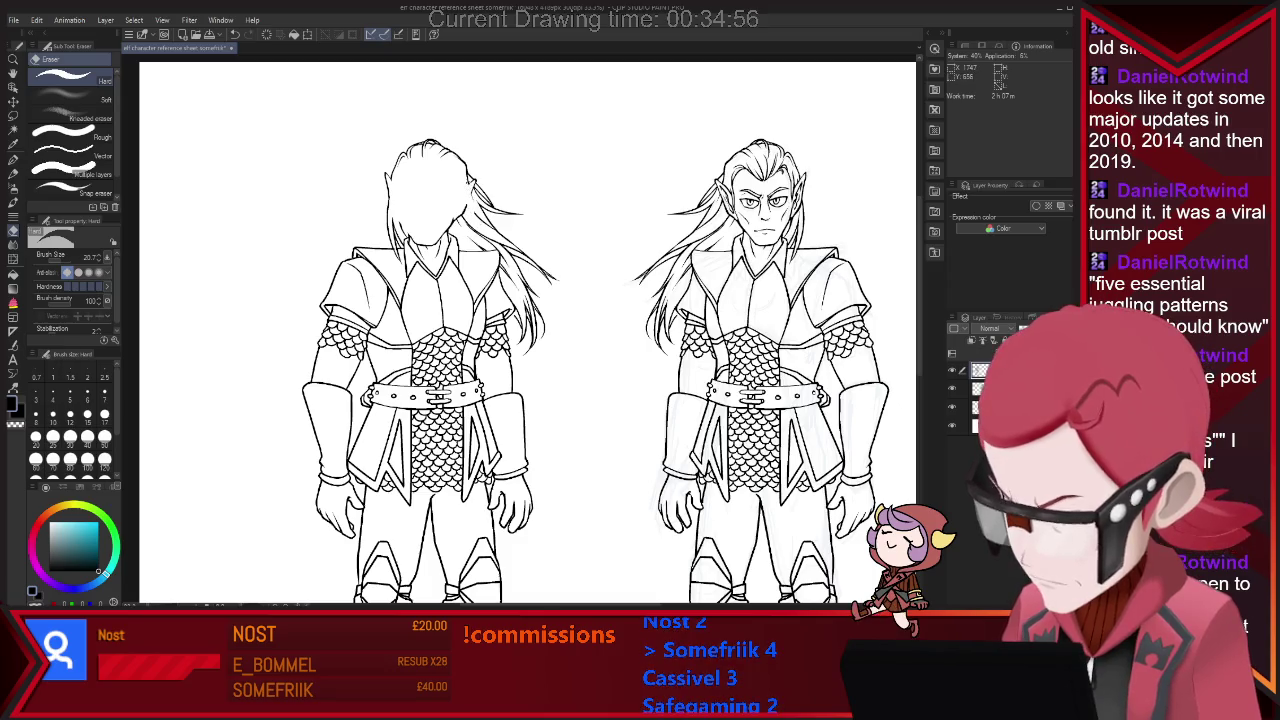
Alternate G-pen and Hard eraser to start clearing the back-view neck armor lines.
{"action": "key", "text": "p"}
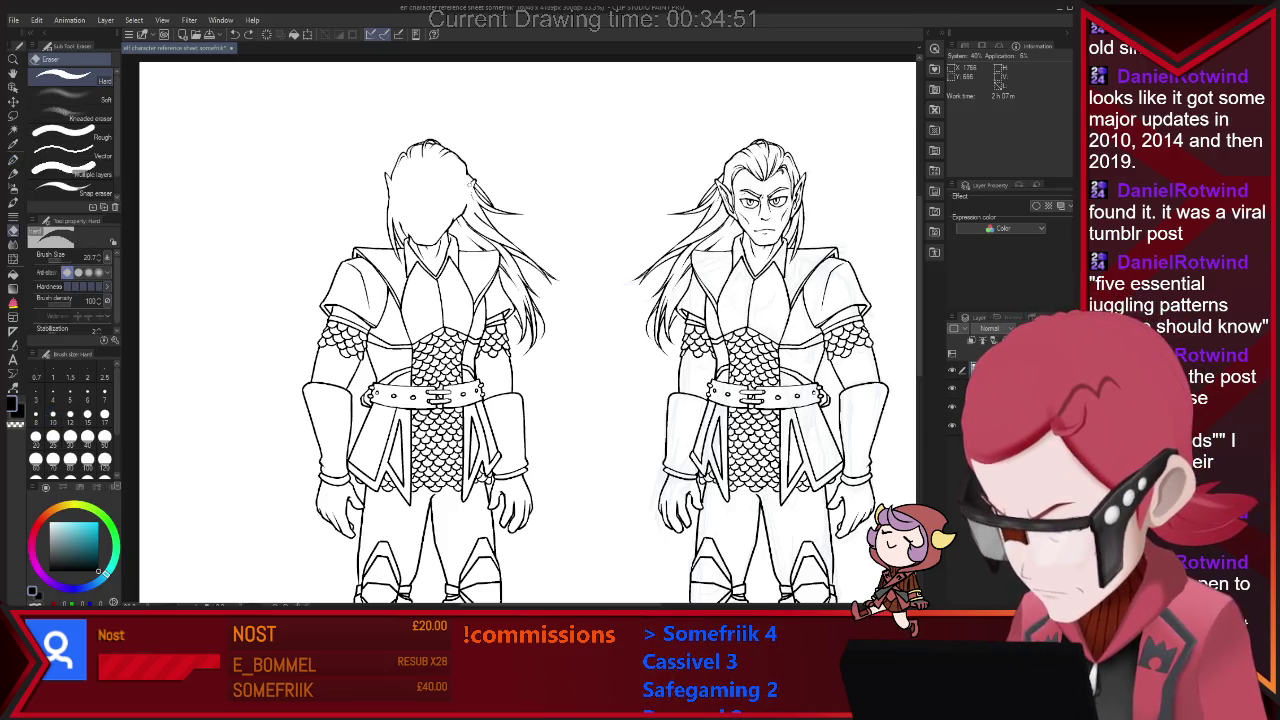
{"action": "key", "text": "e"}
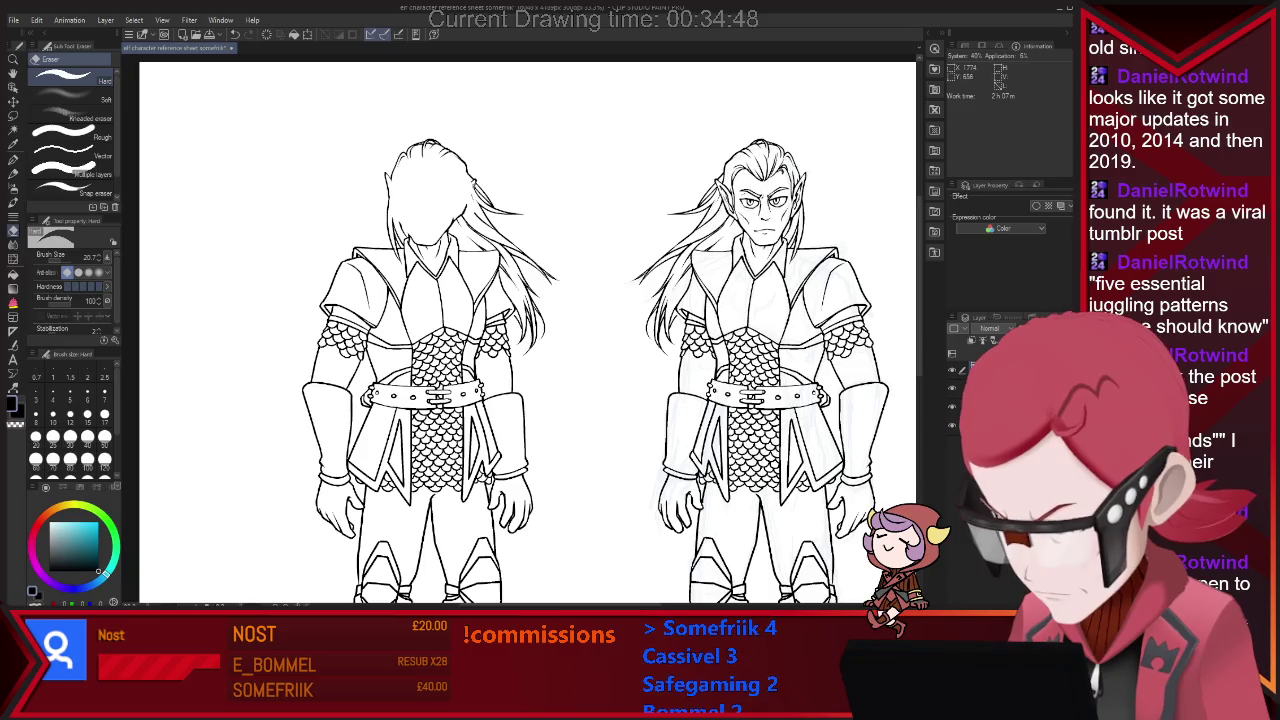
{"action": "key", "text": "p"}
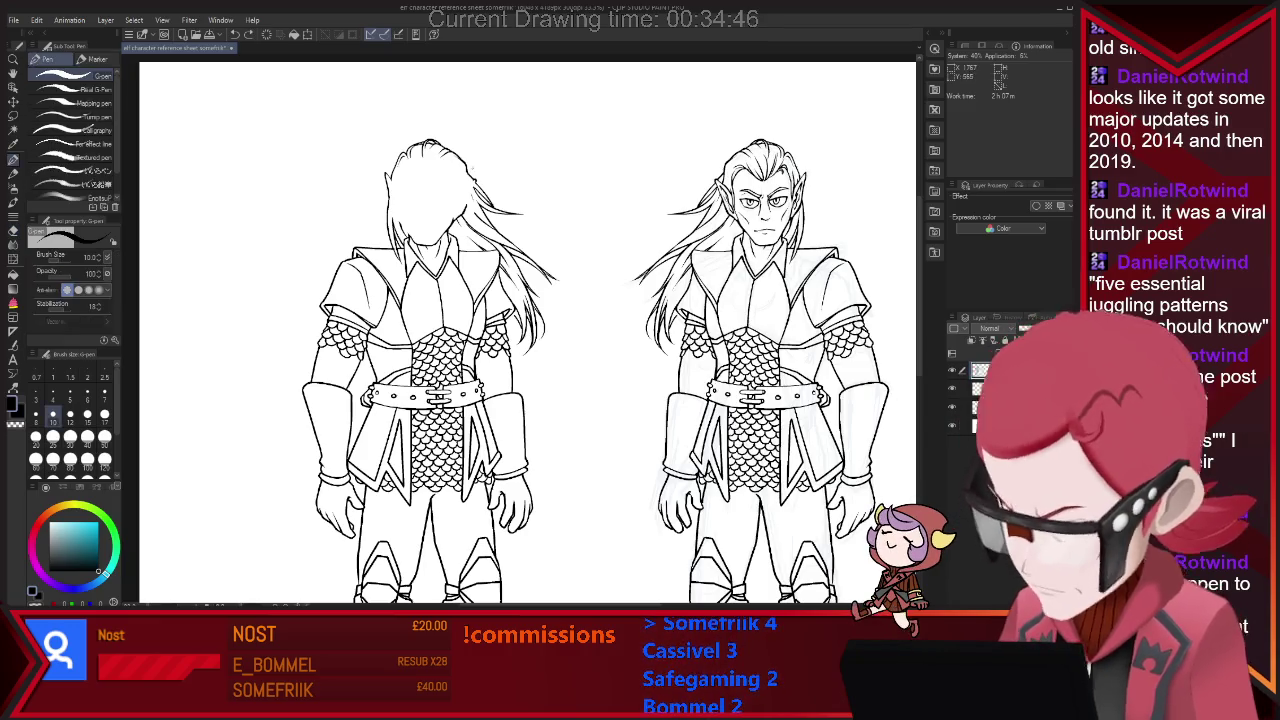
{"action": "key", "text": "e"}
{"action": "key", "text": "p"}
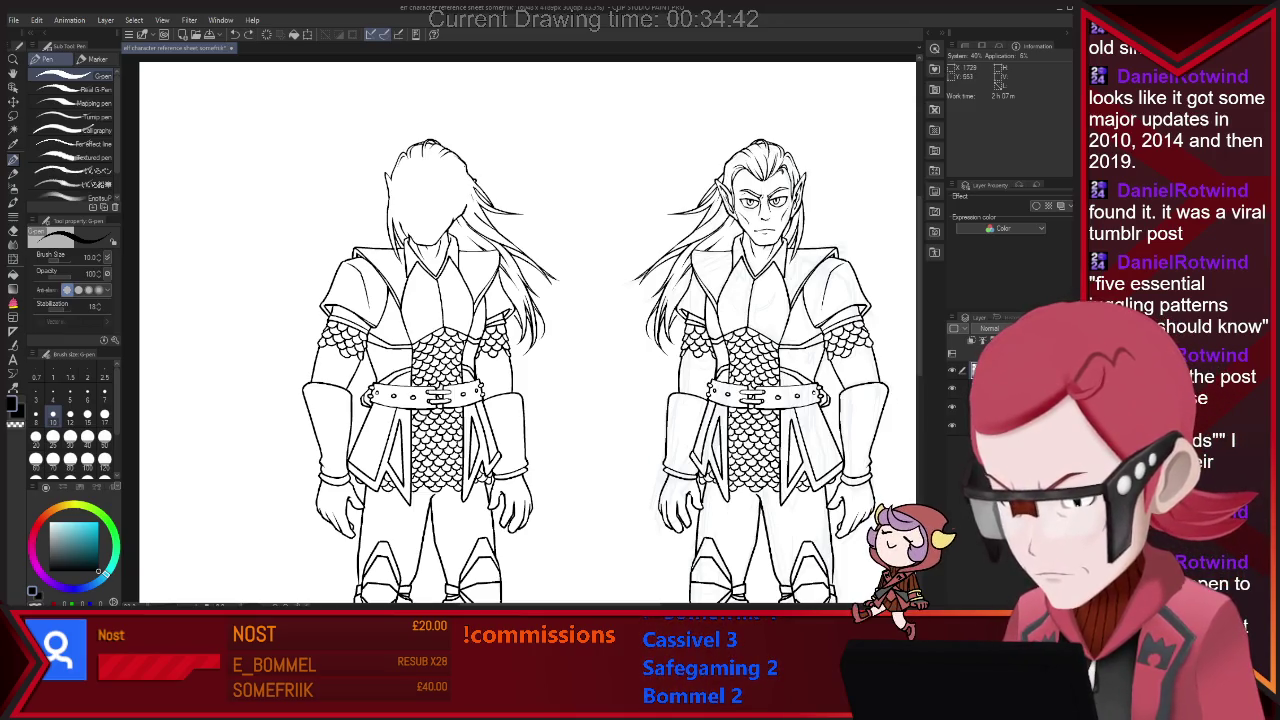
{"action": "key", "text": "e"}
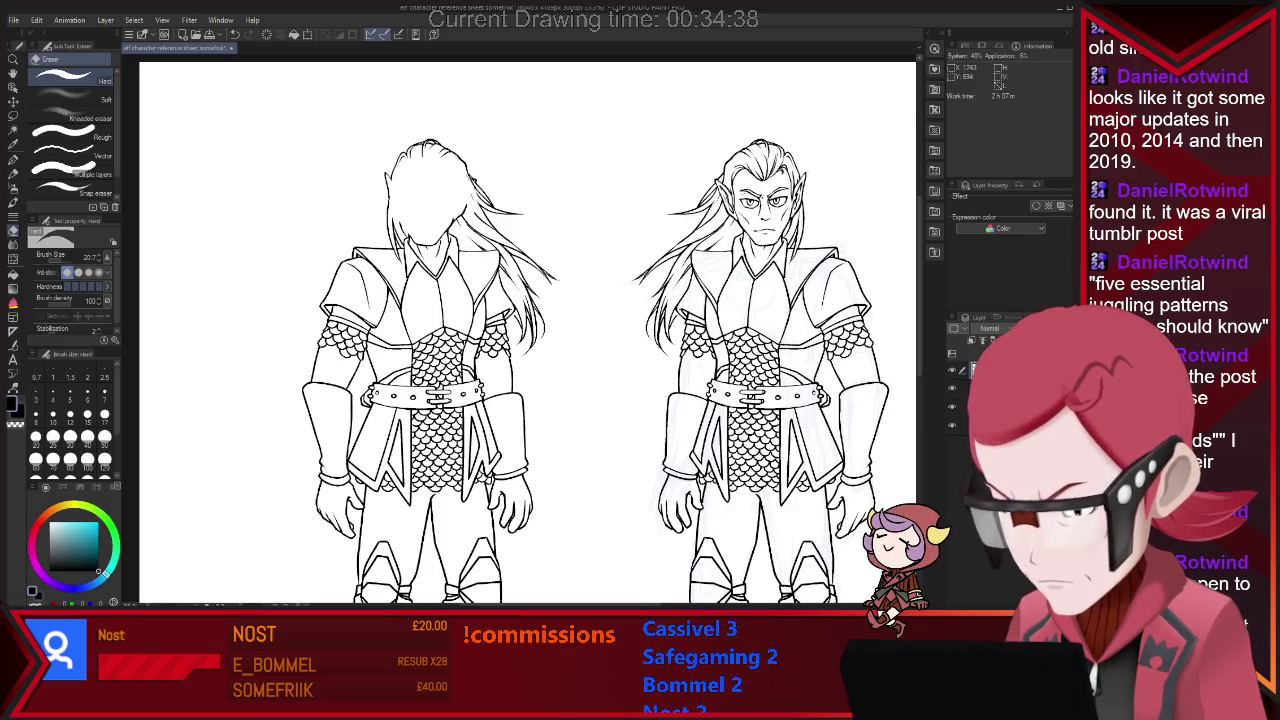
{"action": "key", "text": "p"}
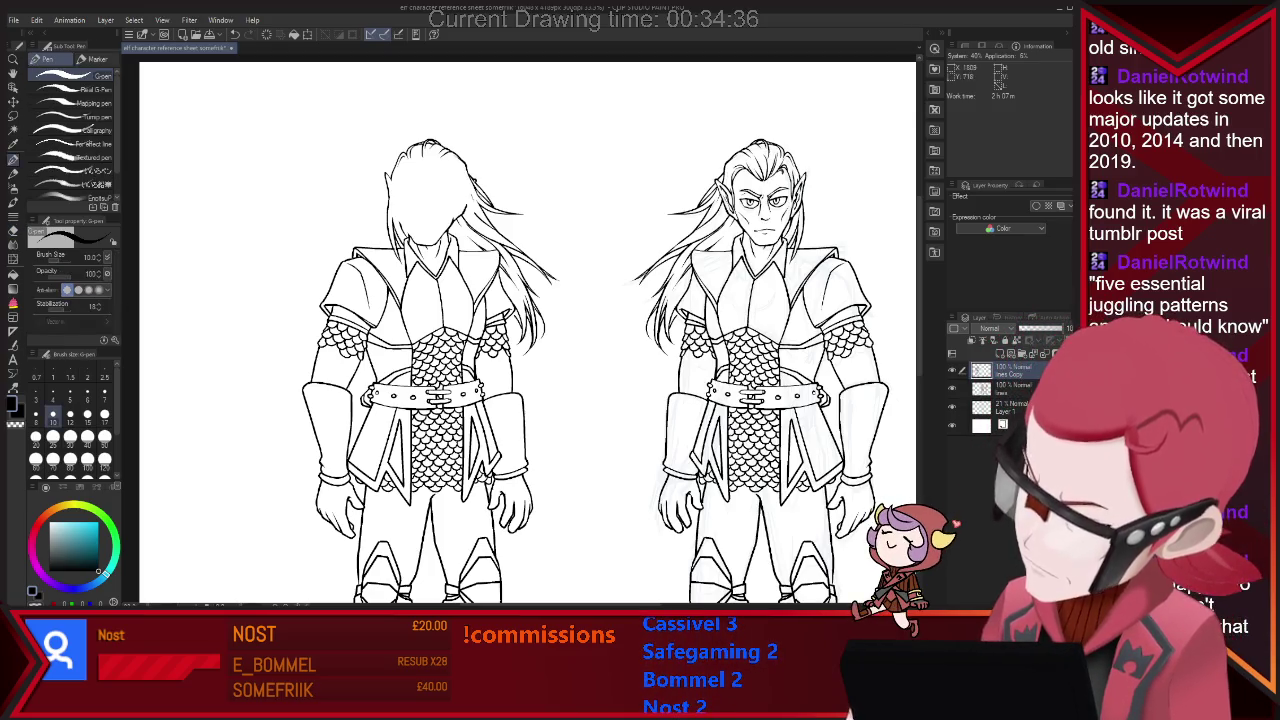
Erase the remaining collar lines with the eraser enlarged to 57.2.
{"action": "key", "text": "e"}
{"action": "key", "text": "p"}
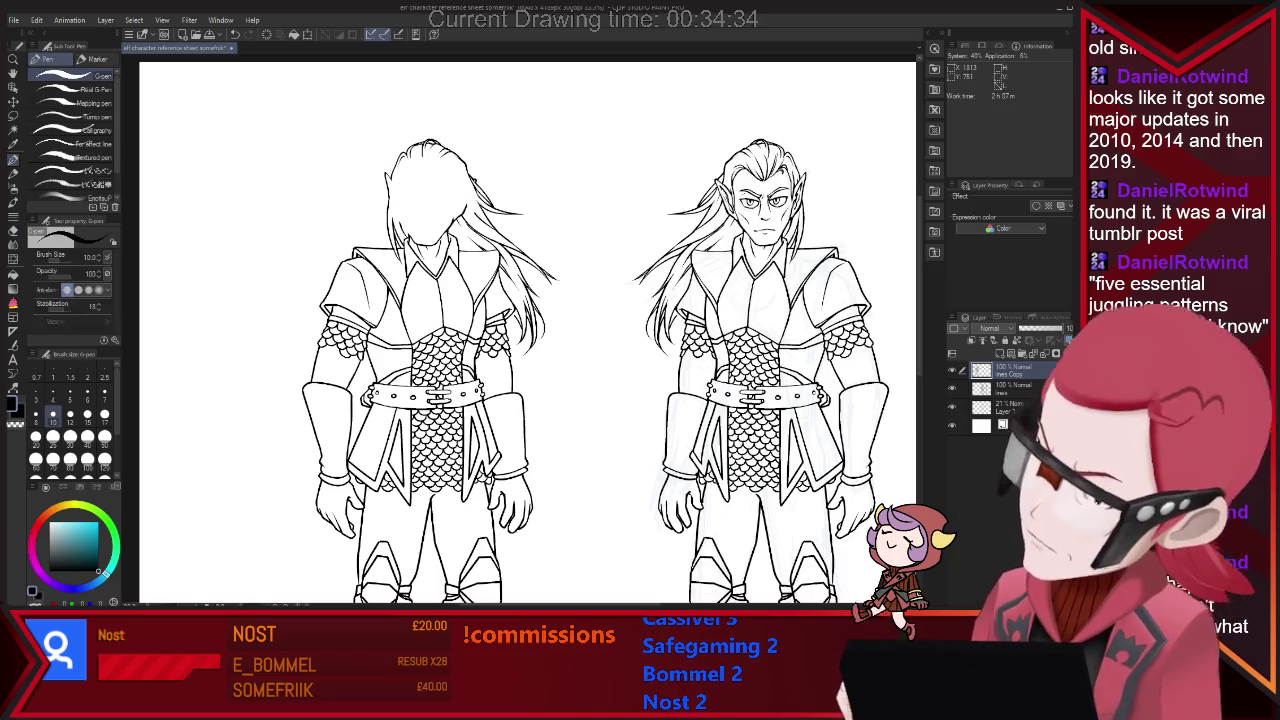
{"action": "key", "text": "e"}
{"action": "key", "text": "p"}
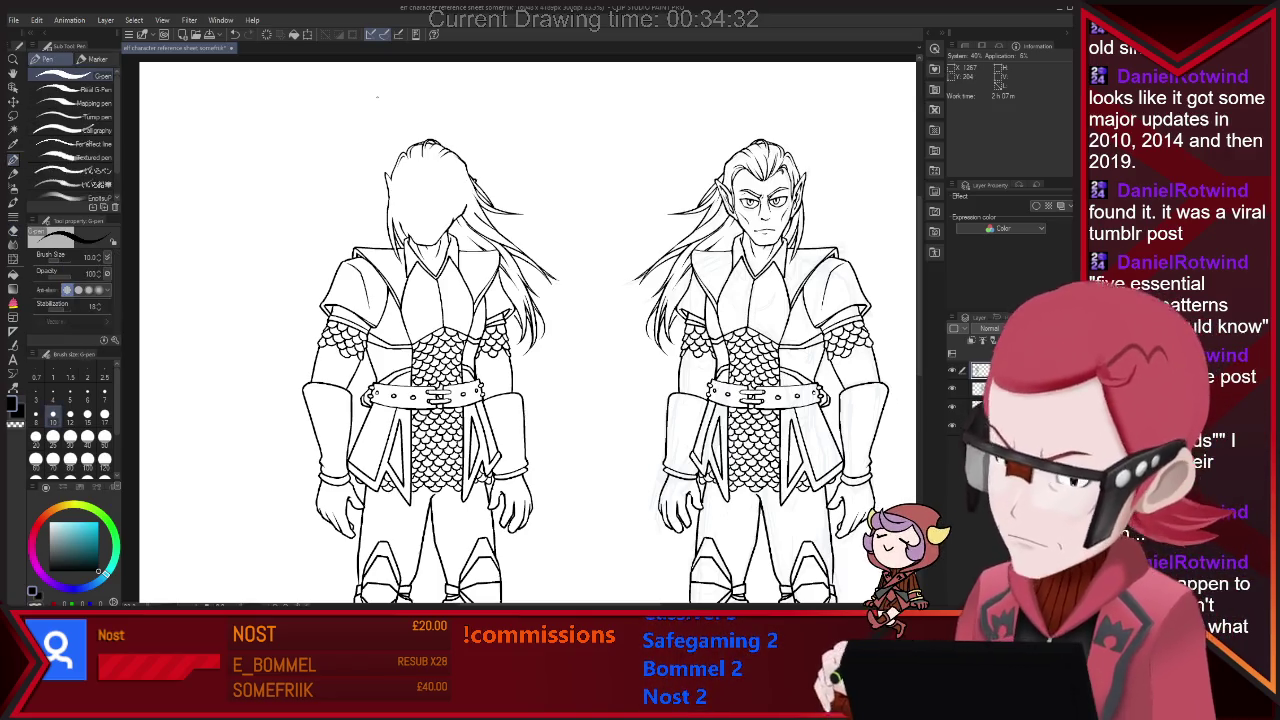
{"action": "key", "text": "e"}
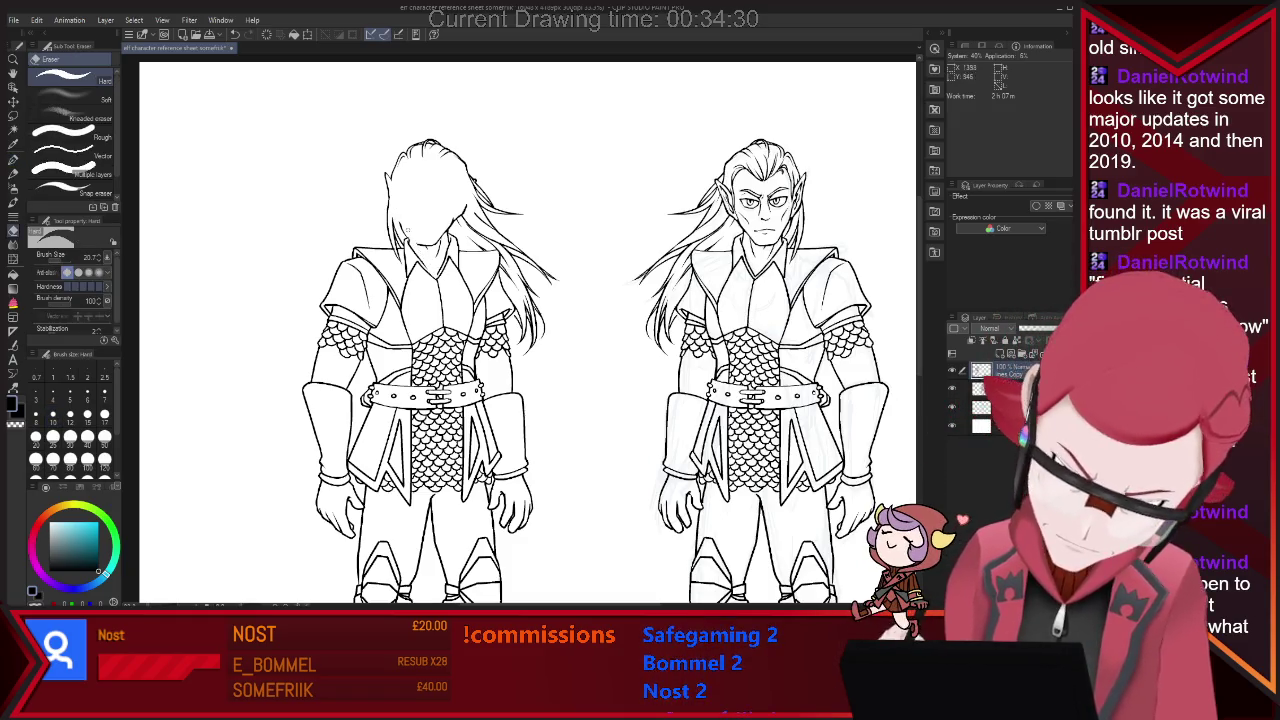
{"action": "key", "text": "bracketright"}
{"action": "key", "text": "bracketright"}
{"action": "key", "text": "bracketright"}
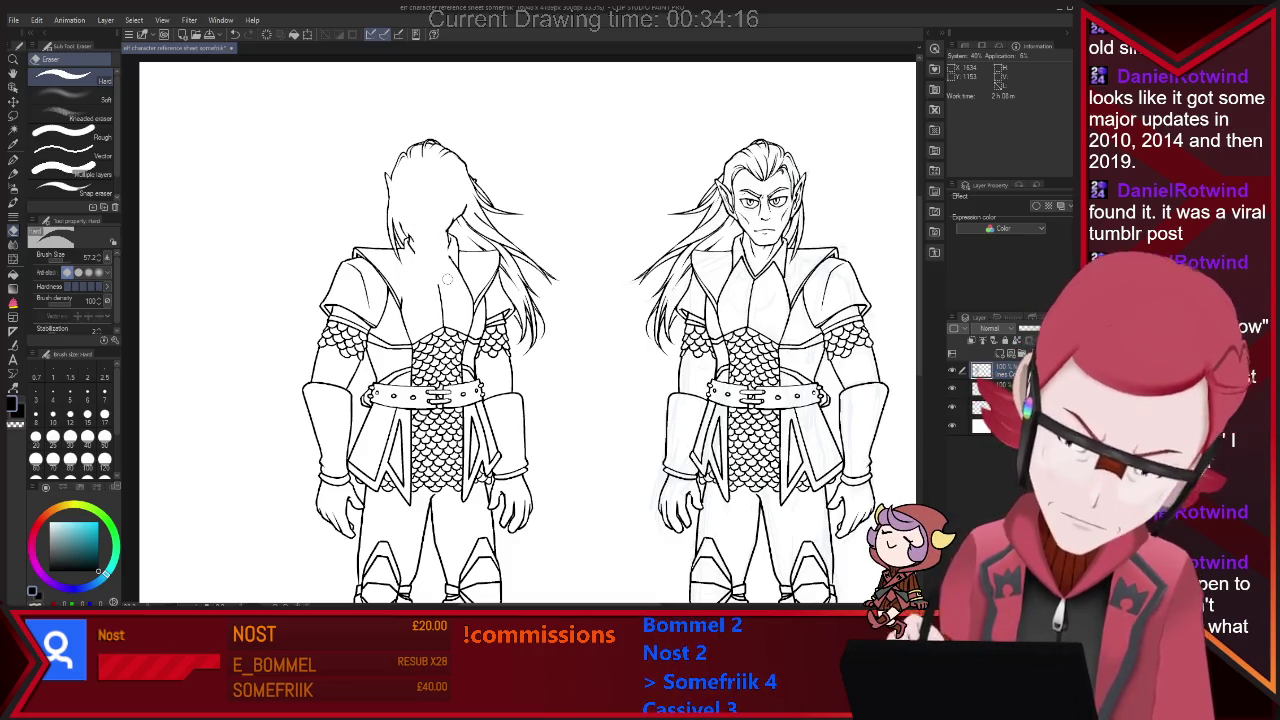
Ink a long hair strand down the back-view figure's back.
{"action": "key", "text": "p"}
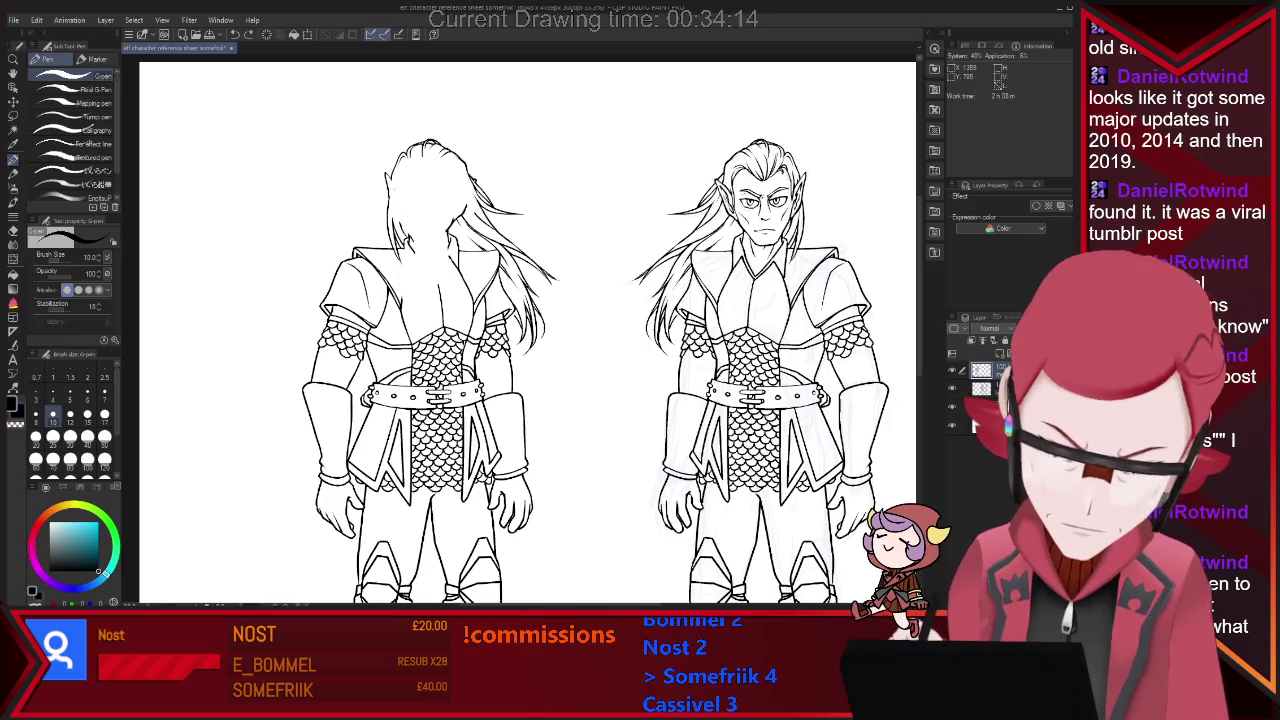
{"action": "left_click_drag", "start_coordinate": [470, 190], "coordinate": [400, 315]}
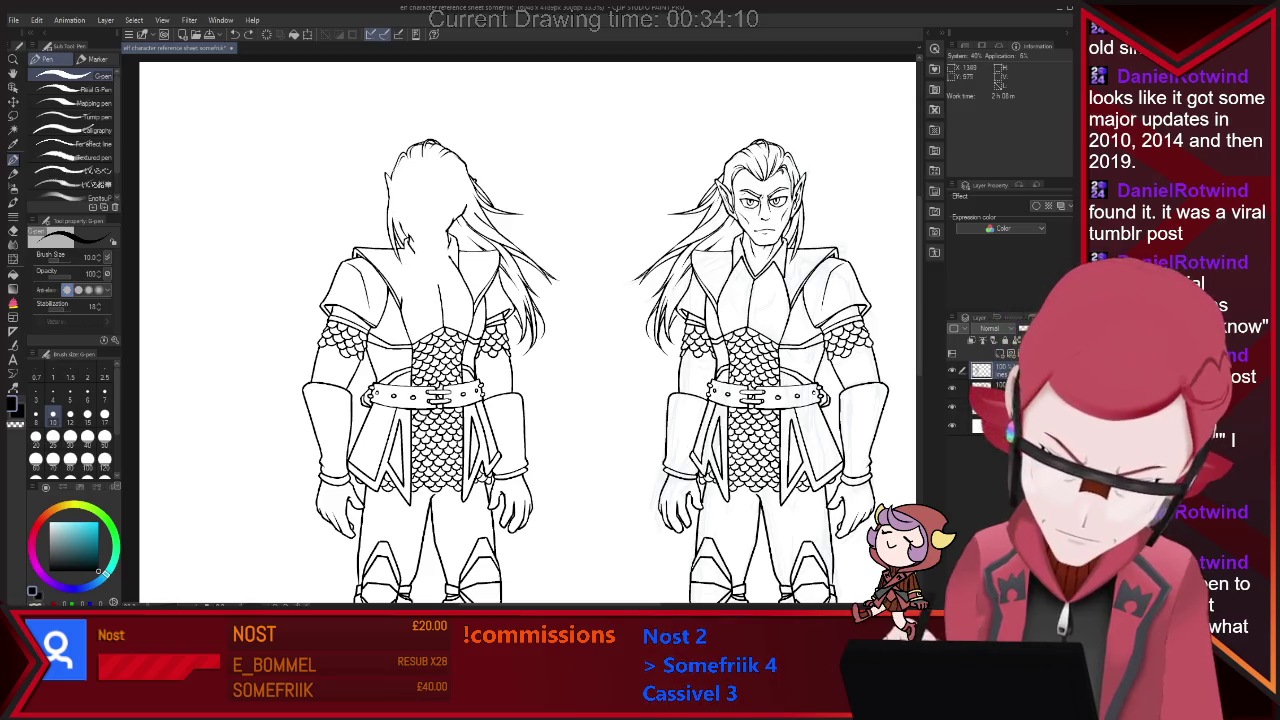
{"action": "key", "text": "ctrl+z"}
{"action": "key", "text": "ctrl+y"}
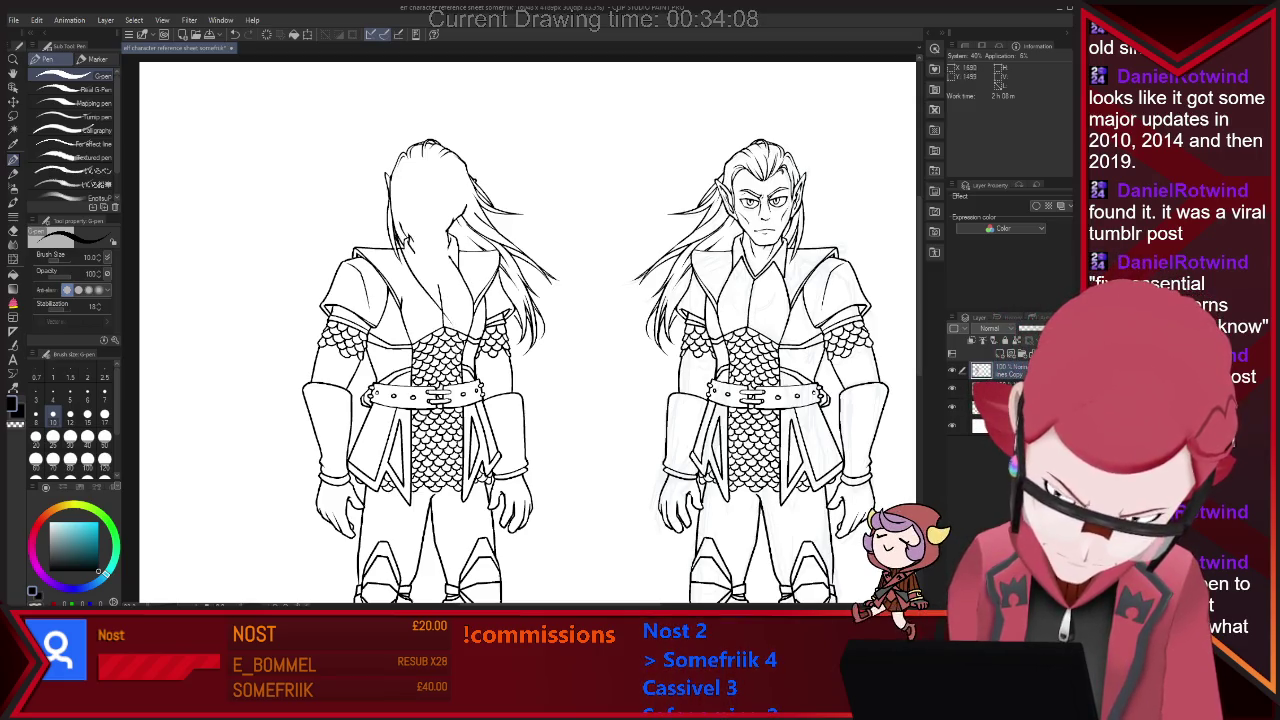
{"action": "key", "text": "e"}
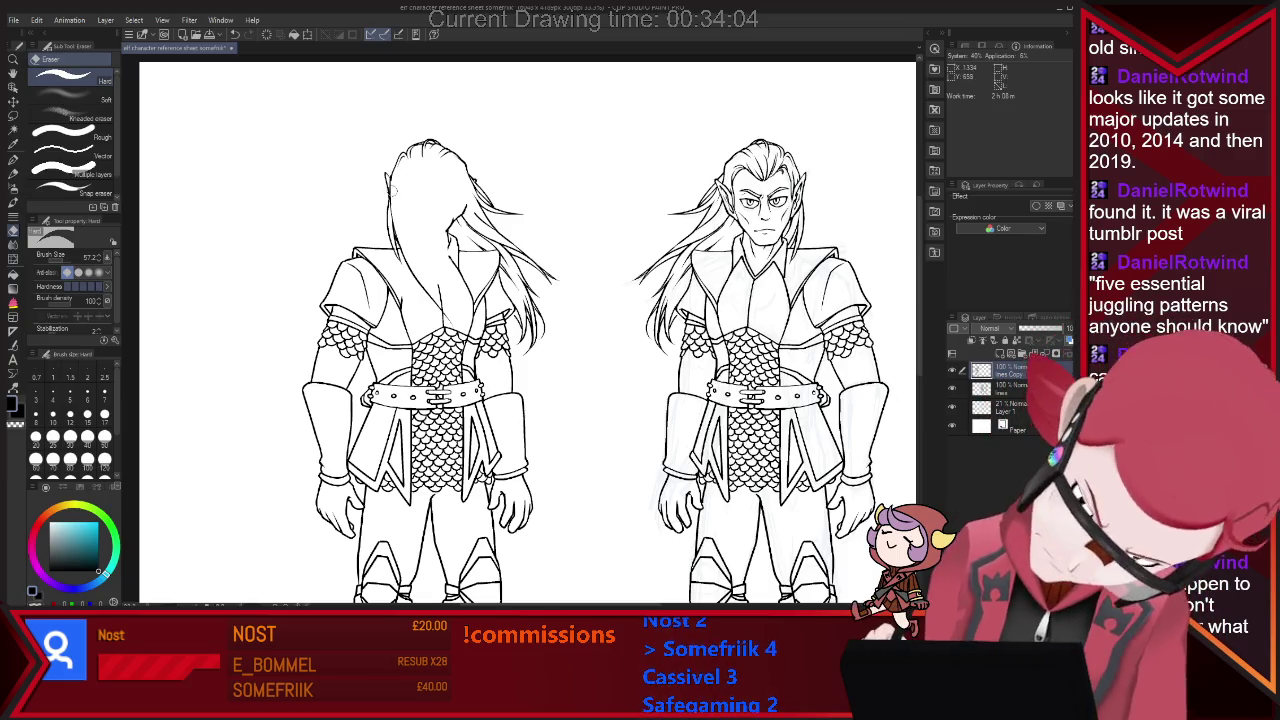
{"action": "key", "text": "p"}
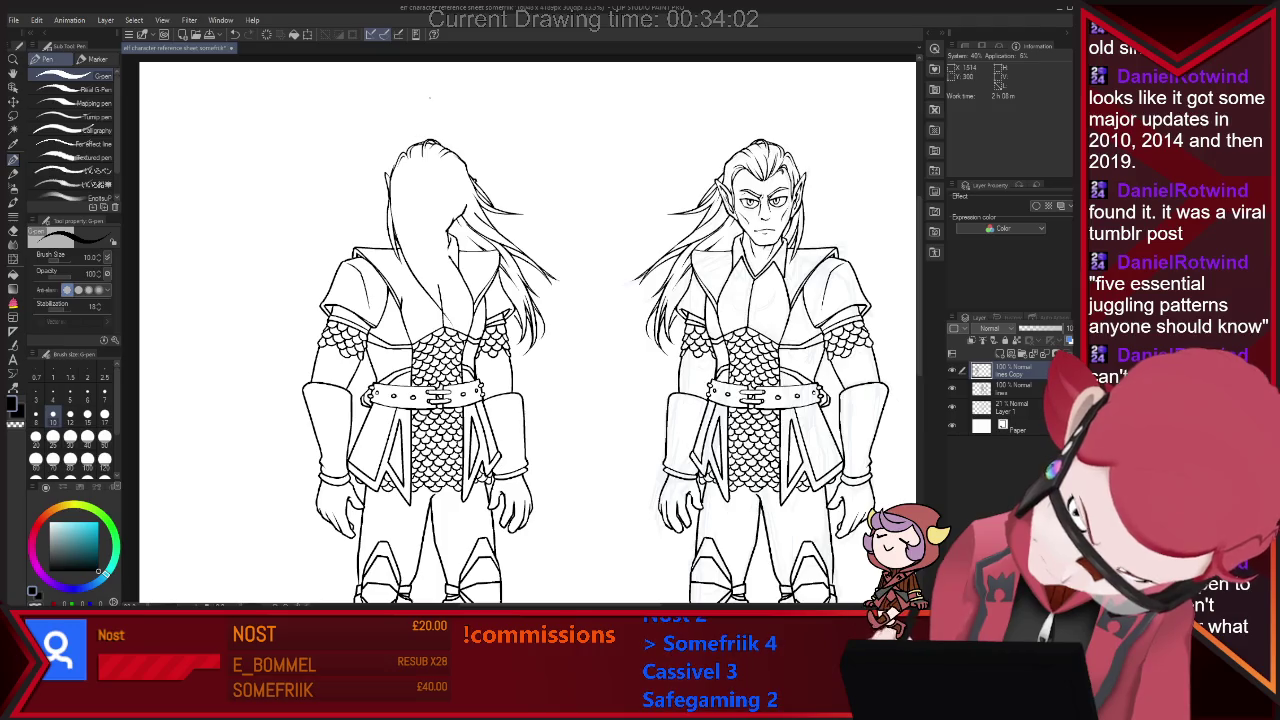
Tidy hair overlaps with the Hard eraser at sizes 12.5 and 25.7, alternating with the G-pen.
{"action": "key", "text": "e"}
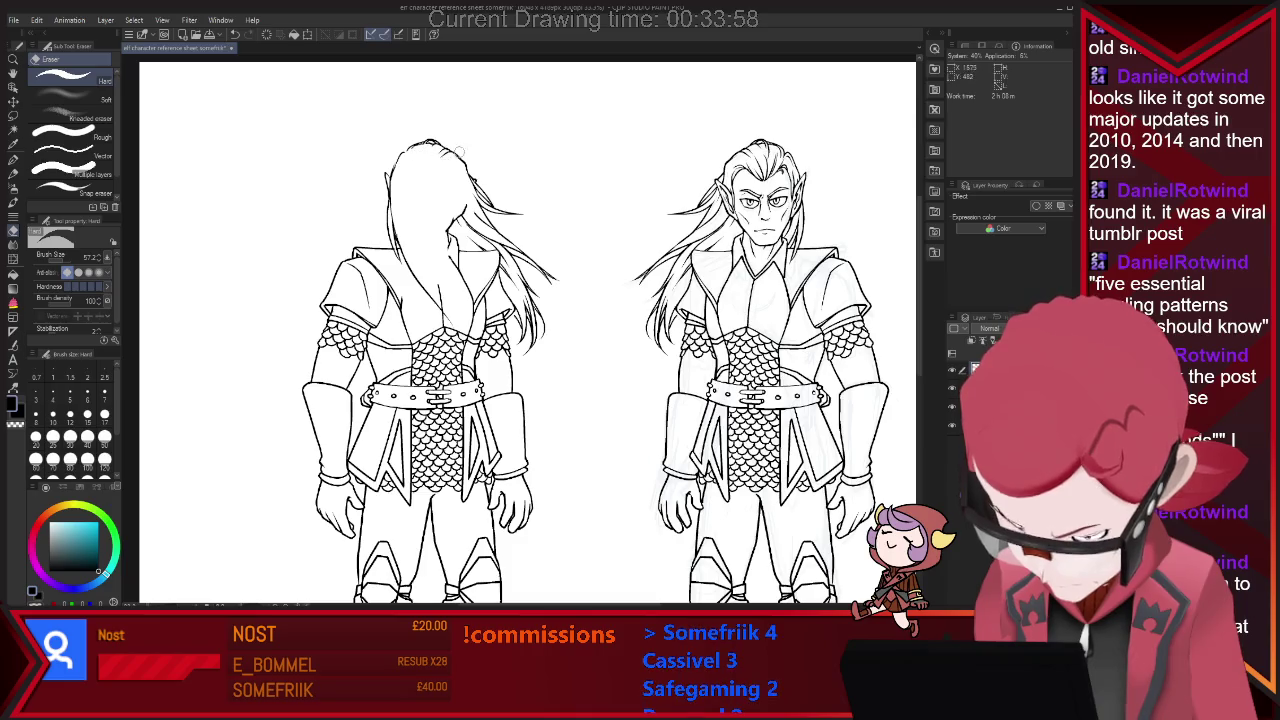
{"action": "key", "text": "bracketleft"}
{"action": "key", "text": "bracketleft"}
{"action": "key", "text": "bracketleft"}
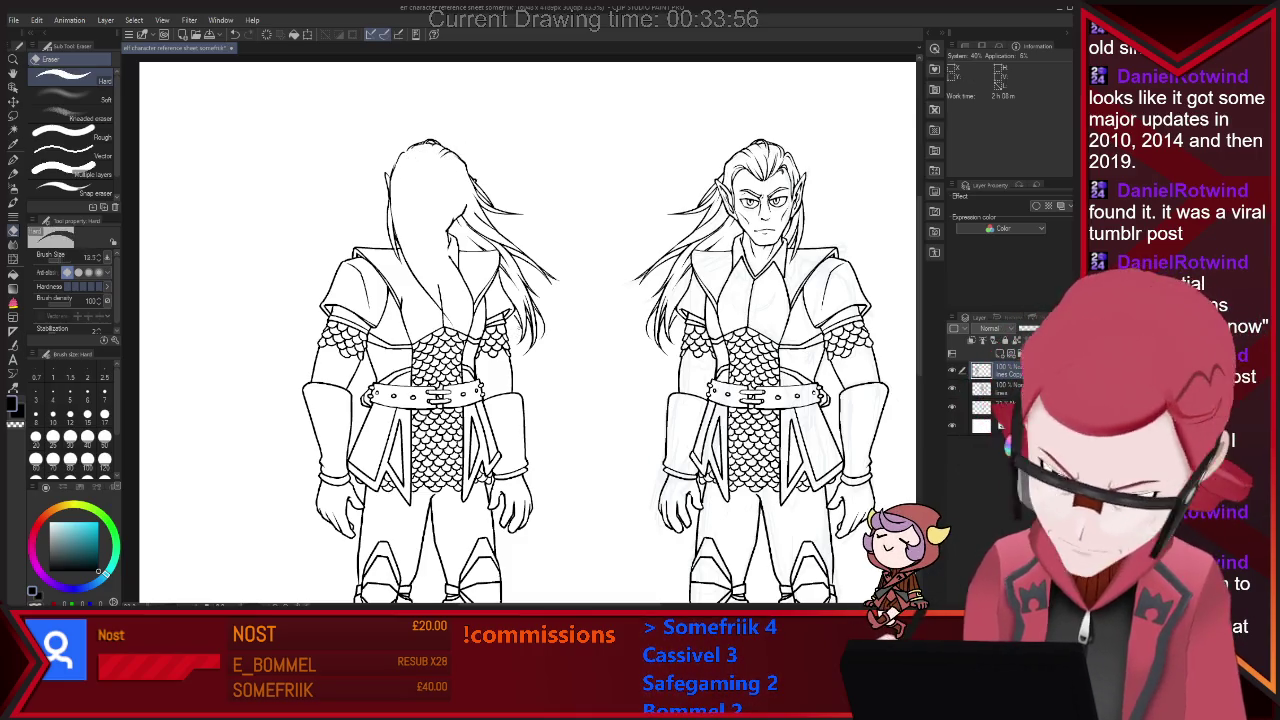
{"action": "key", "text": "bracketright"}
{"action": "key", "text": "bracketright"}
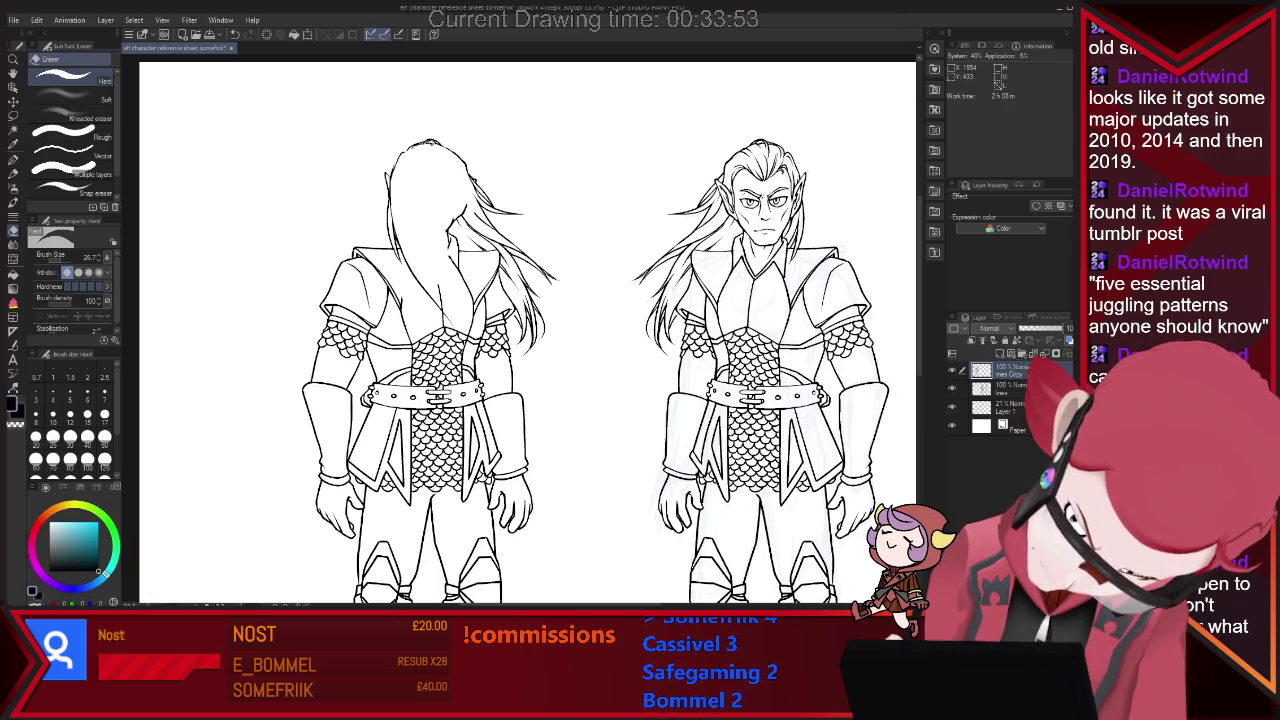
{"action": "key", "text": "p"}
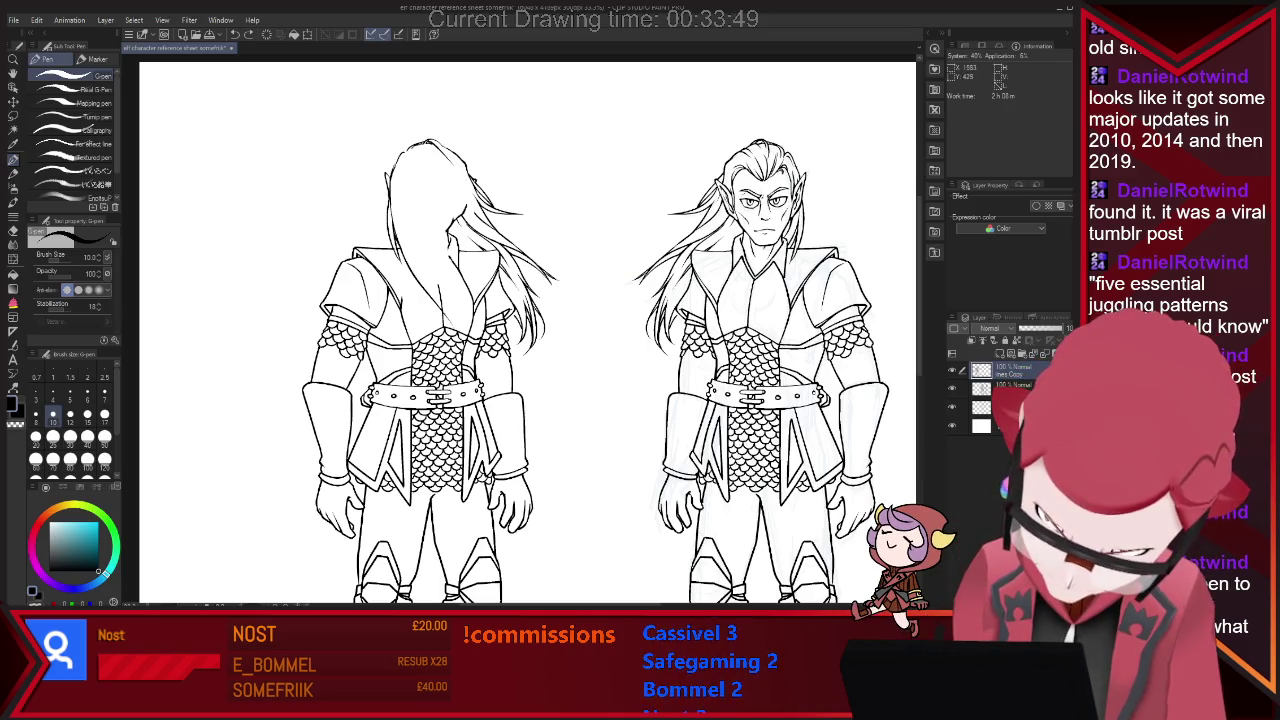
{"action": "key", "text": "e"}
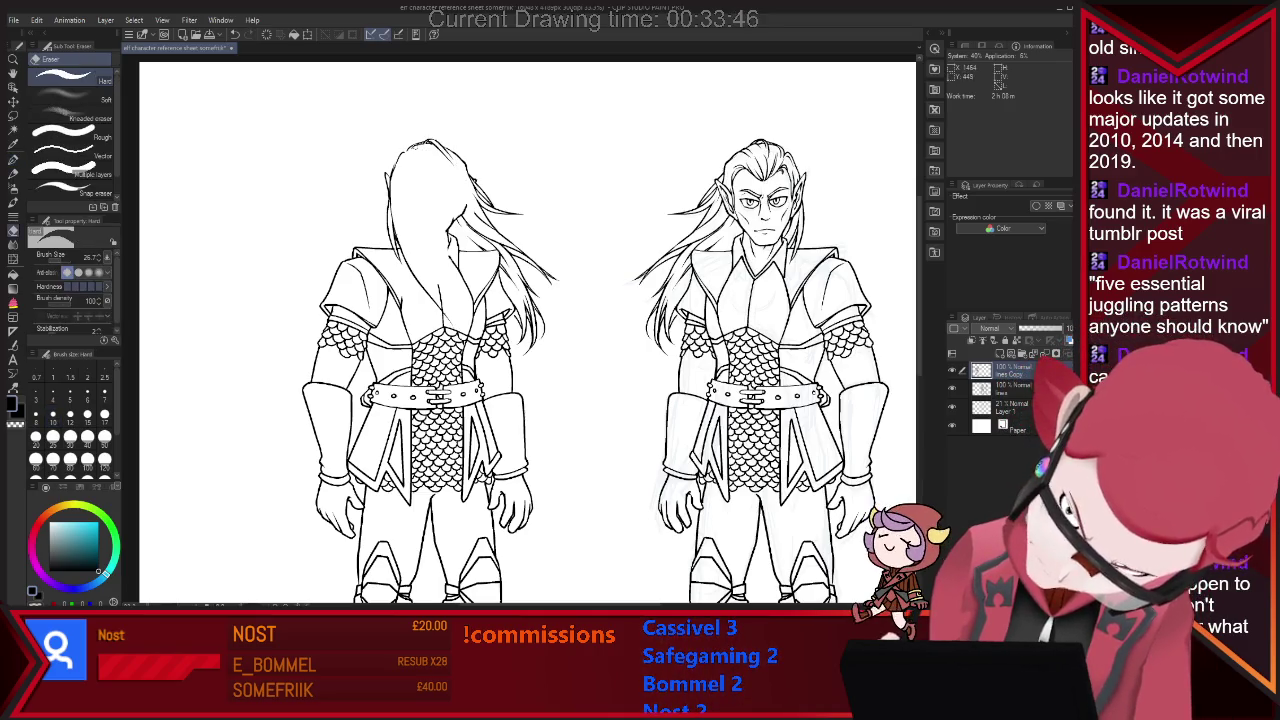
{"action": "key", "text": "p"}
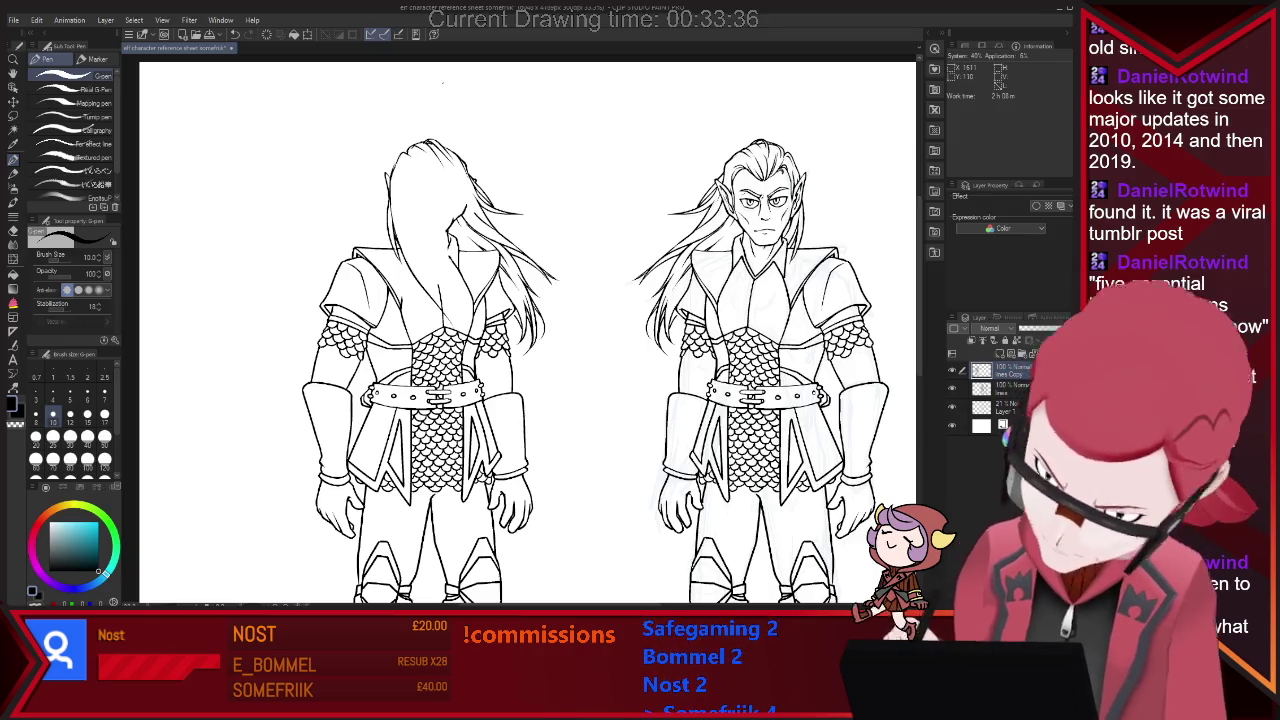
{"action": "key", "text": "e"}
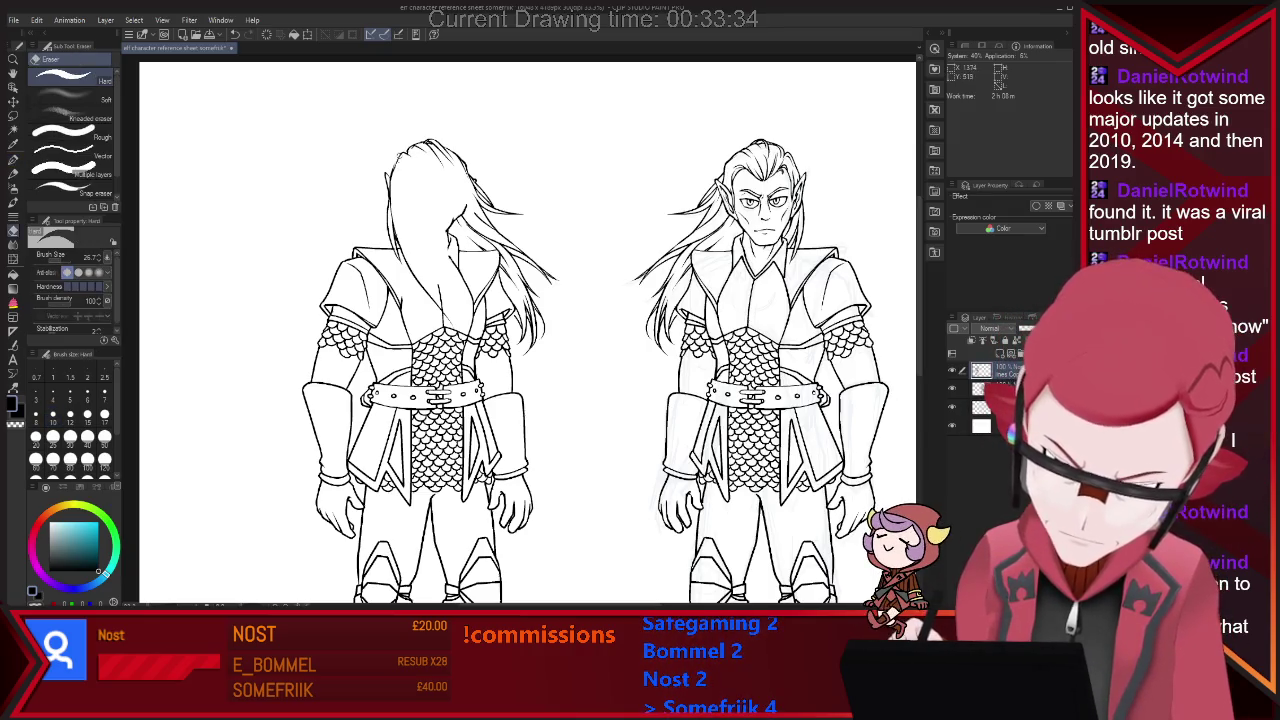
{"action": "key", "text": "p"}
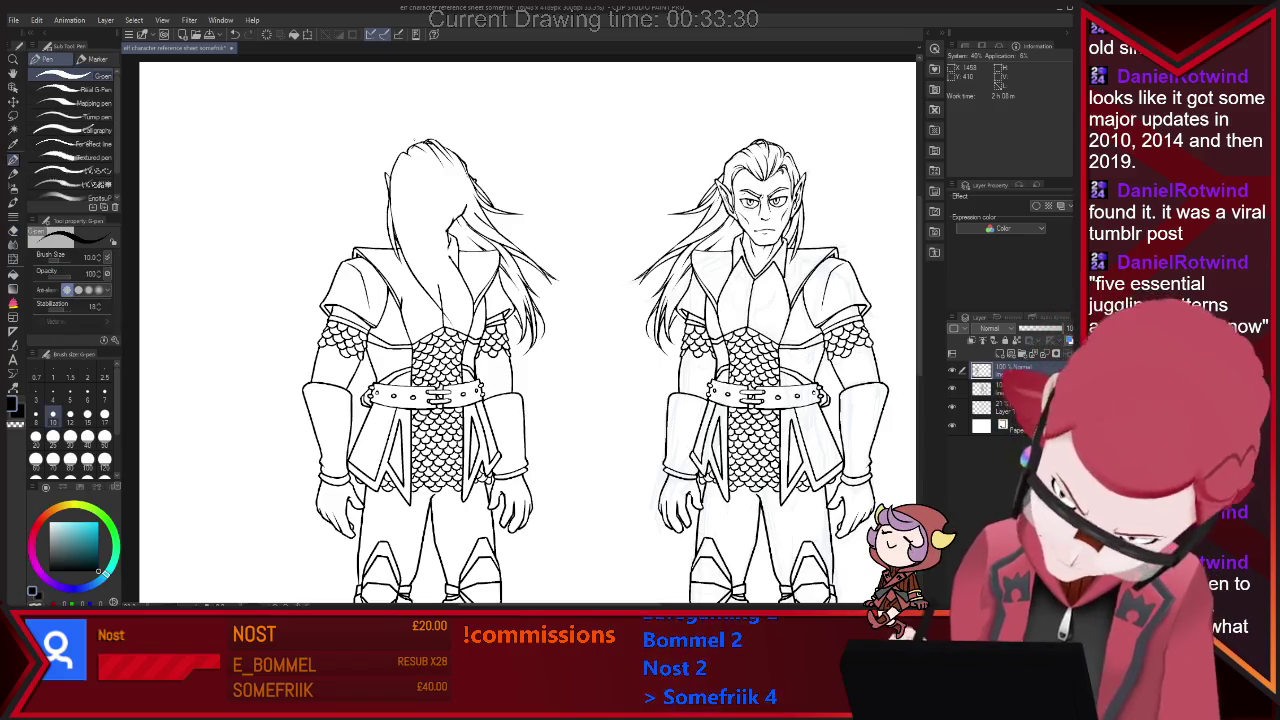
{"action": "key", "text": "e"}
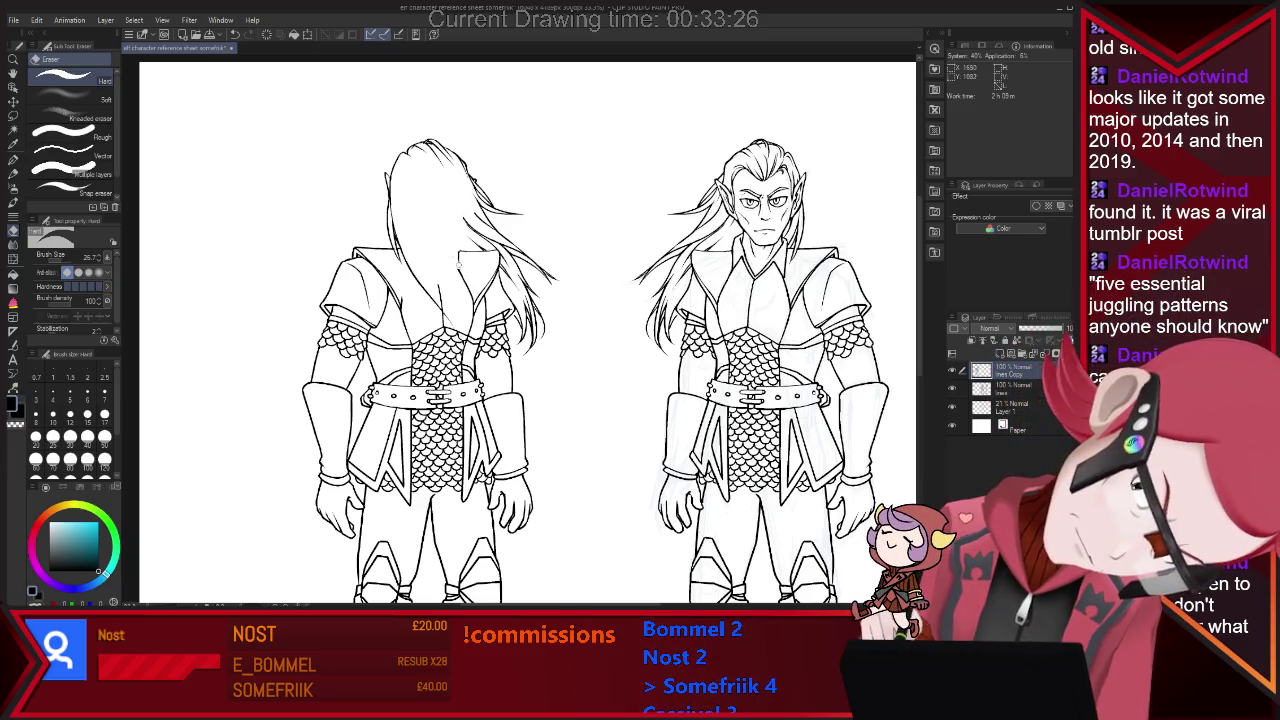
Touch up small line details on the back and front views with G-pen and eraser.
{"action": "key", "text": "p"}
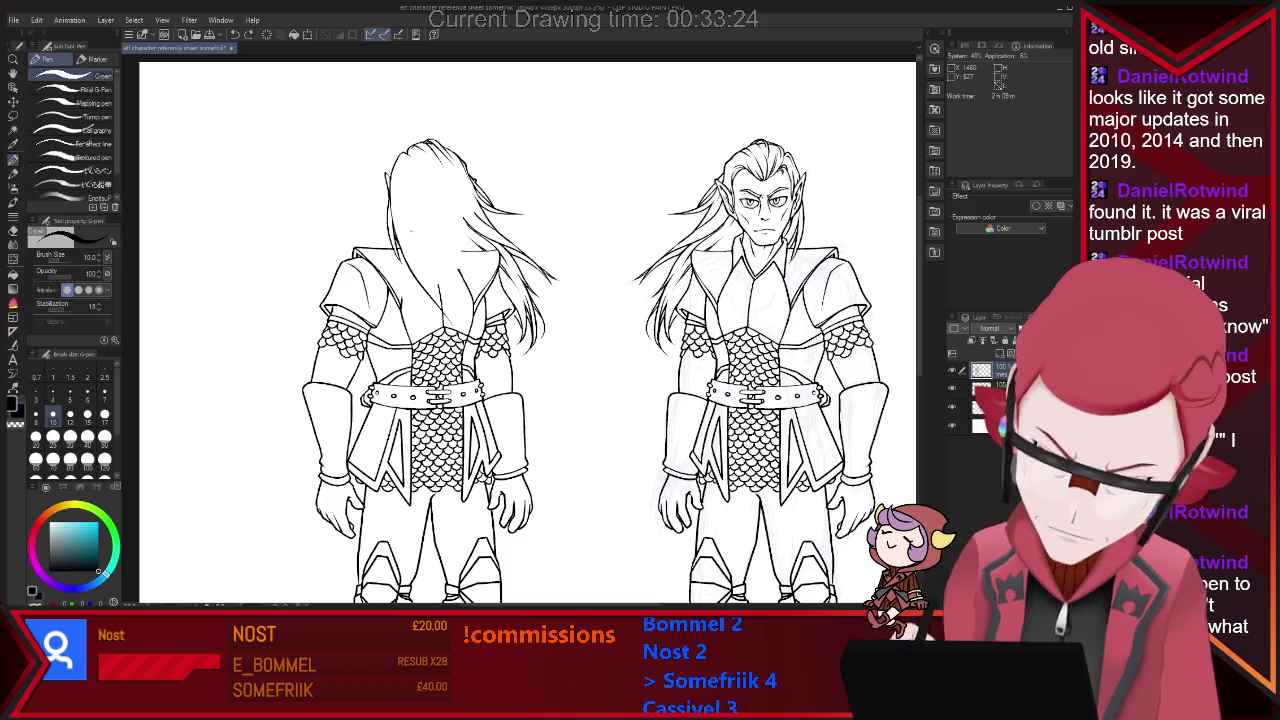
{"action": "key", "text": "e"}
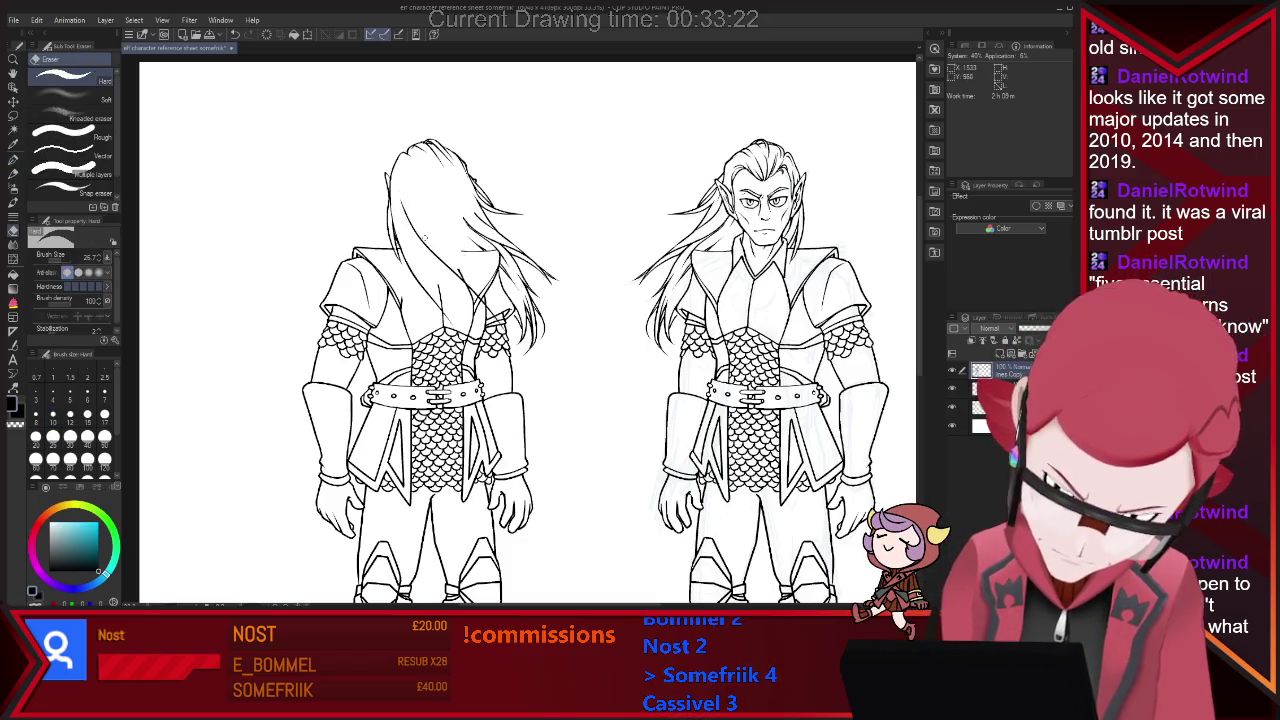
{"action": "key", "text": "p"}
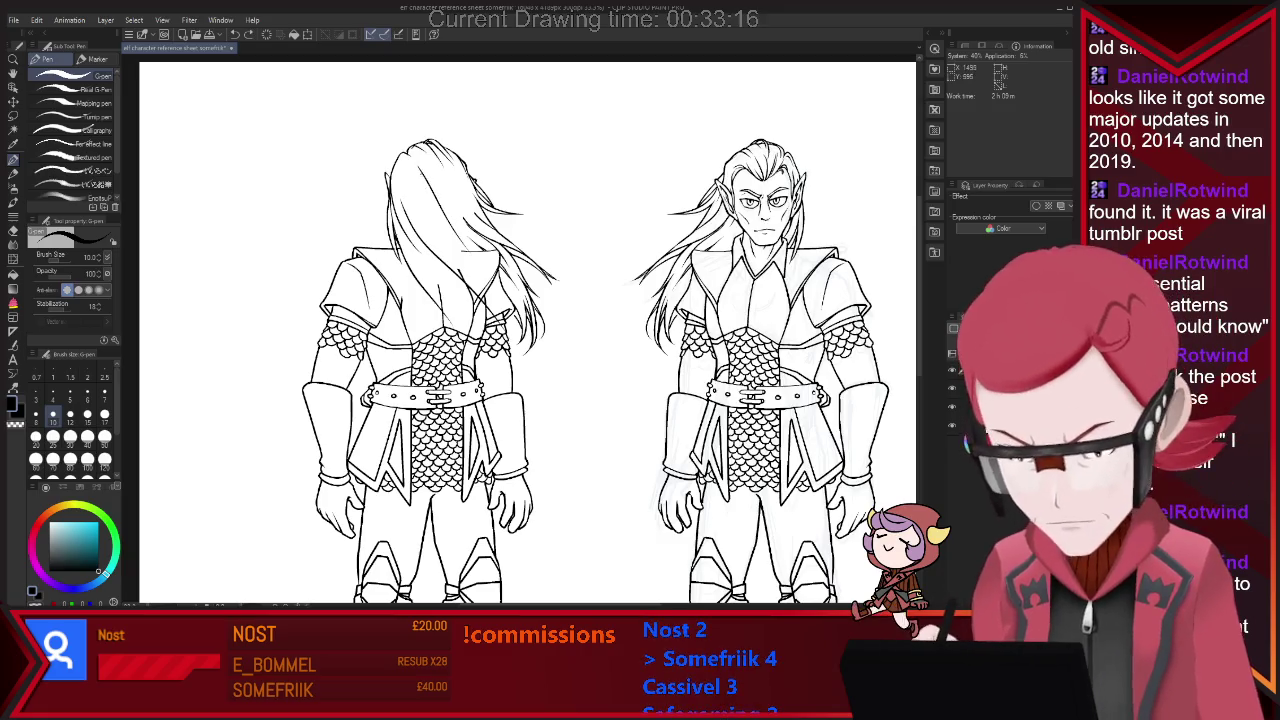
{"action": "key", "text": "e"}
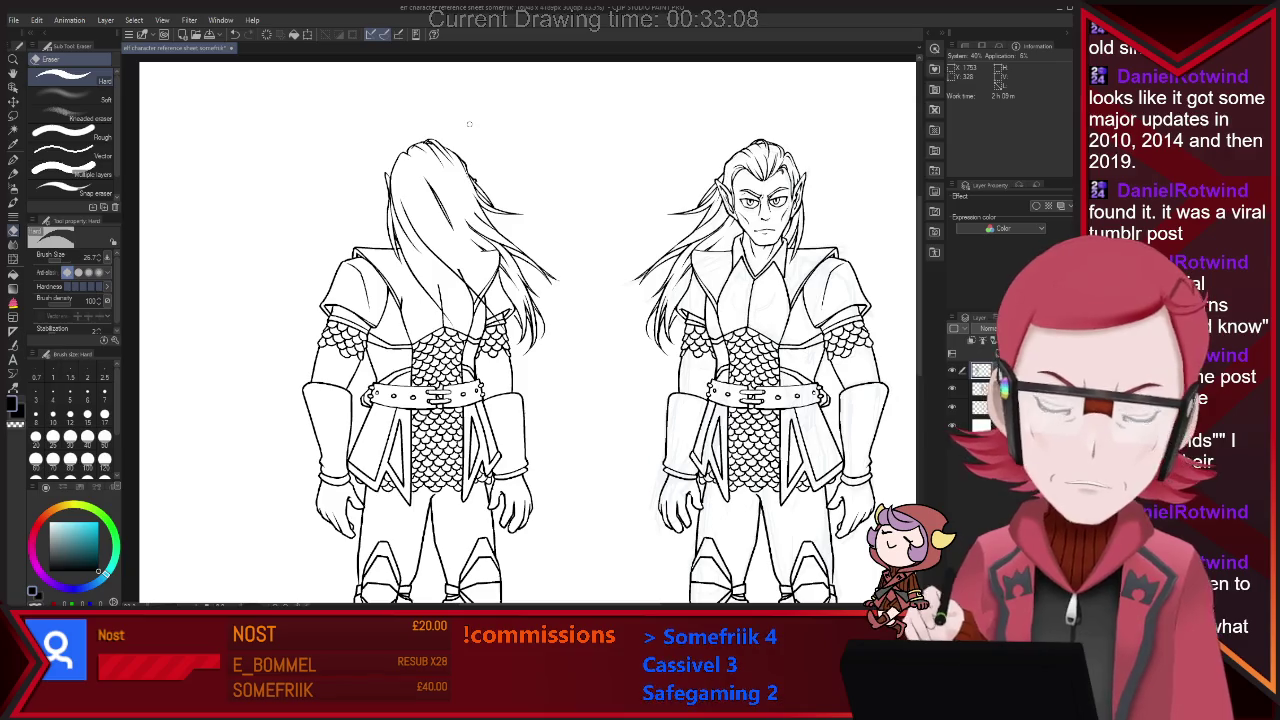
{"action": "key", "text": "p"}
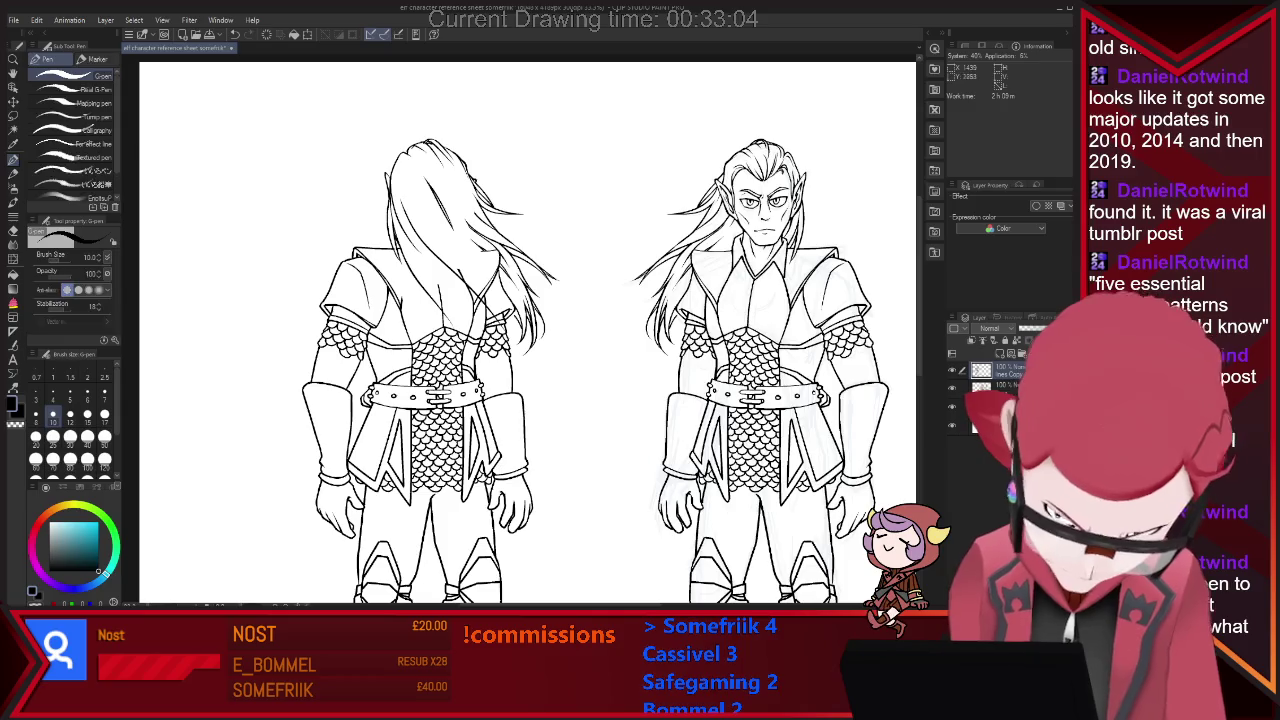
{"action": "key", "text": "e"}
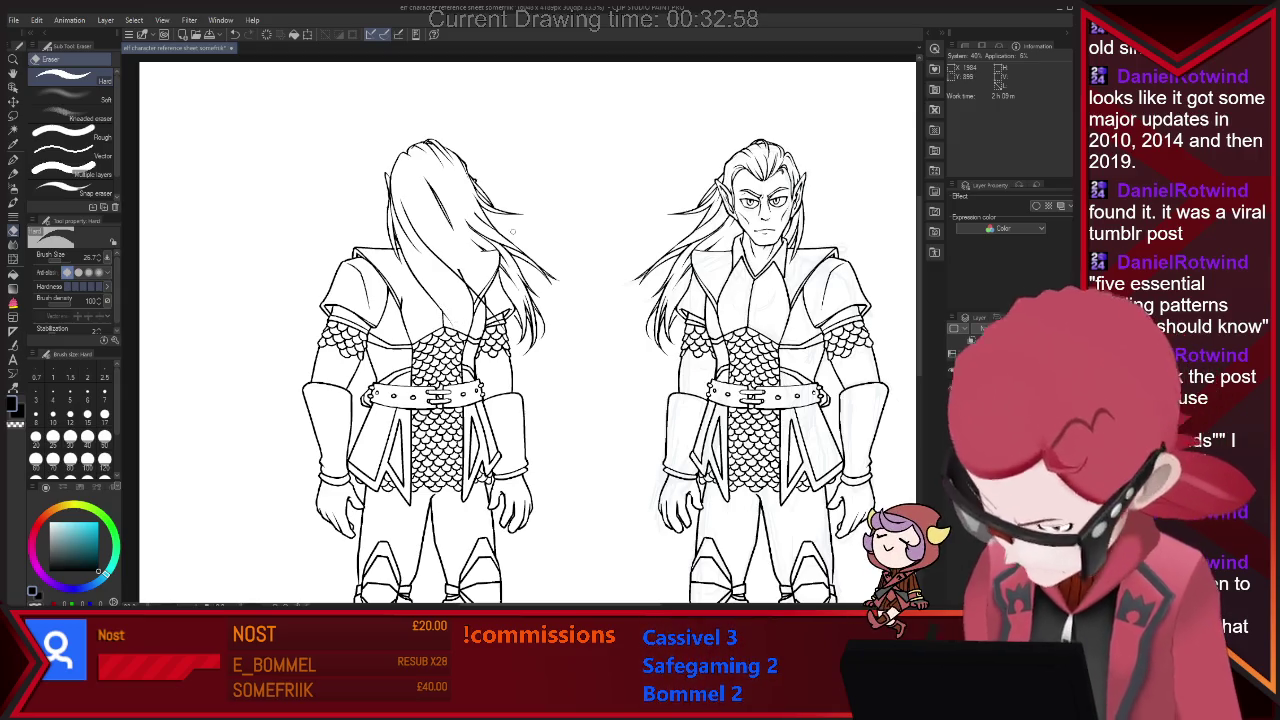
{"action": "key", "text": "p"}
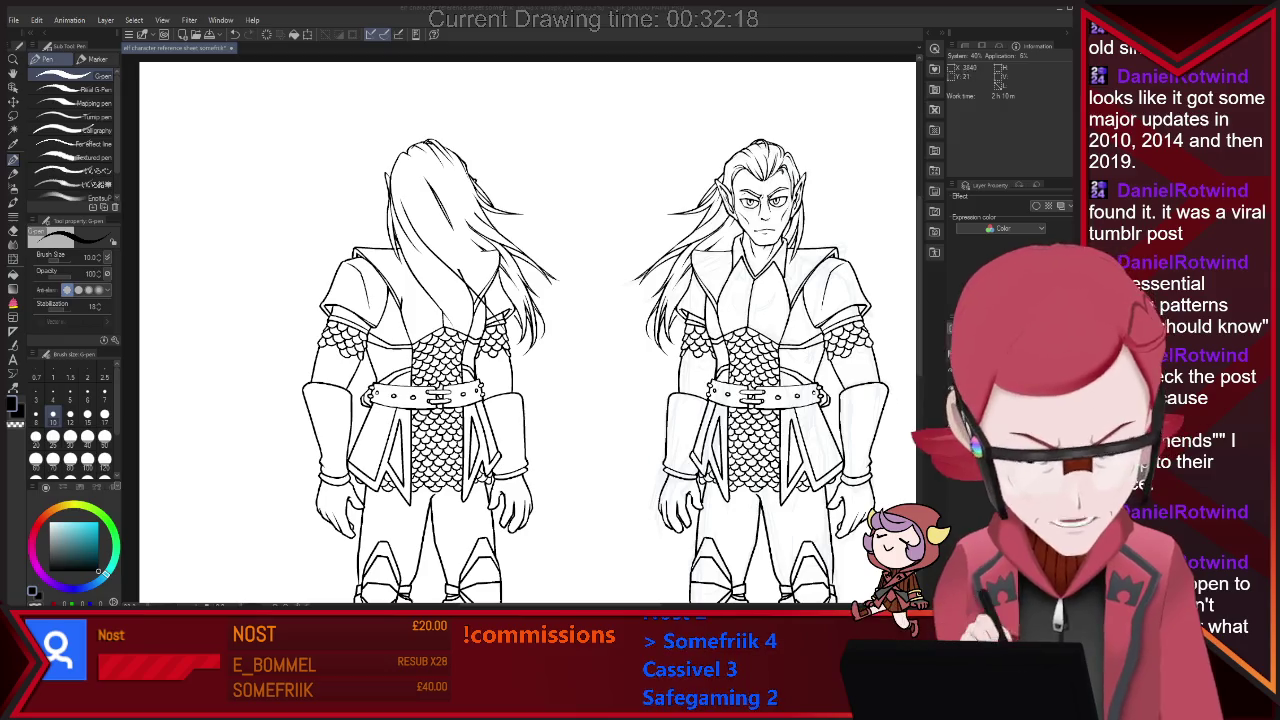
Zoom out to show the entire three-figure sheet.
{"action": "key", "text": "ctrl+minus"}
{"action": "key", "text": "ctrl+minus"}
{"action": "key", "text": "ctrl+plus"}
{"action": "key", "text": "ctrl+plus"}
{"action": "key", "text": "ctrl+minus"}
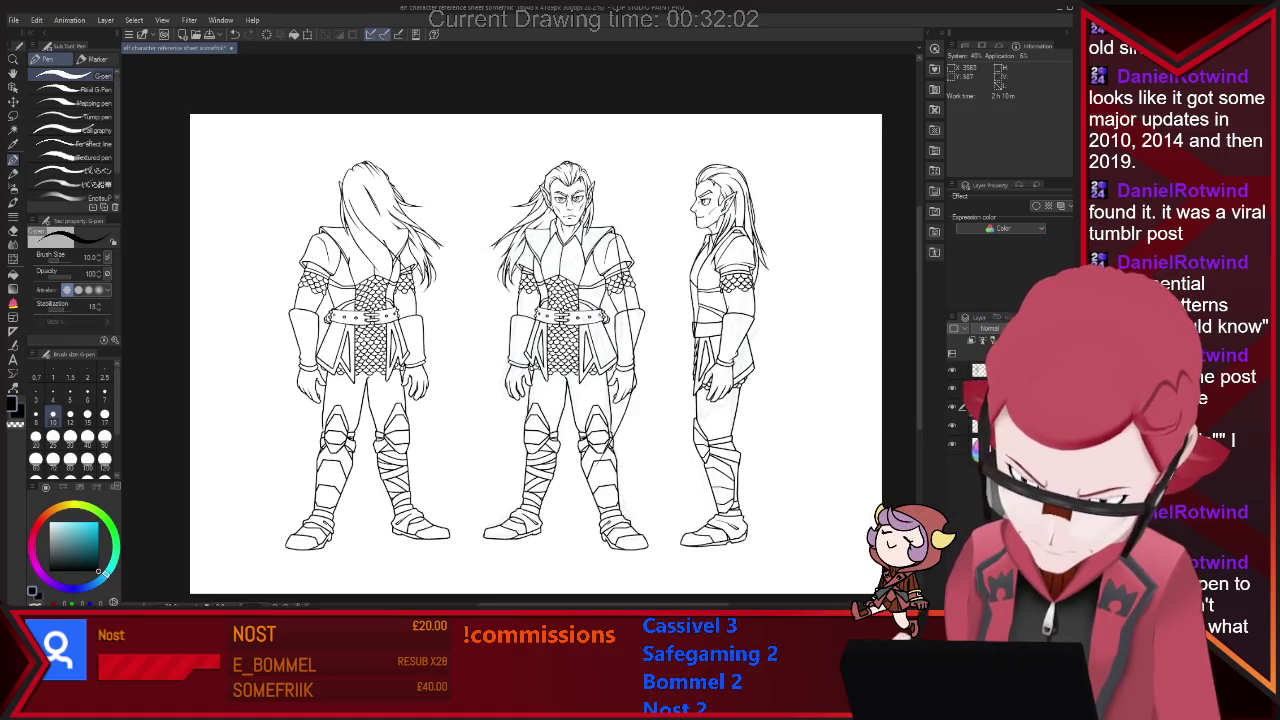
Try the cape's long curved edge beside the front figure, undoing the first stroke.
{"action": "left_click_drag", "start_coordinate": [491, 316], "coordinate": [443, 480]}
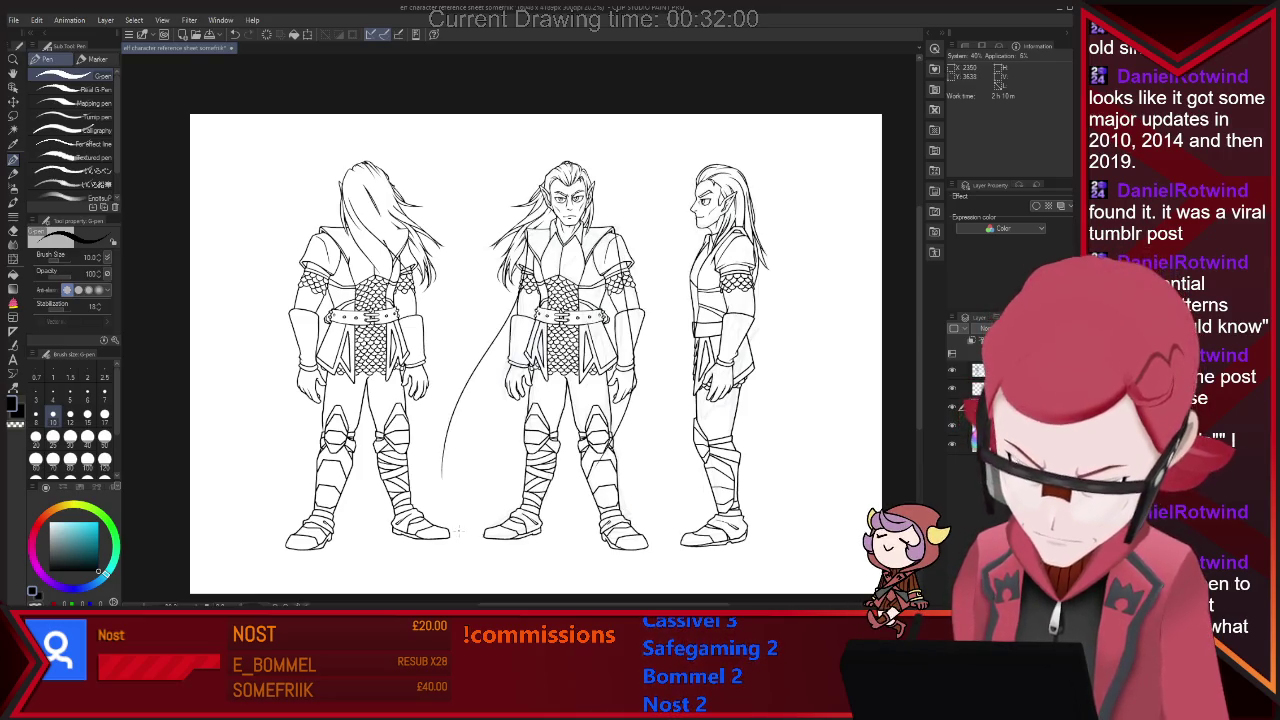
{"action": "key", "text": "ctrl+z"}
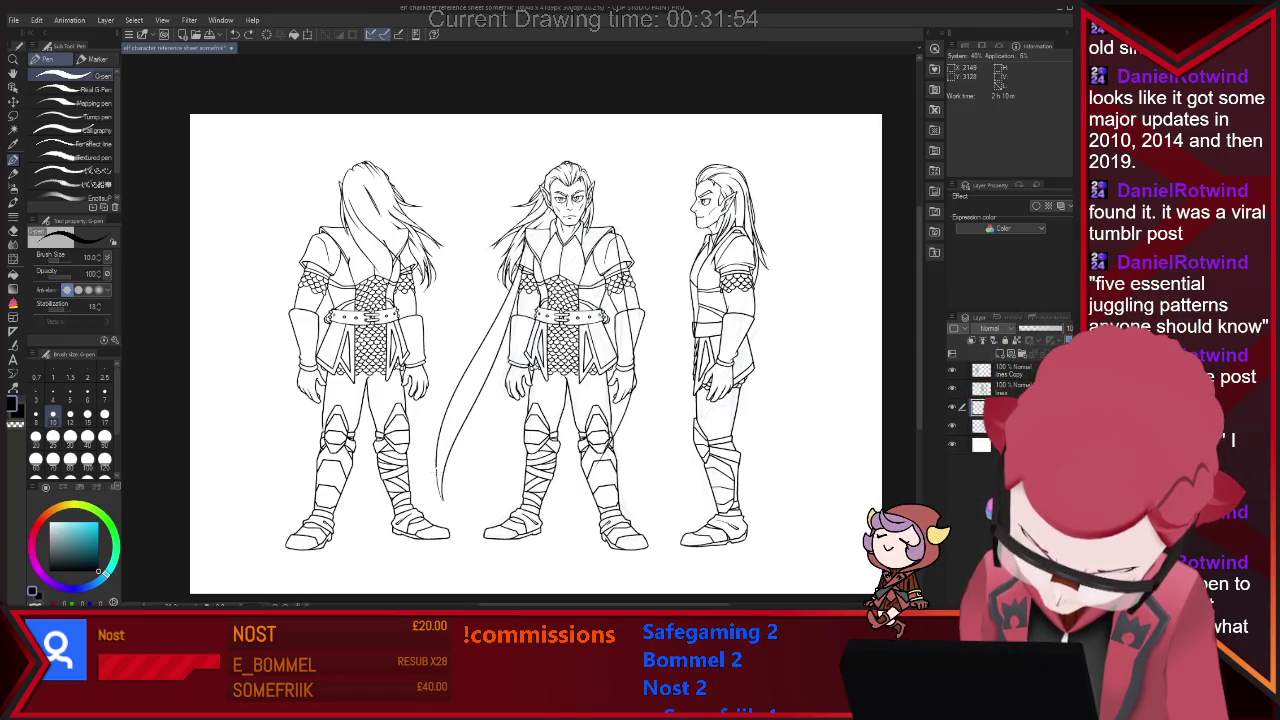
{"action": "key", "text": "e"}
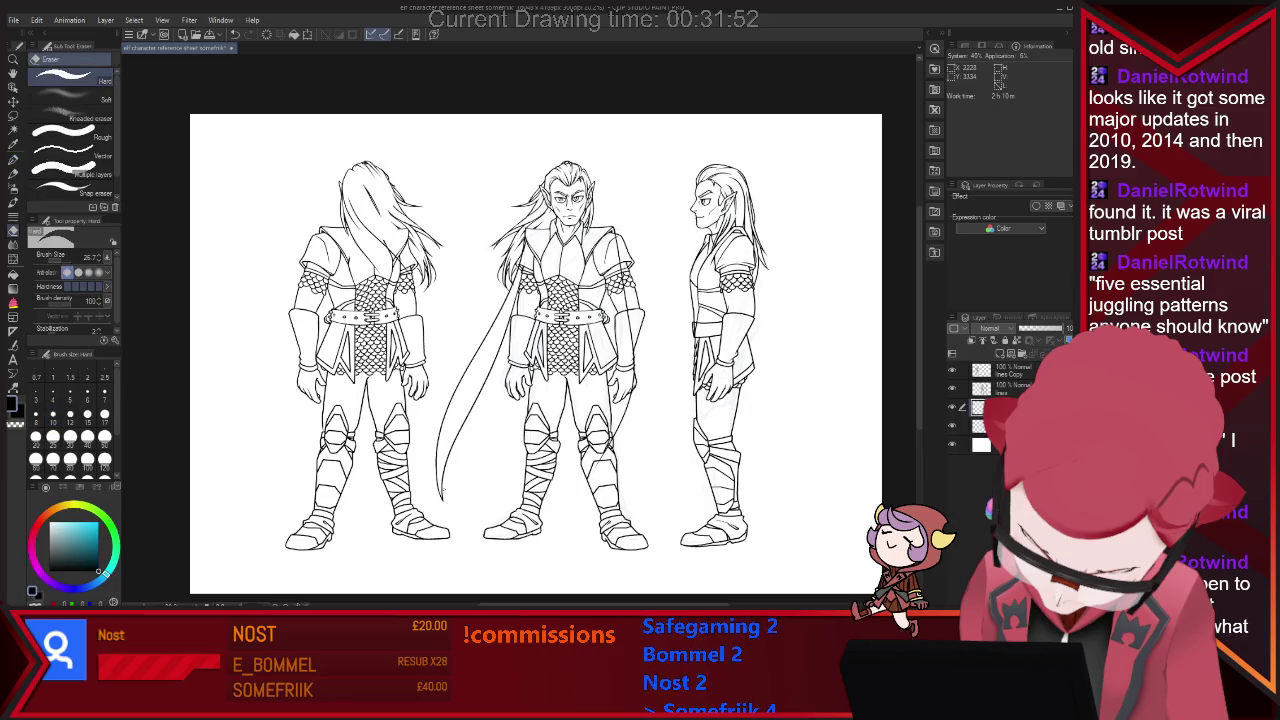
{"action": "key", "text": "p"}
Redraw the cape's curved edge down to the ground, undoing the stray stroke across the legs.
{"action": "left_click_drag", "start_coordinate": [446, 466], "coordinate": [490, 441]}
{"action": "left_click_drag", "start_coordinate": [630, 460], "coordinate": [545, 502]}
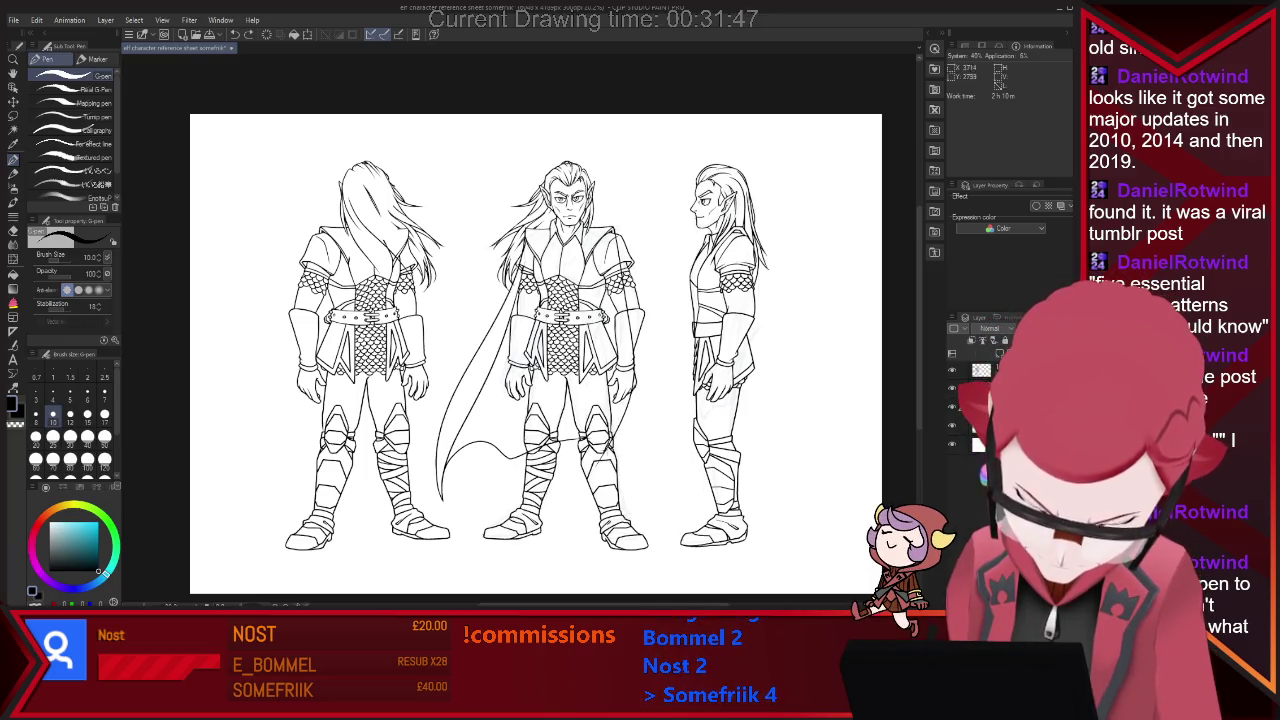
{"action": "key", "text": "ctrl+z"}
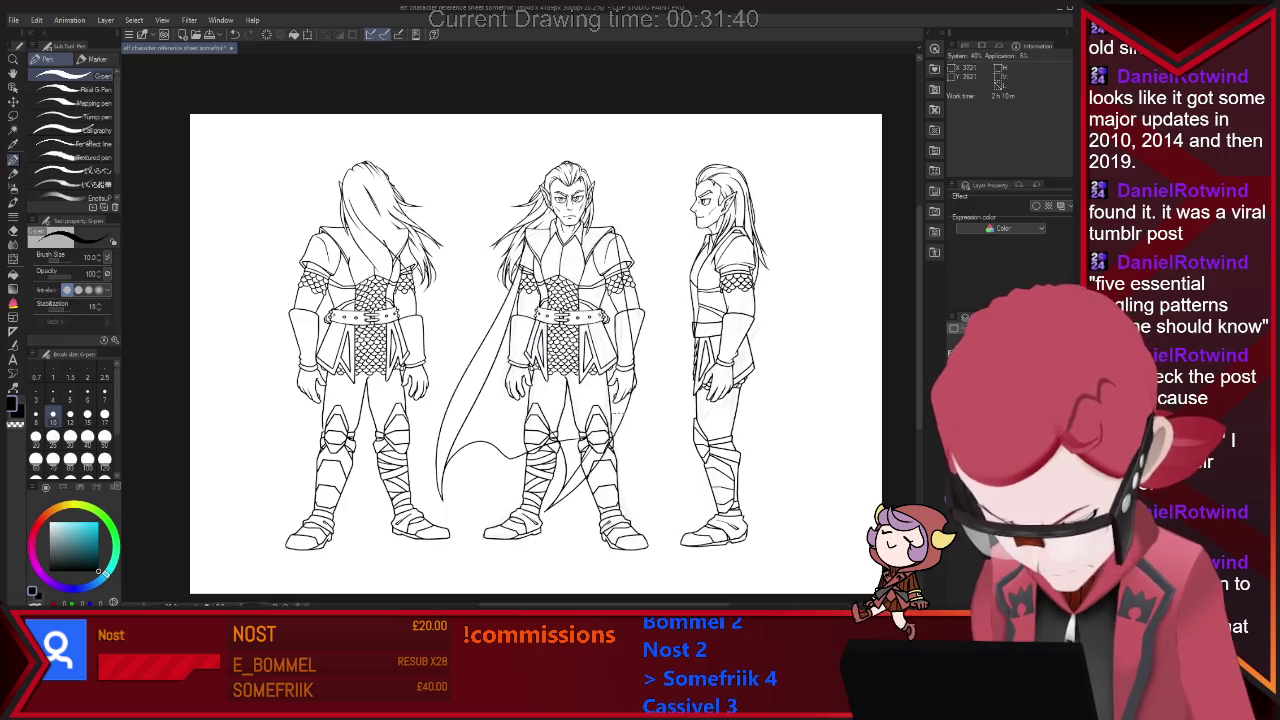
{"action": "key", "text": "e"}
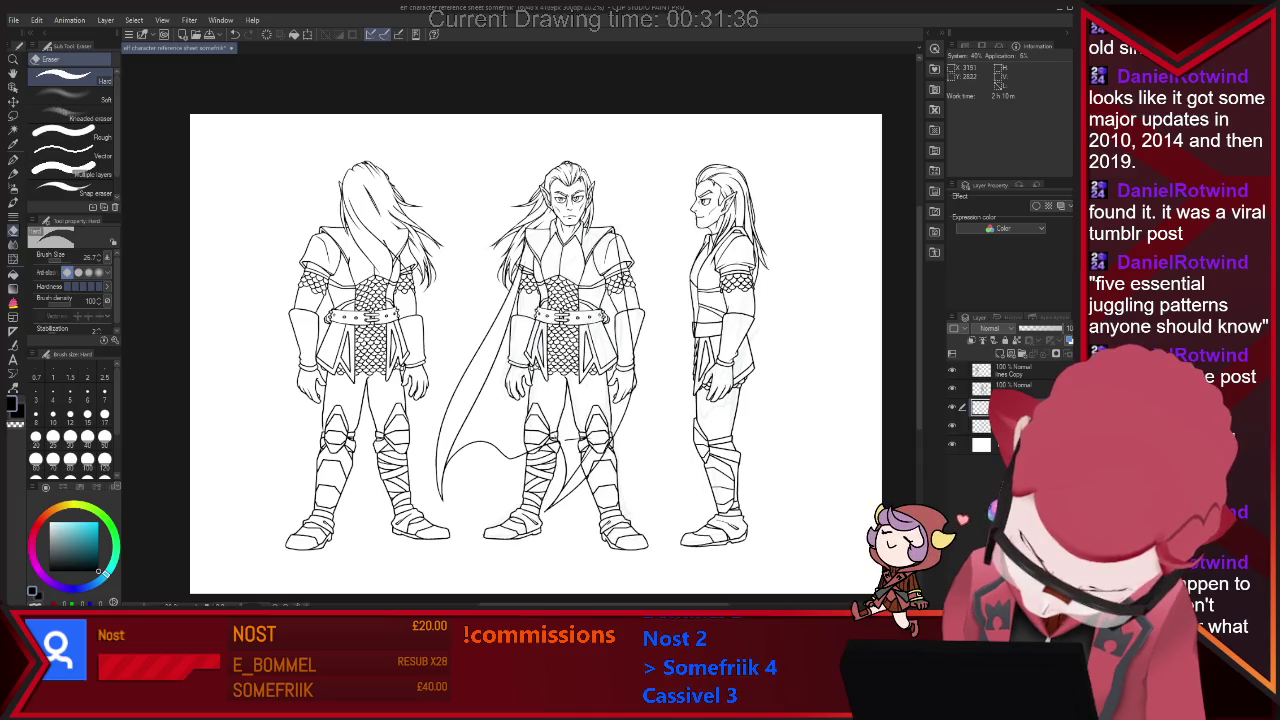
{"action": "key", "text": "p"}
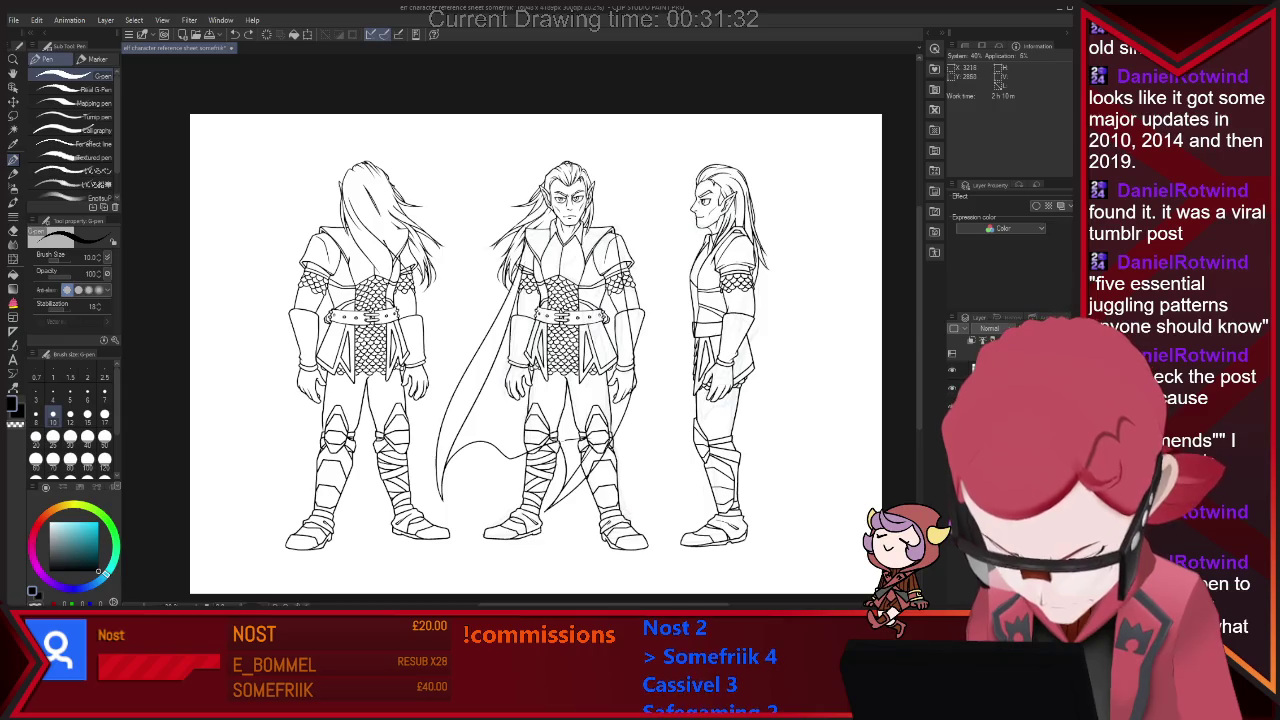
{"action": "key", "text": "e"}
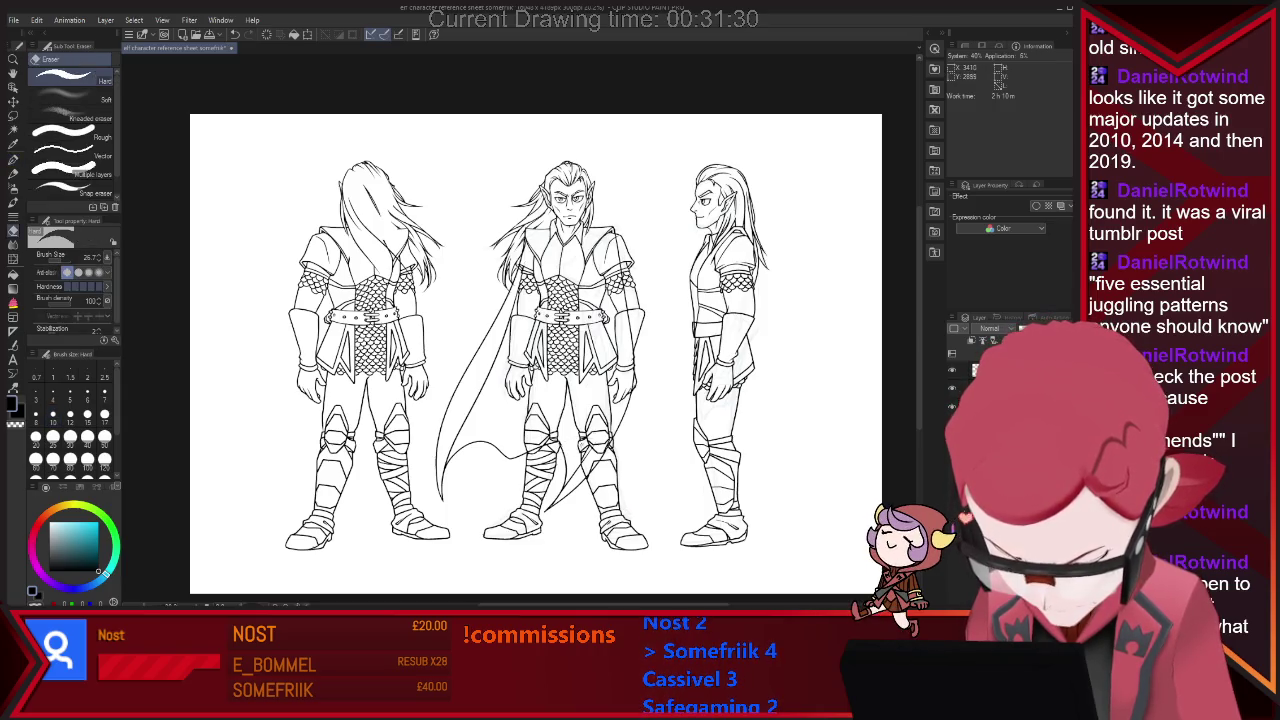
{"action": "key", "text": "p"}
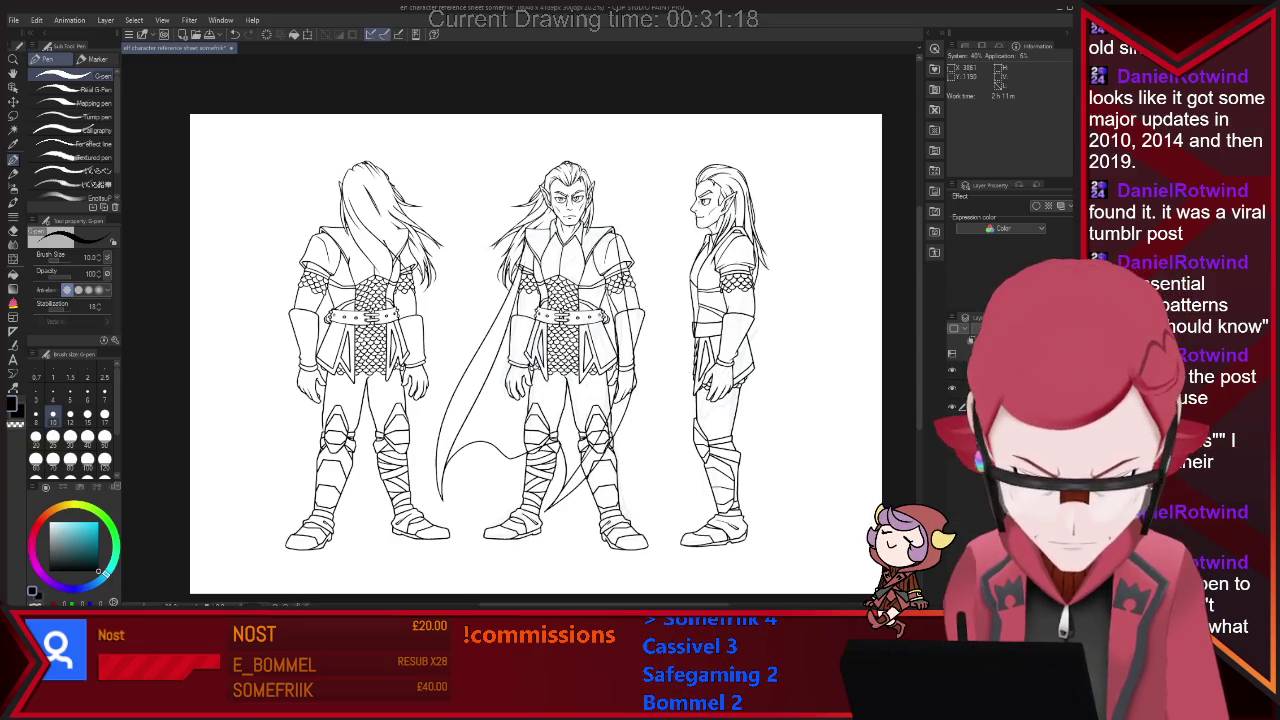
{"action": "scroll", "coordinate": [629, 251], "scroll_direction": "down", "scroll_amount": 2}
{"action": "scroll", "coordinate": [629, 251], "scroll_direction": "up", "scroll_amount": 1}
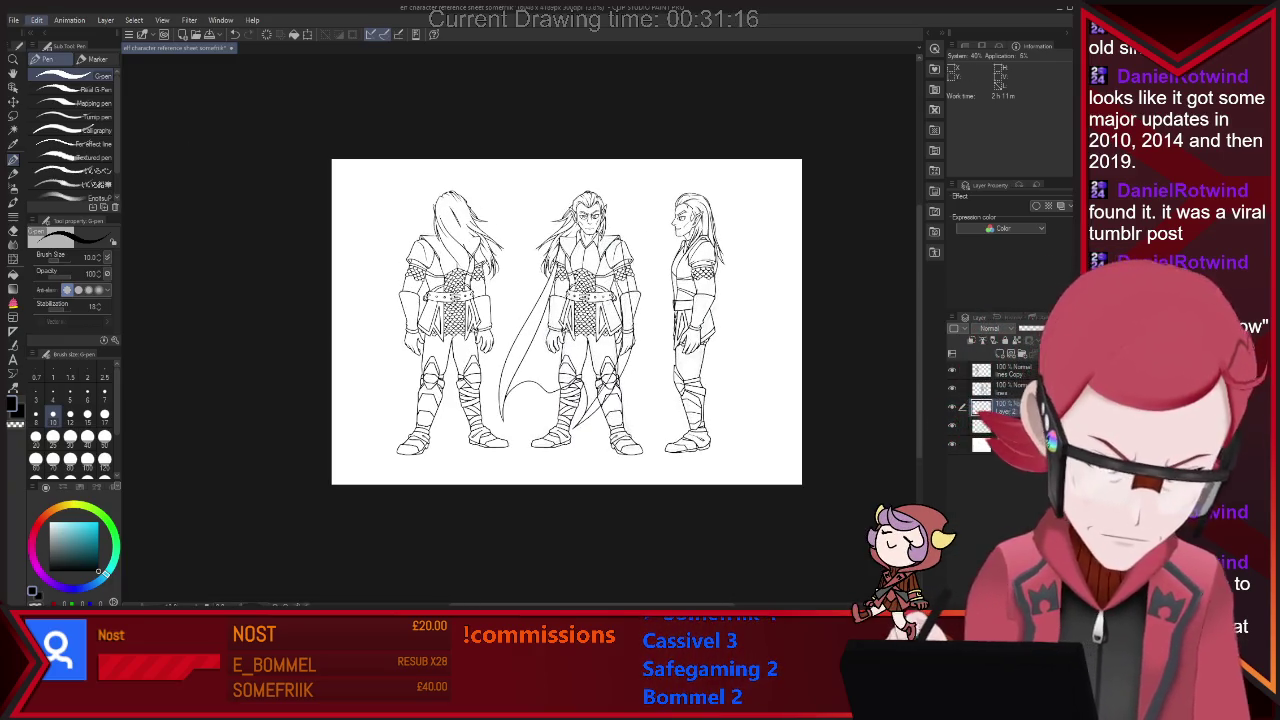
Extend the canvas size further on the left edge.
{"action": "key", "text": "ctrl+alt+c"}
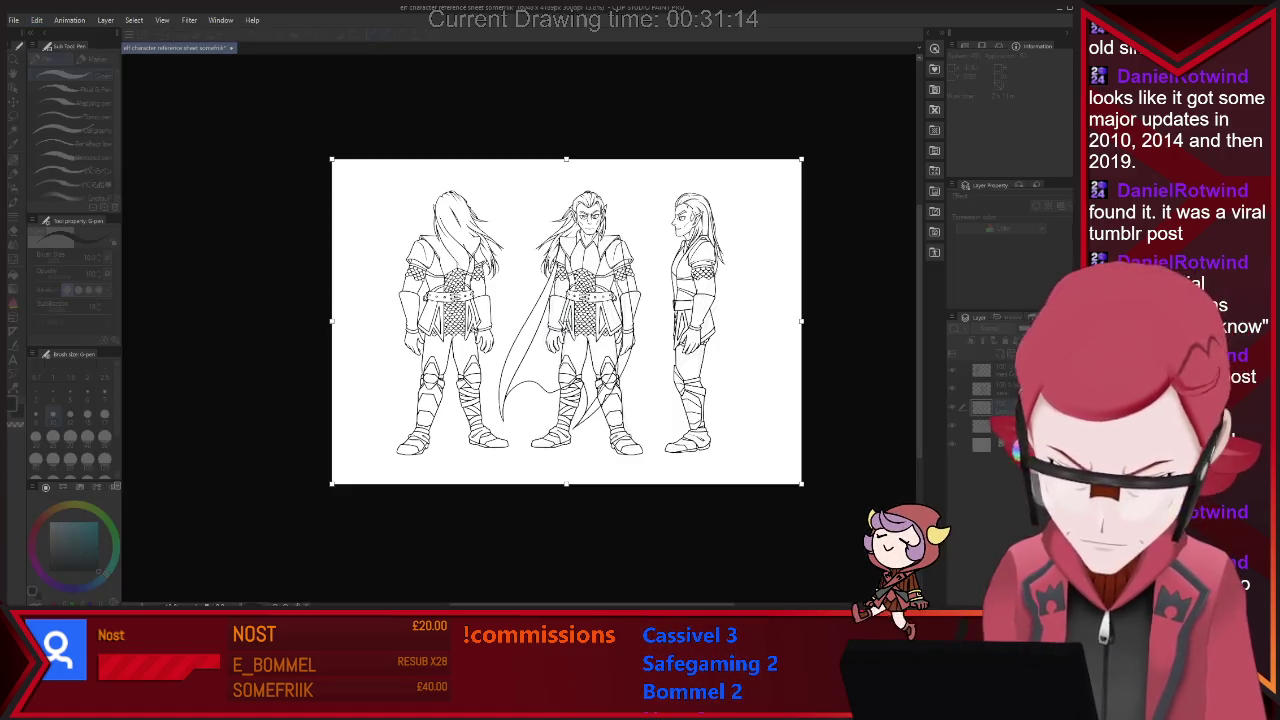
{"action": "left_click_drag", "start_coordinate": [331, 321], "coordinate": [206, 321]}
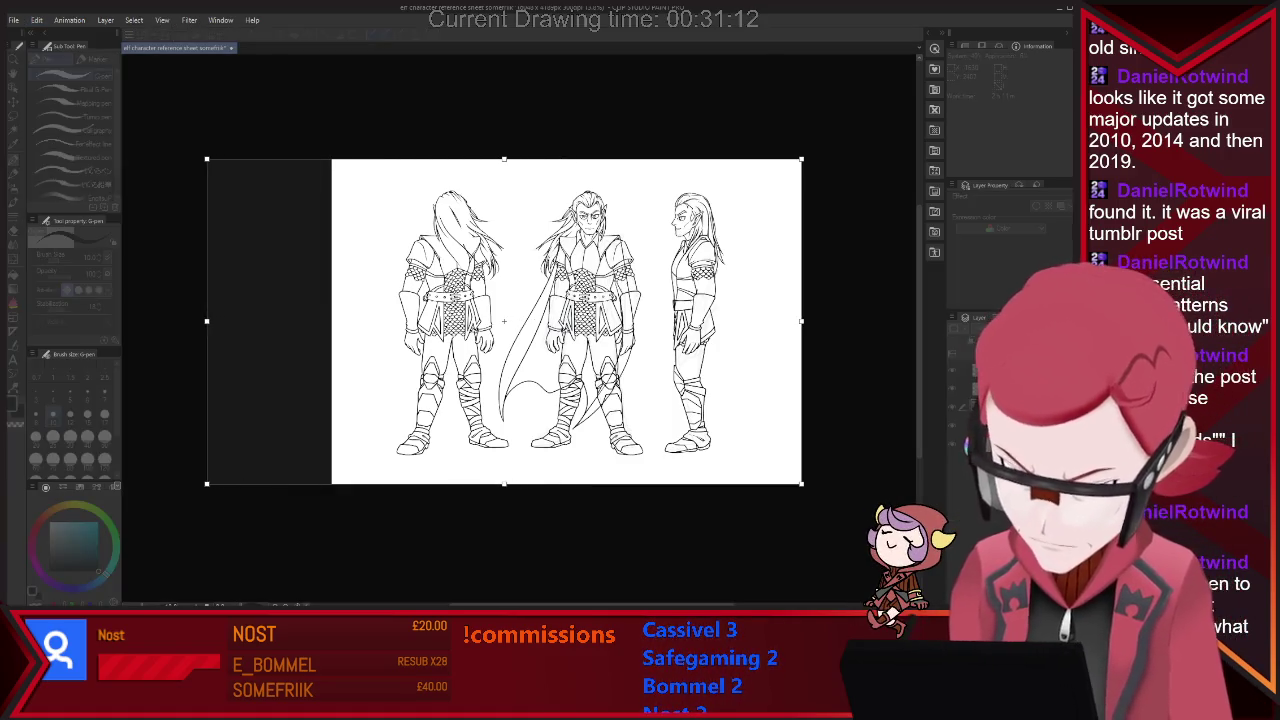
{"action": "key", "text": "Return"}
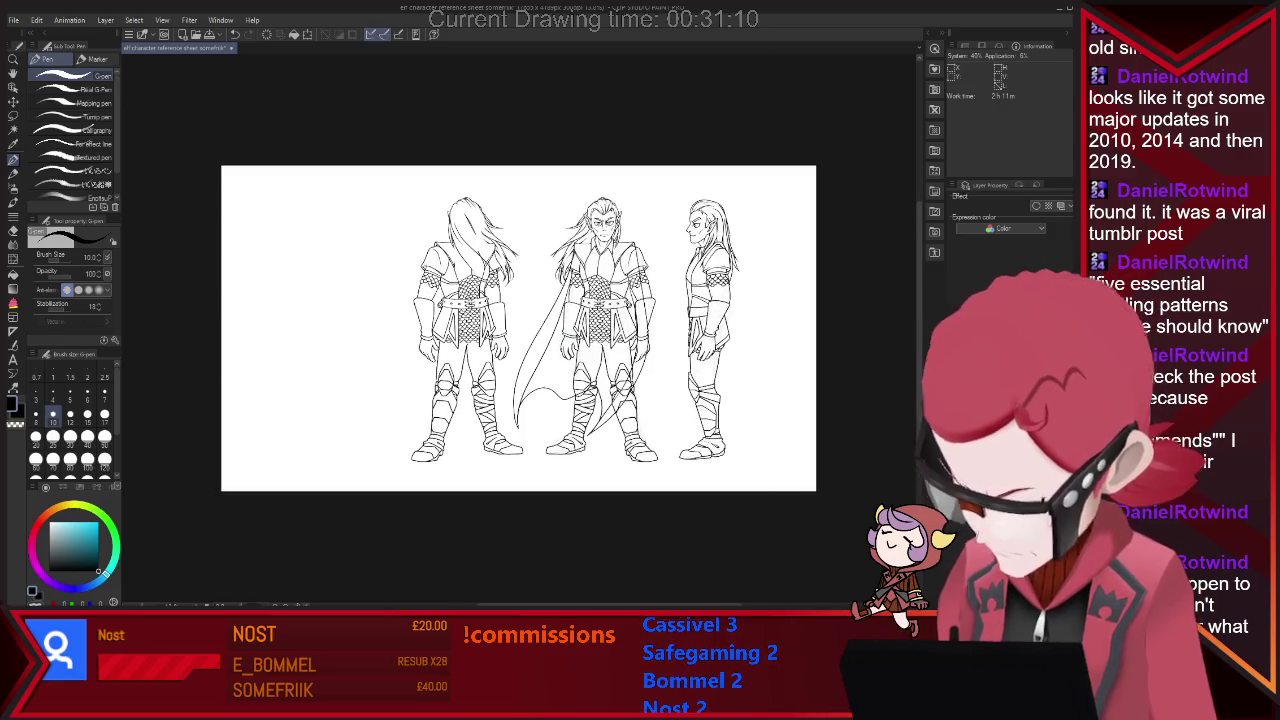
Lasso the back-view figure, move it left, and deselect.
{"action": "key", "text": "m"}
{"action": "mouse_move", "coordinate": [498, 185]}
{"action": "left_mouse_down"}
{"action": "mouse_move", "coordinate": [418, 488]}
{"action": "mouse_move", "coordinate": [450, 492]}
{"action": "mouse_move", "coordinate": [532, 452]}
{"action": "mouse_move", "coordinate": [492, 182]}
{"action": "left_mouse_up"}
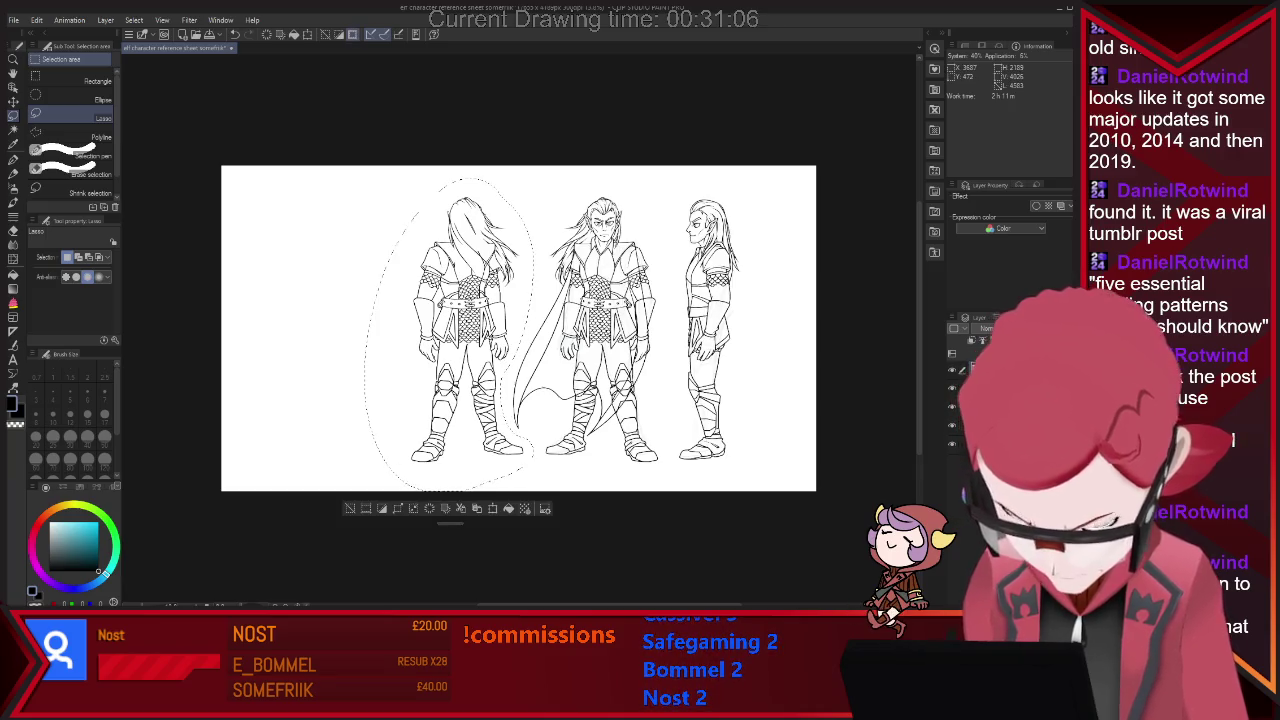
{"action": "key", "text": "ctrl+t"}
{"action": "left_click_drag", "start_coordinate": [470, 320], "coordinate": [388, 320]}
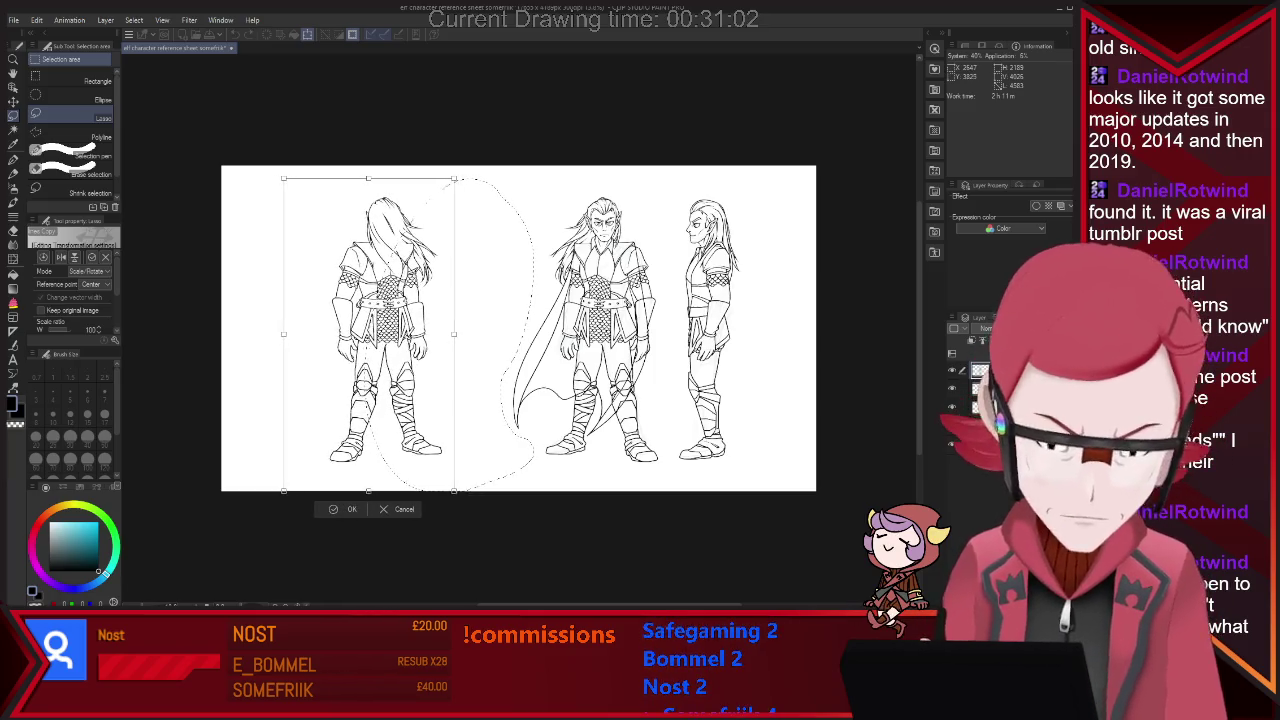
{"action": "key", "text": "Return"}
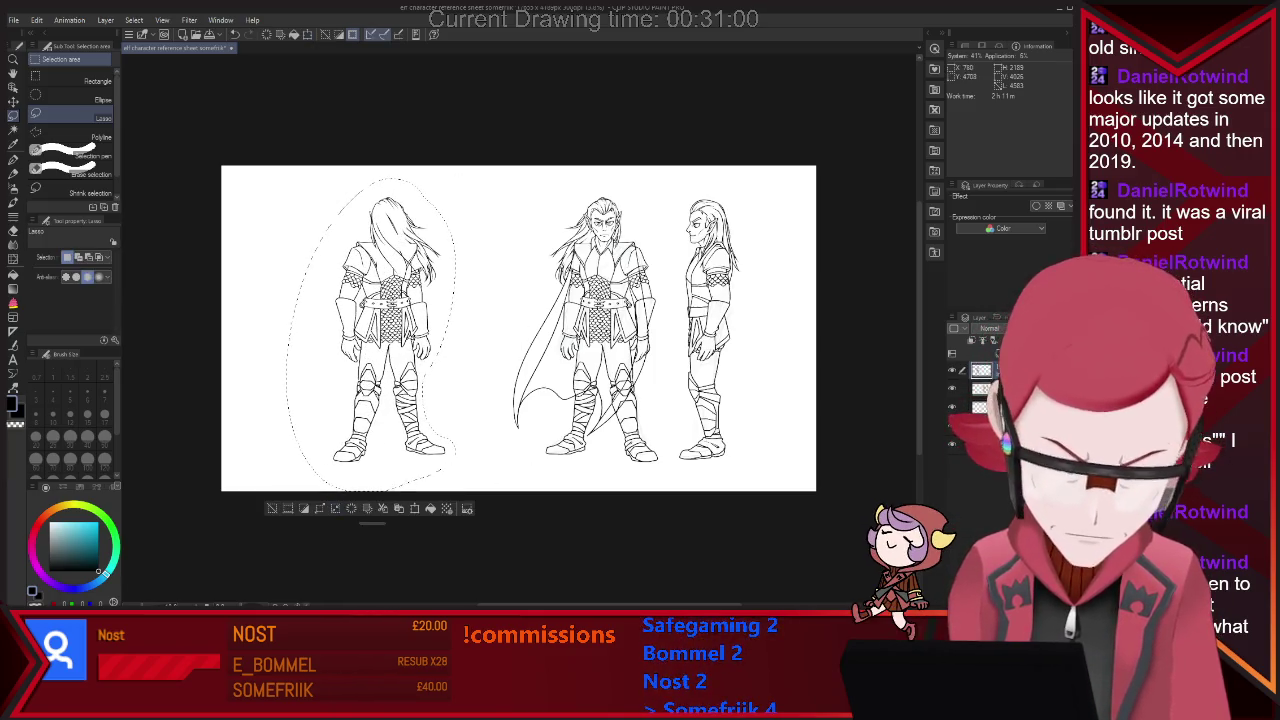
{"action": "key", "text": "ctrl+d"}
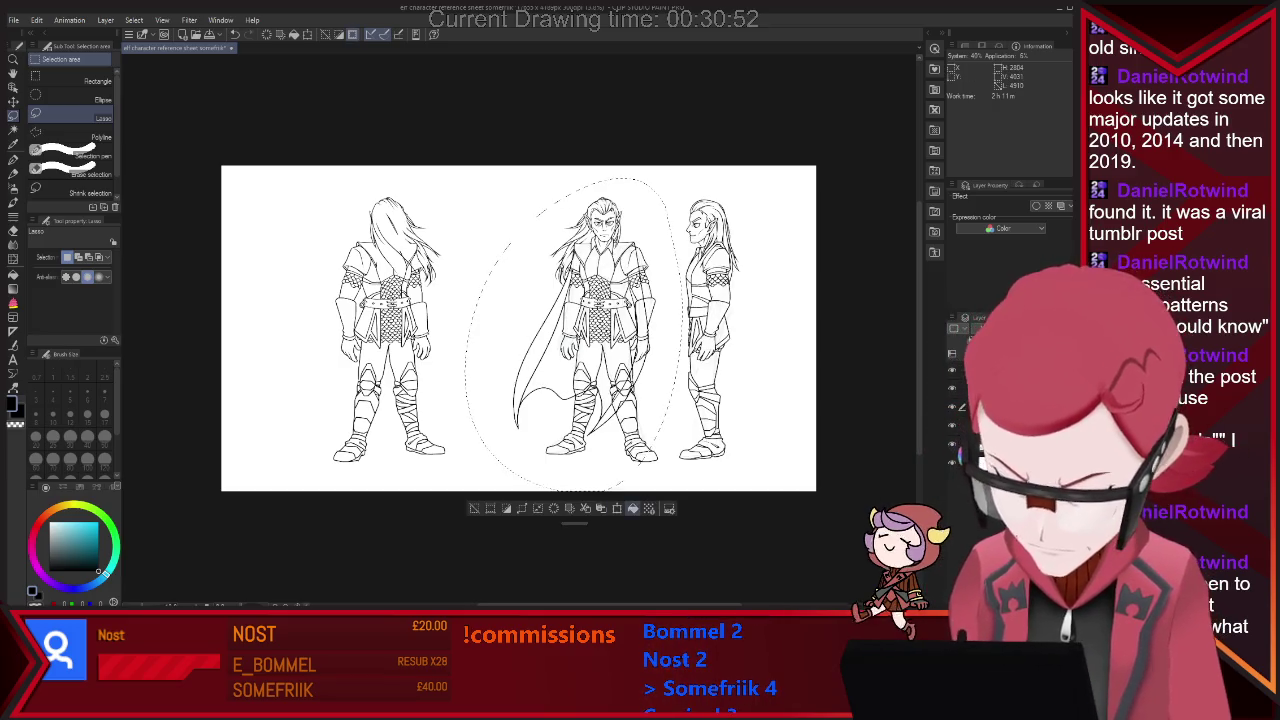
Transform the mirrored cape copy onto the back-view figure and deselect.
{"action": "key", "text": "ctrl+t"}
{"action": "left_click_drag", "start_coordinate": [572, 330], "coordinate": [419, 330]}
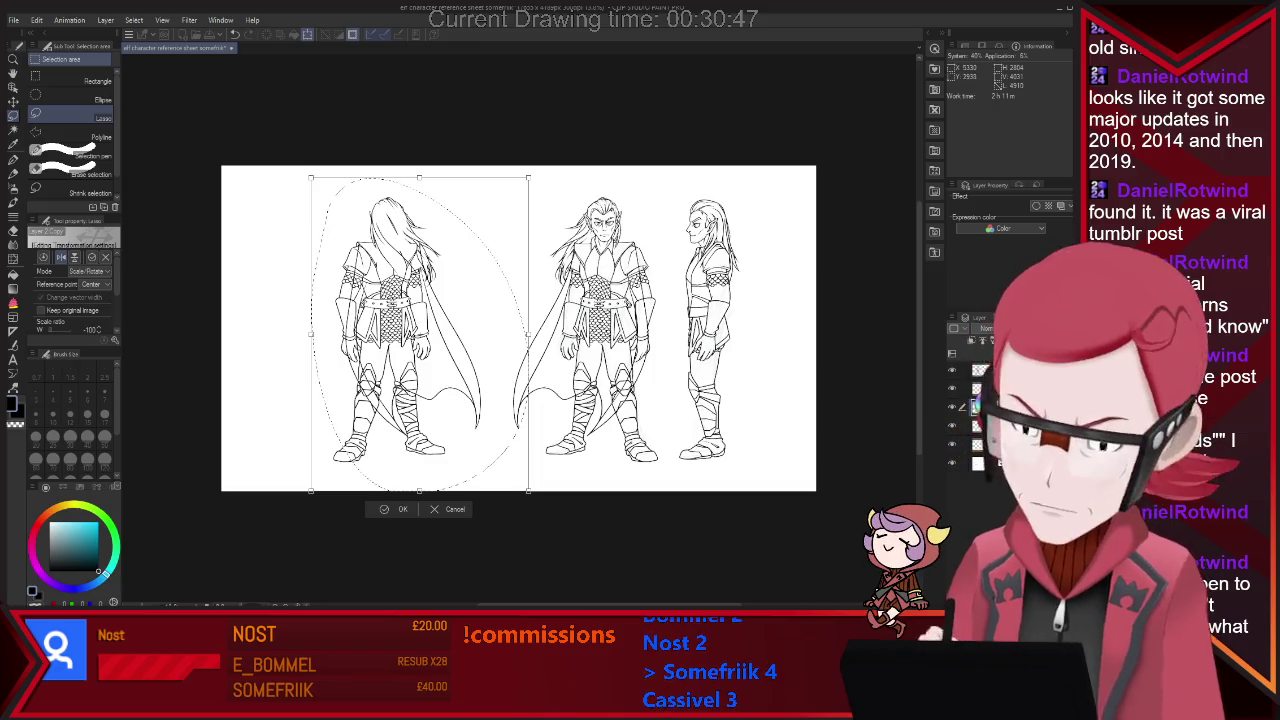
{"action": "scroll", "coordinate": [457, 273], "scroll_direction": "up", "scroll_amount": 2}
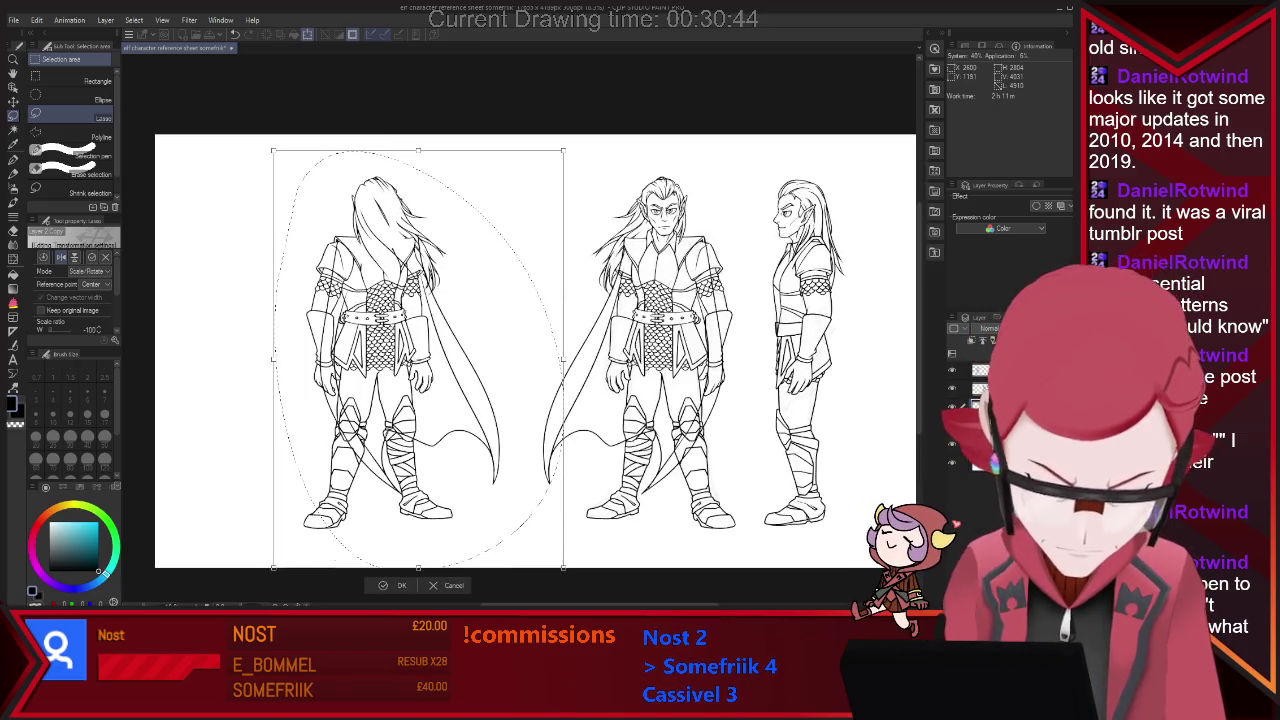
{"action": "key", "text": "Return"}
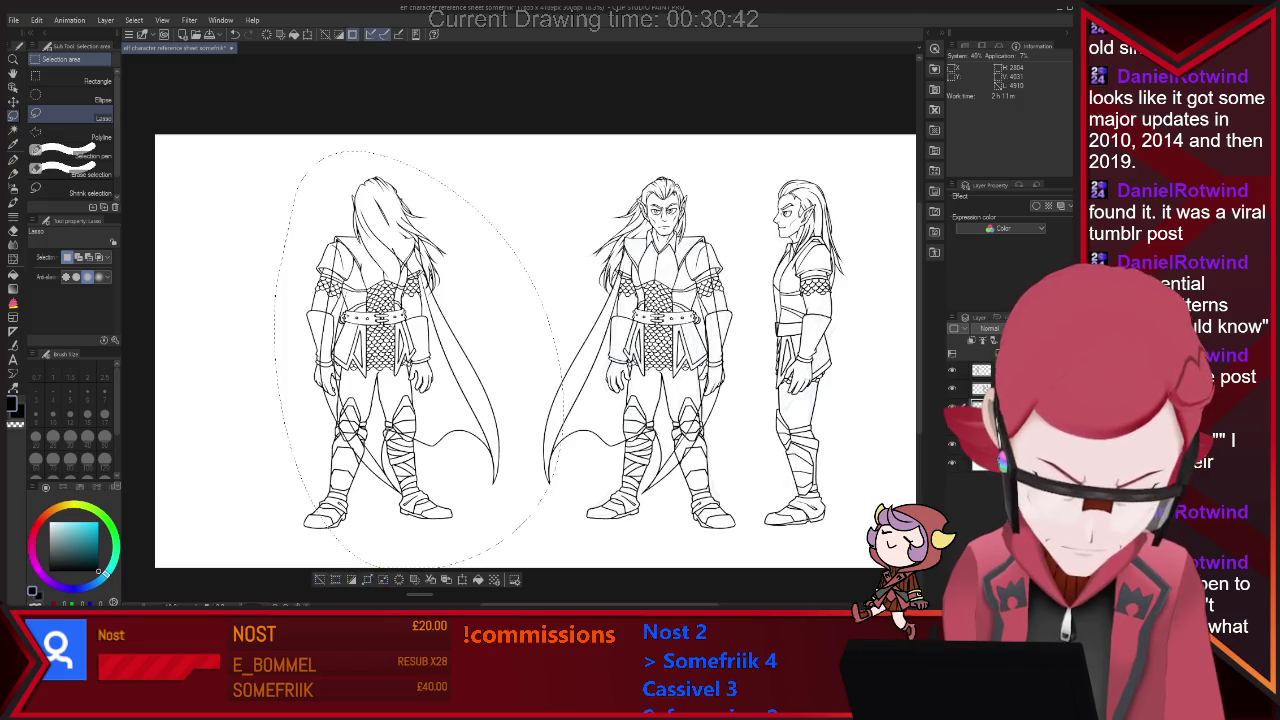
{"action": "key", "text": "ctrl+d"}
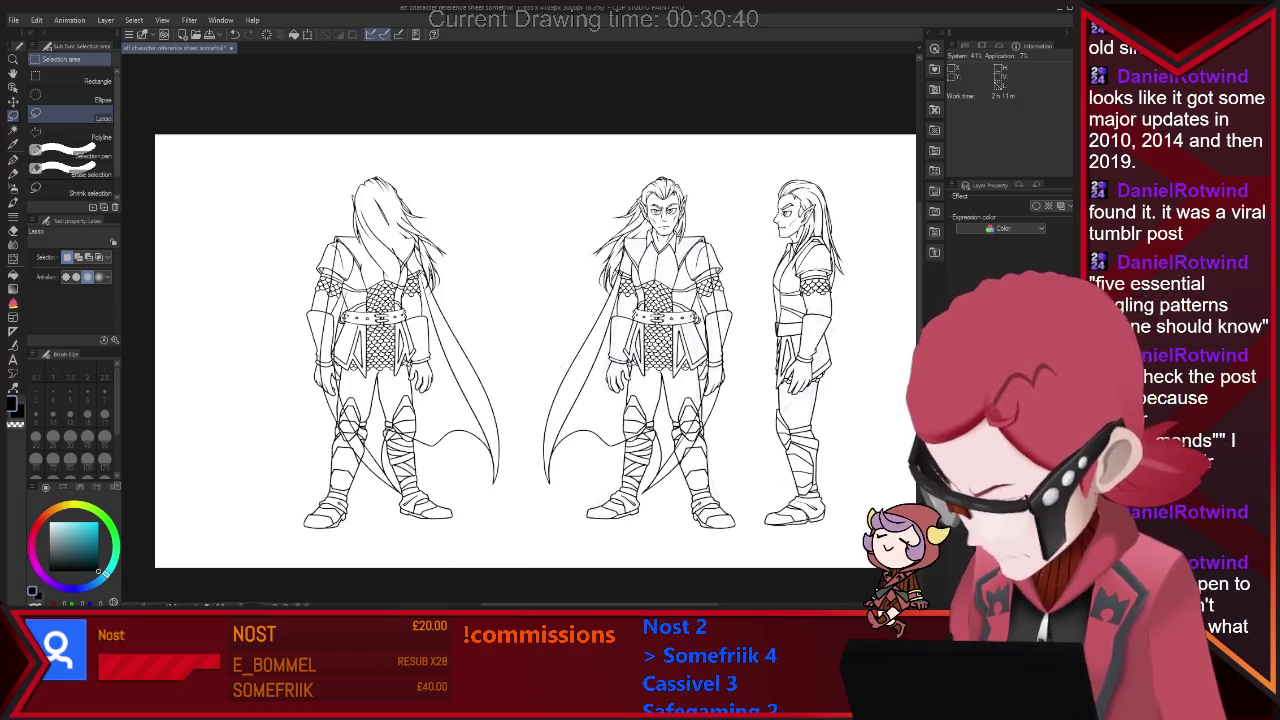
Set the eraser to about 157 and erase the chainmail, belt and leg lines under the cape.
{"action": "key", "text": "ctrl+z"}
{"action": "key", "text": "ctrl+y"}
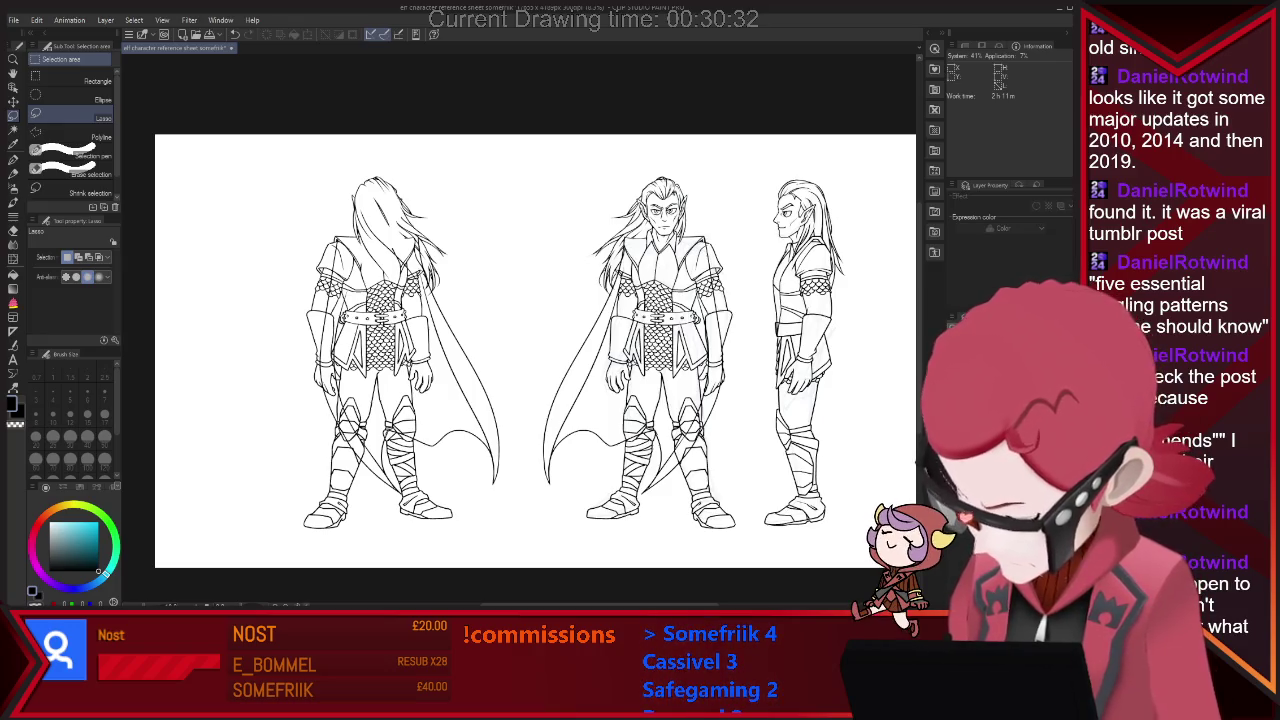
{"action": "key", "text": "e"}
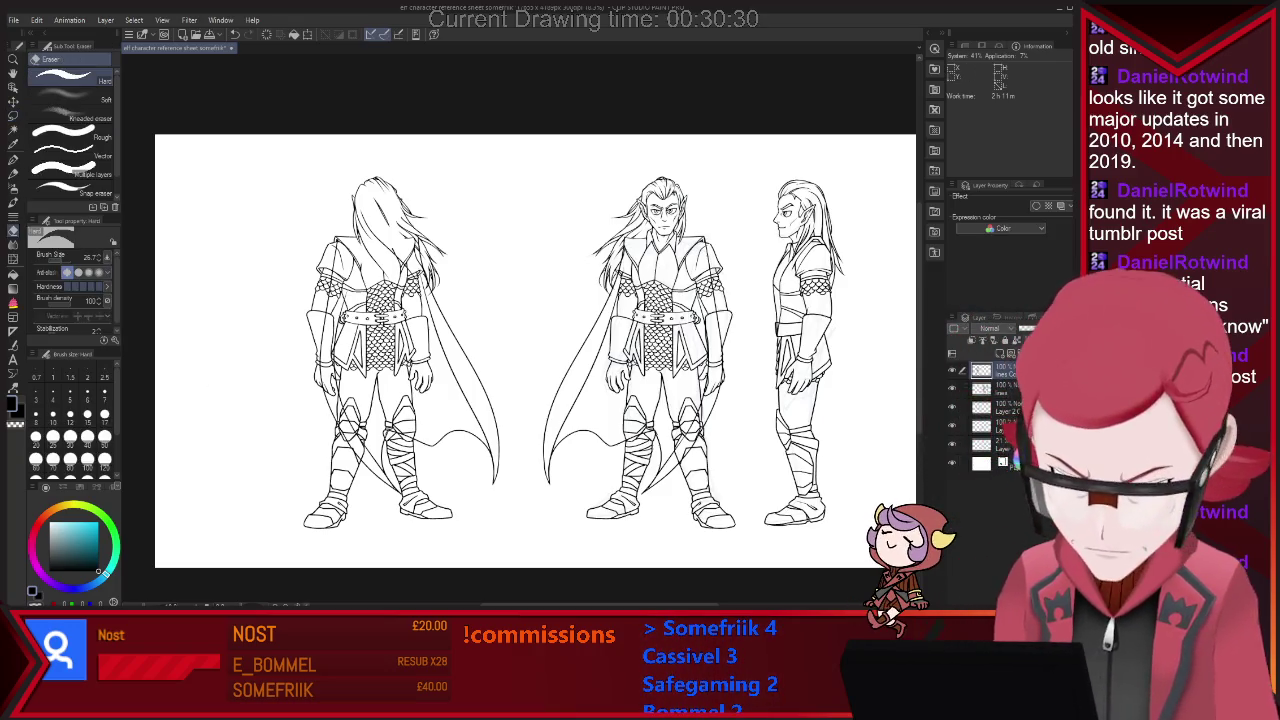
{"action": "left_click_drag", "start_coordinate": [518, 326], "coordinate": [600, 330]}
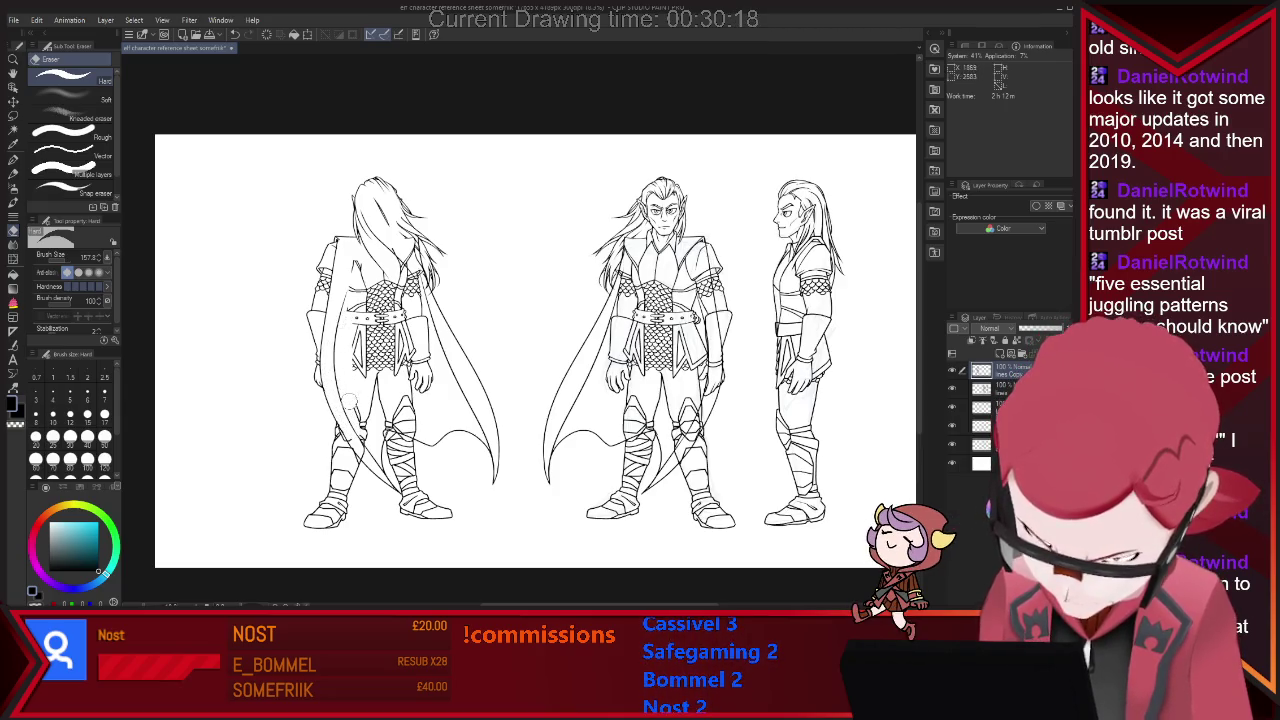
{"action": "left_click_drag", "start_coordinate": [366, 275], "coordinate": [368, 335]}
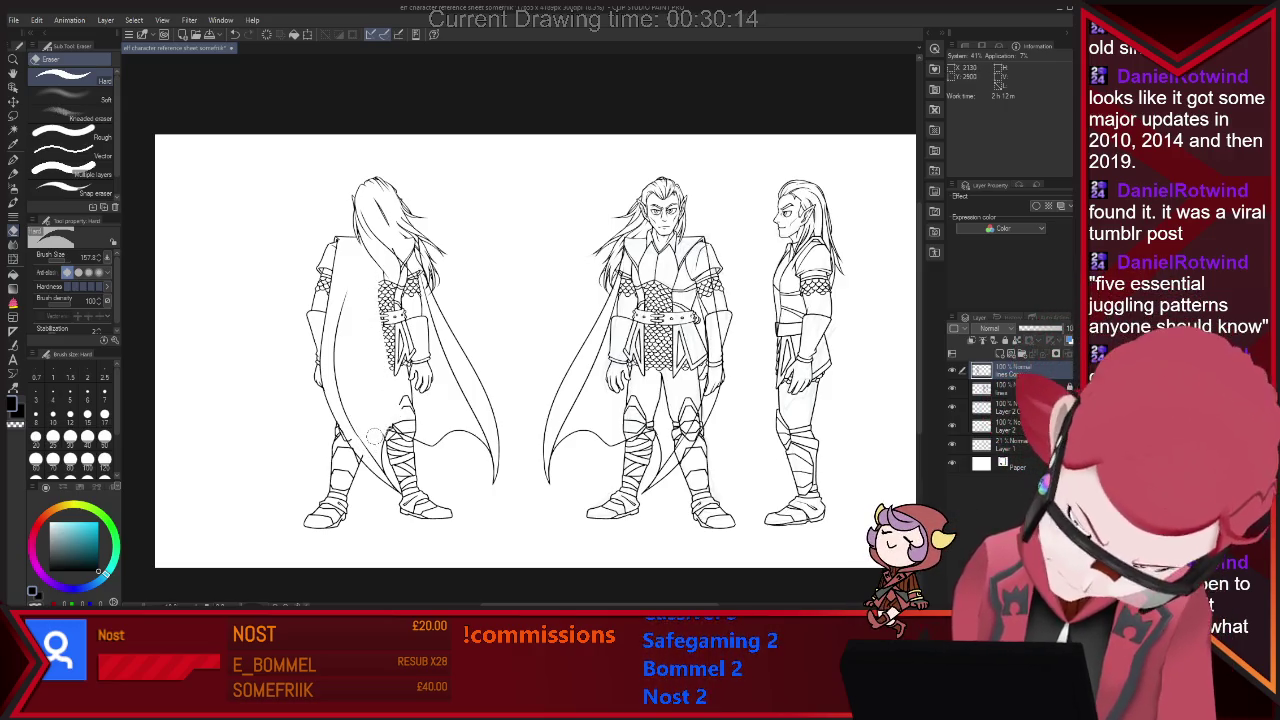
{"action": "left_click_drag", "start_coordinate": [400, 425], "coordinate": [402, 418]}
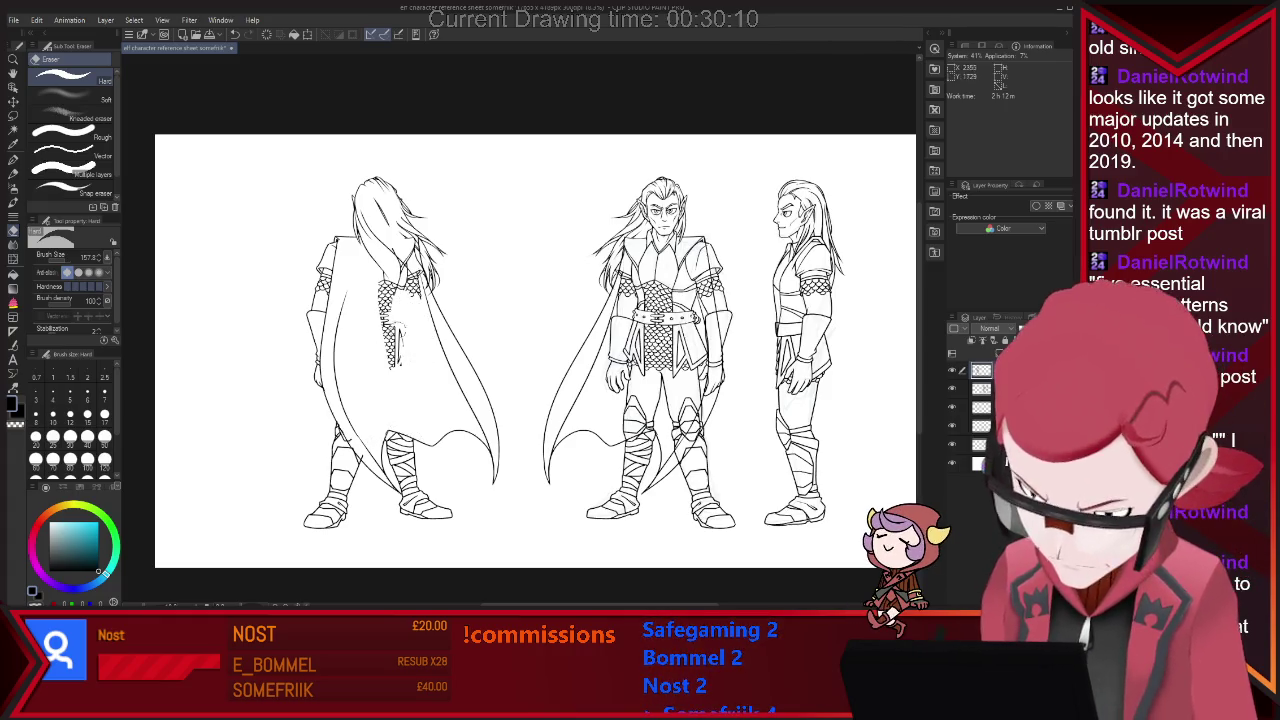
{"action": "left_click_drag", "start_coordinate": [395, 316], "coordinate": [395, 290]}
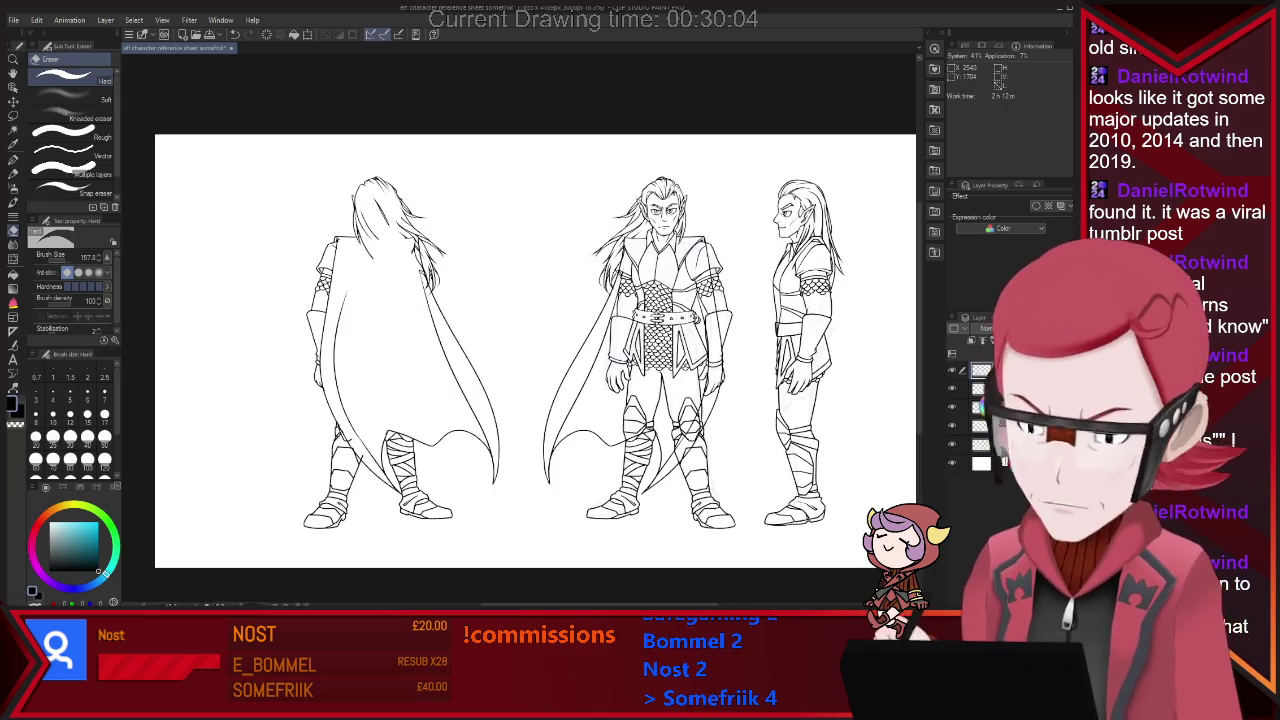
{"action": "scroll", "coordinate": [472, 312], "scroll_direction": "down", "scroll_amount": 1}
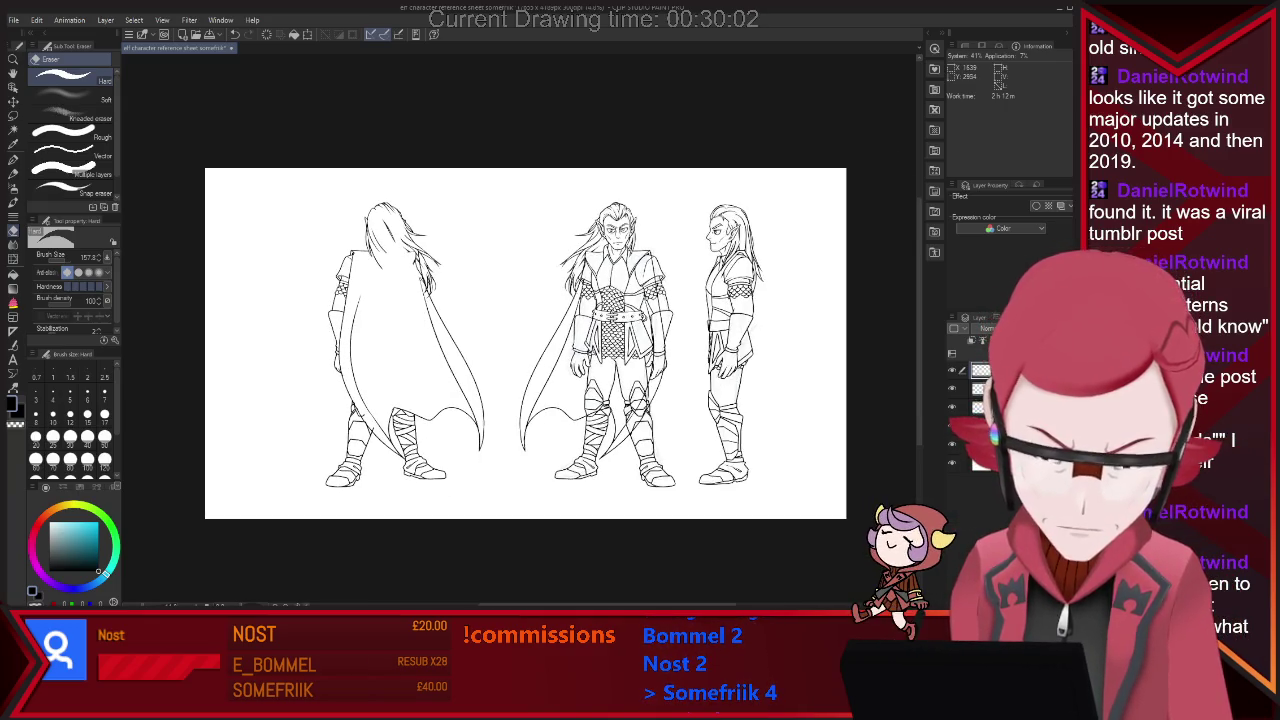
Zoom to the back-view figure, press Delete, and enlarge the eraser brush.
{"action": "scroll", "coordinate": [398, 250], "scroll_direction": "up", "scroll_amount": 1}
{"action": "scroll", "coordinate": [398, 250], "scroll_direction": "up", "scroll_amount": 1}
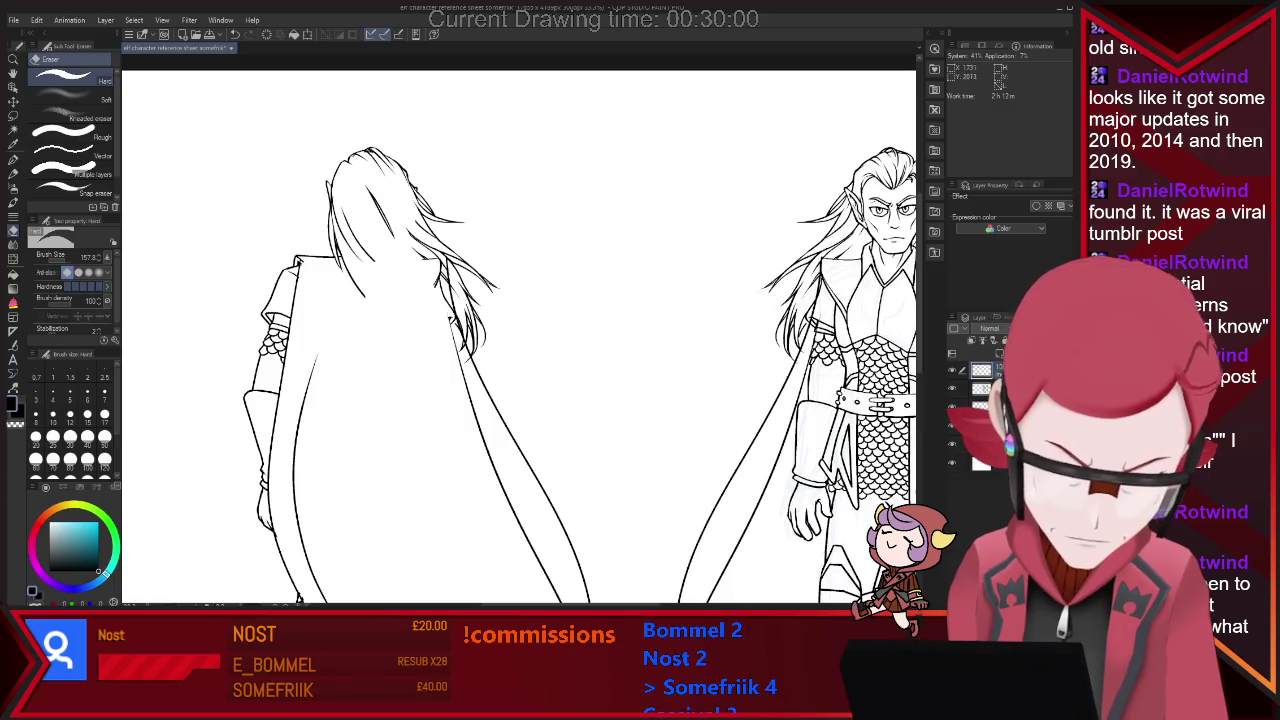
{"action": "scroll", "coordinate": [460, 330], "scroll_direction": "down", "scroll_amount": 2}
{"action": "scroll", "coordinate": [460, 330], "scroll_direction": "up", "scroll_amount": 3}
{"action": "key", "text": "p"}
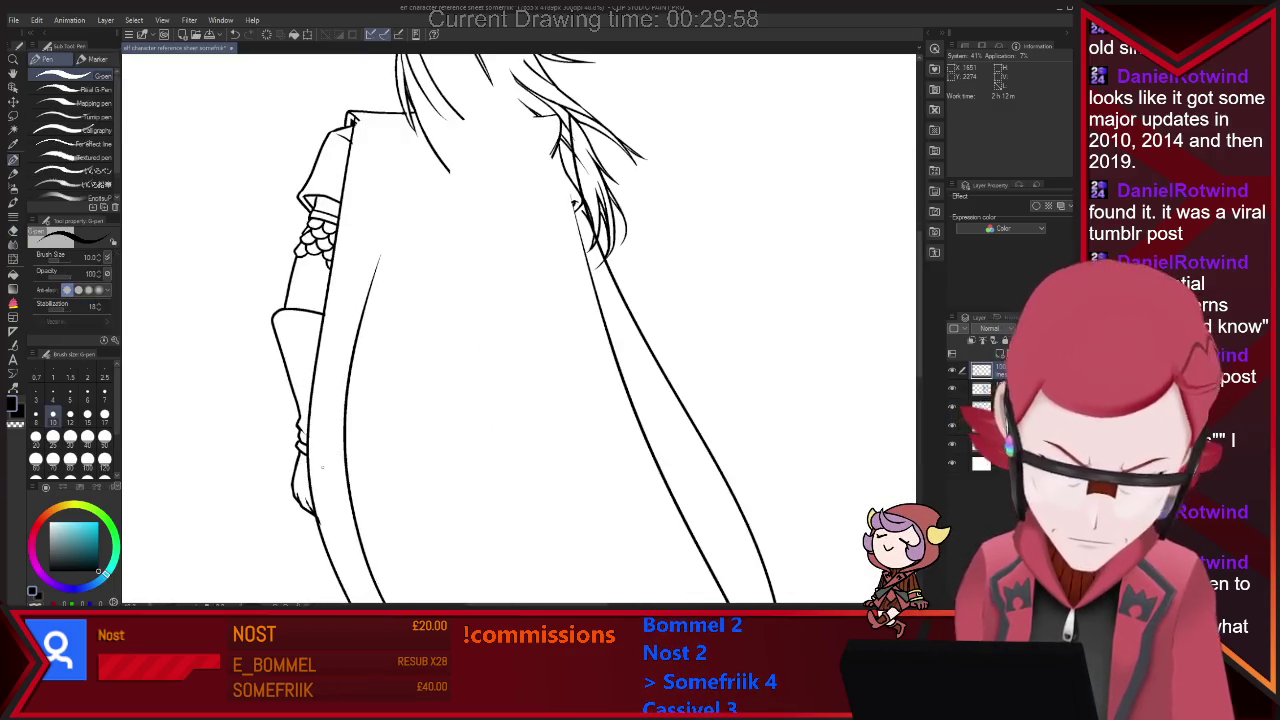
{"action": "key", "text": "Delete"}
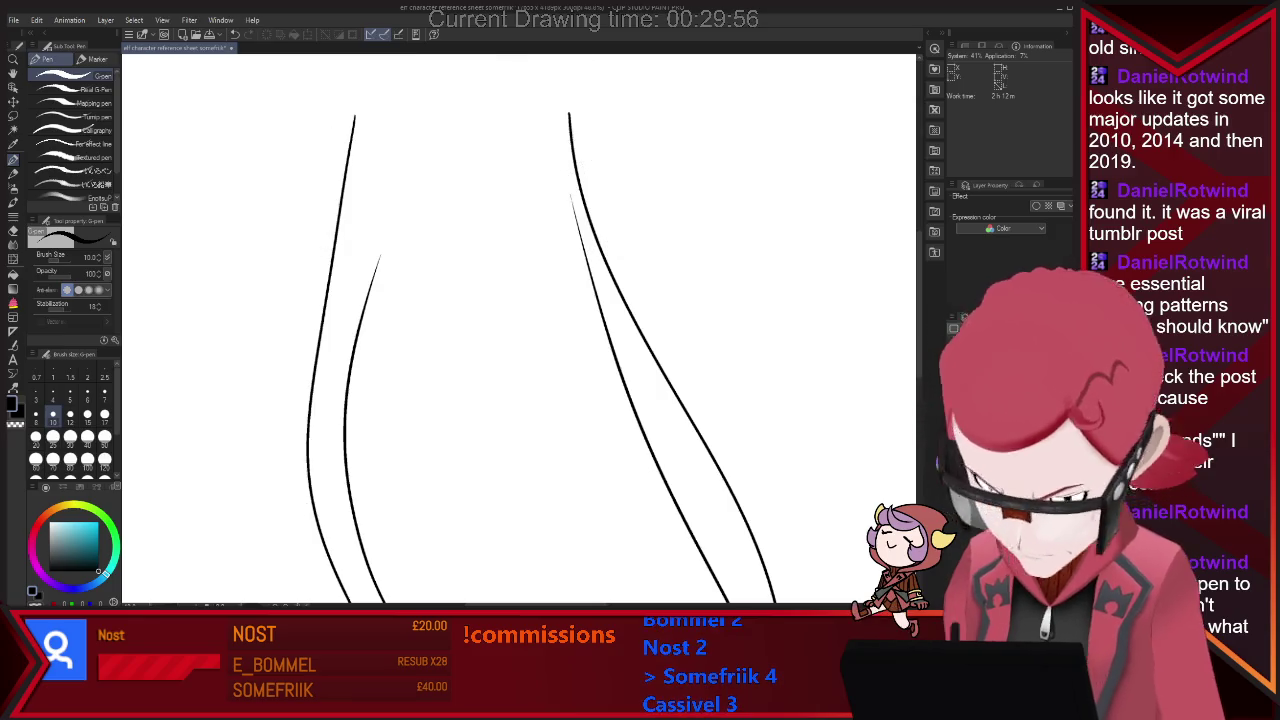
{"action": "scroll", "coordinate": [519, 330], "scroll_direction": "down", "scroll_amount": 2}
{"action": "scroll", "coordinate": [519, 330], "scroll_direction": "down", "scroll_amount": 1}
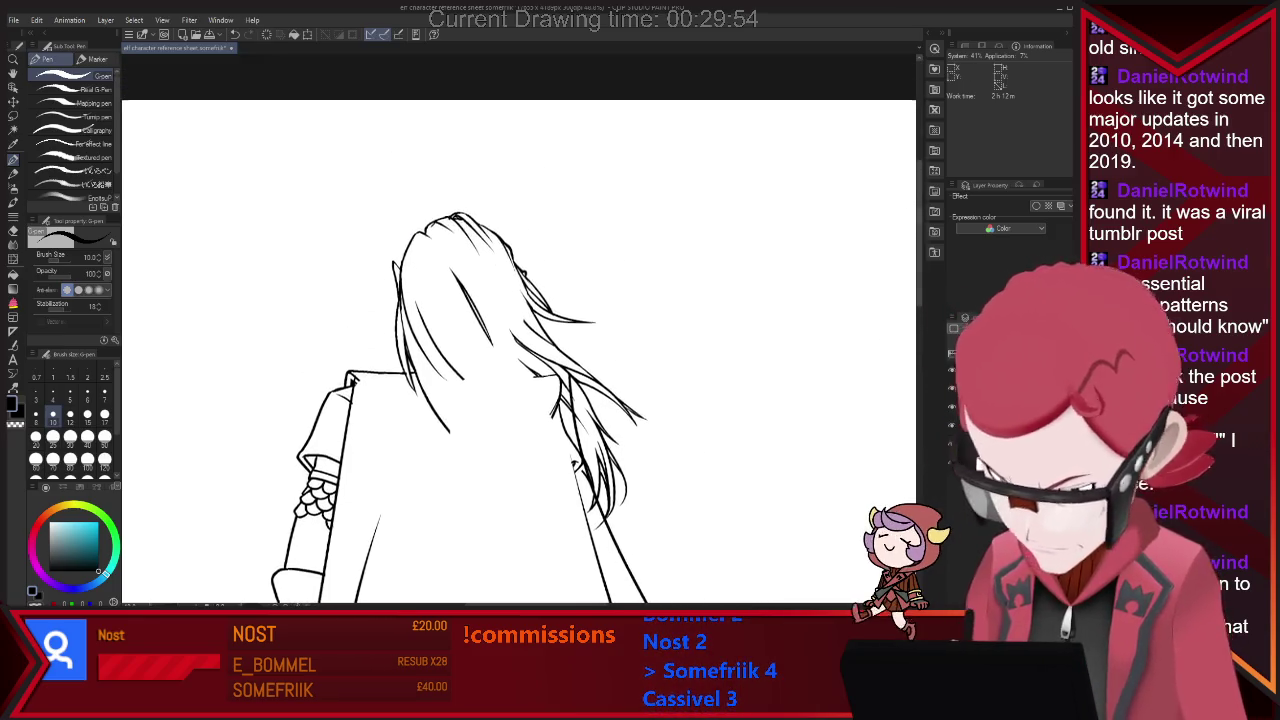
{"action": "scroll", "coordinate": [519, 355], "scroll_direction": "down", "scroll_amount": 1}
{"action": "scroll", "coordinate": [519, 355], "scroll_direction": "down", "scroll_amount": 1}
{"action": "scroll", "coordinate": [519, 355], "scroll_direction": "up", "scroll_amount": 1}
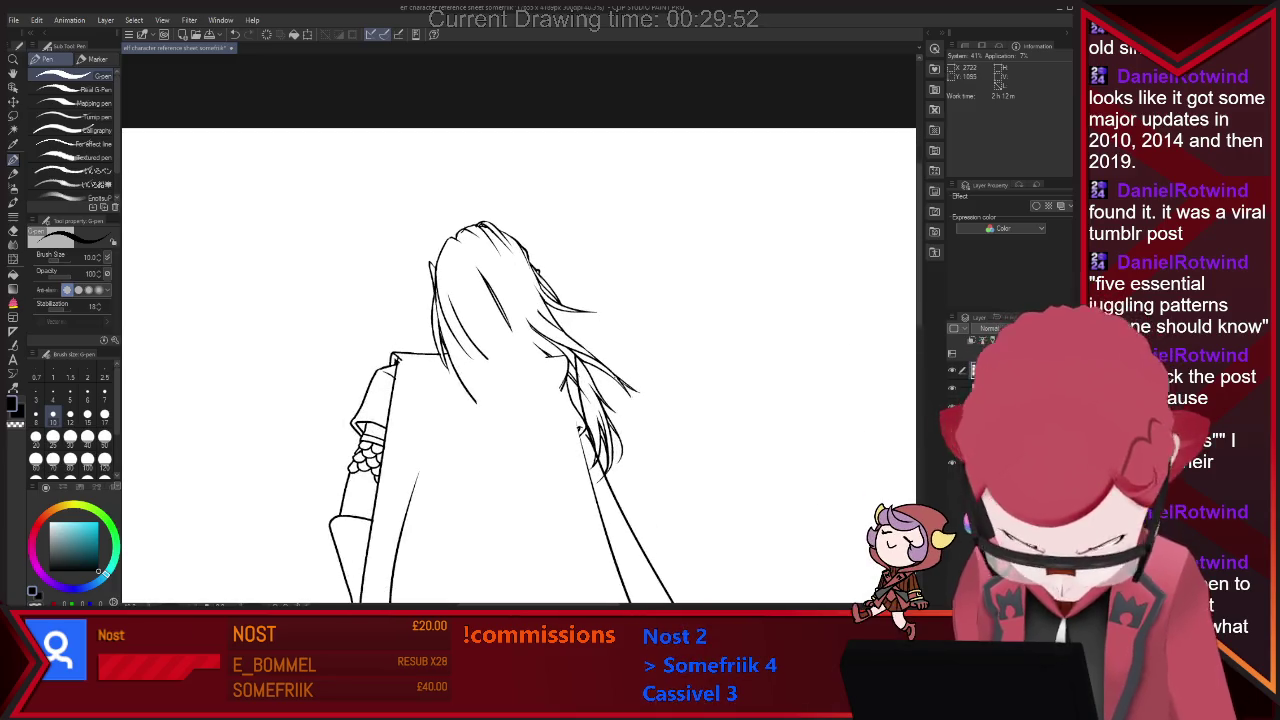
{"action": "key", "text": "e"}
{"action": "key", "text": "bracketright"}
{"action": "key", "text": "bracketright"}
{"action": "key", "text": "bracketright"}
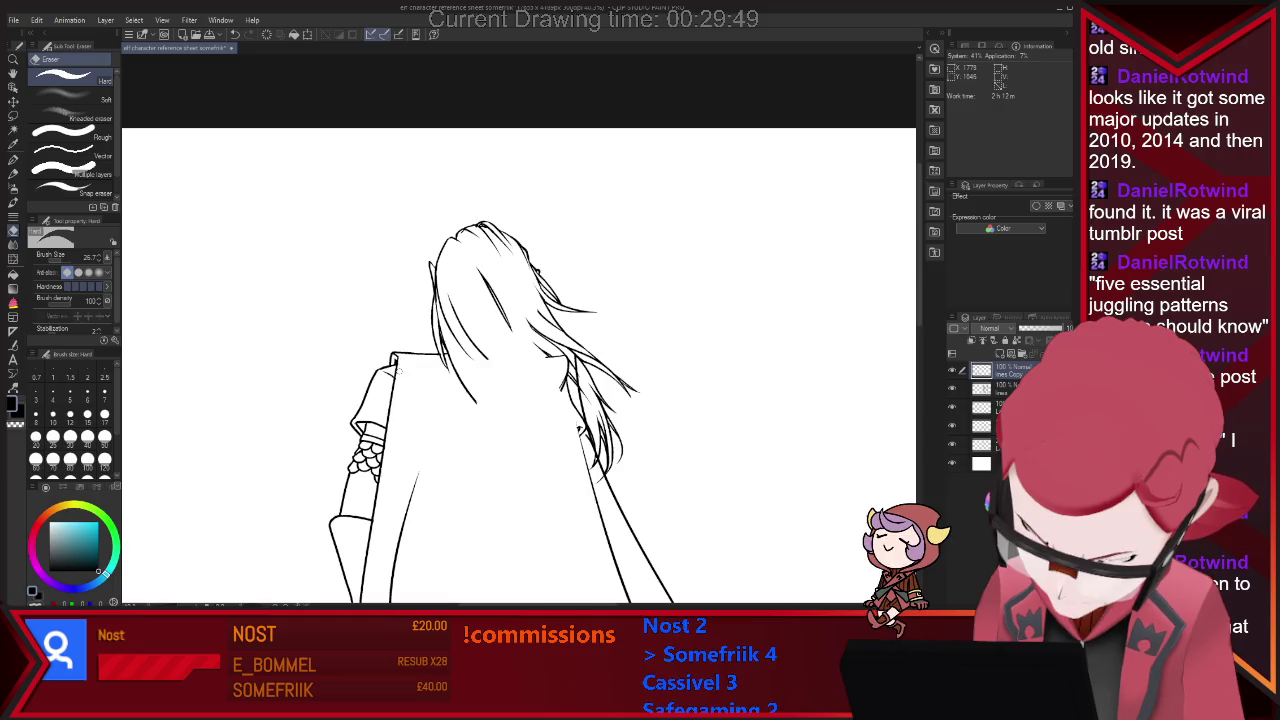
{"action": "key", "text": "p"}
Try short and long fold lines inside the back-view cape, then undo both.
{"action": "left_click_drag", "start_coordinate": [452, 392], "coordinate": [436, 410]}
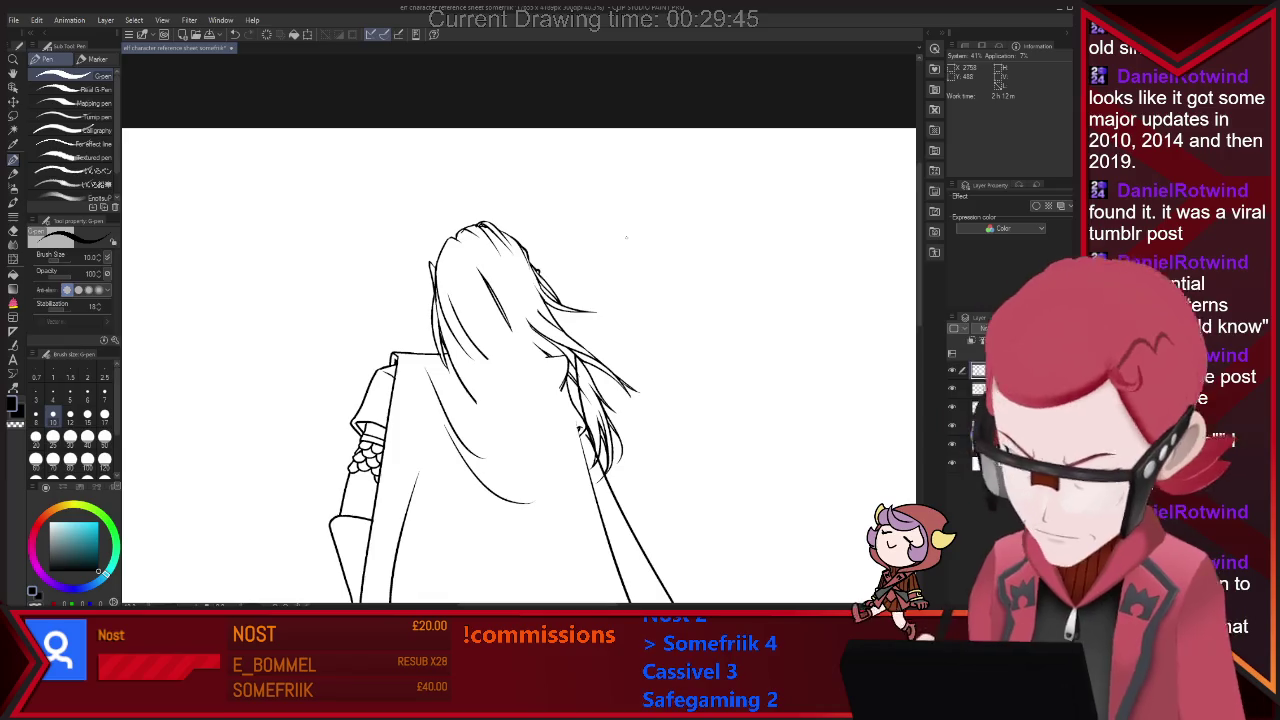
{"action": "scroll", "coordinate": [651, 411], "scroll_direction": "down", "scroll_amount": 1}
{"action": "scroll", "coordinate": [651, 411], "scroll_direction": "down", "scroll_amount": 1}
{"action": "scroll", "coordinate": [651, 411], "scroll_direction": "down", "scroll_amount": 1}
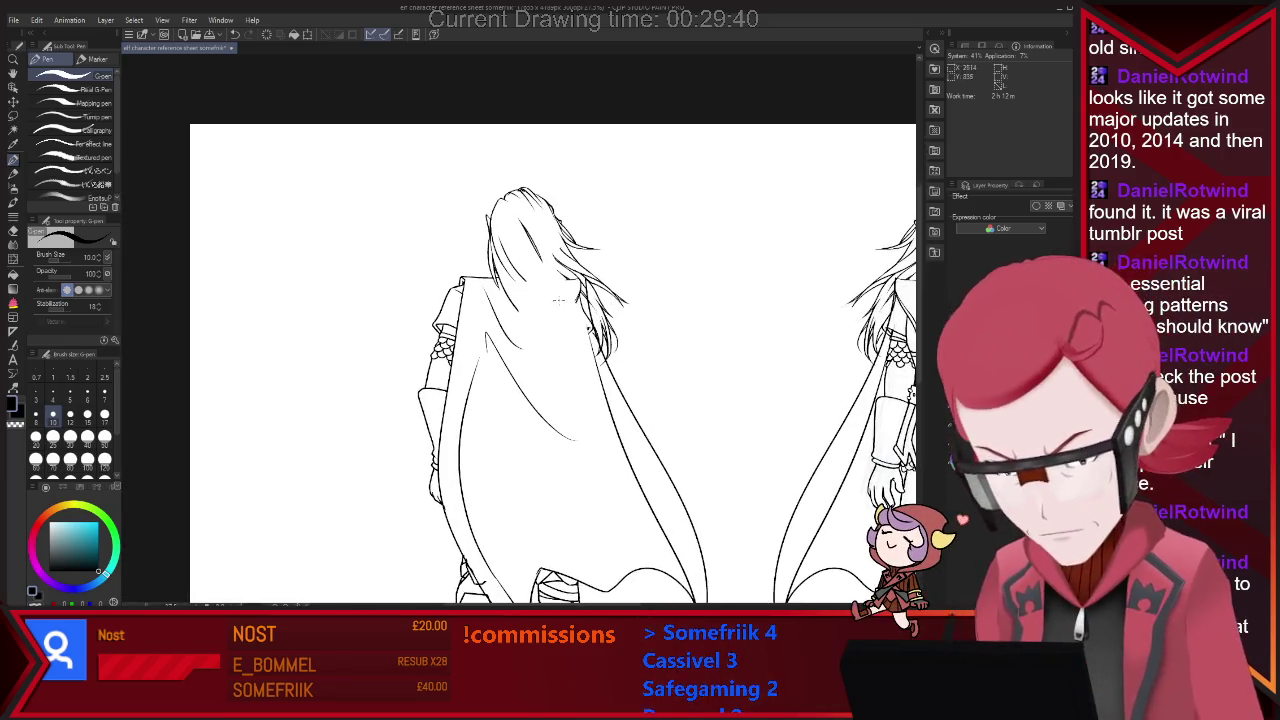
{"action": "left_click_drag", "start_coordinate": [495, 345], "coordinate": [620, 505]}
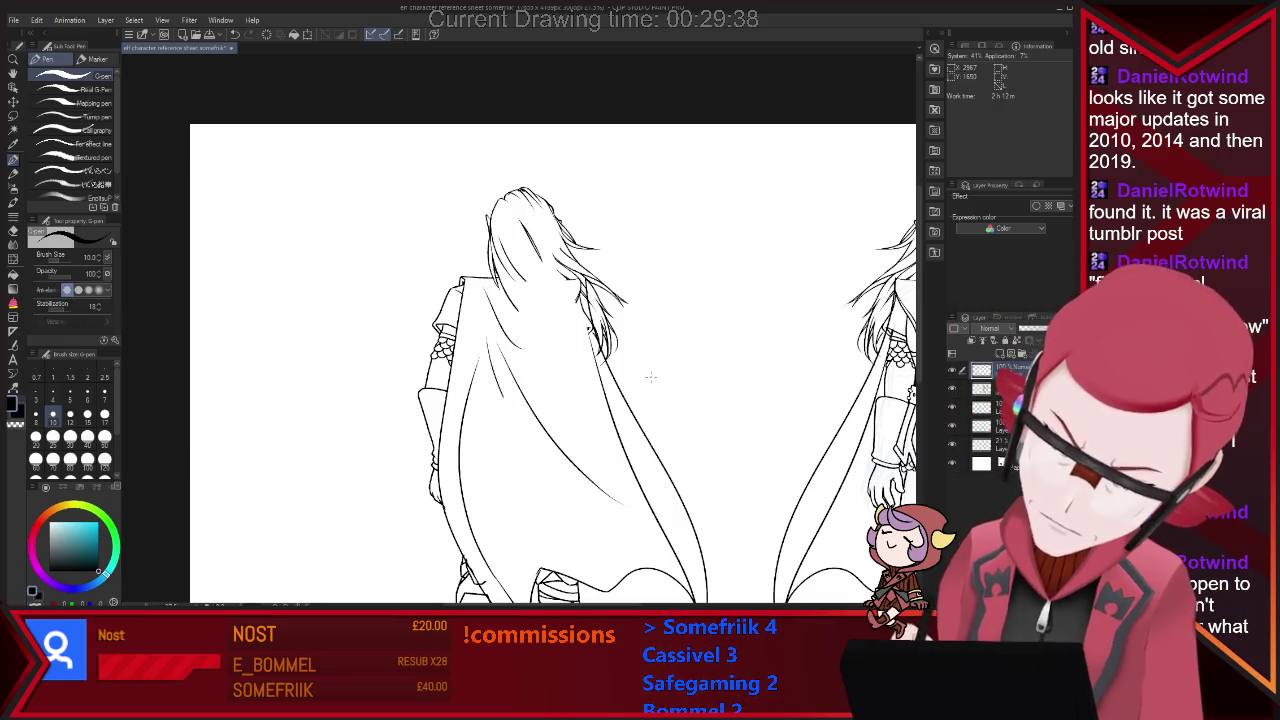
{"action": "key", "text": "ctrl+z"}
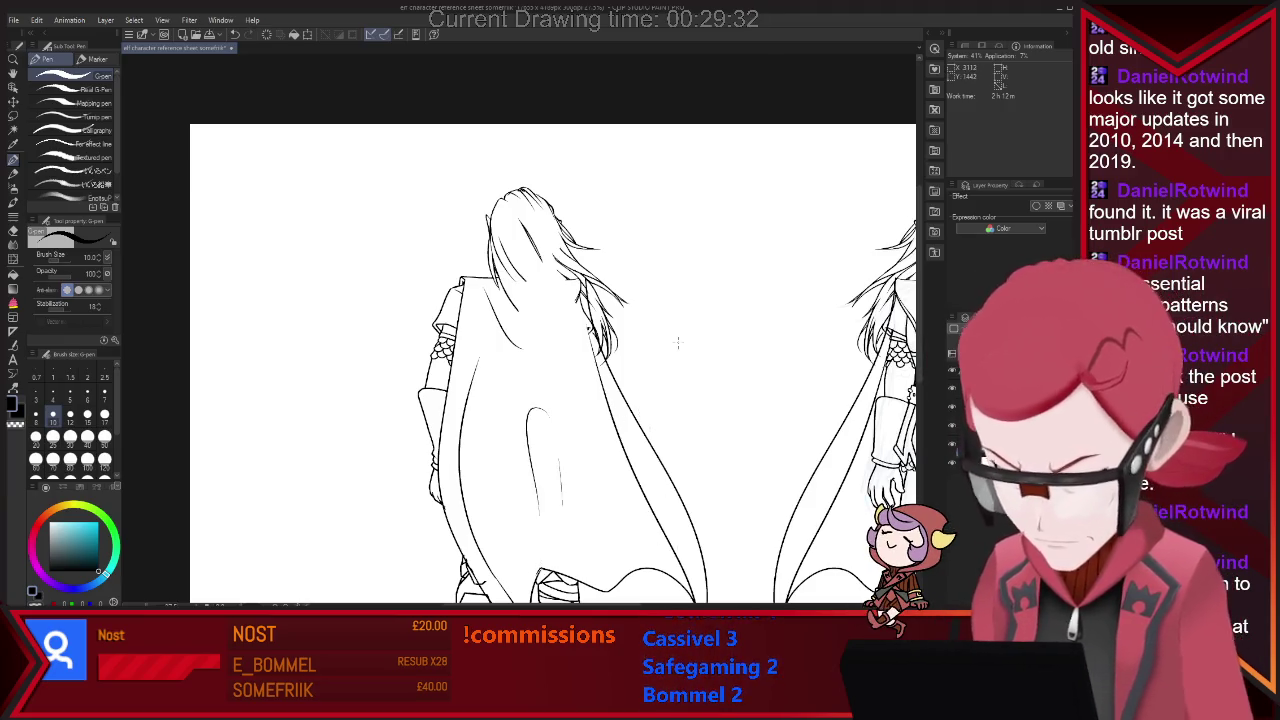
{"action": "key", "text": "ctrl+z"}
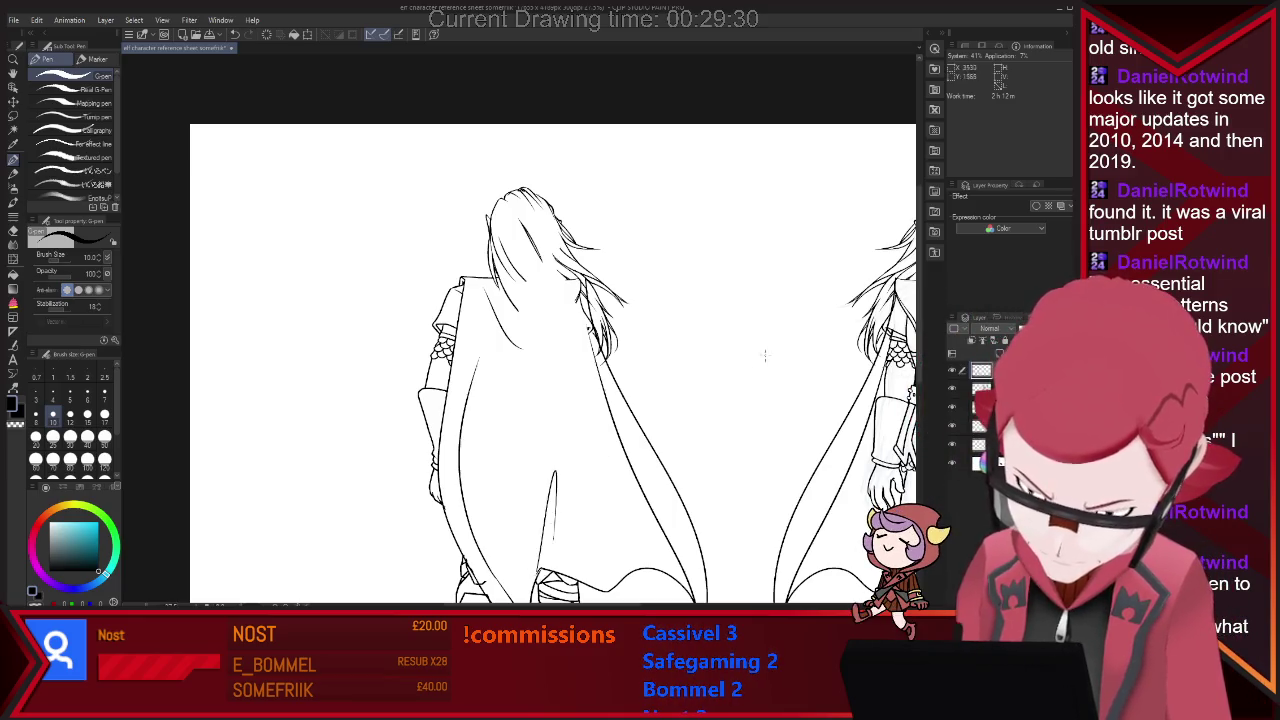
{"action": "scroll", "coordinate": [463, 383], "scroll_direction": "down", "scroll_amount": 1}
{"action": "scroll", "coordinate": [463, 383], "scroll_direction": "down", "scroll_amount": 1}
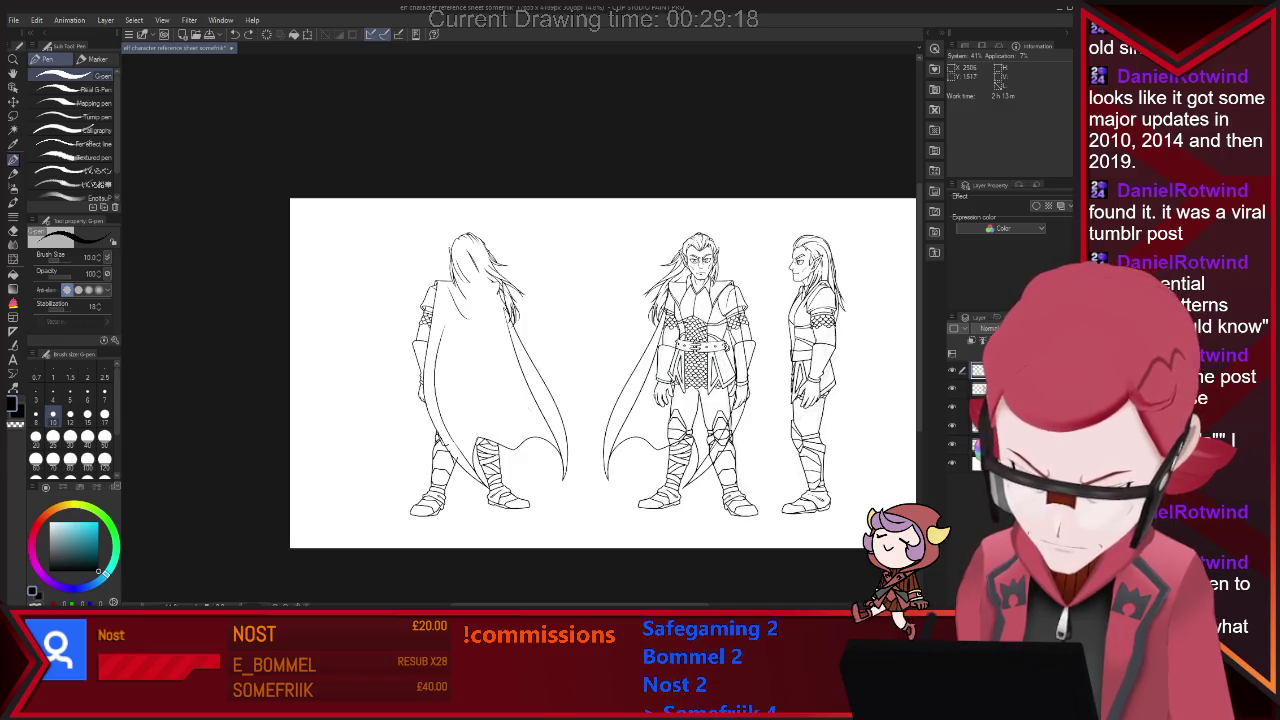
Zoom in on the back-view hair and clean small lines with G-pen and eraser.
{"action": "key", "text": "ctrl+plus"}
{"action": "key", "text": "e"}
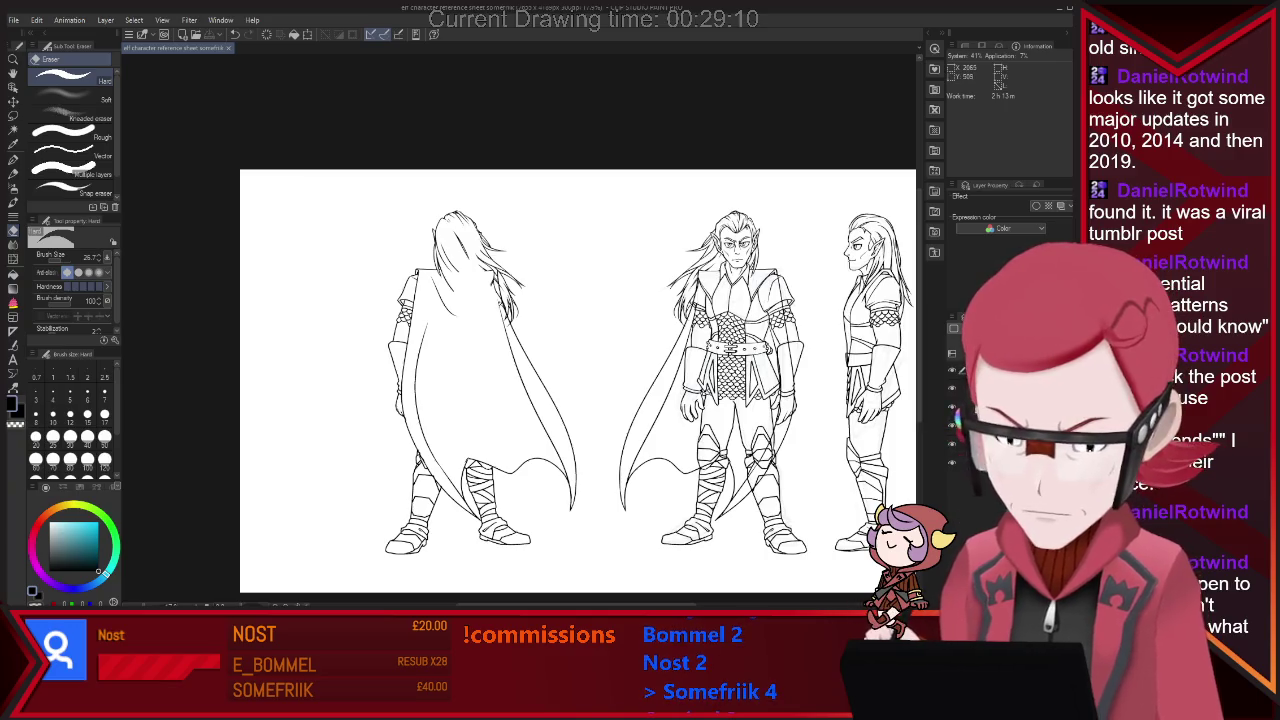
{"action": "scroll", "coordinate": [460, 300], "scroll_direction": "up", "scroll_amount": 5}
{"action": "scroll", "coordinate": [520, 330], "scroll_direction": "down", "scroll_amount": 2}
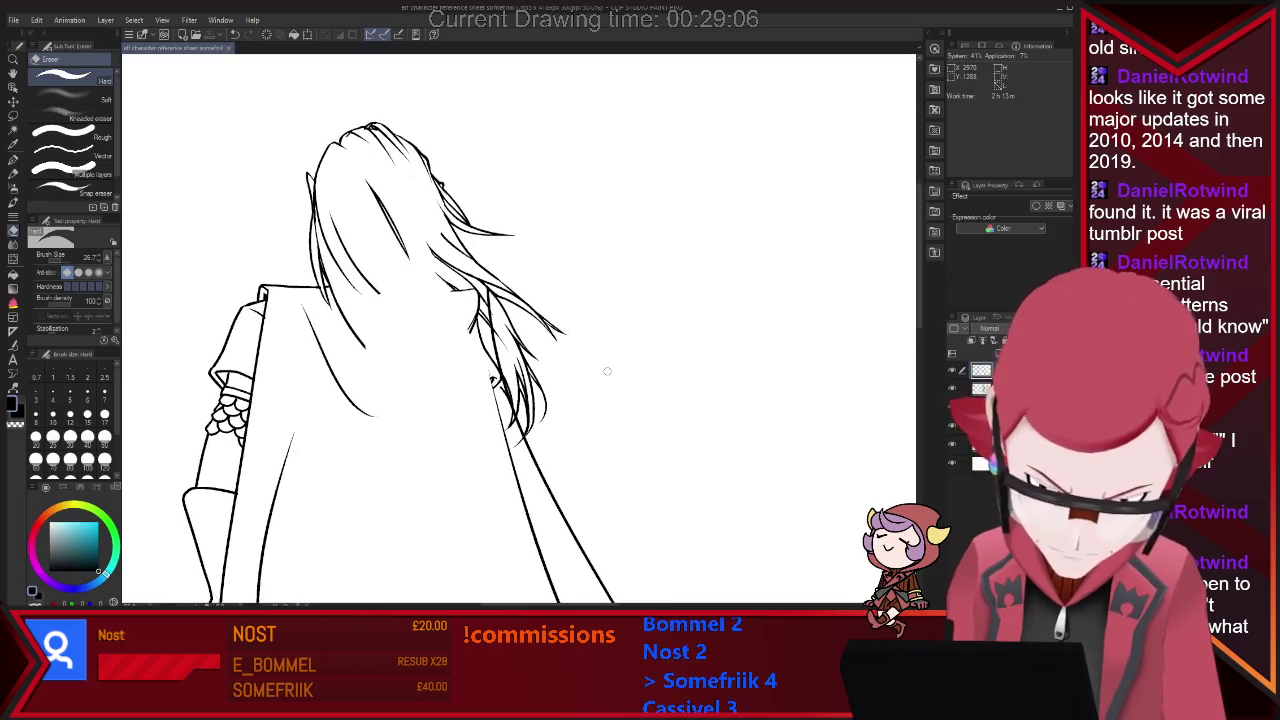
{"action": "key", "text": "p"}
{"action": "scroll", "coordinate": [520, 330], "scroll_direction": "down", "scroll_amount": 2}
{"action": "scroll", "coordinate": [520, 380], "scroll_direction": "down", "scroll_amount": 2}
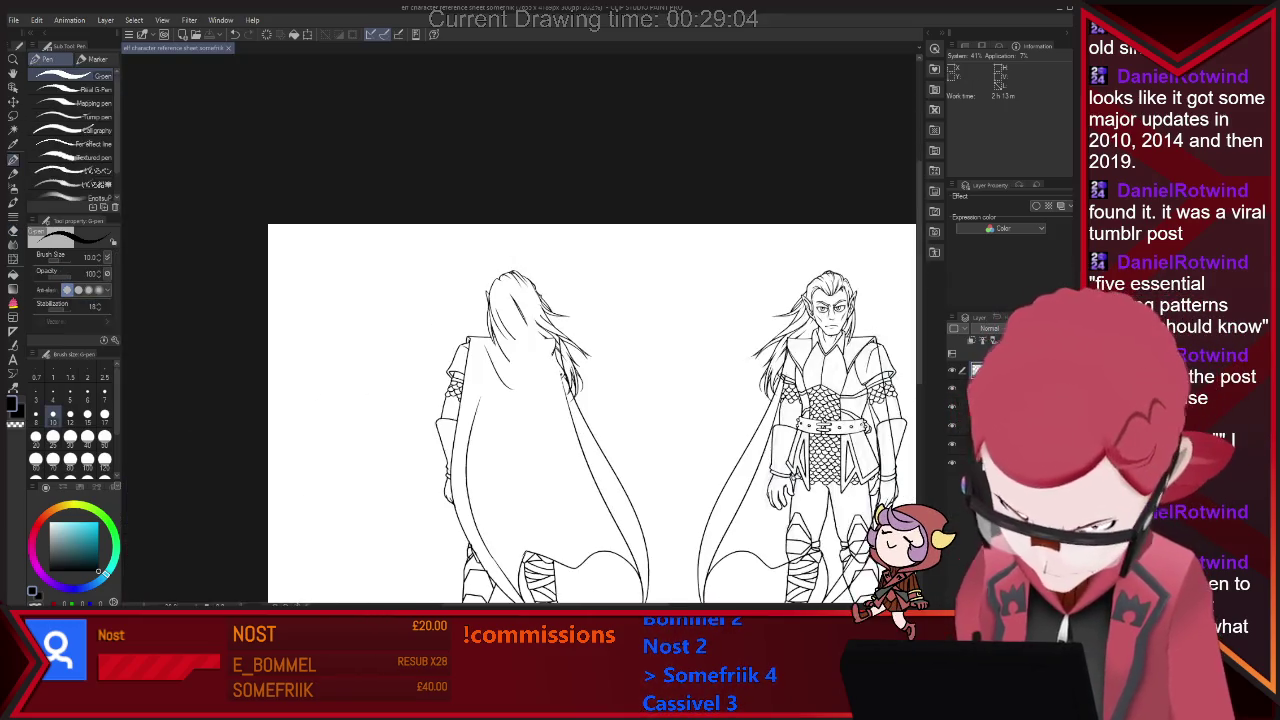
{"action": "scroll", "coordinate": [520, 380], "scroll_direction": "down", "scroll_amount": 2}
{"action": "scroll", "coordinate": [520, 380], "scroll_direction": "up", "scroll_amount": 1}
{"action": "scroll", "coordinate": [619, 369], "scroll_direction": "up", "scroll_amount": 2}
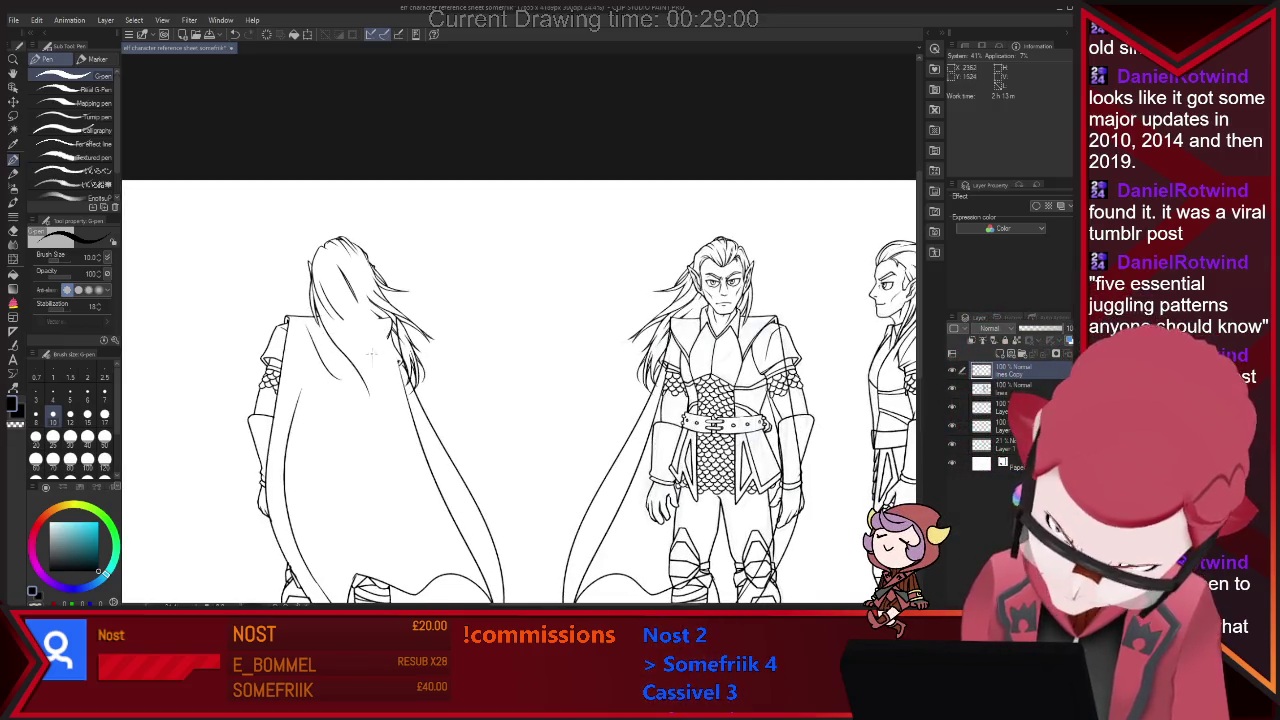
{"action": "scroll", "coordinate": [422, 267], "scroll_direction": "up", "scroll_amount": 1}
{"action": "scroll", "coordinate": [422, 267], "scroll_direction": "up", "scroll_amount": 1}
{"action": "key", "text": "e"}
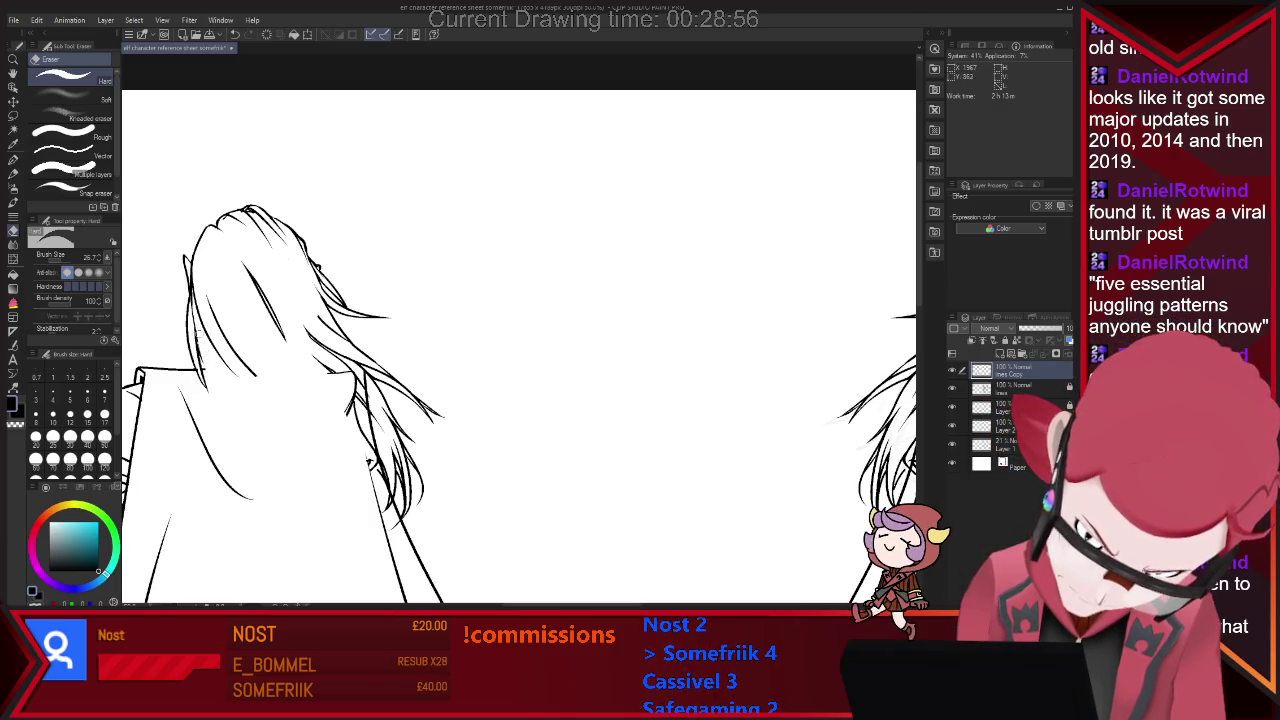
{"action": "key", "text": "p"}
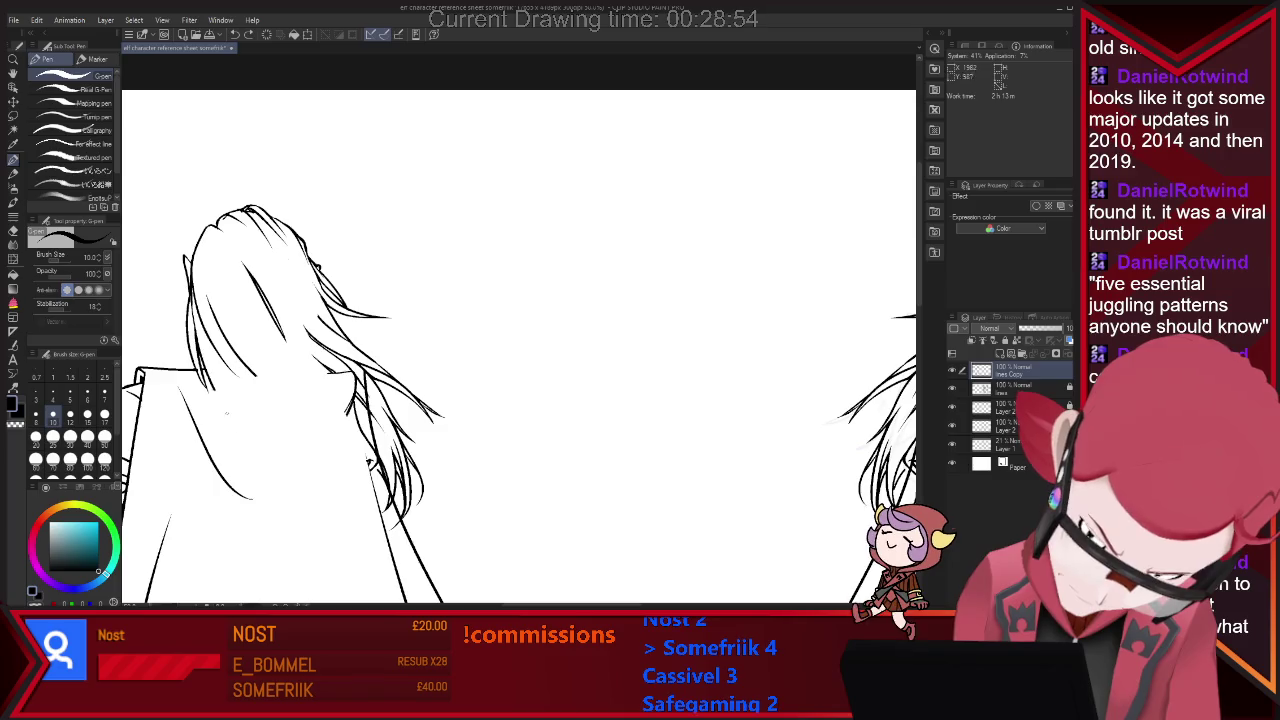
Ink a curved line across the cape's back and an extra hair strand line.
{"action": "left_click_drag", "start_coordinate": [260, 458], "coordinate": [313, 525]}
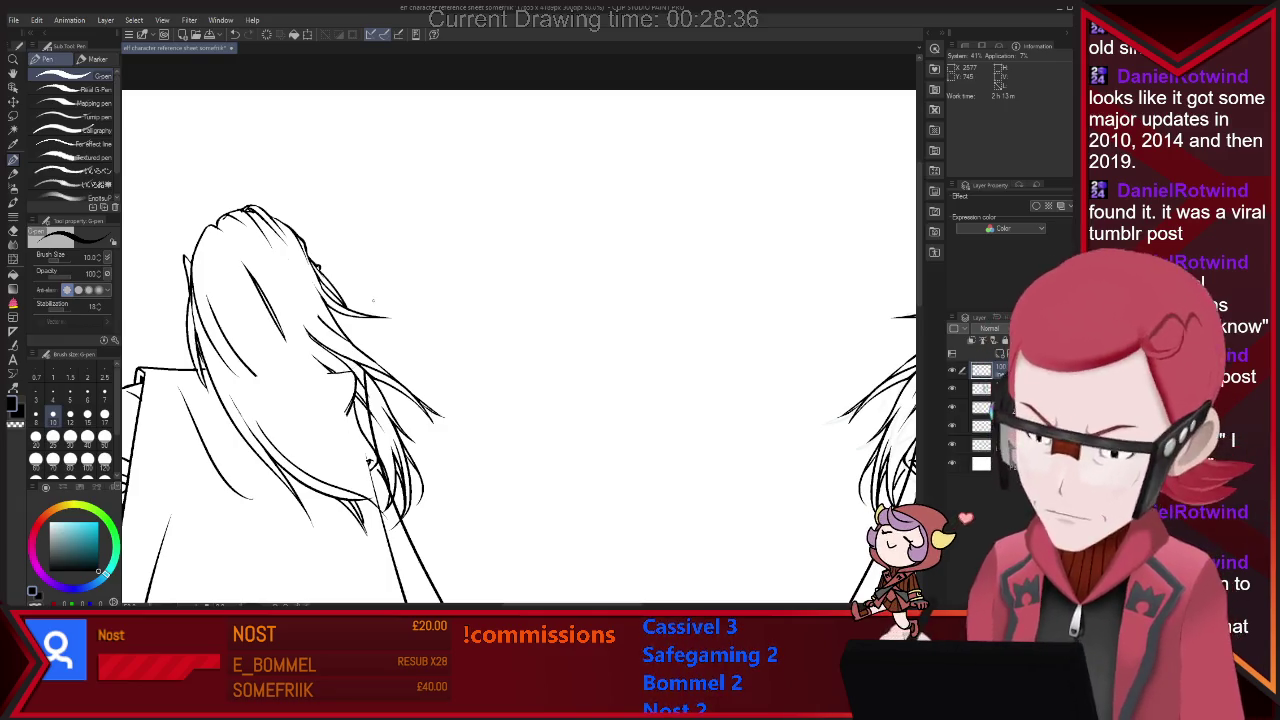
{"action": "key", "text": "e"}
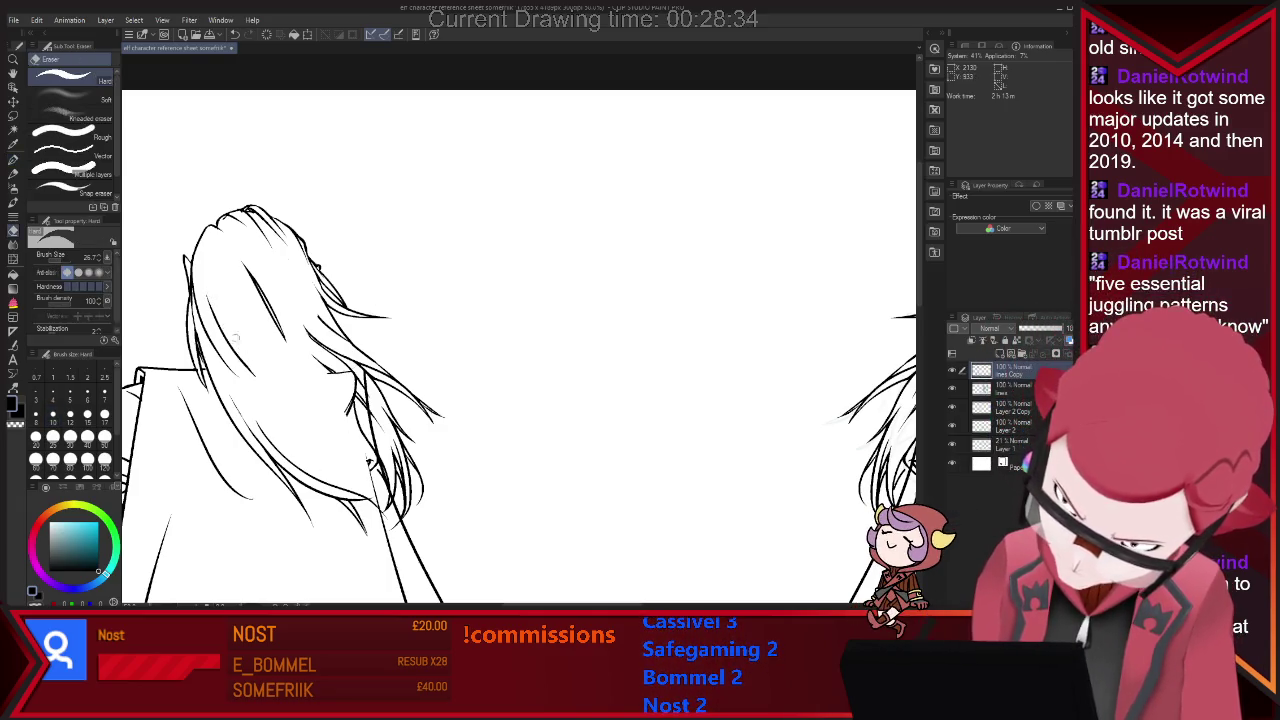
{"action": "key", "text": "p"}
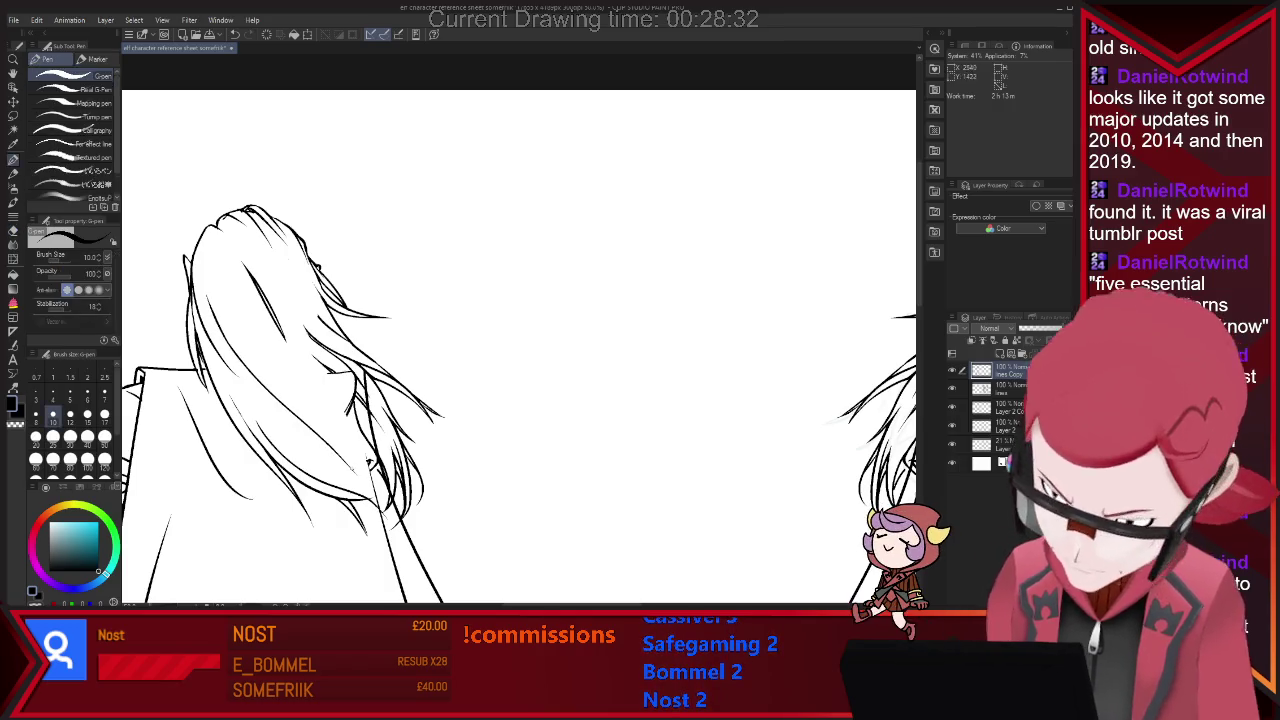
{"action": "left_click_drag", "start_coordinate": [262, 386], "coordinate": [306, 432]}
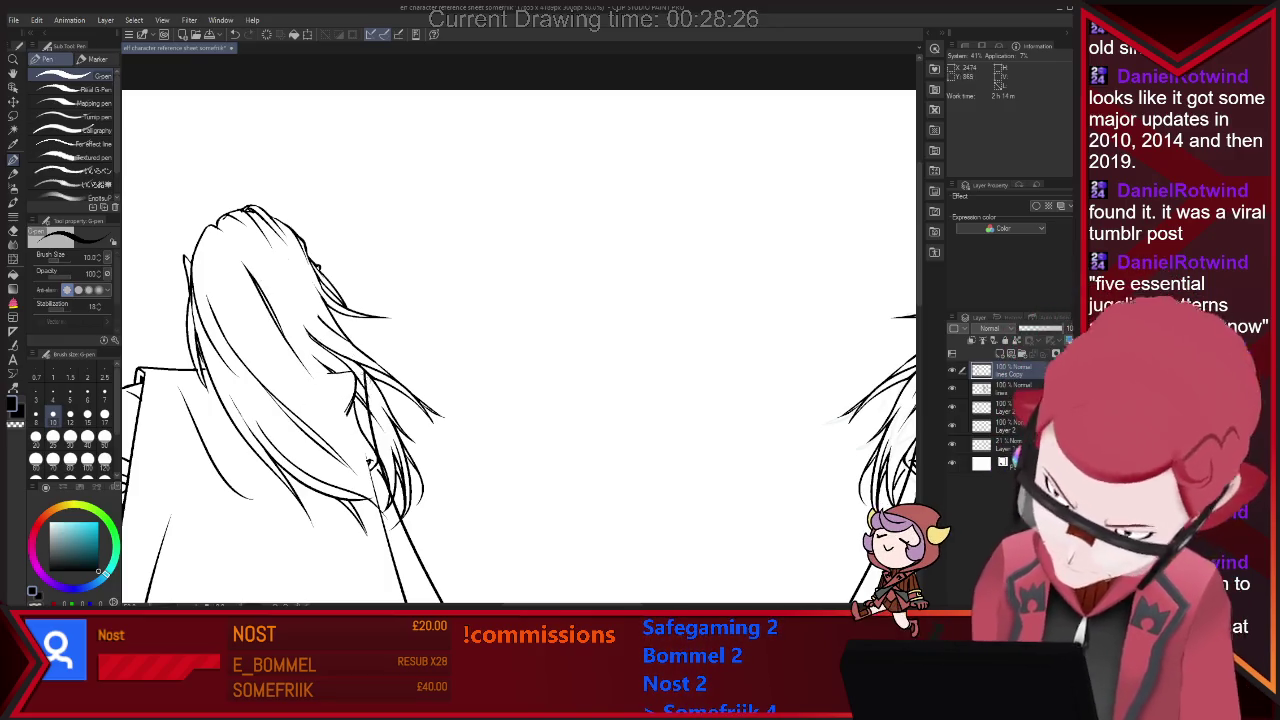
{"action": "key", "text": "e"}
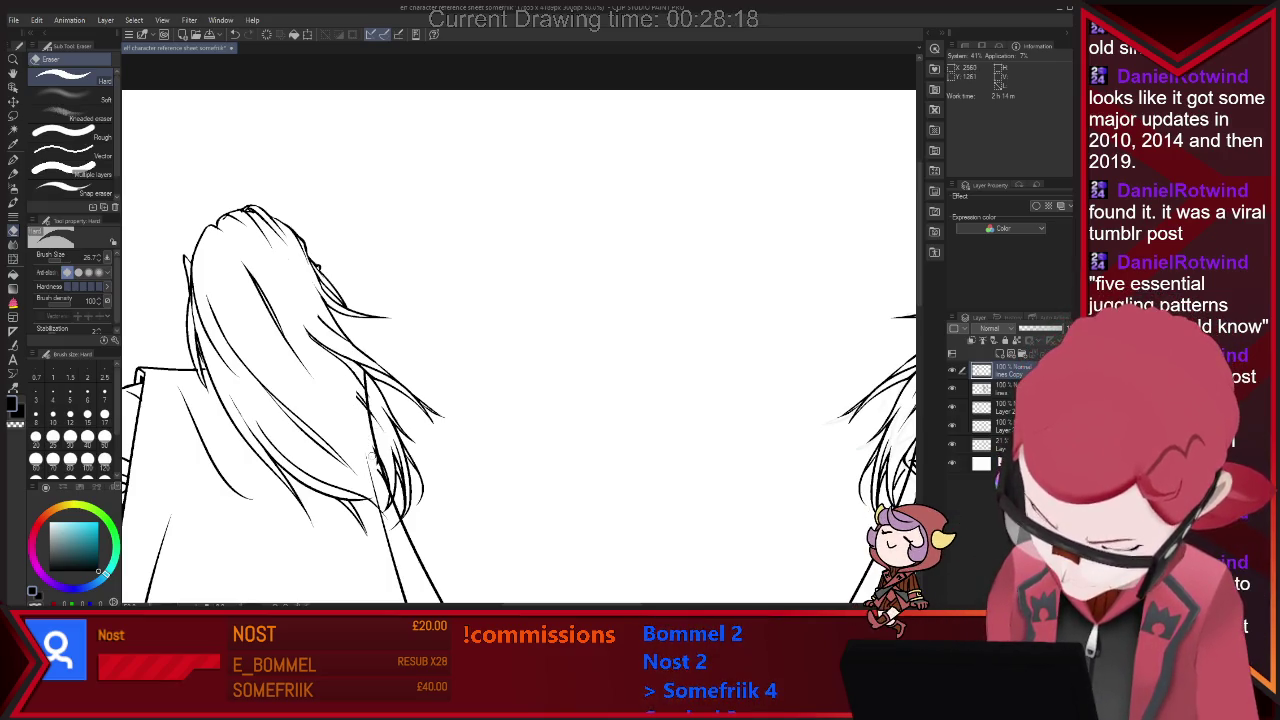
{"action": "scroll", "coordinate": [380, 358], "scroll_direction": "down", "scroll_amount": 2}
{"action": "scroll", "coordinate": [380, 358], "scroll_direction": "down", "scroll_amount": 1}
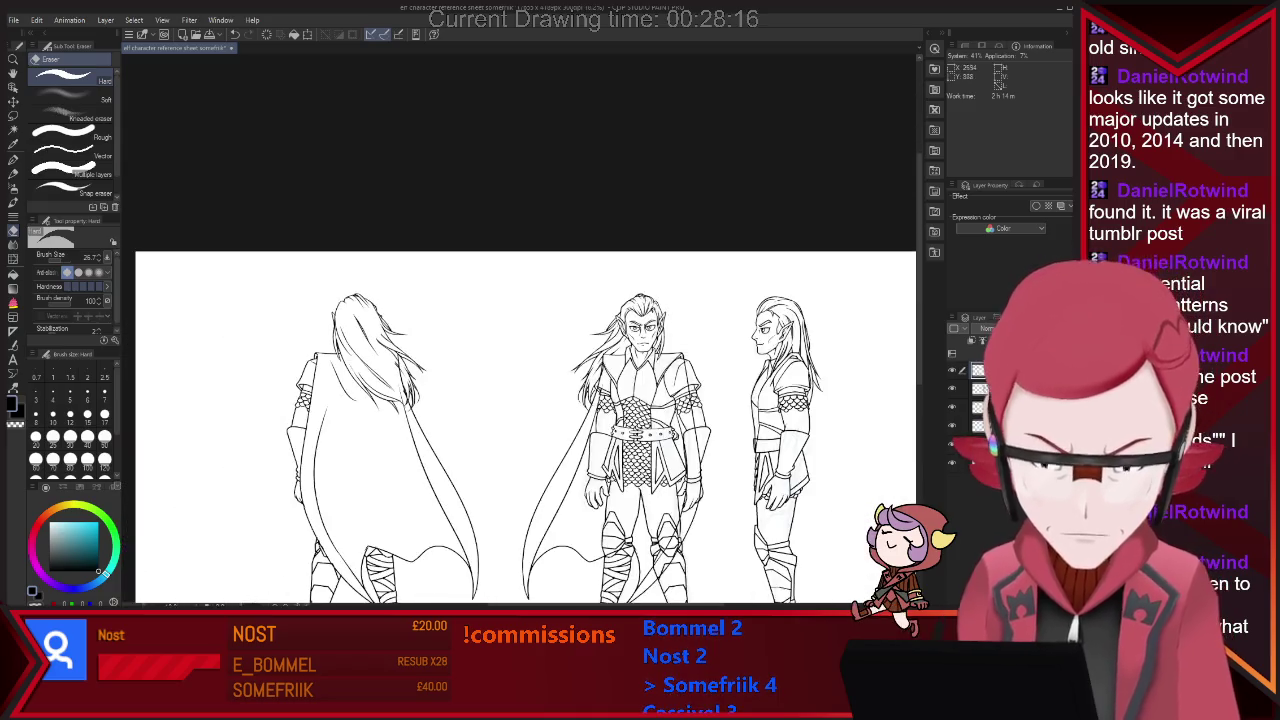
Zoom out to check the whole character sheet, then resume erasing stray hair lines.
{"action": "scroll", "coordinate": [375, 392], "scroll_direction": "up", "scroll_amount": 1}
{"action": "scroll", "coordinate": [375, 392], "scroll_direction": "up", "scroll_amount": 1}
{"action": "key", "text": "p"}
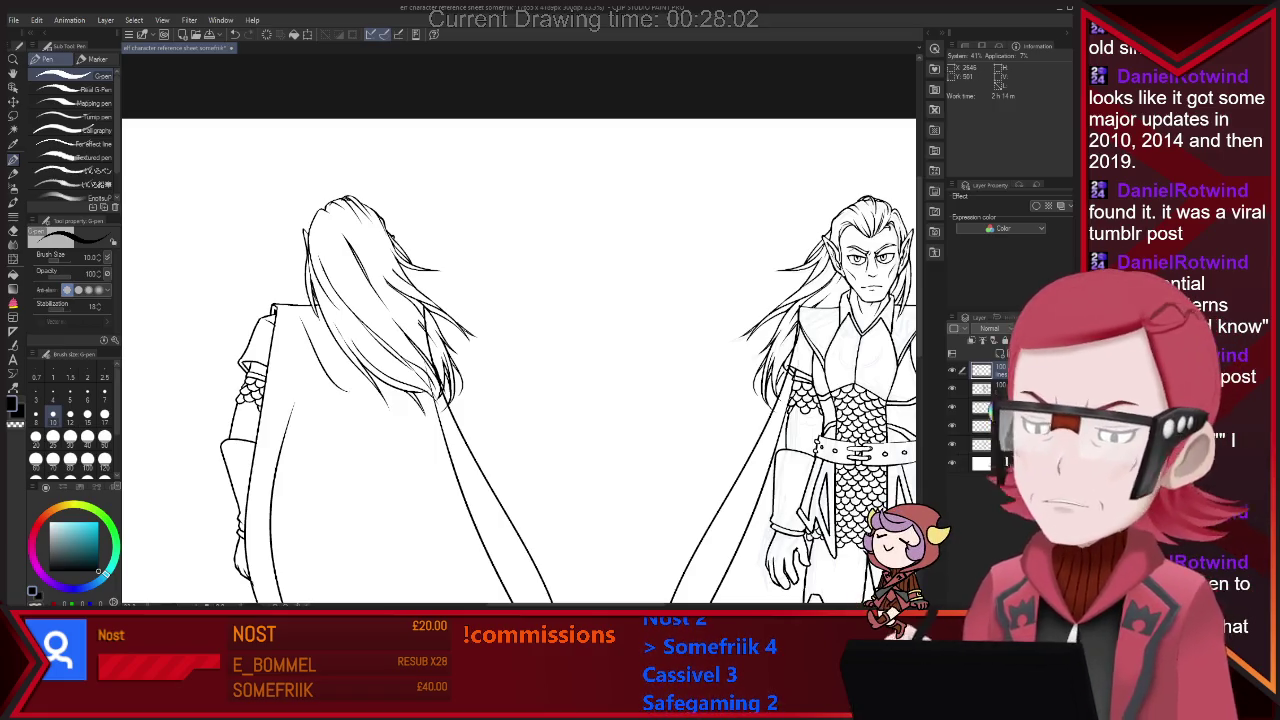
{"action": "key", "text": "ctrl+minus"}
{"action": "scroll", "coordinate": [443, 247], "scroll_direction": "up", "scroll_amount": 2}
{"action": "scroll", "coordinate": [443, 247], "scroll_direction": "up", "scroll_amount": 4}
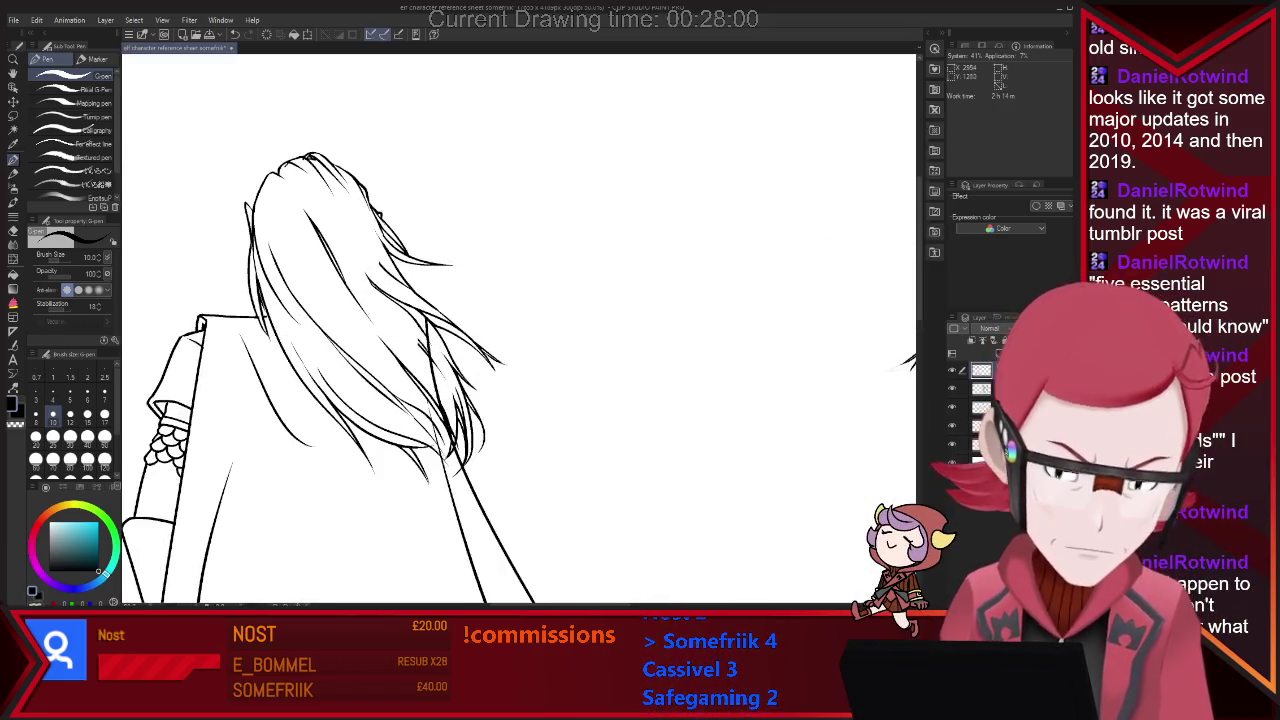
{"action": "scroll", "coordinate": [443, 247], "scroll_direction": "up", "scroll_amount": 1}
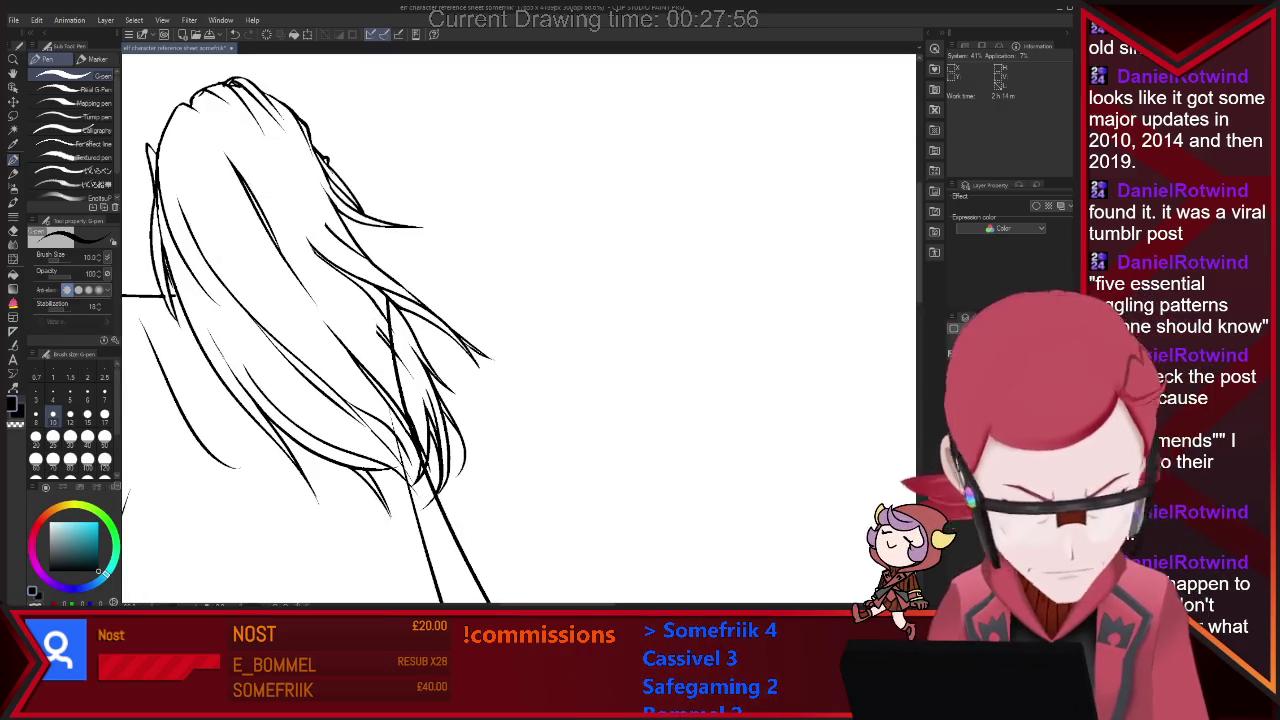
{"action": "key", "text": "e"}
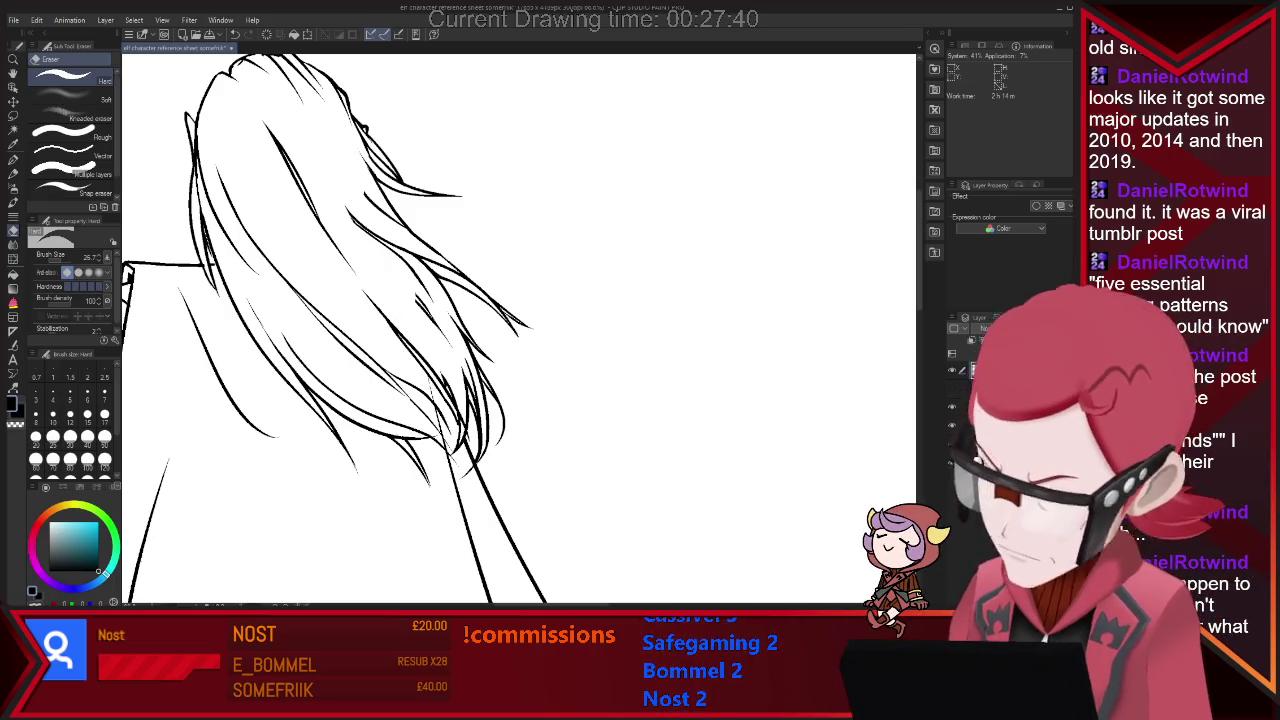
Refine the back-view hair lines, alternating G-pen and Hard eraser while zooming.
{"action": "scroll", "coordinate": [703, 274], "scroll_direction": "down", "scroll_amount": 5}
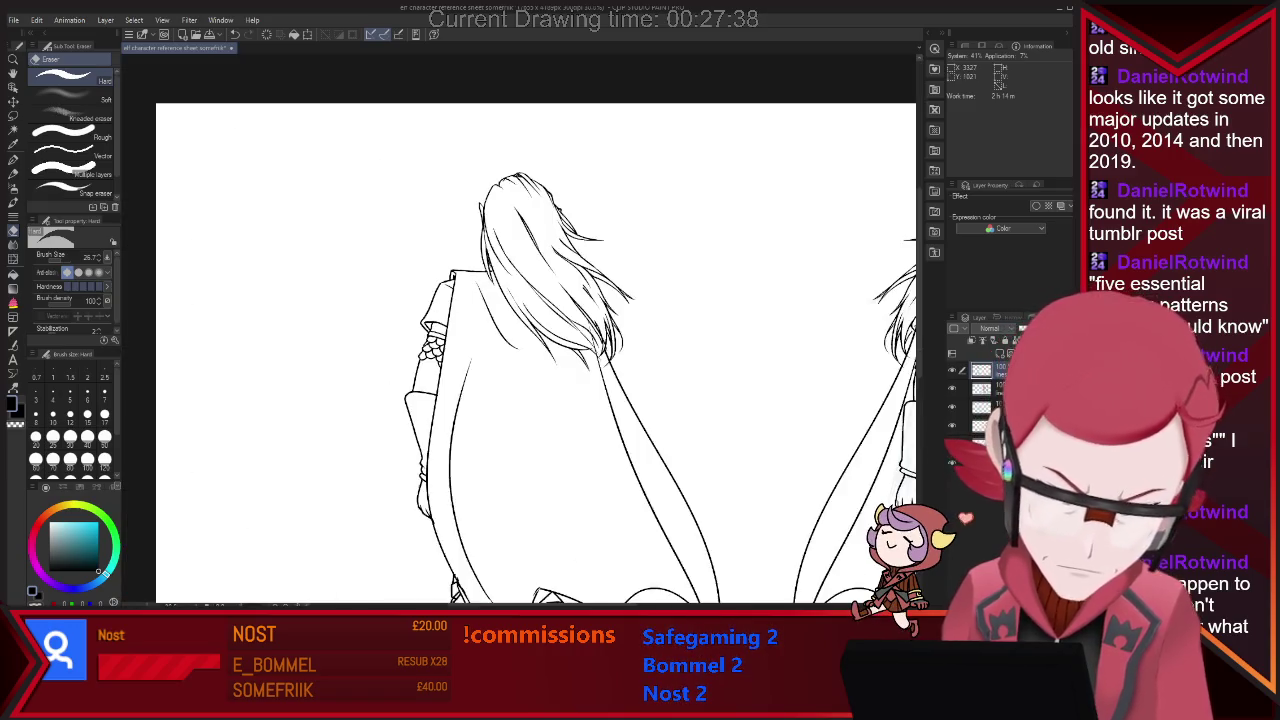
{"action": "scroll", "coordinate": [688, 269], "scroll_direction": "down", "scroll_amount": 2}
{"action": "scroll", "coordinate": [688, 269], "scroll_direction": "up", "scroll_amount": 2}
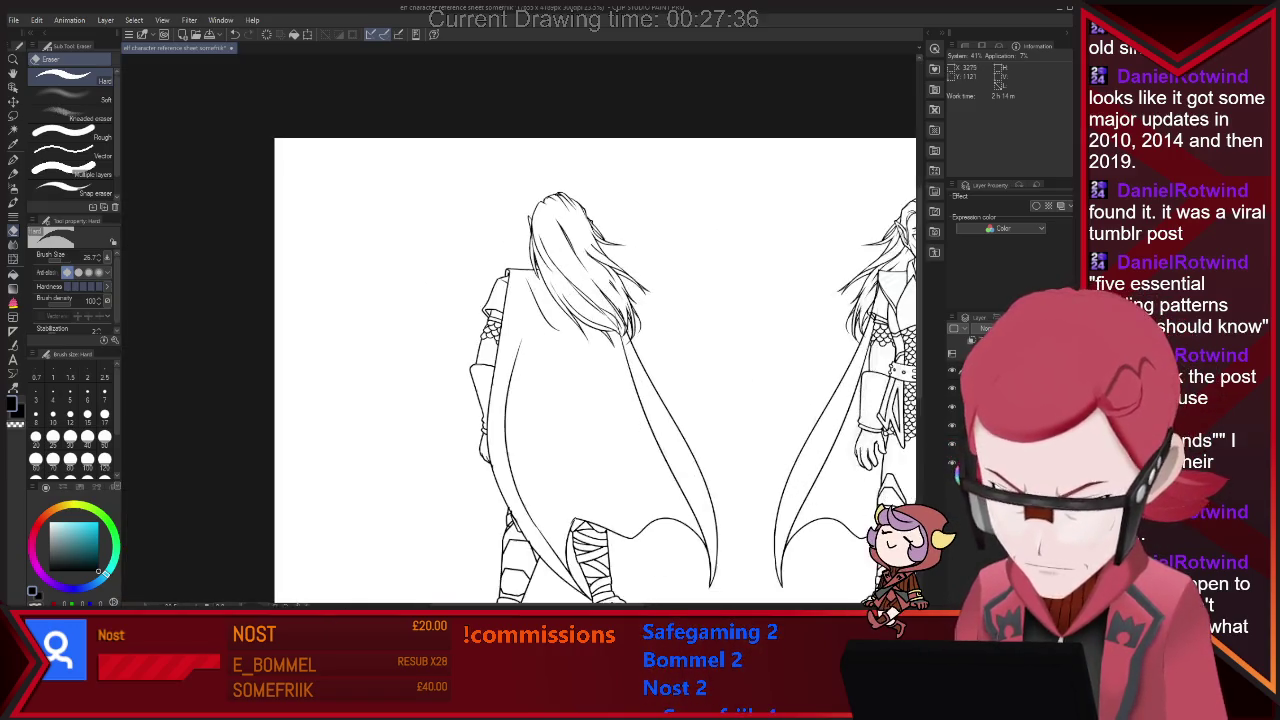
{"action": "scroll", "coordinate": [688, 269], "scroll_direction": "up", "scroll_amount": 2}
{"action": "scroll", "coordinate": [688, 269], "scroll_direction": "up", "scroll_amount": 2}
{"action": "key", "text": "p"}
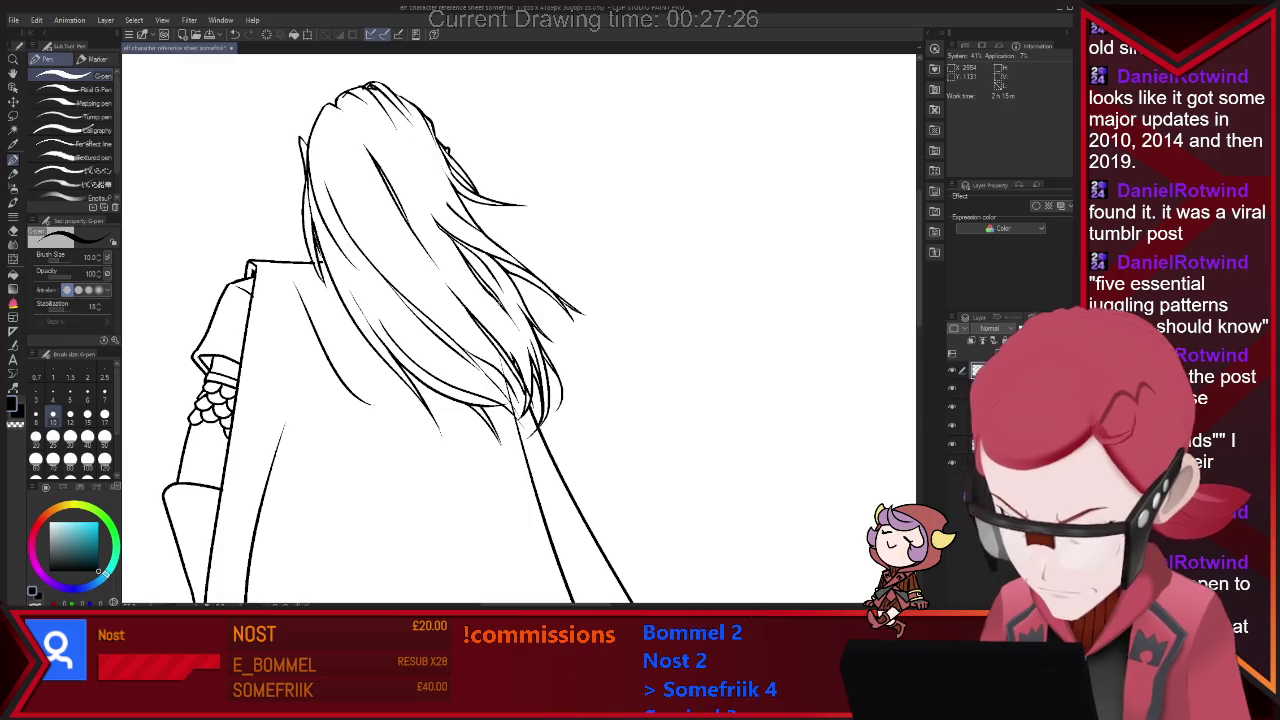
{"action": "key", "text": "e"}
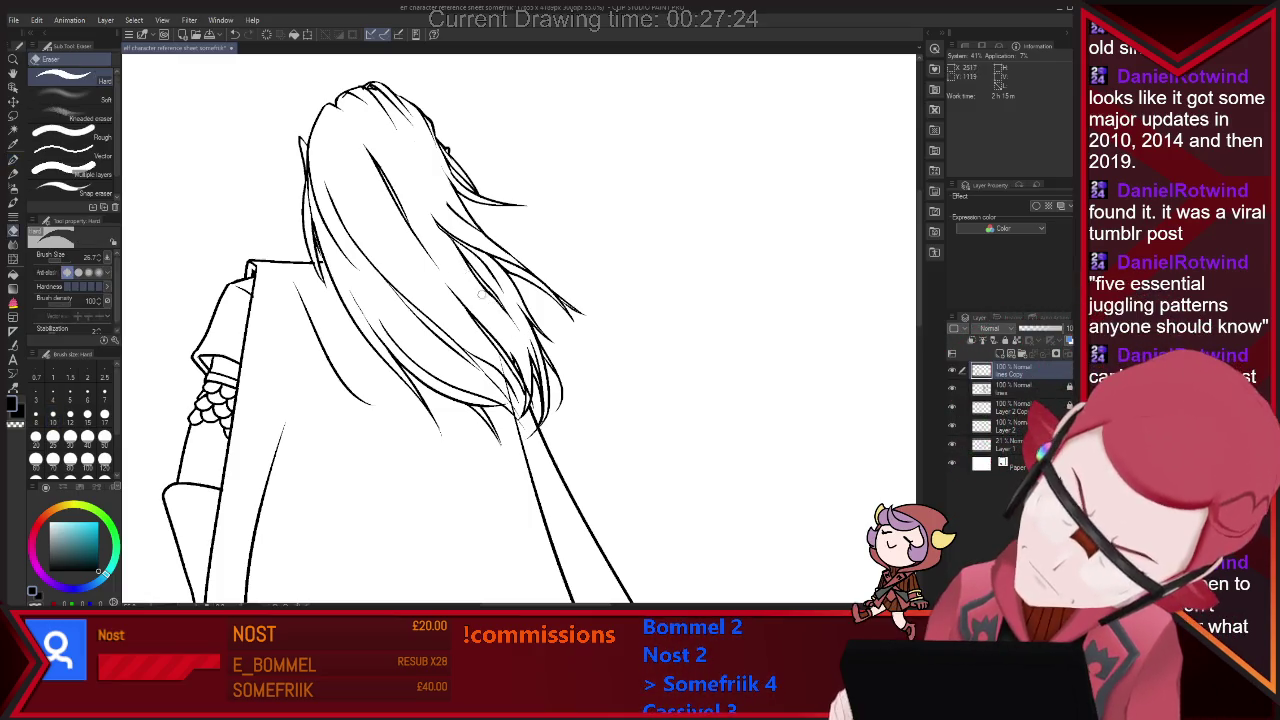
{"action": "key", "text": "p"}
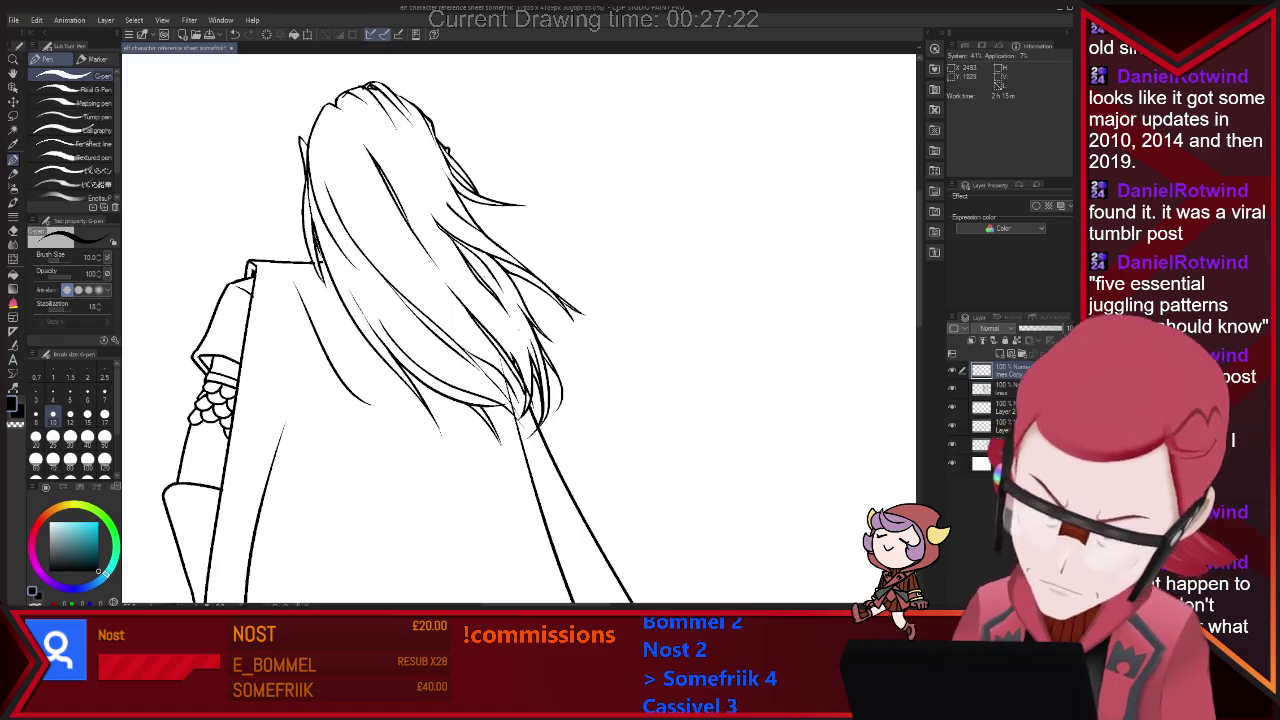
{"action": "key", "text": "e"}
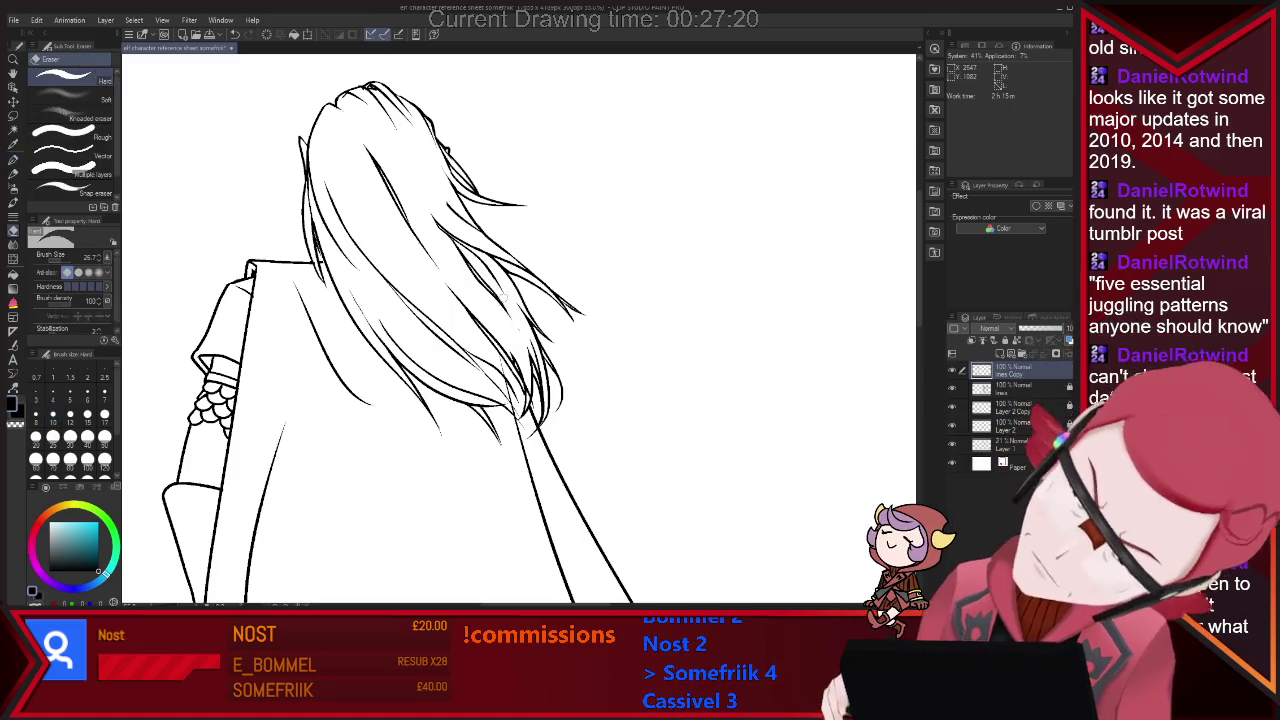
{"action": "key", "text": "p"}
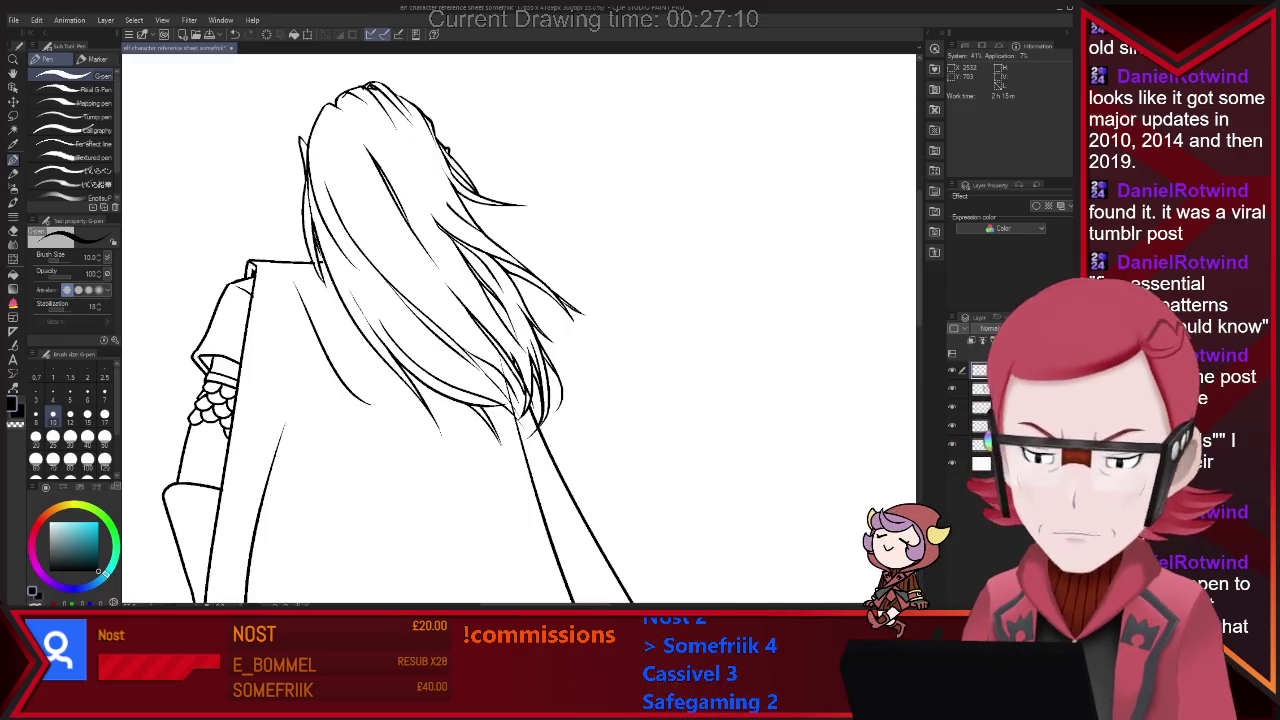
{"action": "scroll", "coordinate": [528, 200], "scroll_direction": "down", "scroll_amount": 2}
{"action": "scroll", "coordinate": [528, 200], "scroll_direction": "down", "scroll_amount": 2}
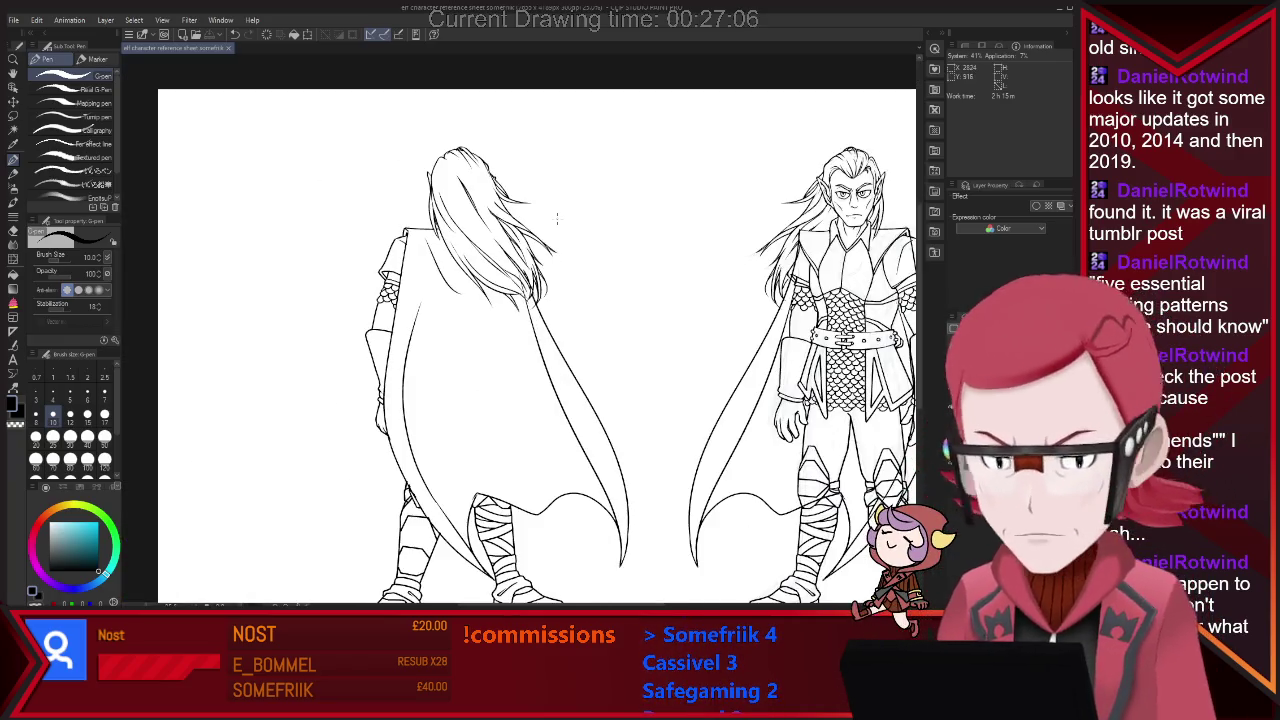
{"action": "scroll", "coordinate": [557, 218], "scroll_direction": "down", "scroll_amount": 2}
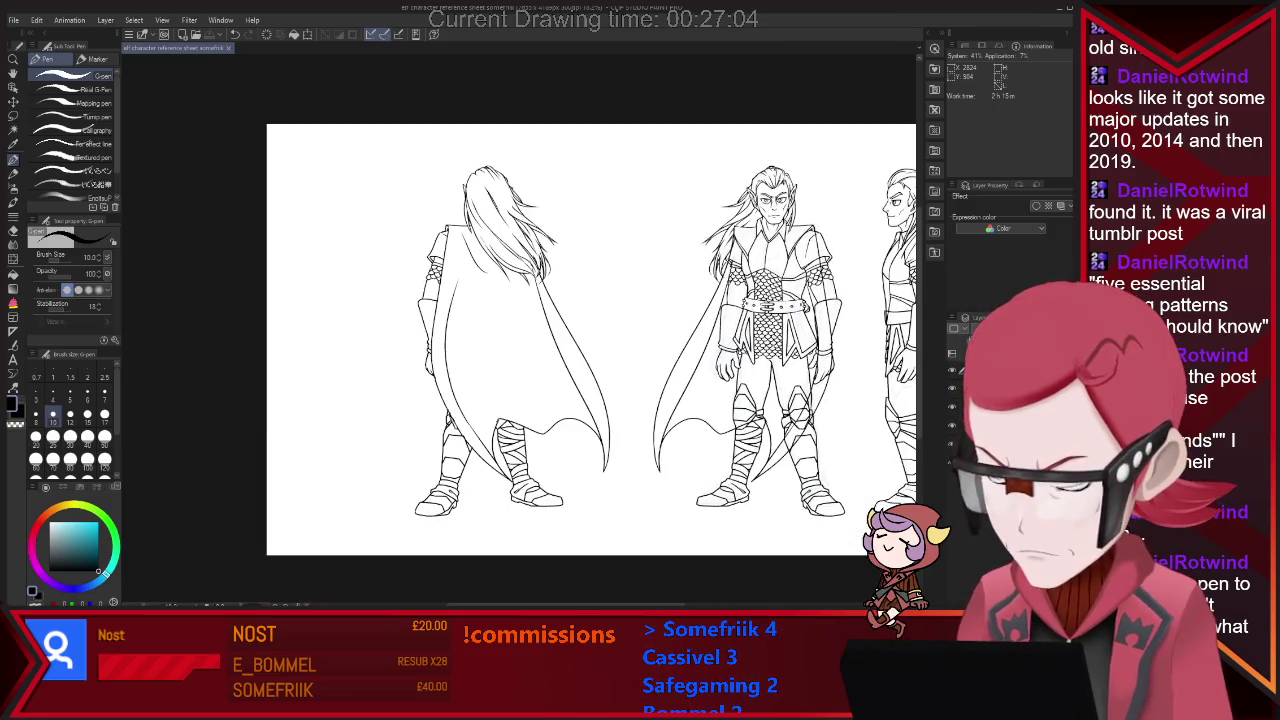
Zoom in on the back-view sleeve and erase stray marks around the cuff.
{"action": "scroll", "coordinate": [450, 234], "scroll_direction": "up", "scroll_amount": 1}
{"action": "scroll", "coordinate": [450, 234], "scroll_direction": "up", "scroll_amount": 3}
{"action": "scroll", "coordinate": [450, 234], "scroll_direction": "up", "scroll_amount": 1}
{"action": "key", "text": "e"}
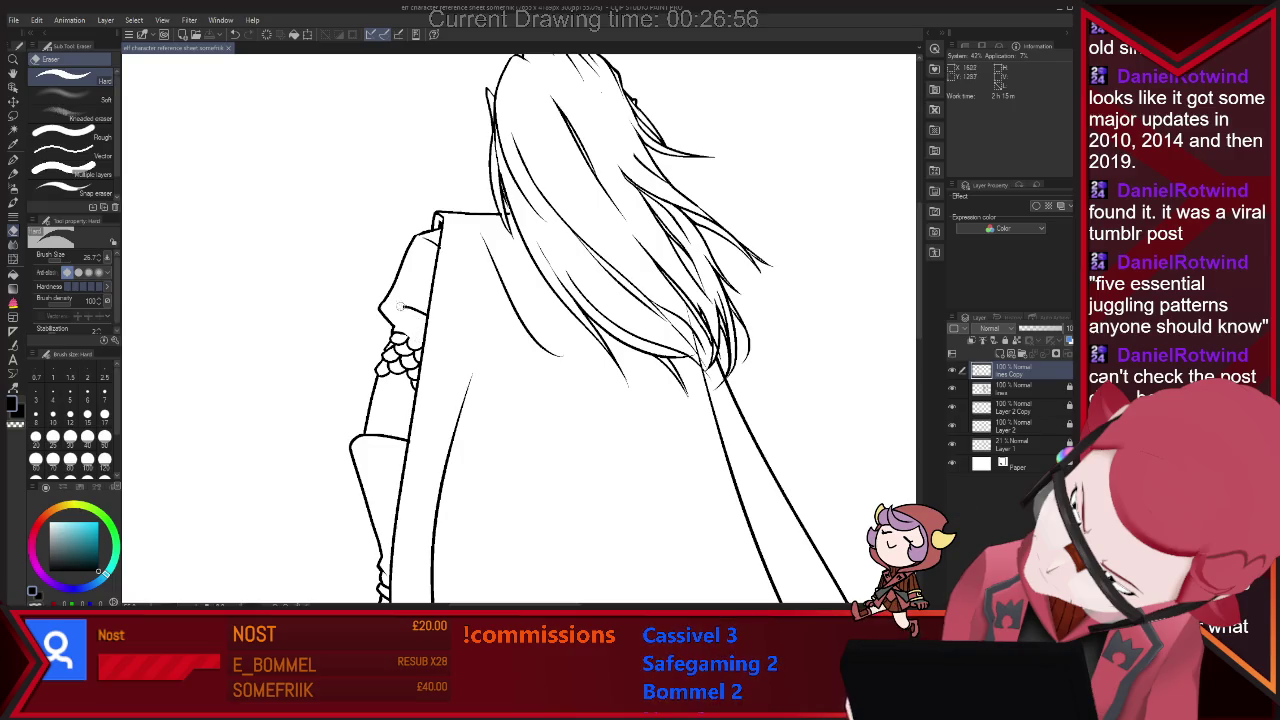
{"action": "key", "text": "p"}
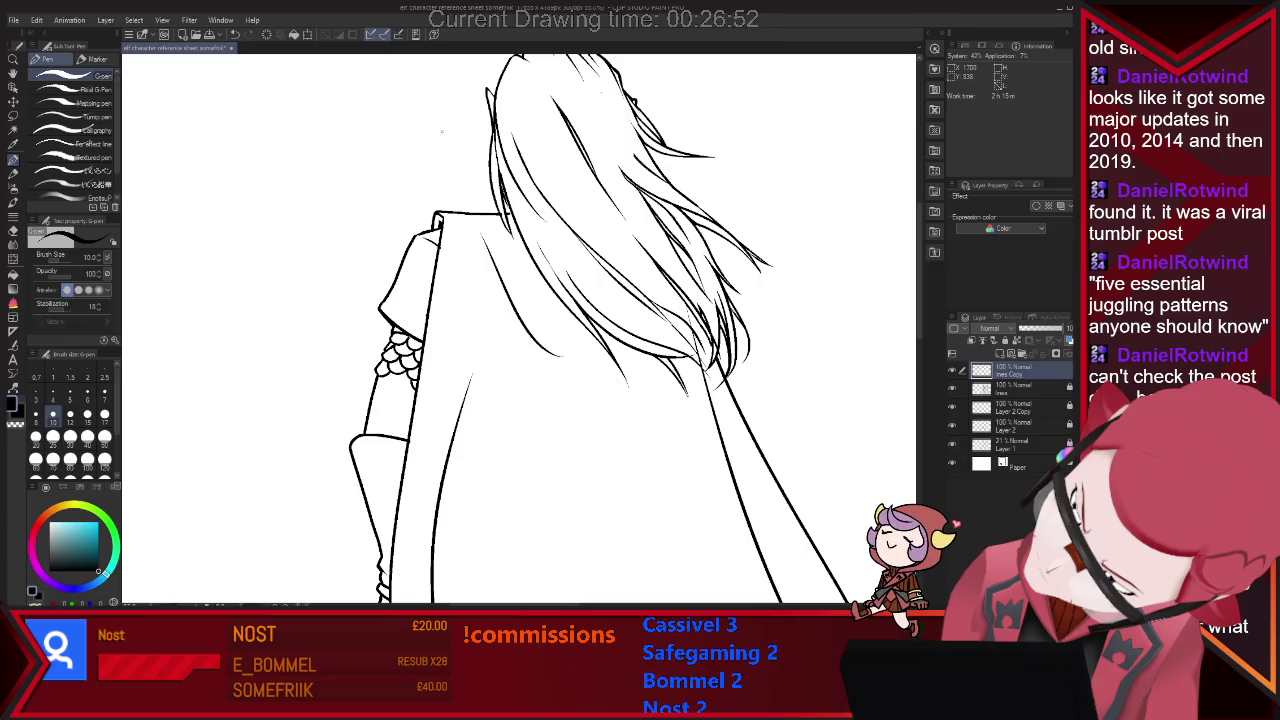
{"action": "scroll", "coordinate": [434, 141], "scroll_direction": "down", "scroll_amount": 4}
{"action": "scroll", "coordinate": [434, 141], "scroll_direction": "up", "scroll_amount": 3}
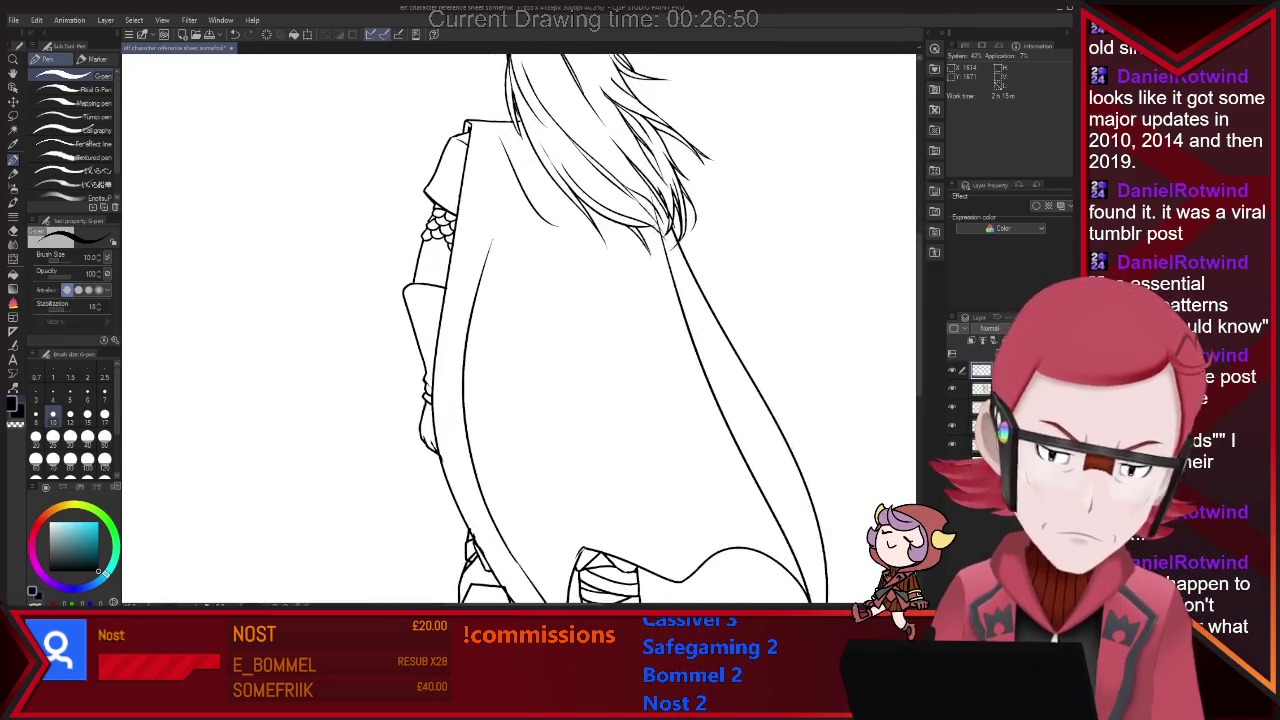
{"action": "scroll", "coordinate": [400, 296], "scroll_direction": "up", "scroll_amount": 2}
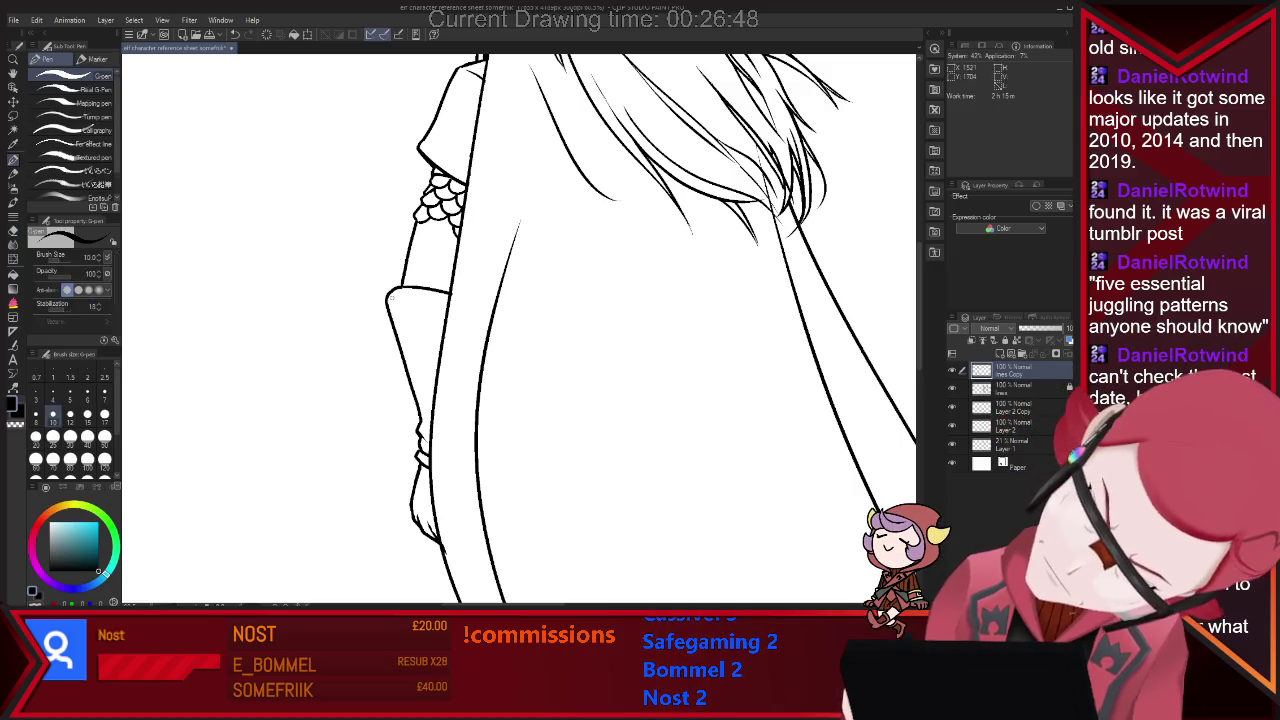
Ink the curve beneath the sleeve cuff, redrawing it once, and erase stray marks on the cape edge.
{"action": "left_click_drag", "start_coordinate": [390, 300], "coordinate": [455, 330]}
{"action": "key", "text": "ctrl+z"}
{"action": "left_click_drag", "start_coordinate": [388, 299], "coordinate": [462, 325]}
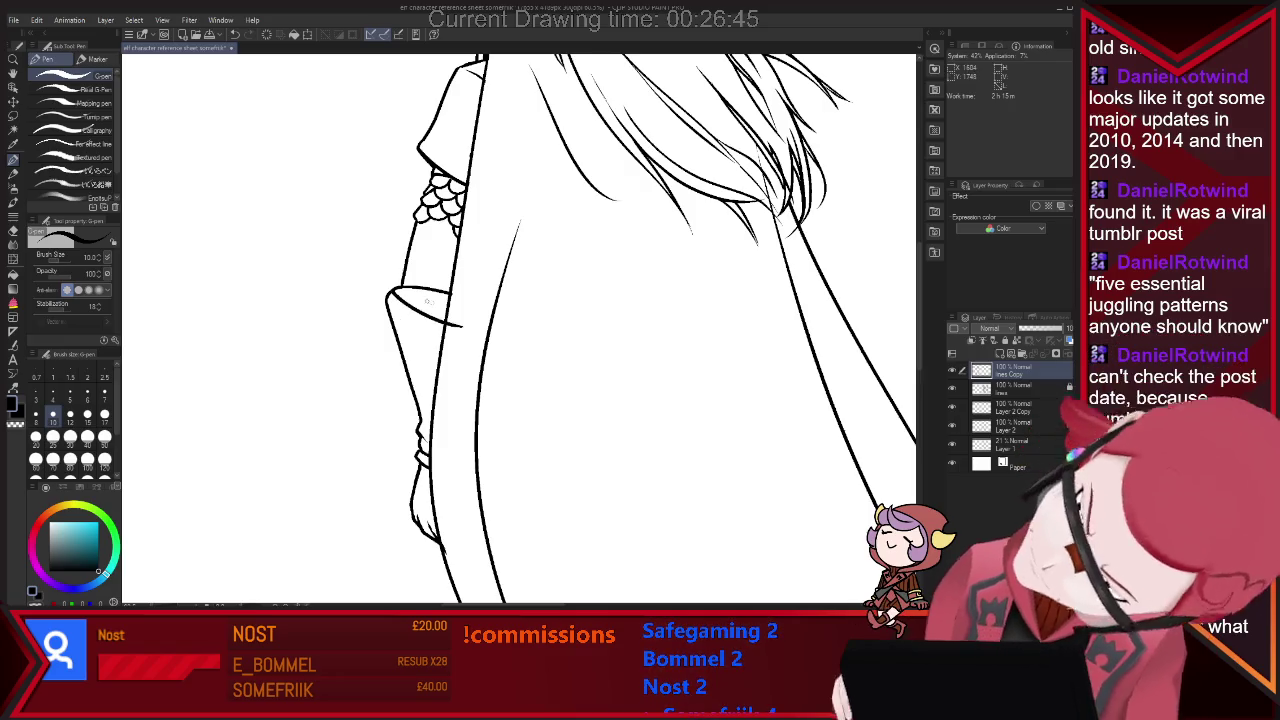
{"action": "key", "text": "e"}
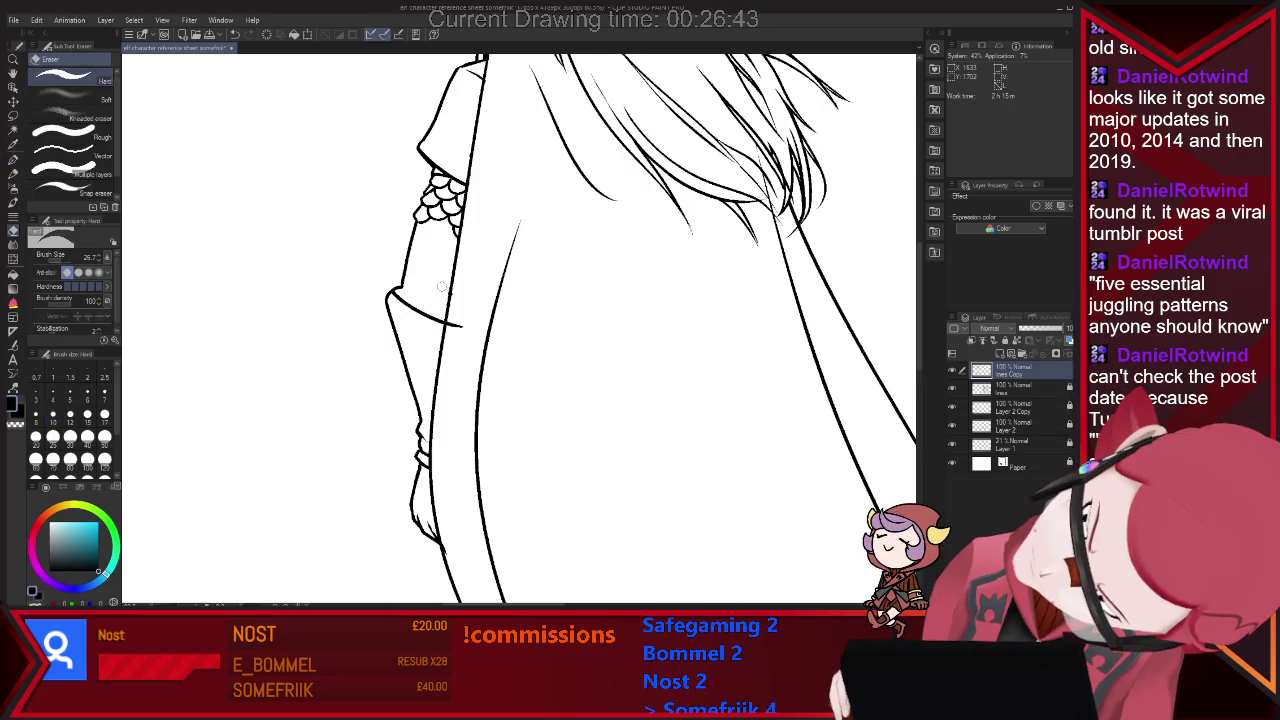
{"action": "key", "text": "p"}
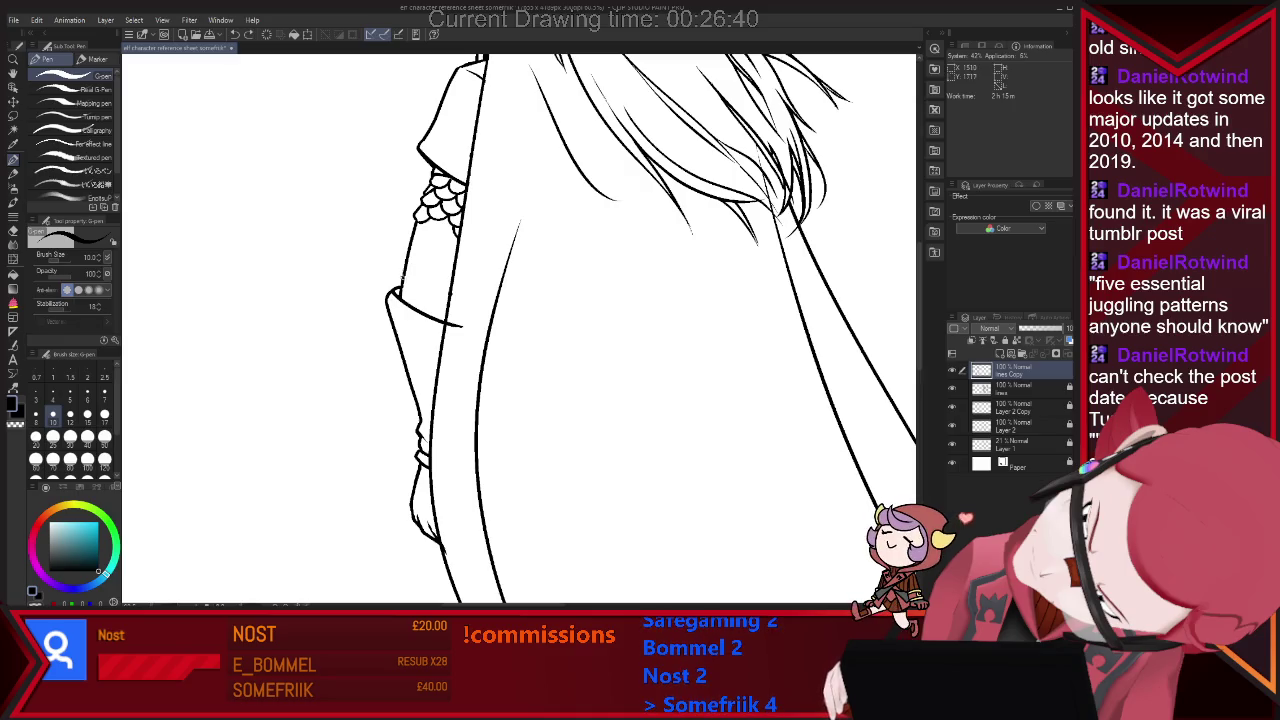
{"action": "key", "text": "e"}
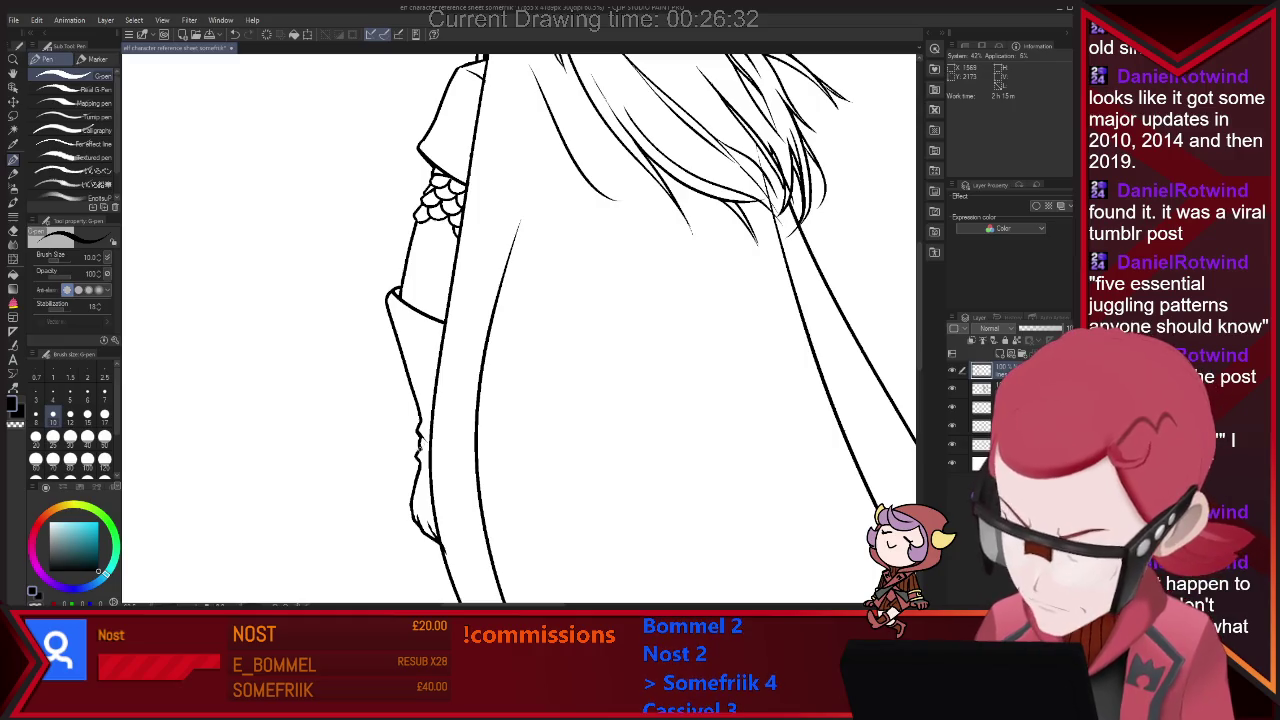
{"action": "key", "text": "p"}
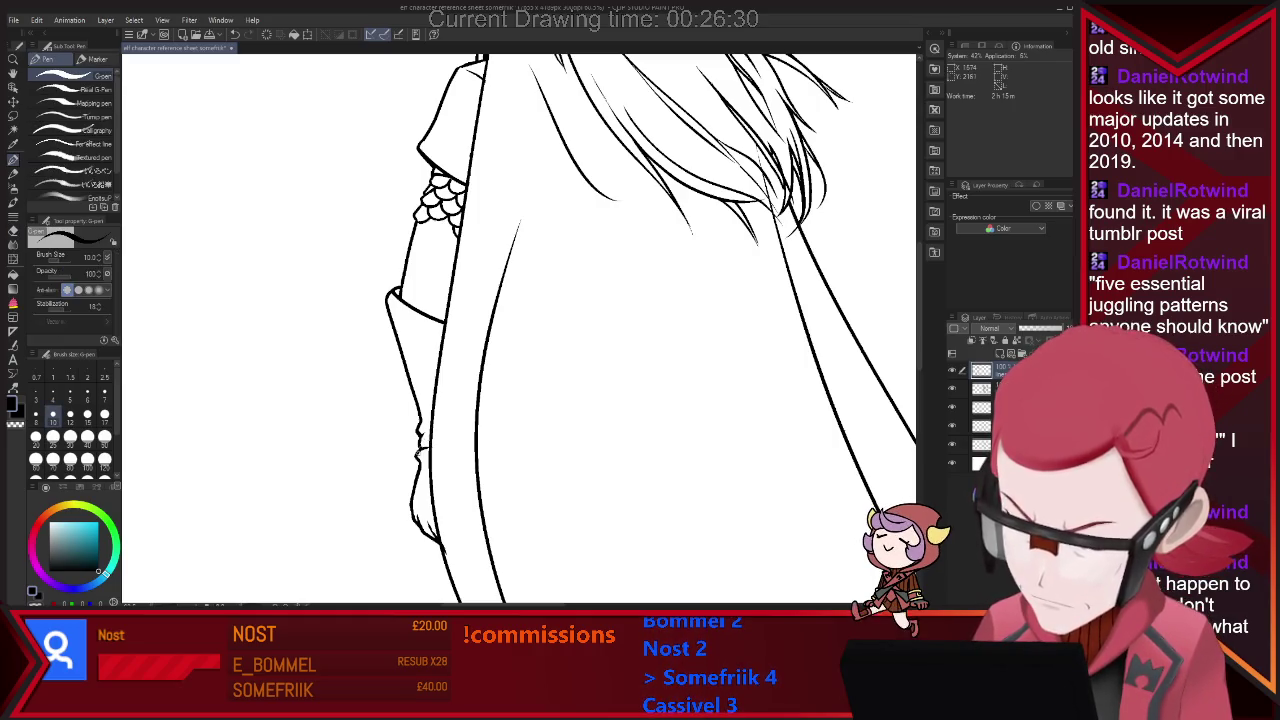